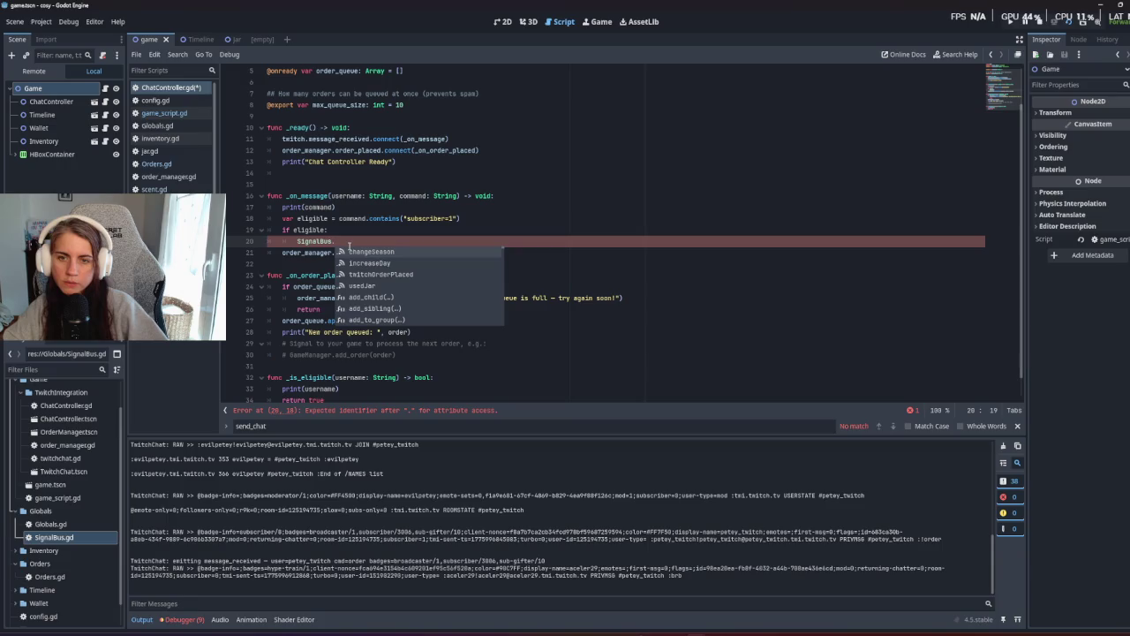
Complete line 20's SignalBus emit with the twitchOrderPlaced signal and an opening parenthesis.
key("Down")
key("Down")
key("Return")
type("(")
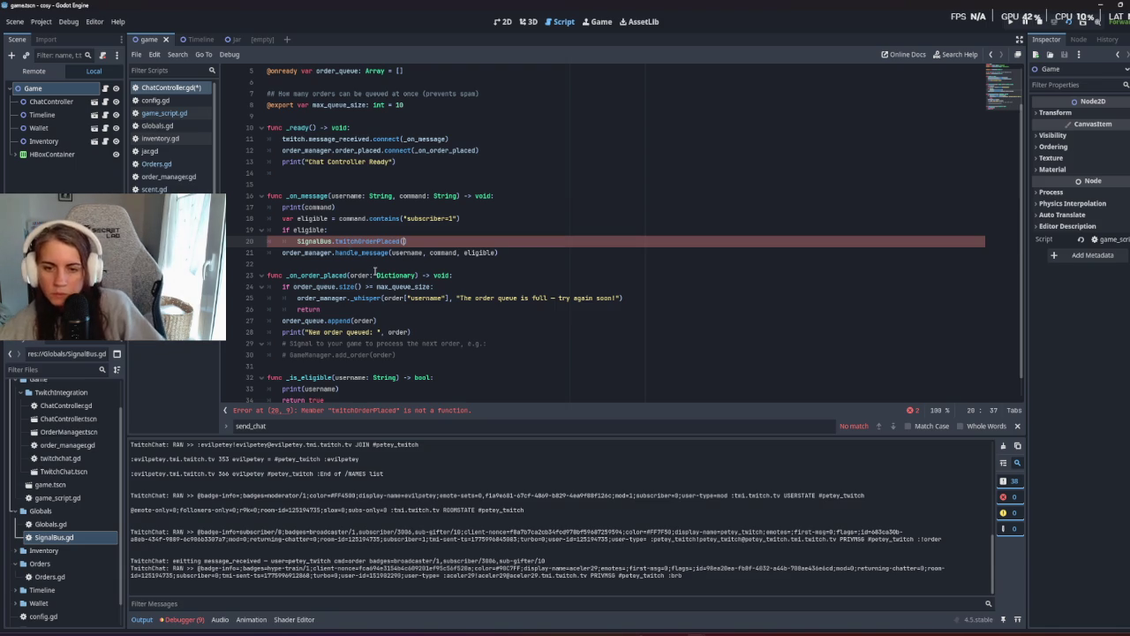
scroll(374, 267, "down", 1)
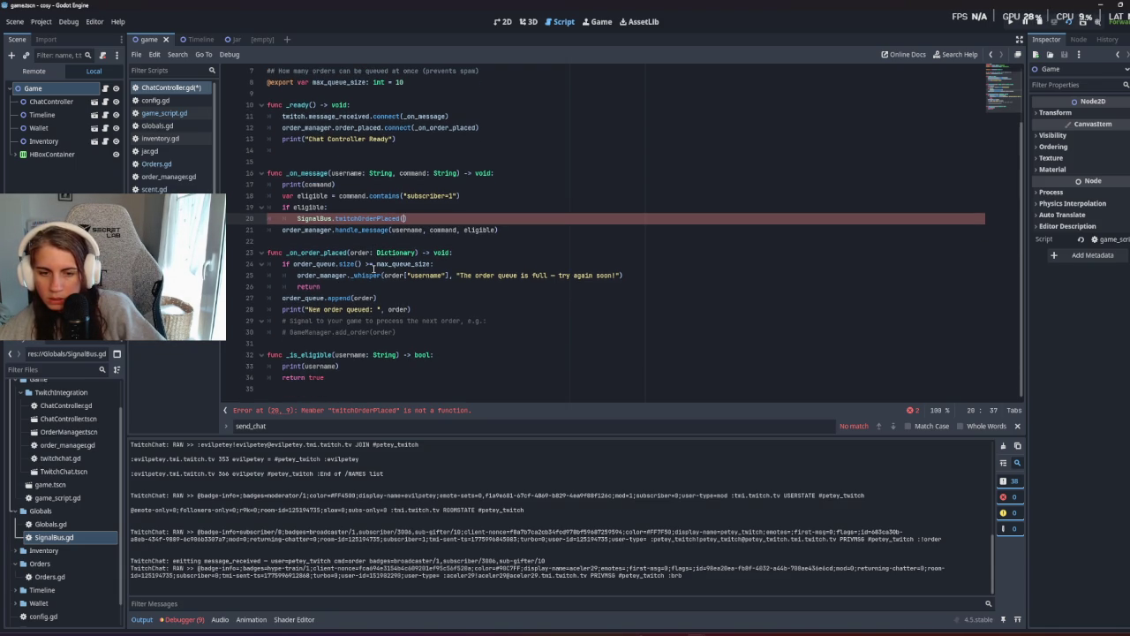
Make line 17 print the whole command, pass command to twitchOrderPlaced, and save ChatController.gd.
left_click(304, 184)
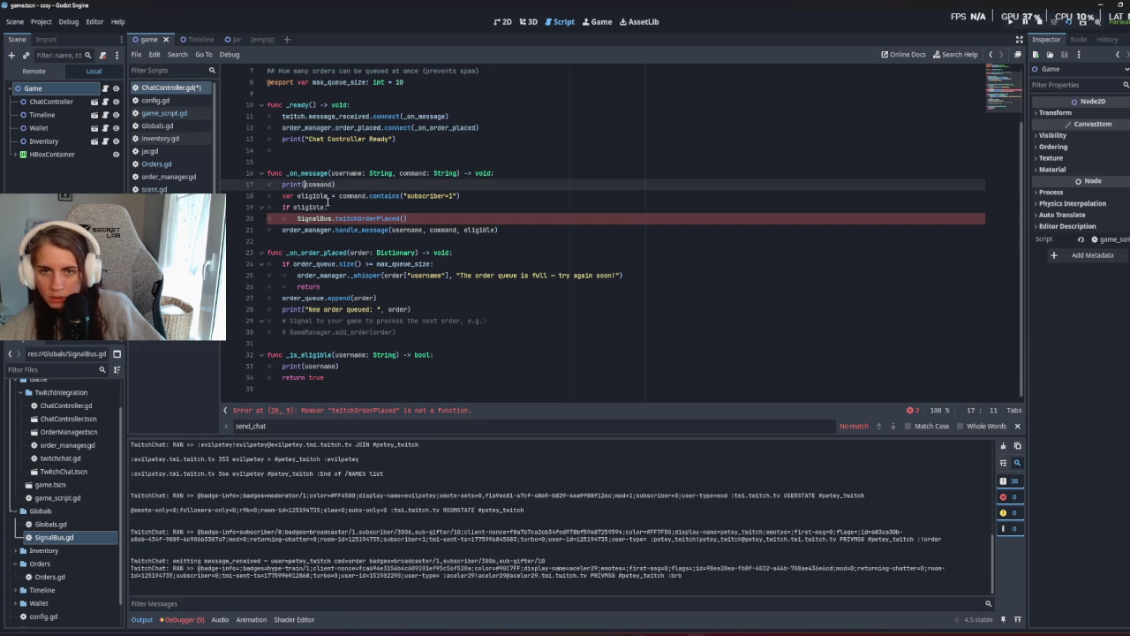
type("\"\"")
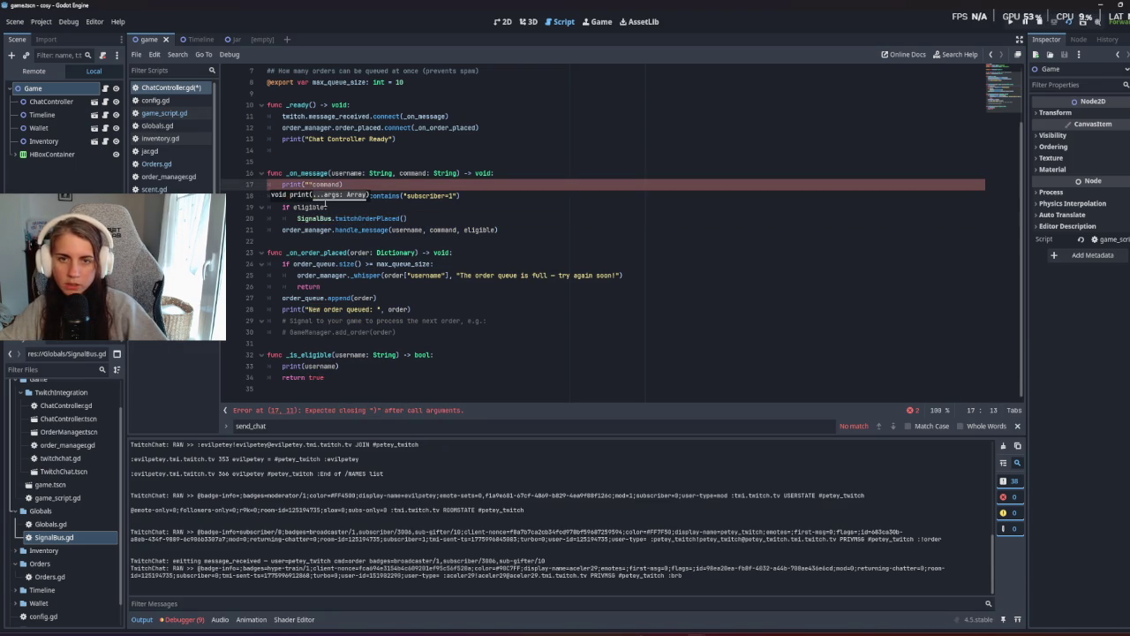
type(",")
type("ole command")
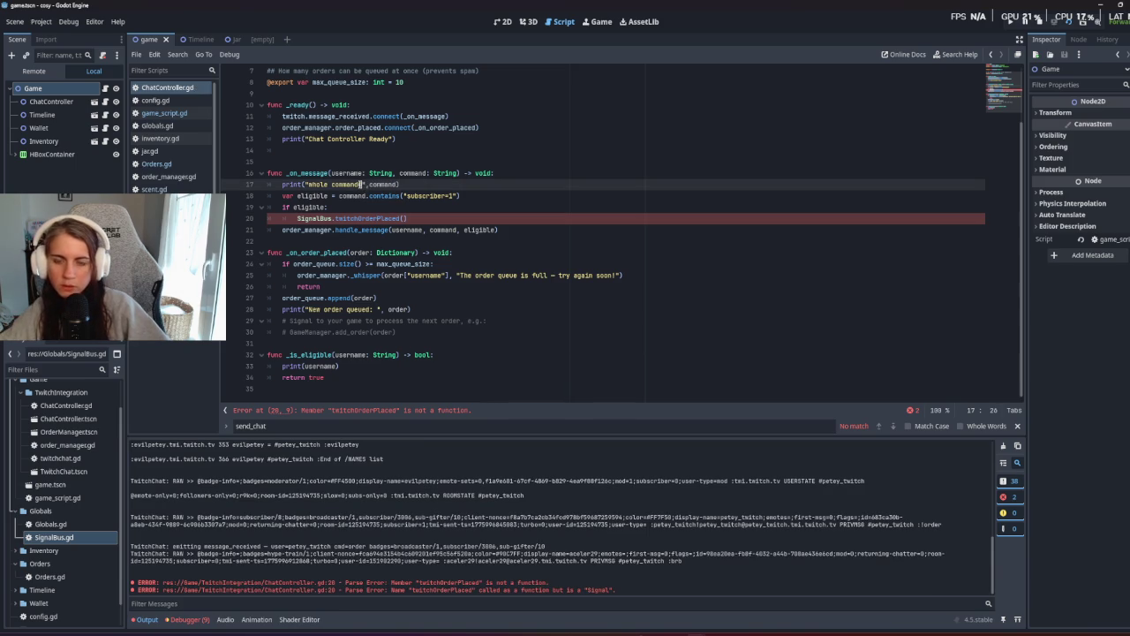
type("=")
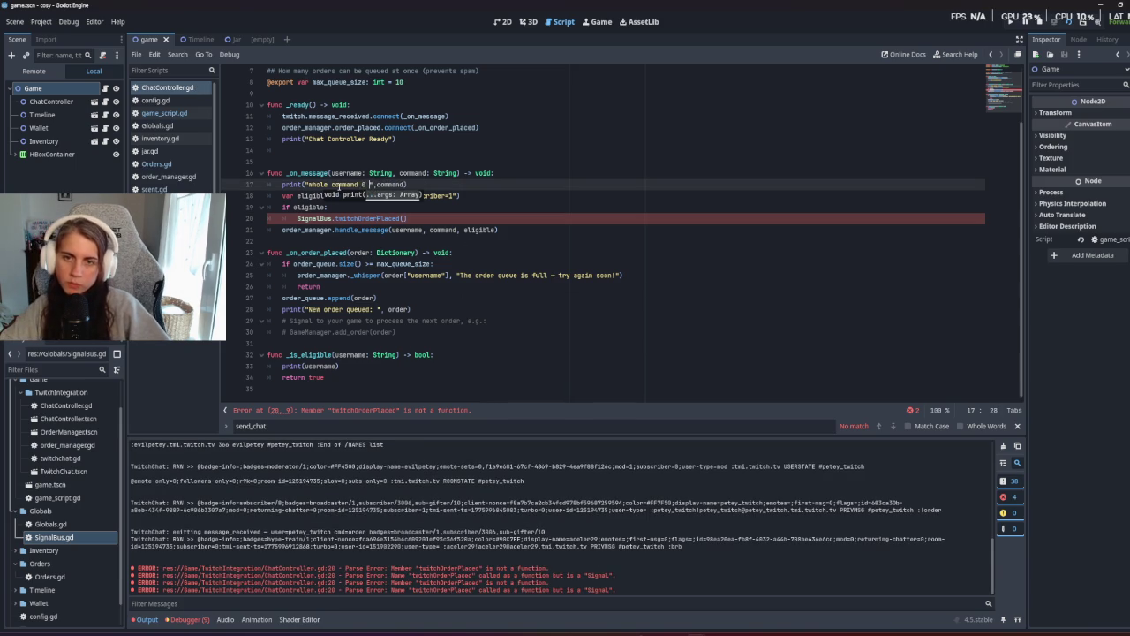
key("Down")
key("Down")
key("Down")
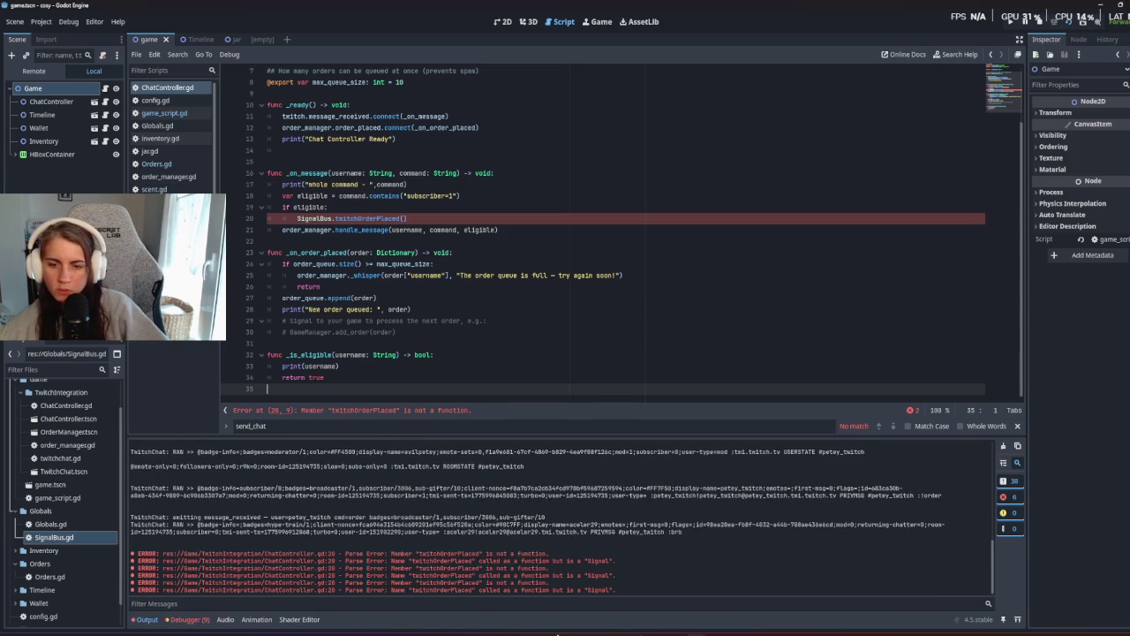
left_click(405, 217)
type("command")
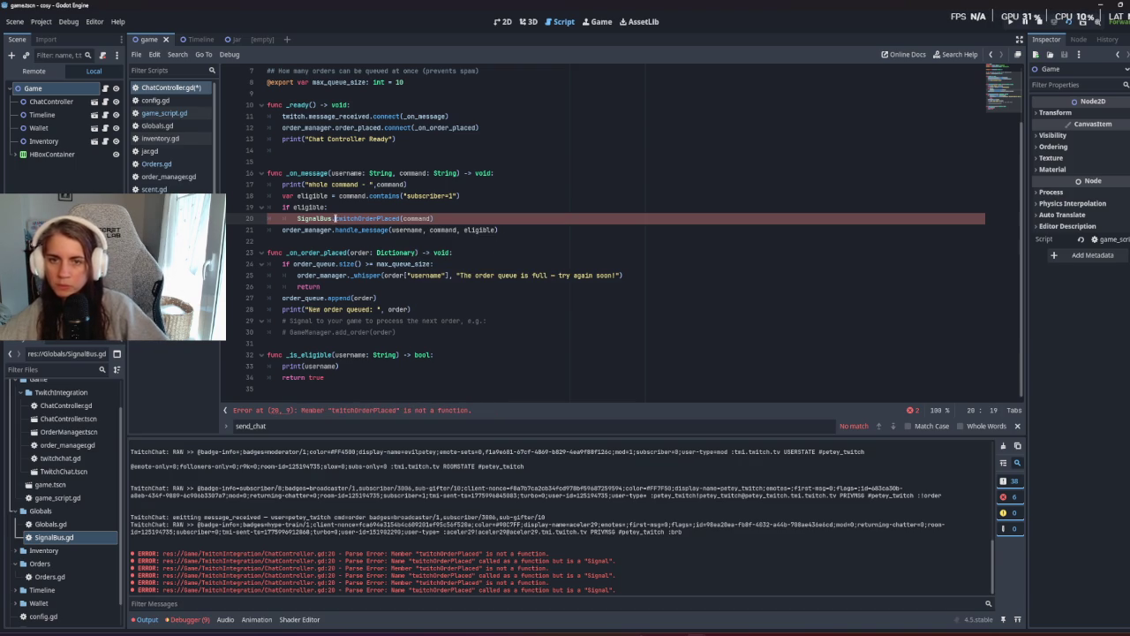
type("emit.")
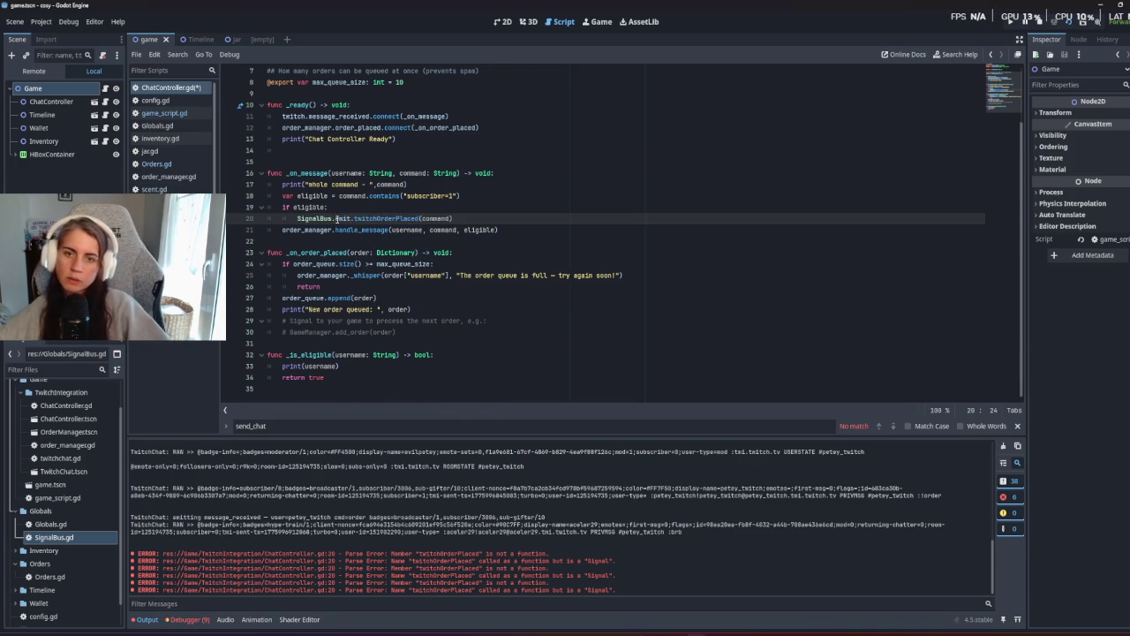
key("ctrl+s")
left_click(473, 253)
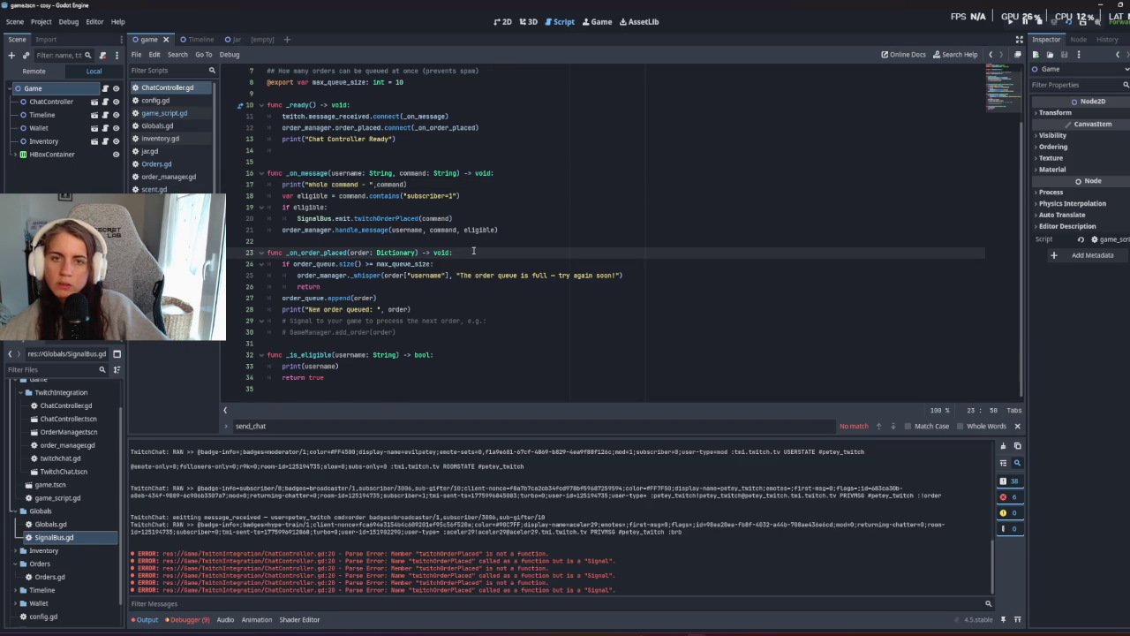
scroll(474, 251, "up", 2)
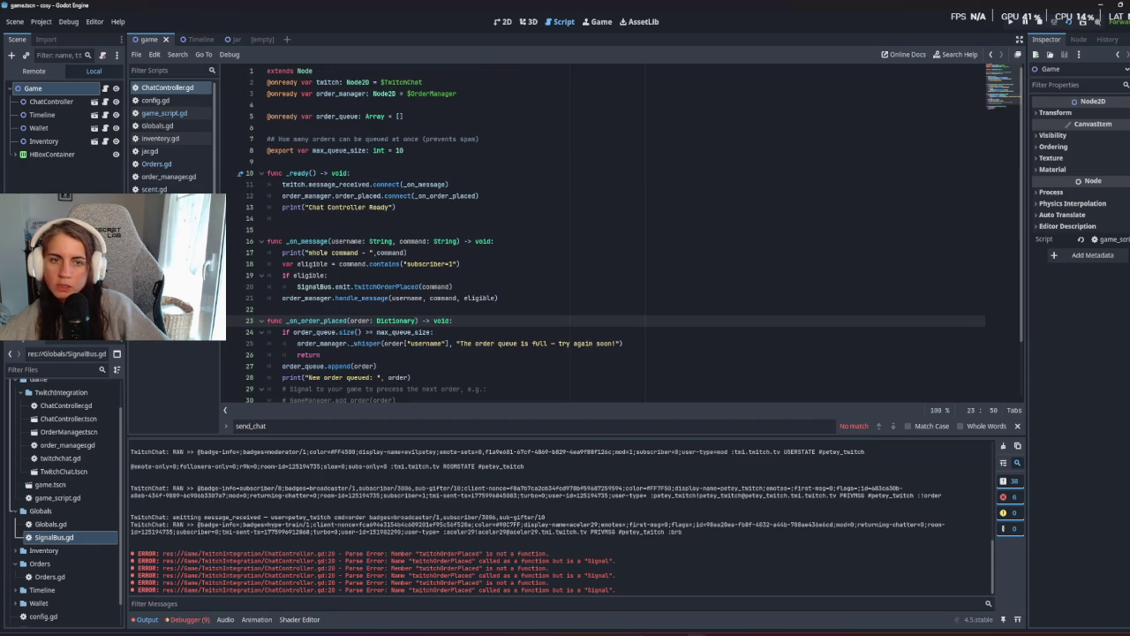
Add a new indented line in order_manager.gd's _ready, checking the twitch chat and SignalBus scripts.
left_click(177, 177)
left_click(441, 186)
key("Return")
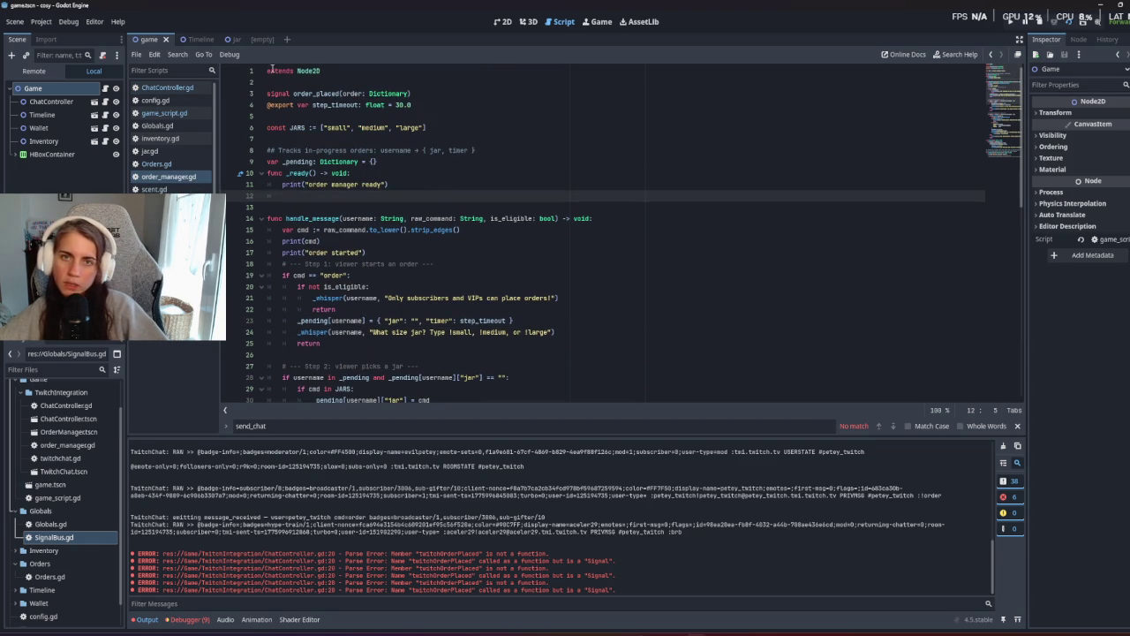
key("alt+Left")
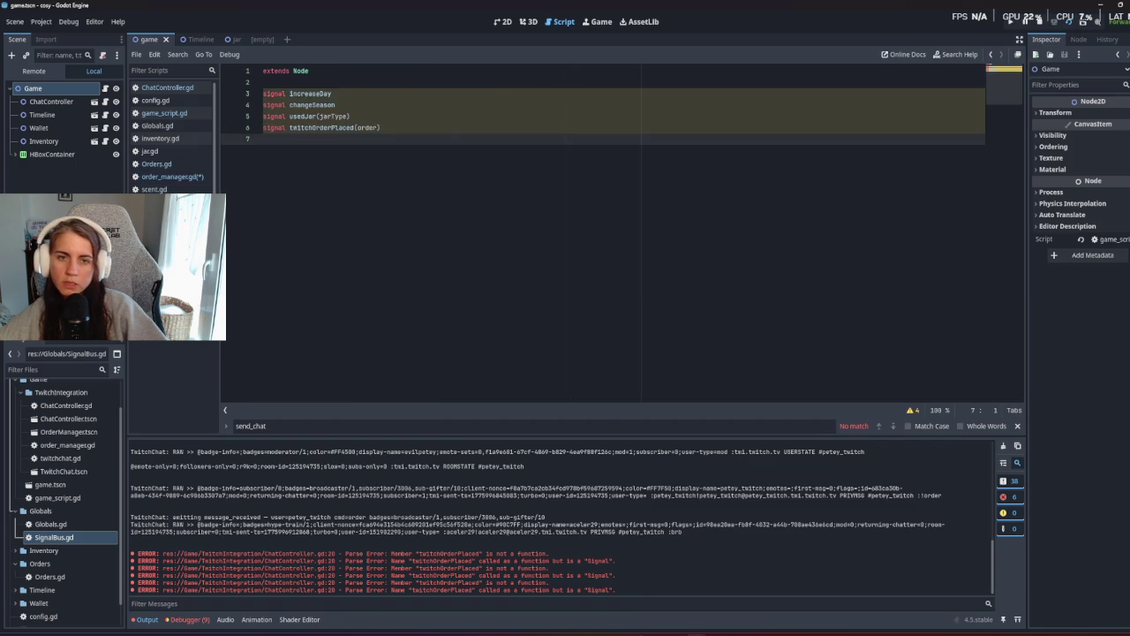
key("alt+Left")
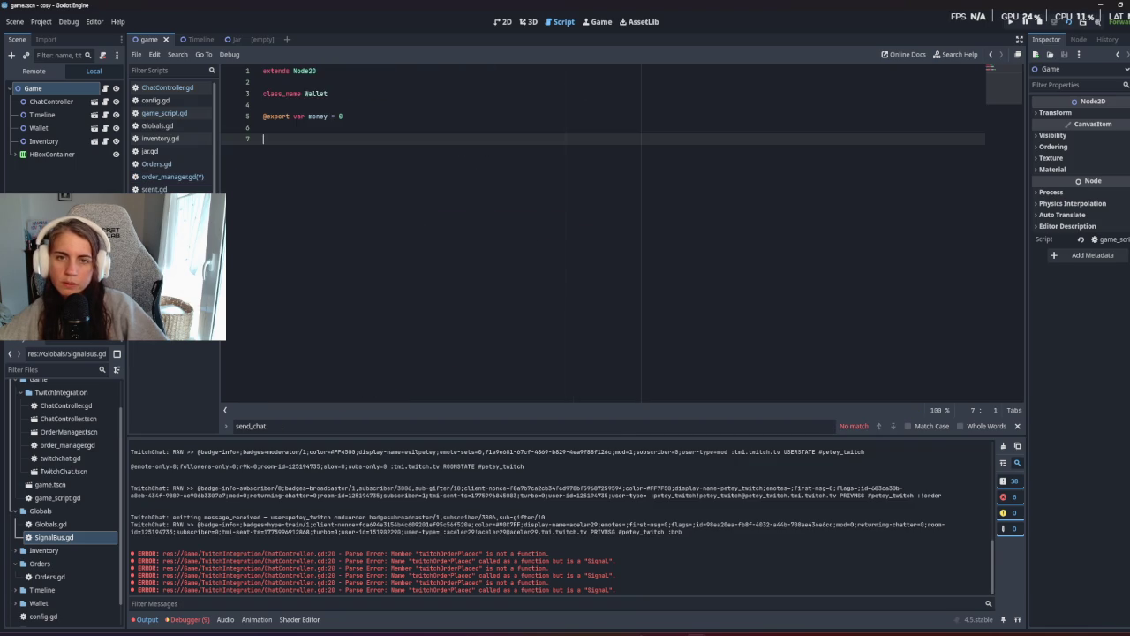
key("alt+Left")
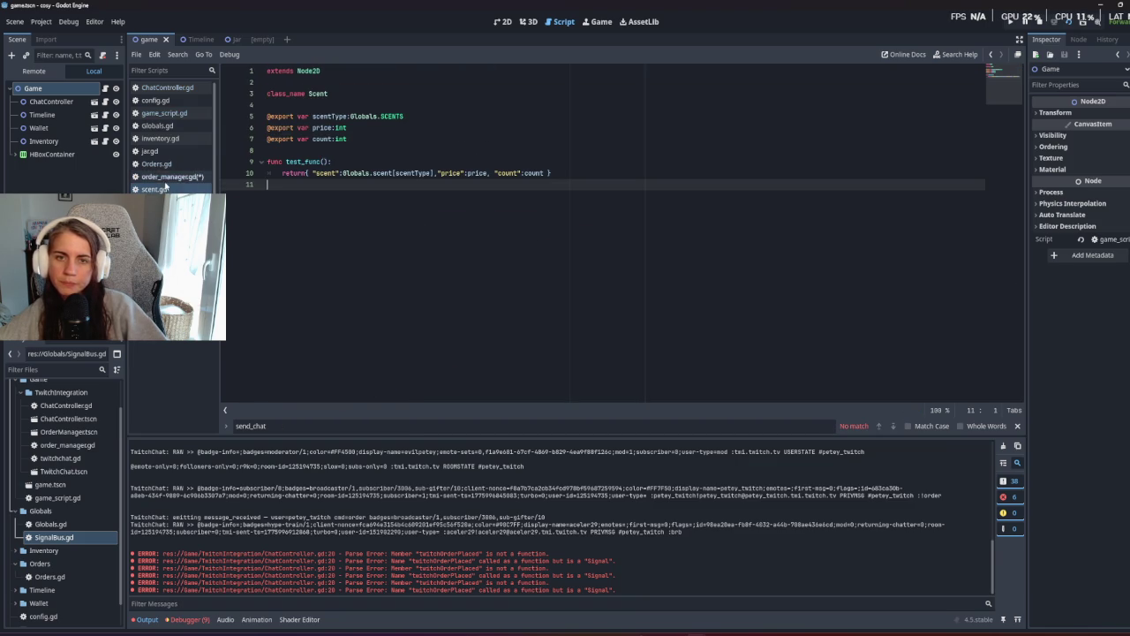
left_click(168, 176)
Look through jar.gd and inventory.gd and take the SignalBus.usedJar connect line, back in order_manager.gd.
left_click(155, 166)
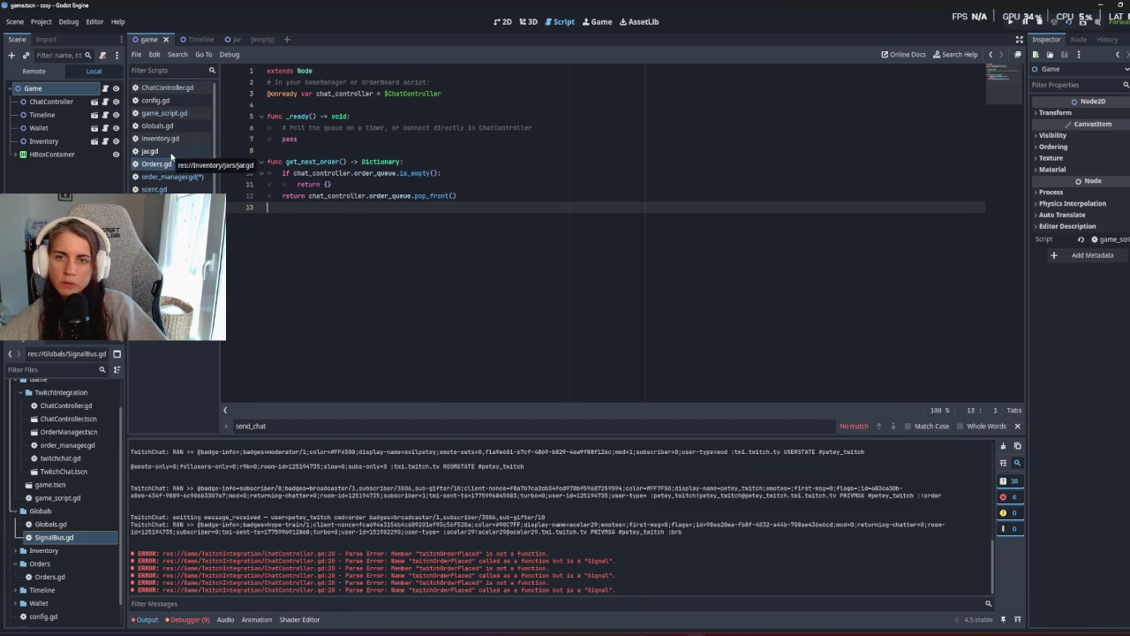
left_click(175, 151)
left_click(167, 138)
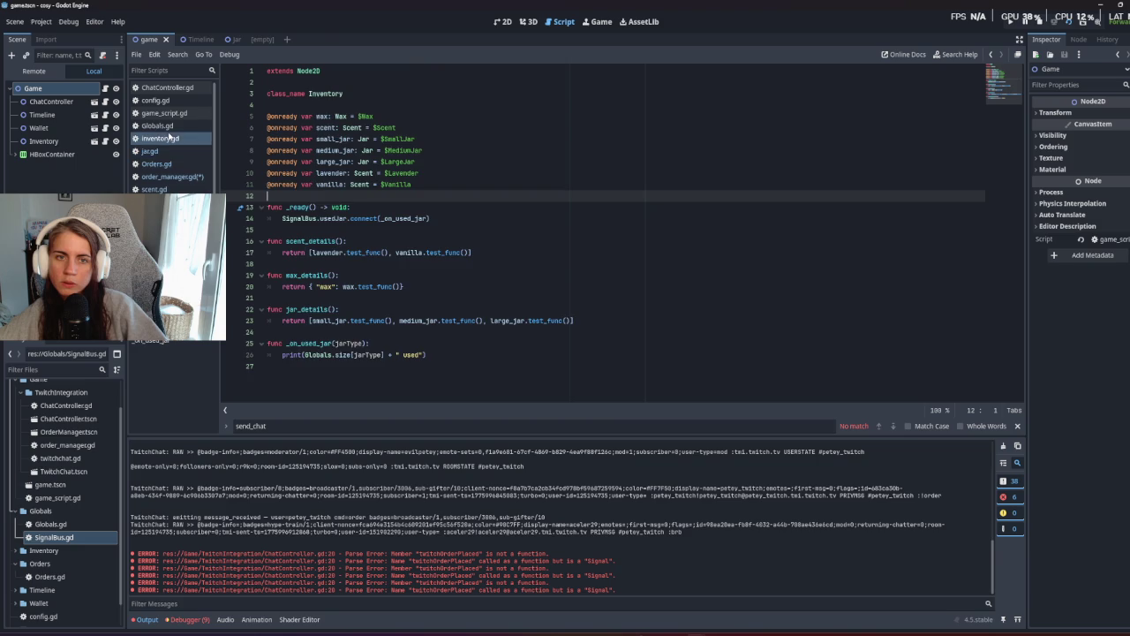
triple_click(345, 219)
key("ctrl+c")
left_click(382, 206)
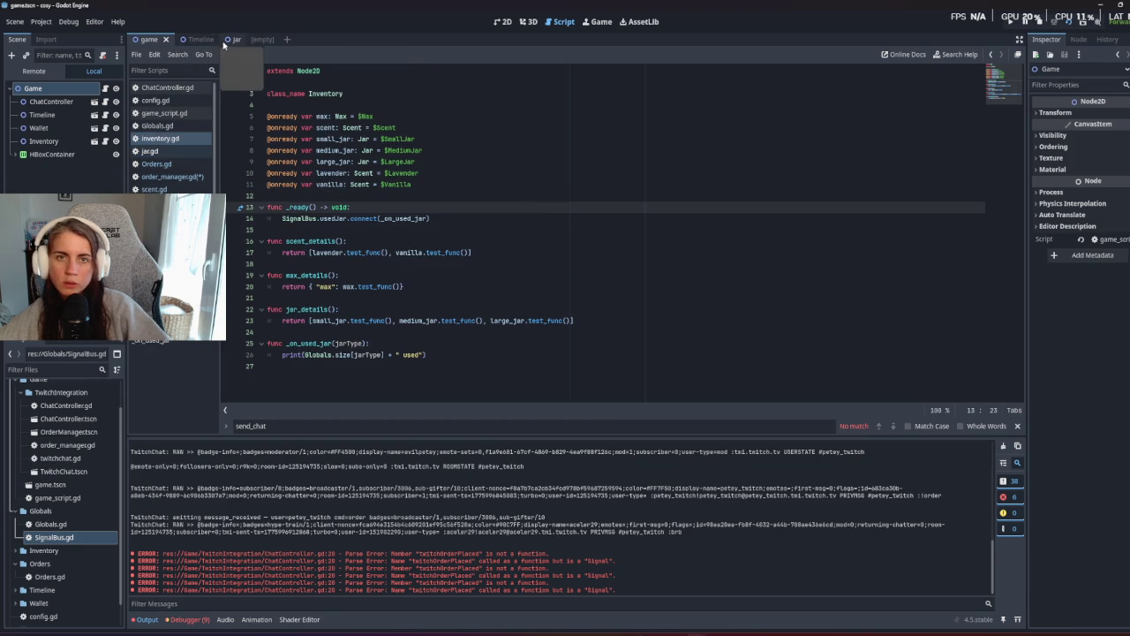
left_click(166, 88)
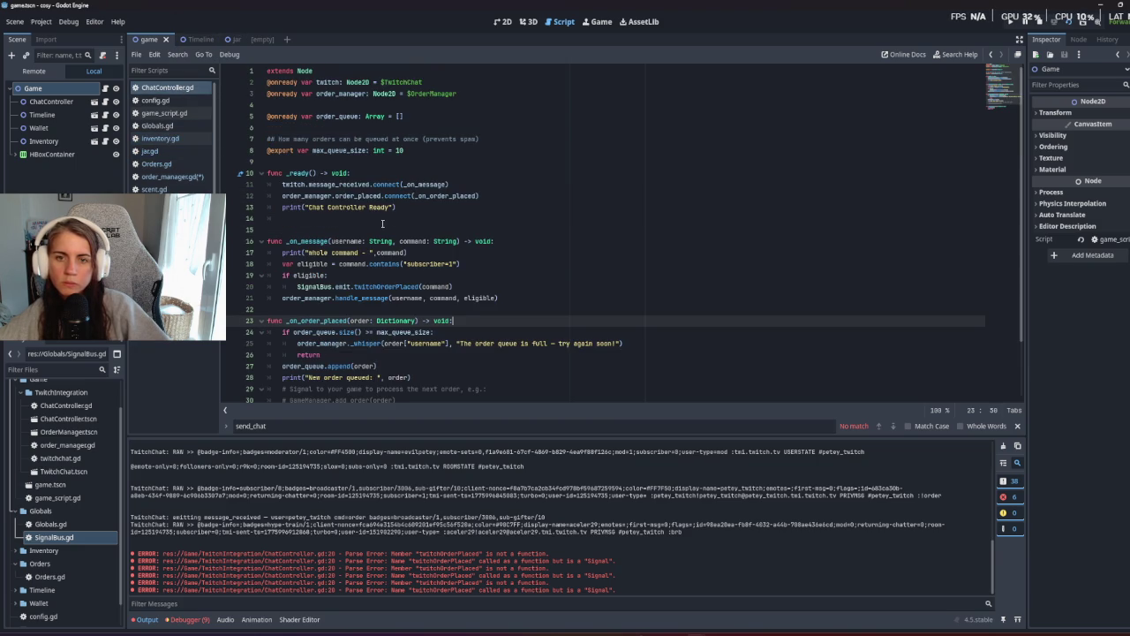
left_click(172, 177)
Paste the usedJar connect line into _ready, then clear it back to a bare indent.
key("ctrl+v")
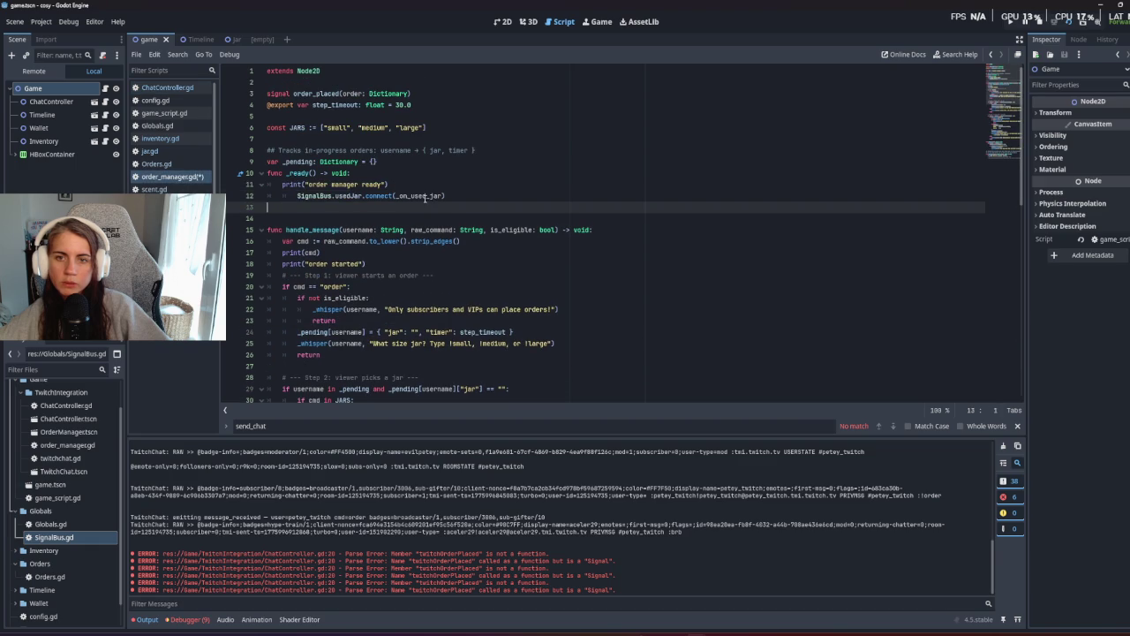
double_click(408, 195)
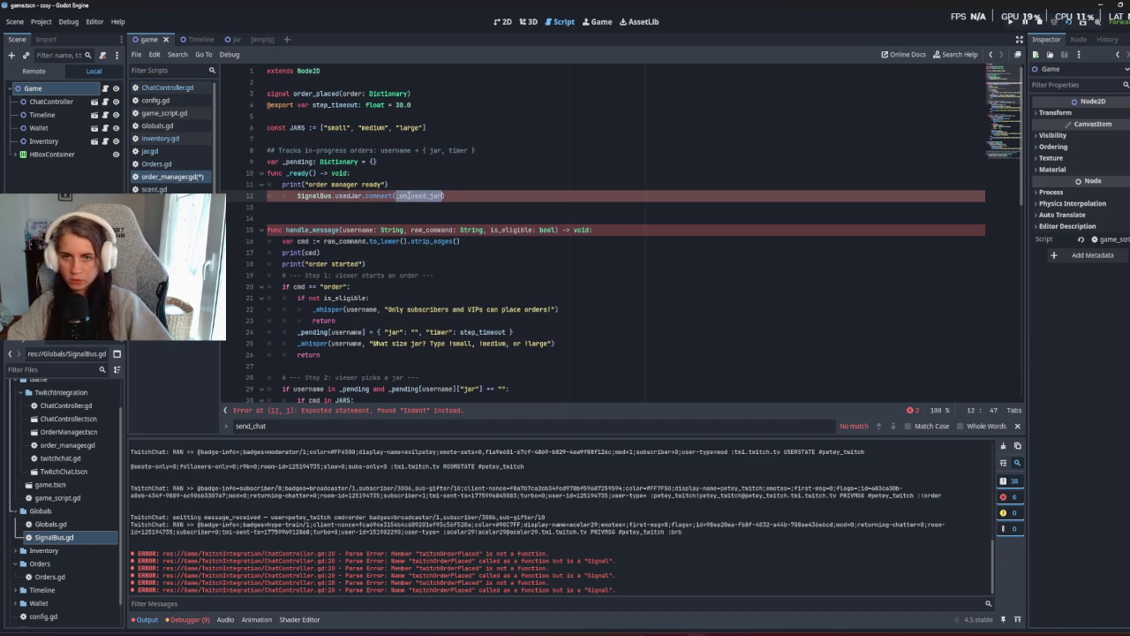
key("BackSpace")
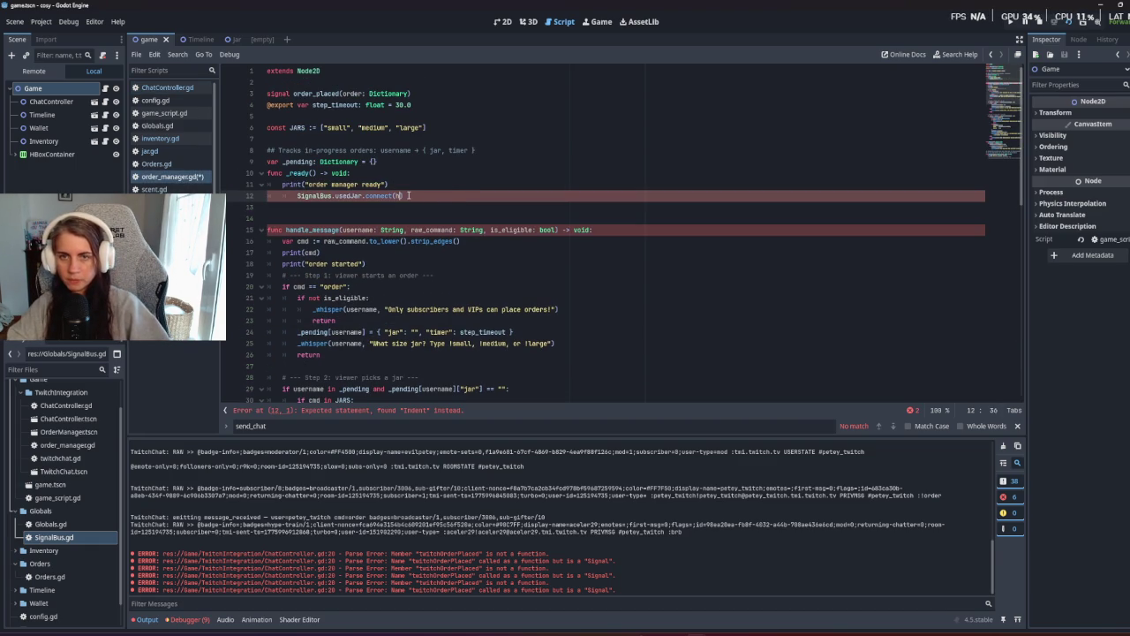
double_click(334, 195)
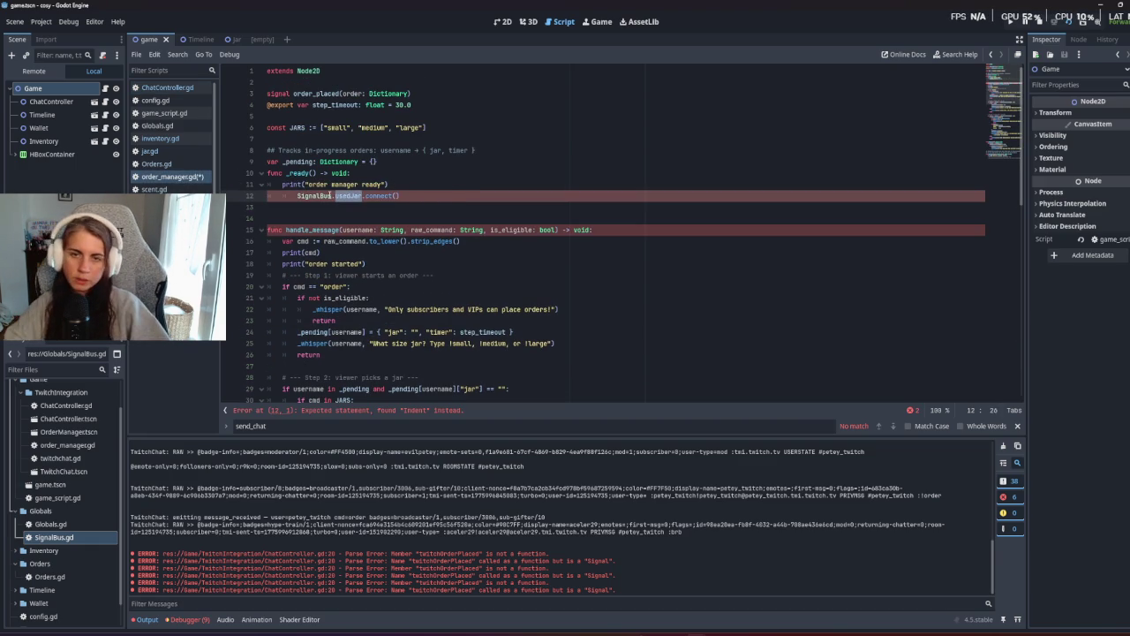
type("twi")
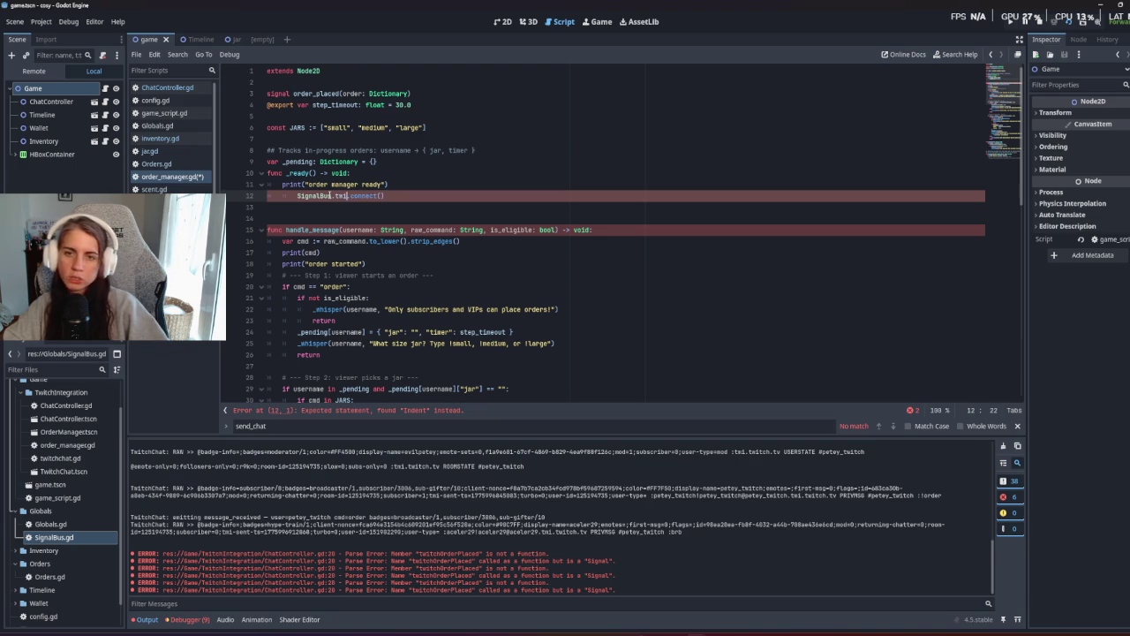
key("shift+End")
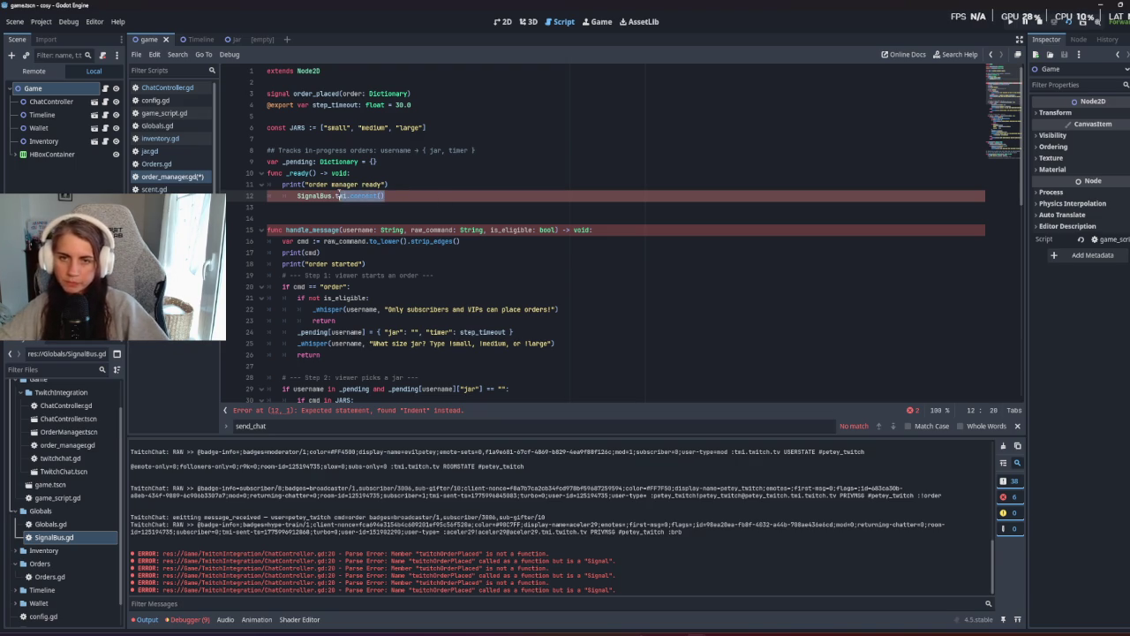
key("BackSpace")
key("BackSpace")
key("BackSpace")
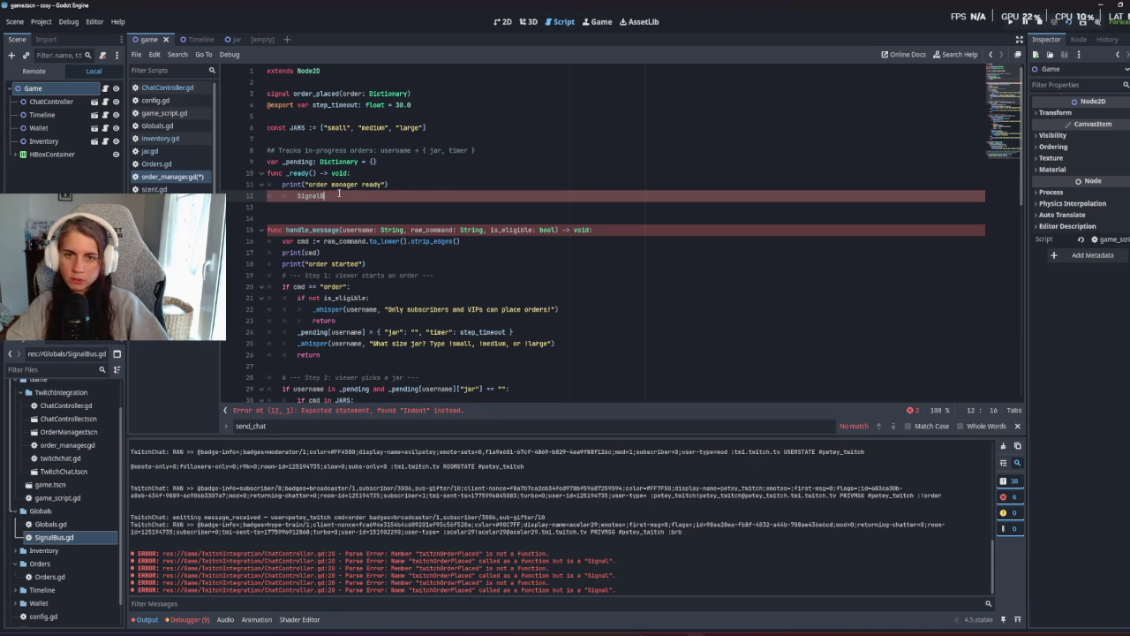
key("BackSpace")
key("BackSpace")
key("BackSpace")
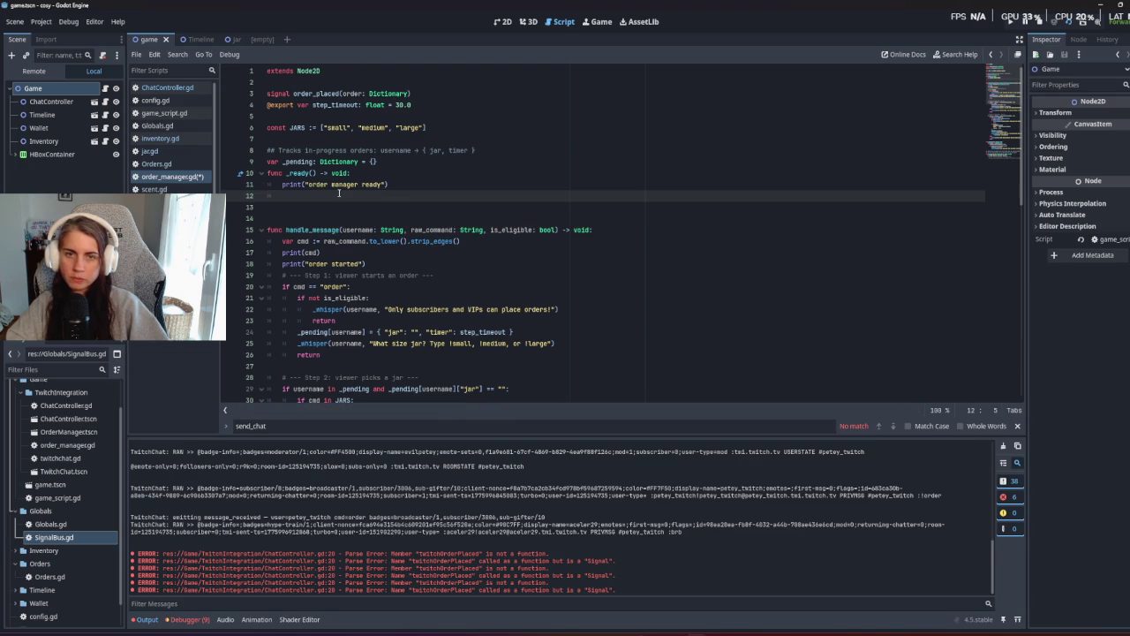
Write SignalBus.twitchOrderPlaced.connect(handle_message) in _ready and run the game with F5.
type("SignalB")
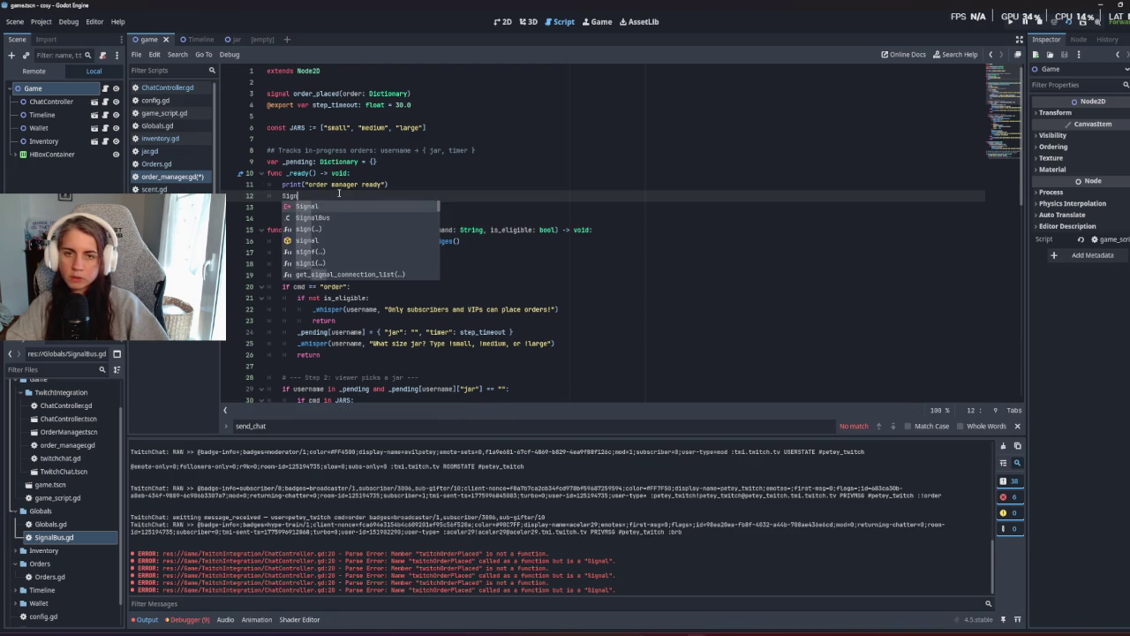
type("us")
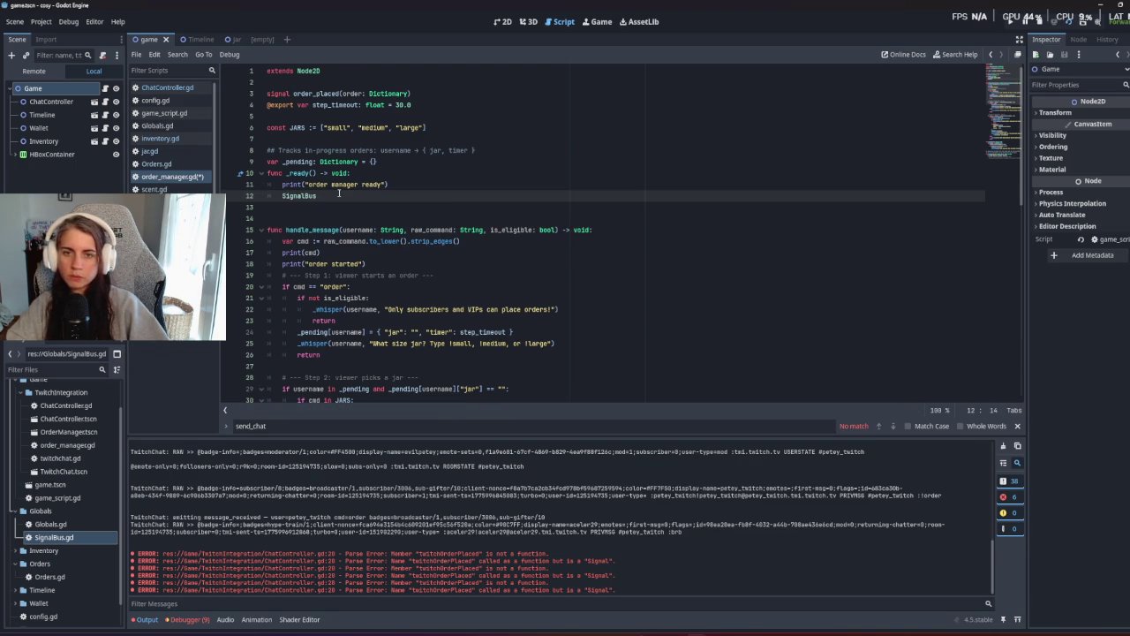
type(".twi")
key("Return")
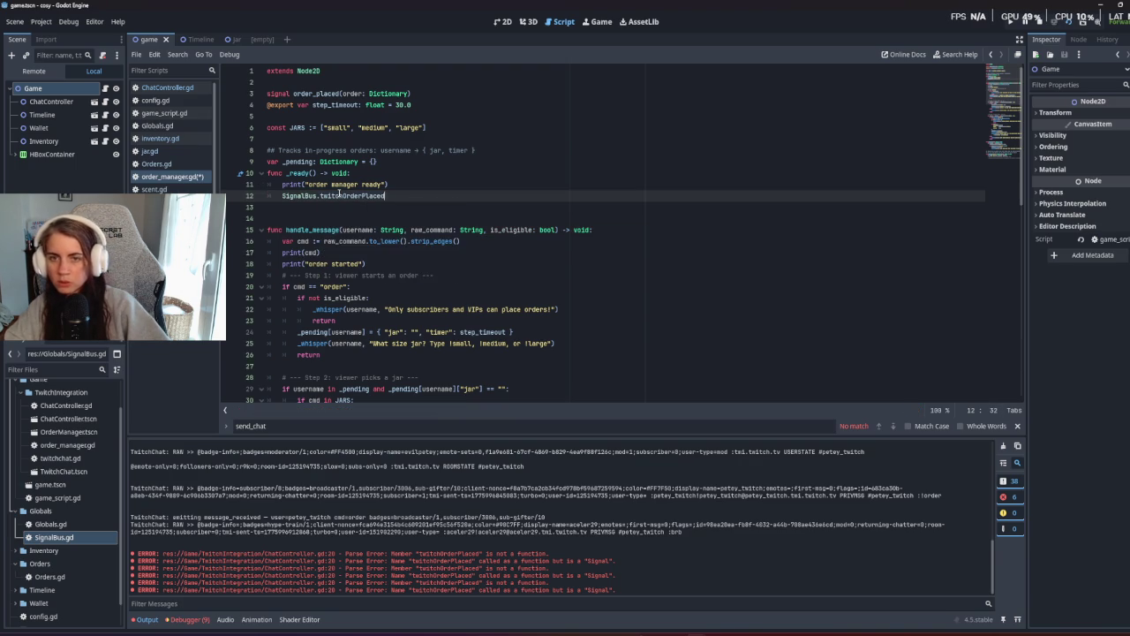
type(".")
key("Return")
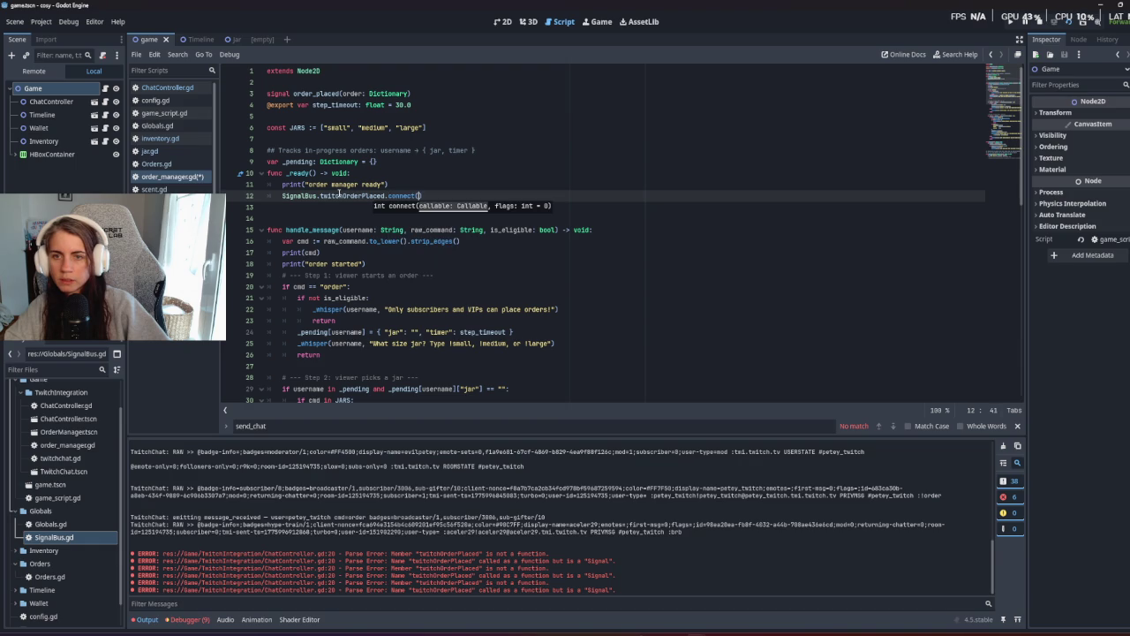
type("han")
key("Return")
left_click(384, 222)
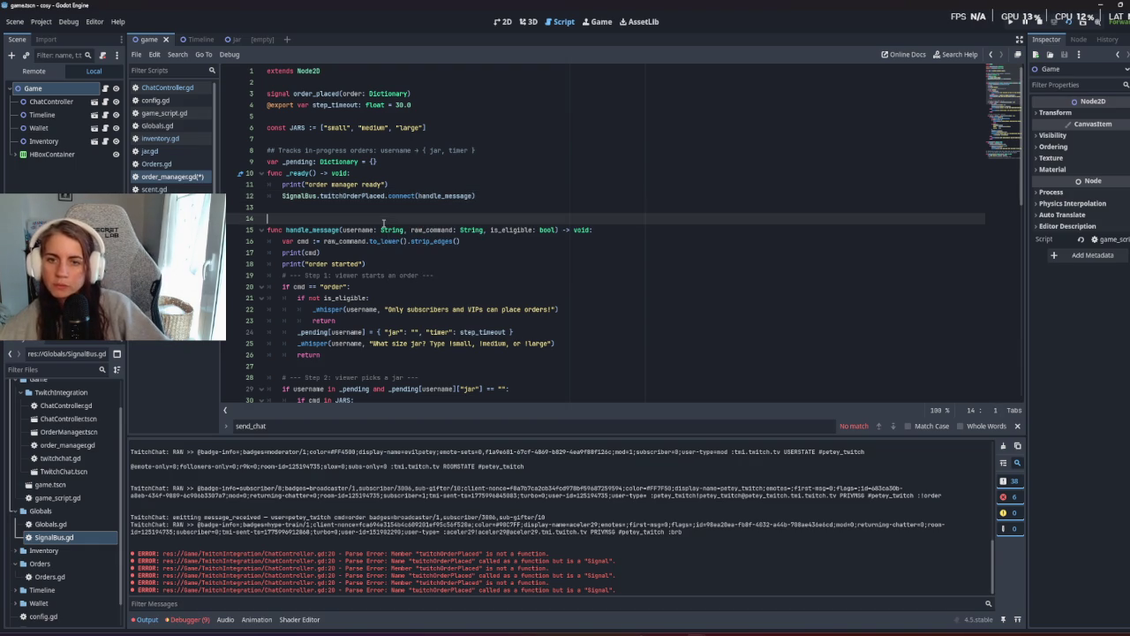
left_click(469, 320)
key("F5")
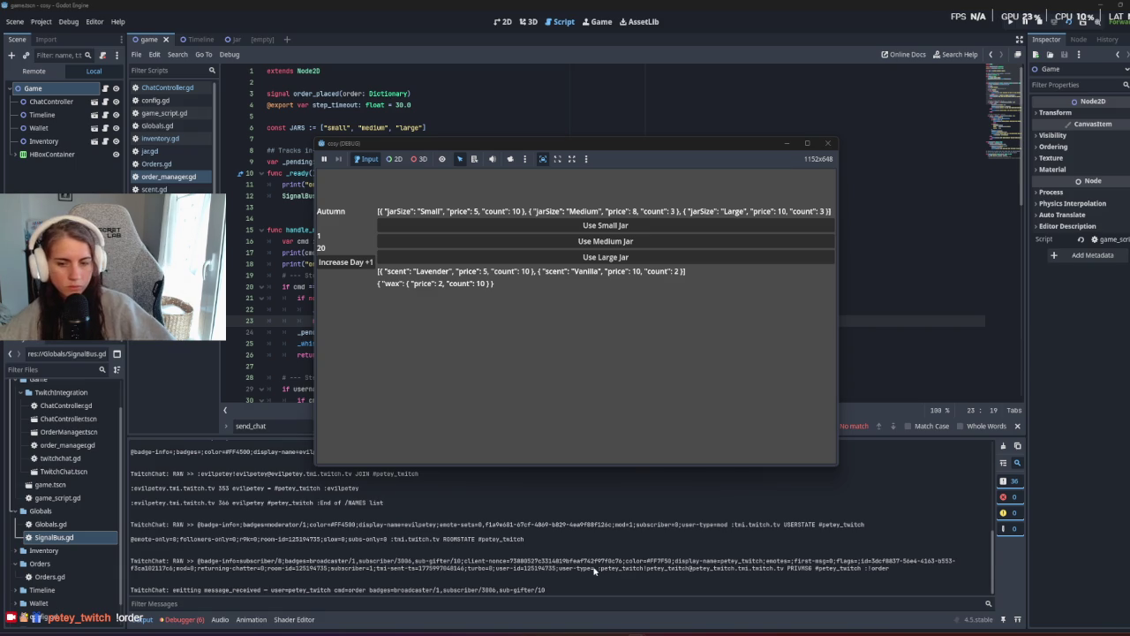
Stop the running candle-shop game with F8 after the chat order is logged.
key("F8")
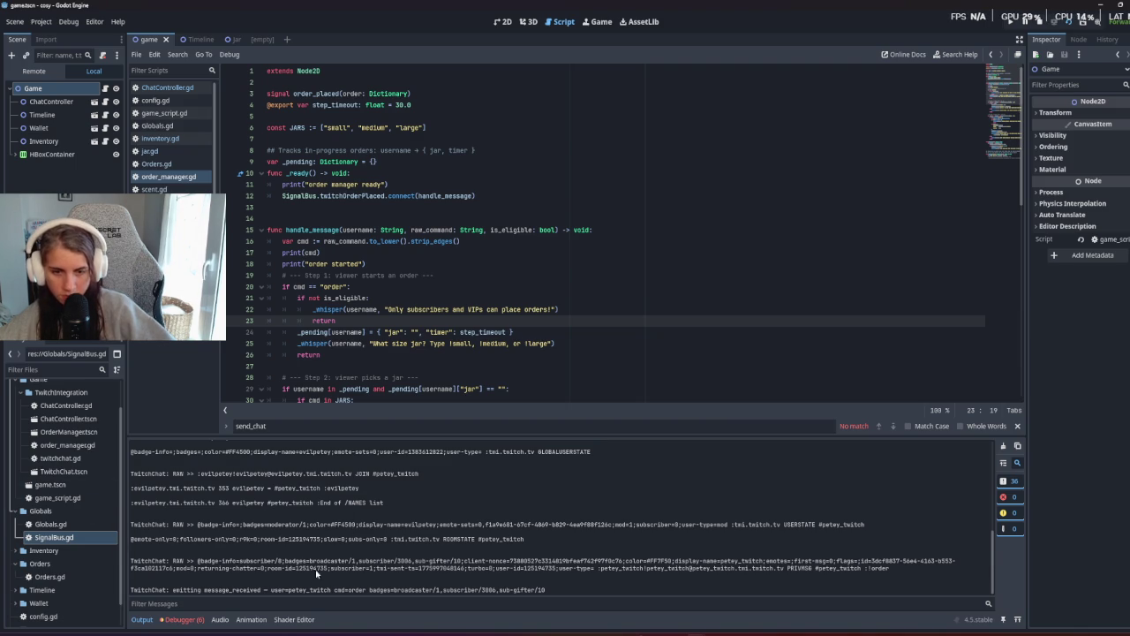
Scroll through order_manager.gd's handle_message from the pending-order line.
left_click(321, 332)
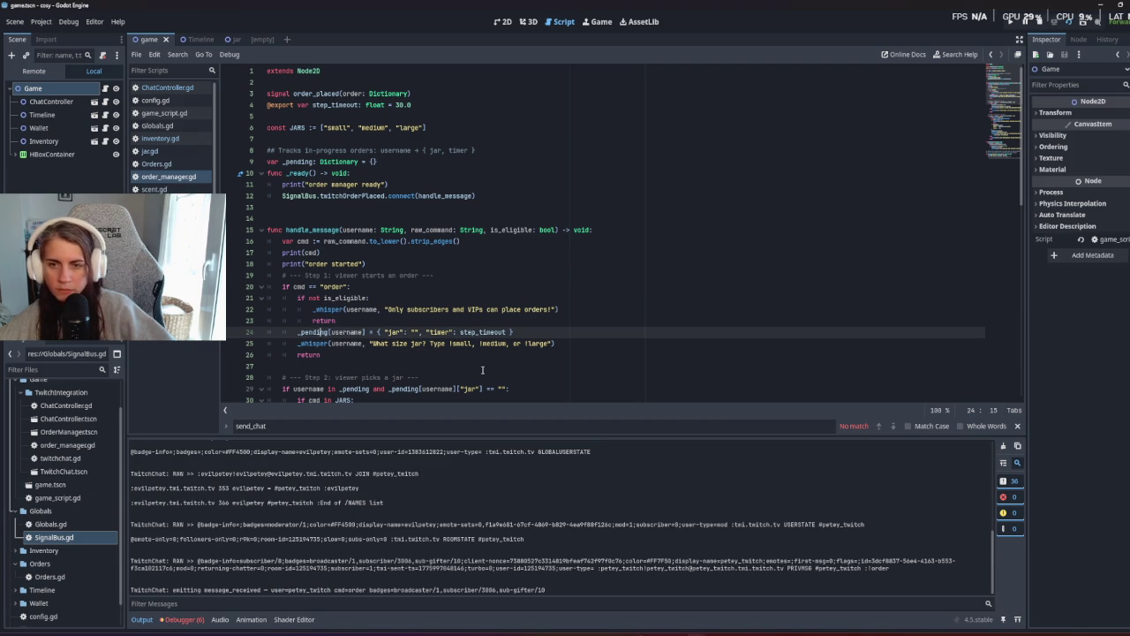
scroll(452, 365, "down", 7)
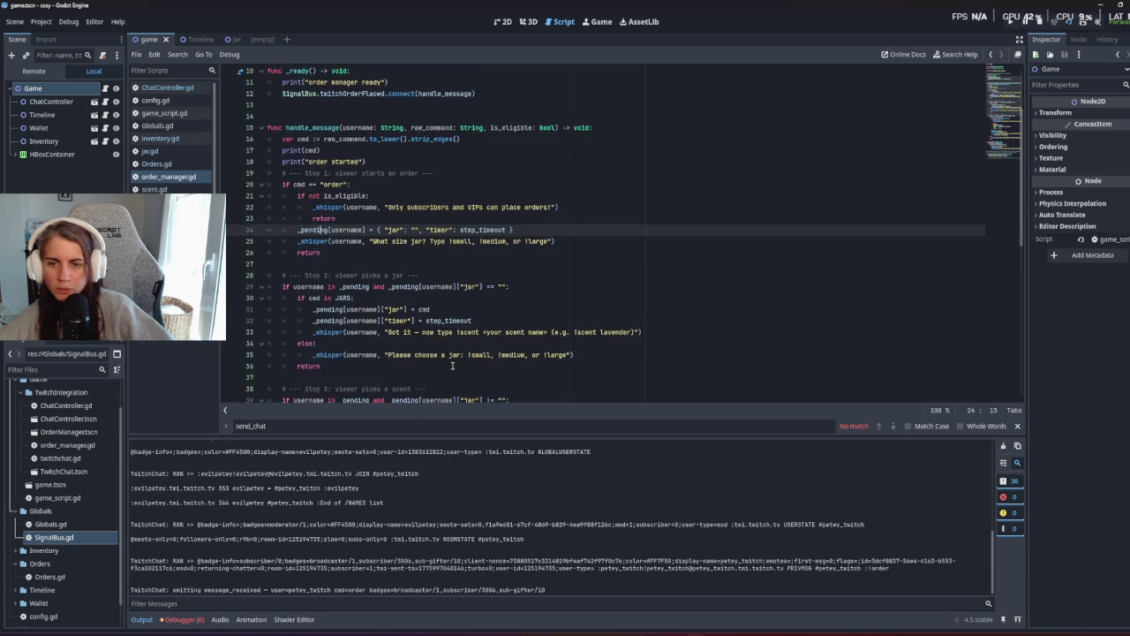
scroll(453, 366, "down", 5)
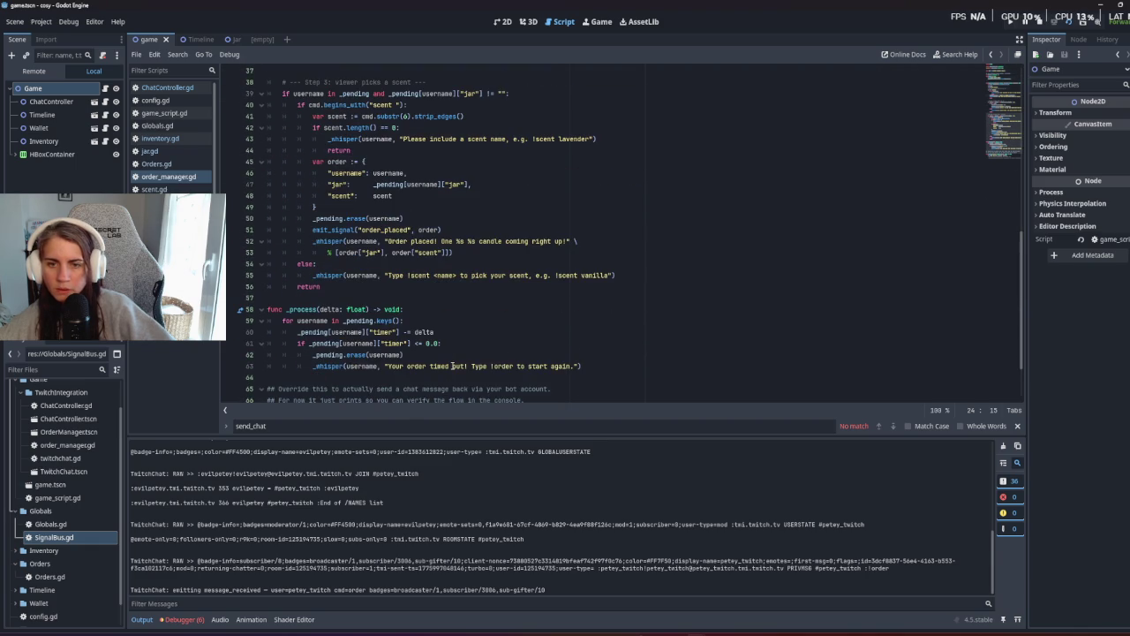
scroll(453, 365, "down", 2)
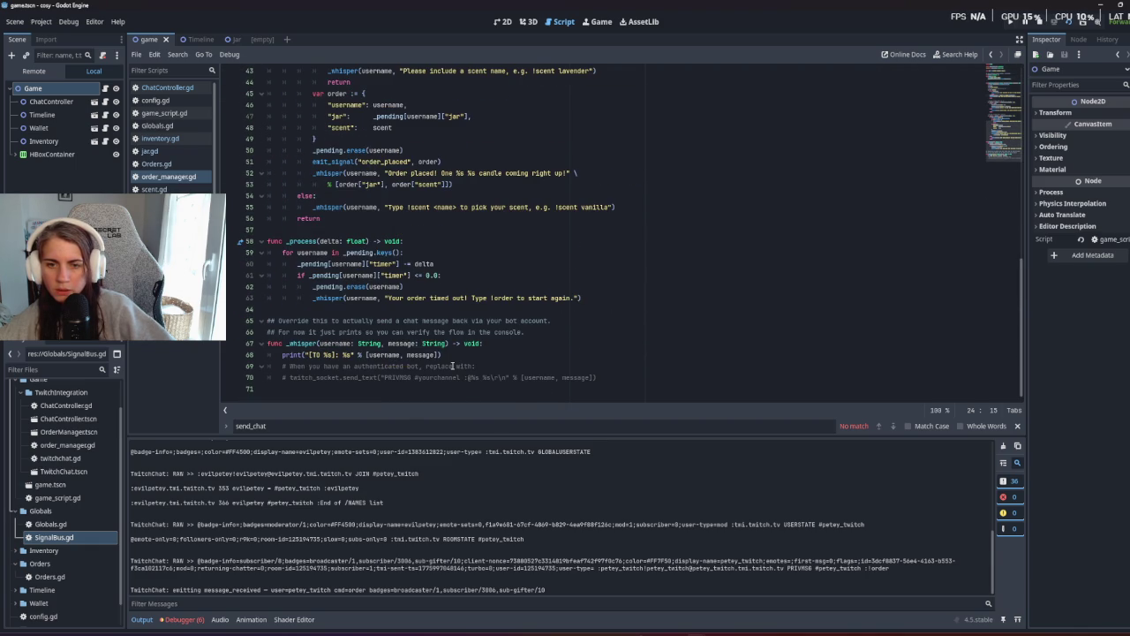
scroll(452, 366, "up", 13)
scroll(458, 354, "up", 1)
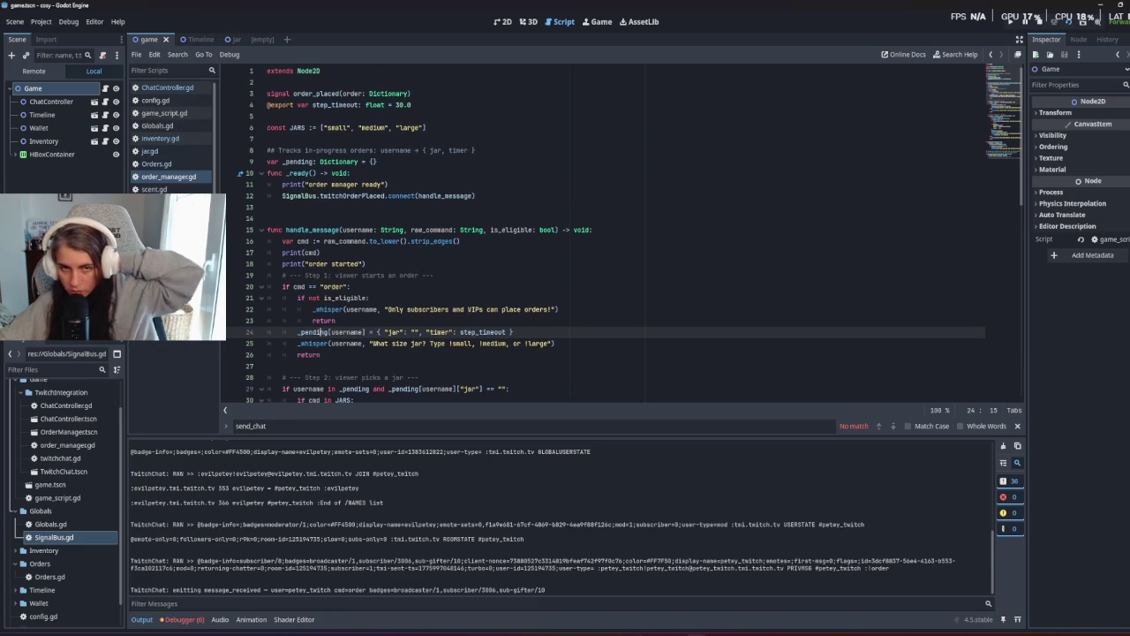
Inspect twitchChat.gd's chat parsing and ChatController.gd's signal connections, returning to order_manager.gd.
left_click(164, 203)
left_click(163, 214)
scroll(613, 273, "down", 4)
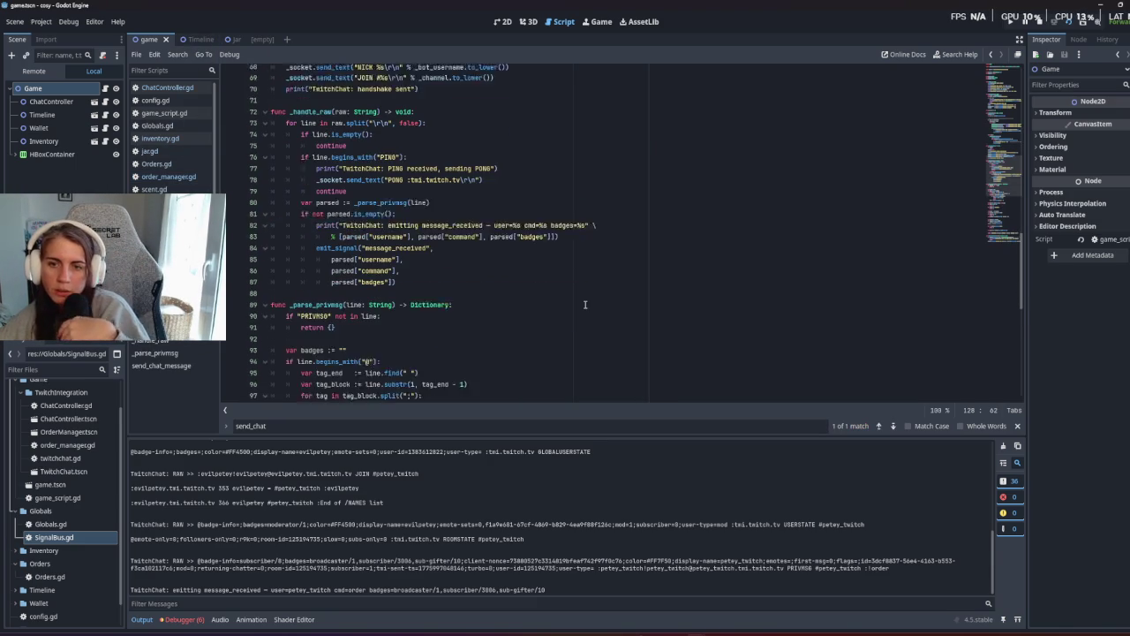
scroll(585, 305, "down", 10)
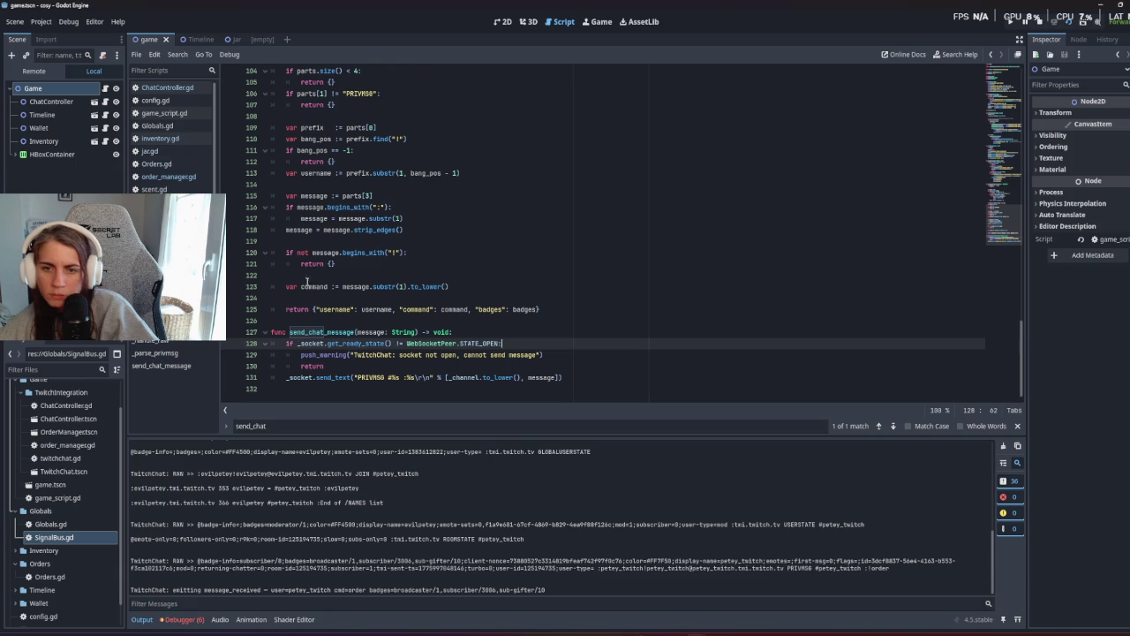
left_click(167, 176)
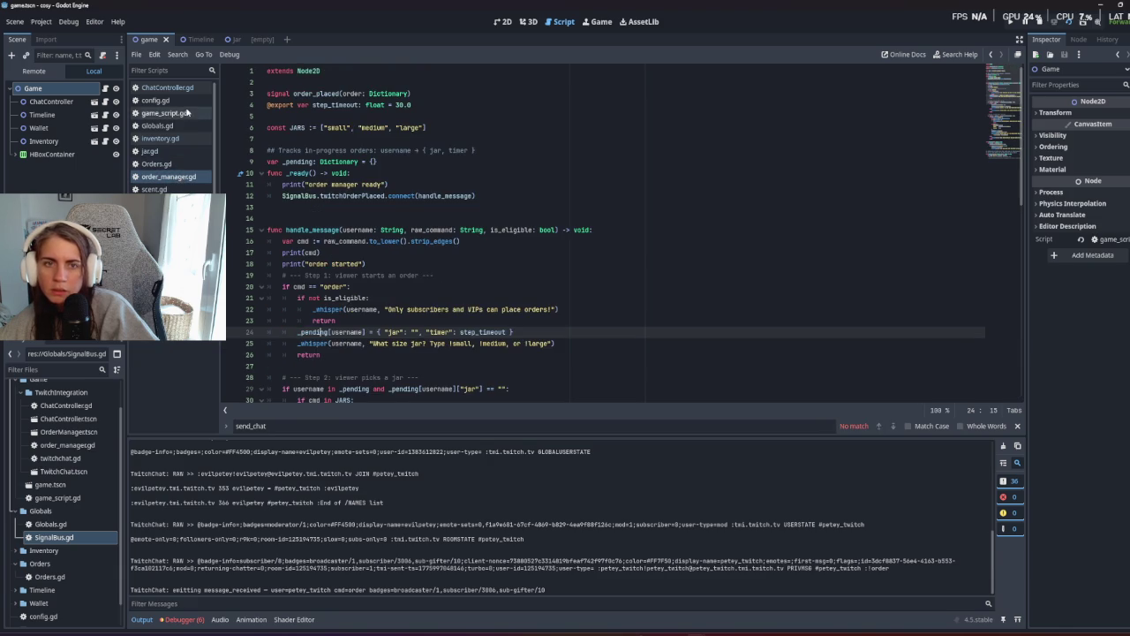
left_click(168, 87)
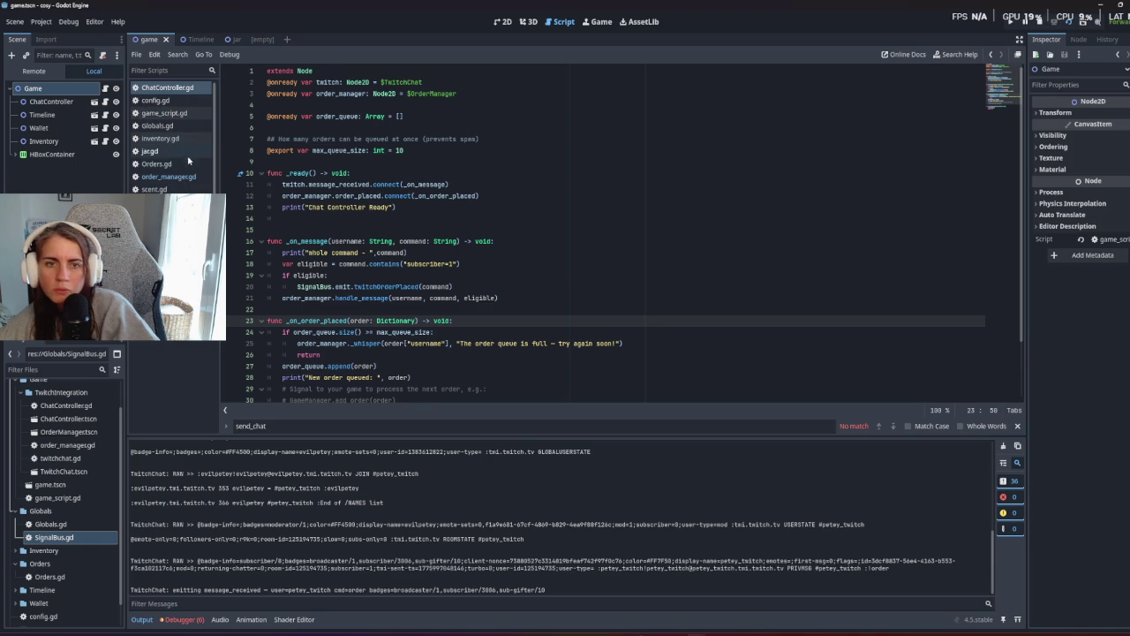
left_click(187, 180)
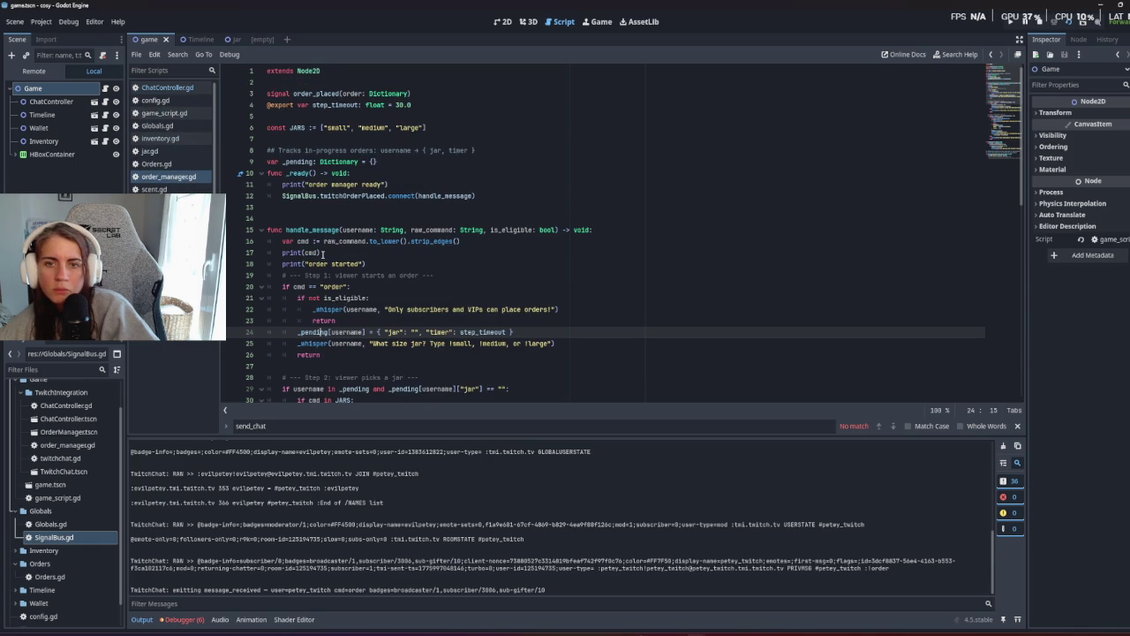
Review the order, jar and scent steps in handle_message down to the order_placed emit.
scroll(323, 255, "down", 5)
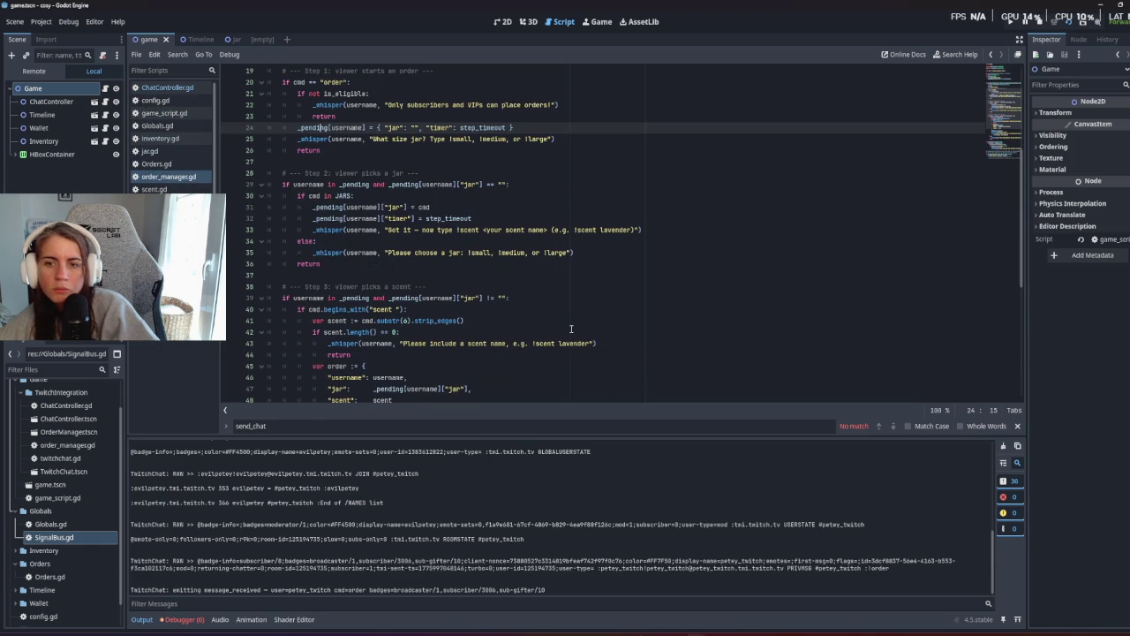
scroll(571, 329, "down", 3)
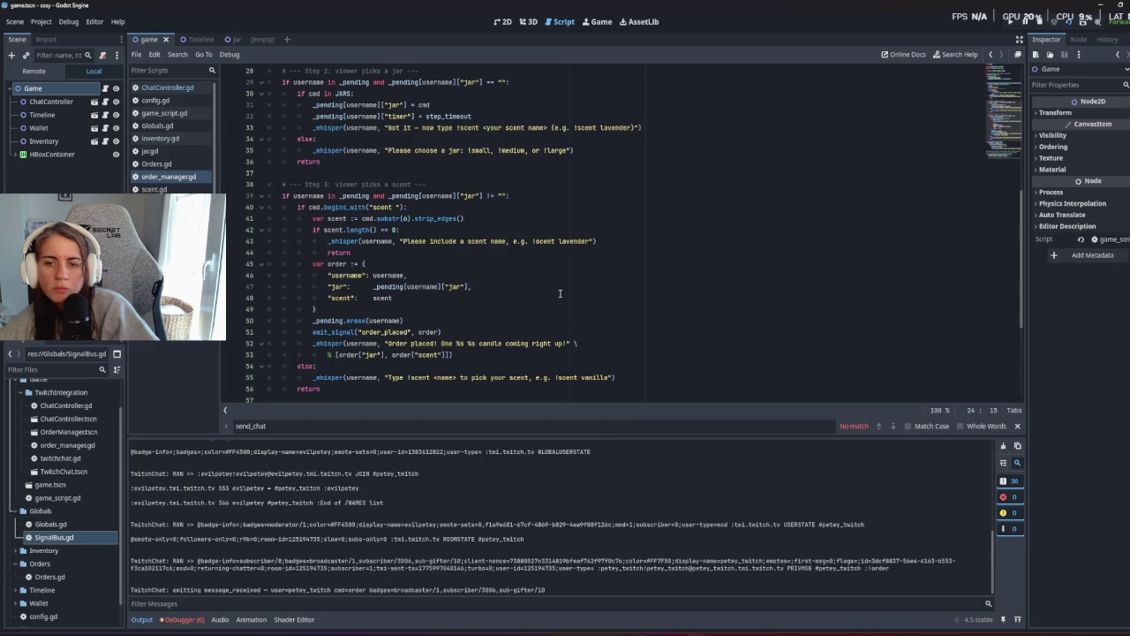
scroll(559, 294, "down", 4)
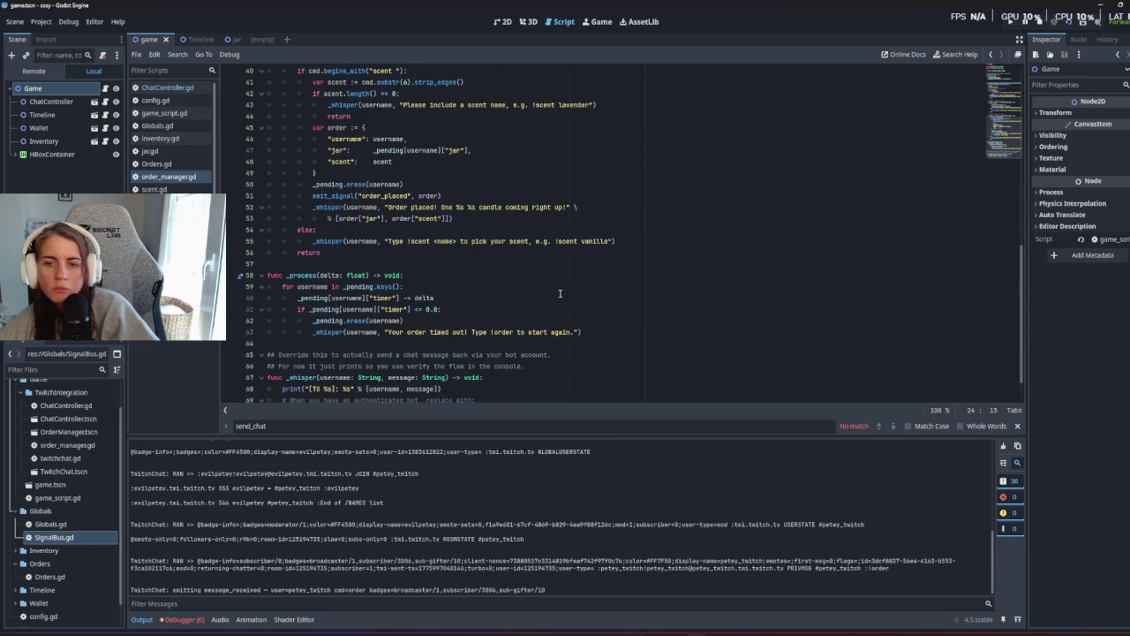
scroll(560, 293, "down", 1)
scroll(485, 289, "up", 4)
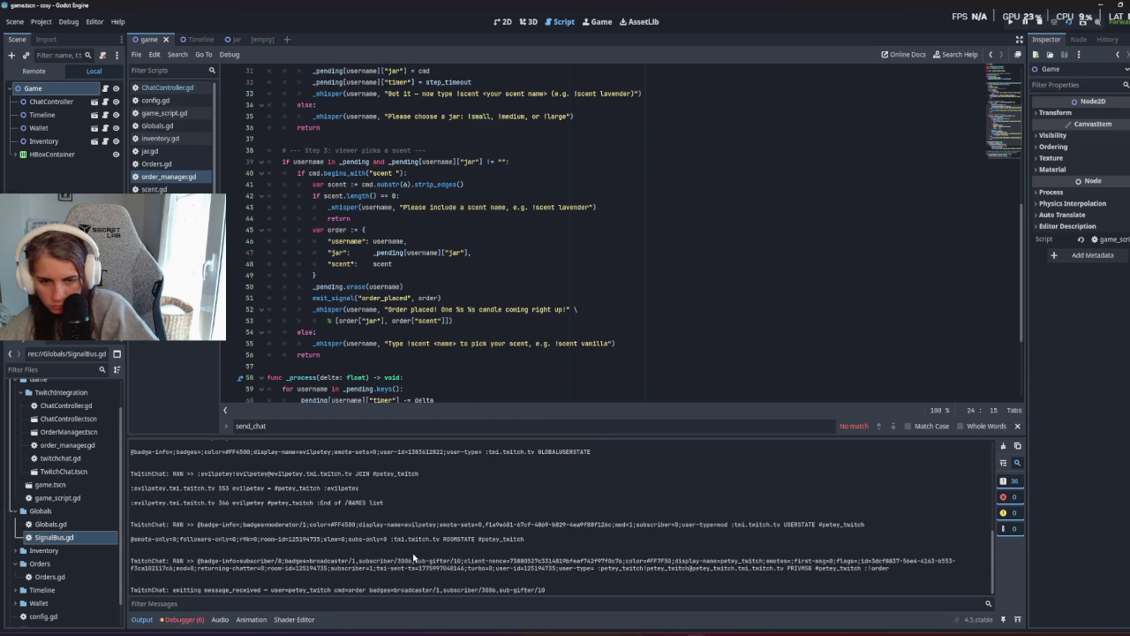
scroll(373, 347, "down", 3)
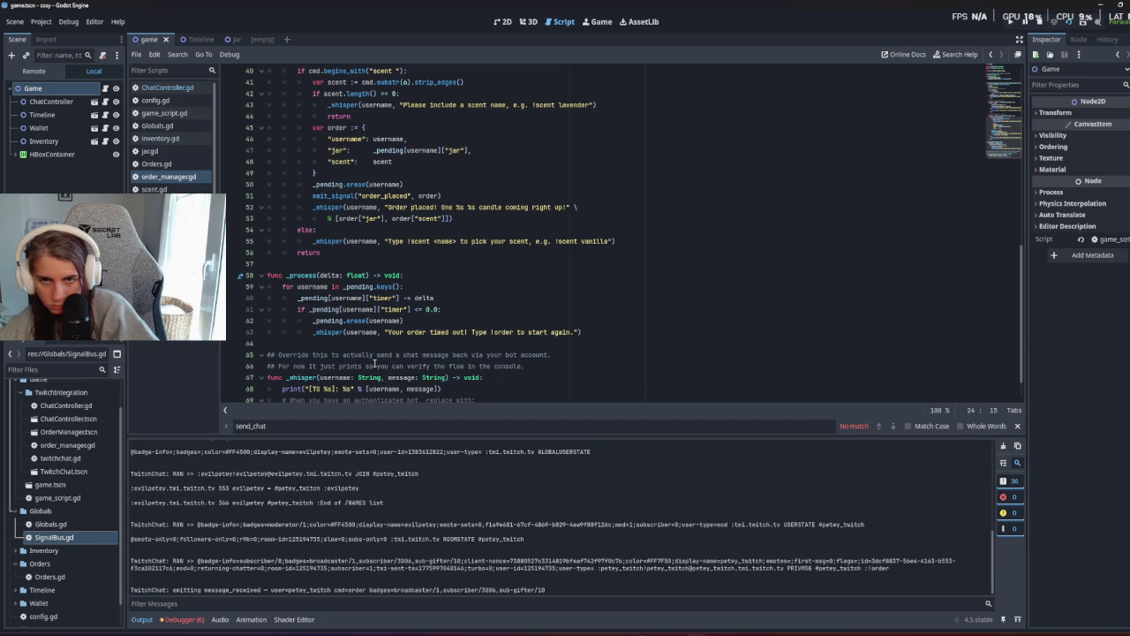
scroll(375, 362, "up", 5)
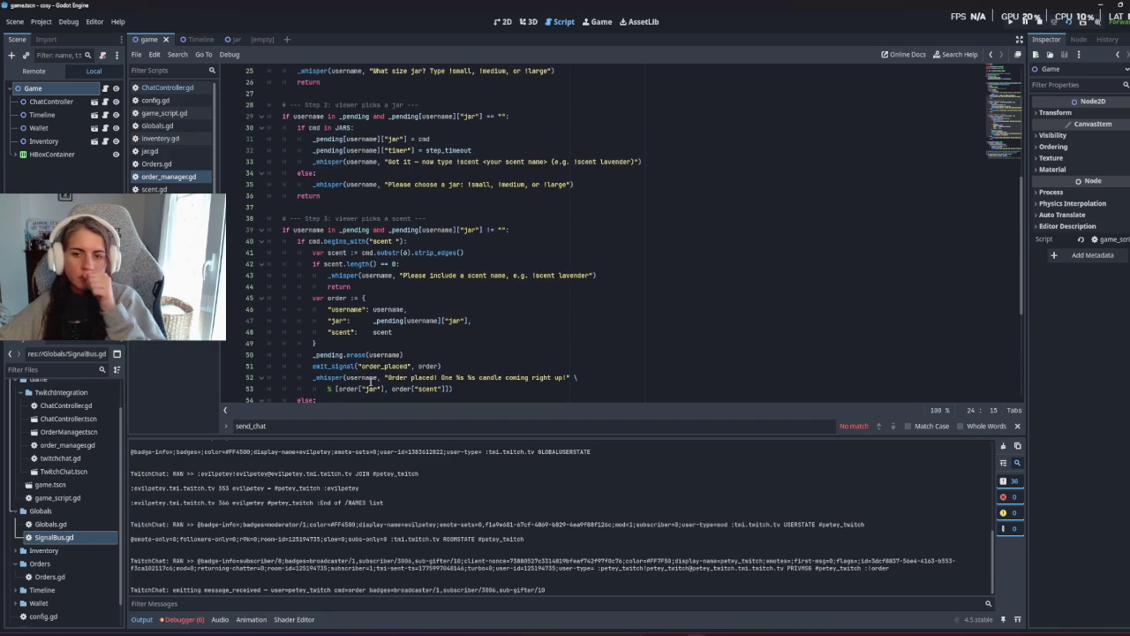
left_click(382, 365)
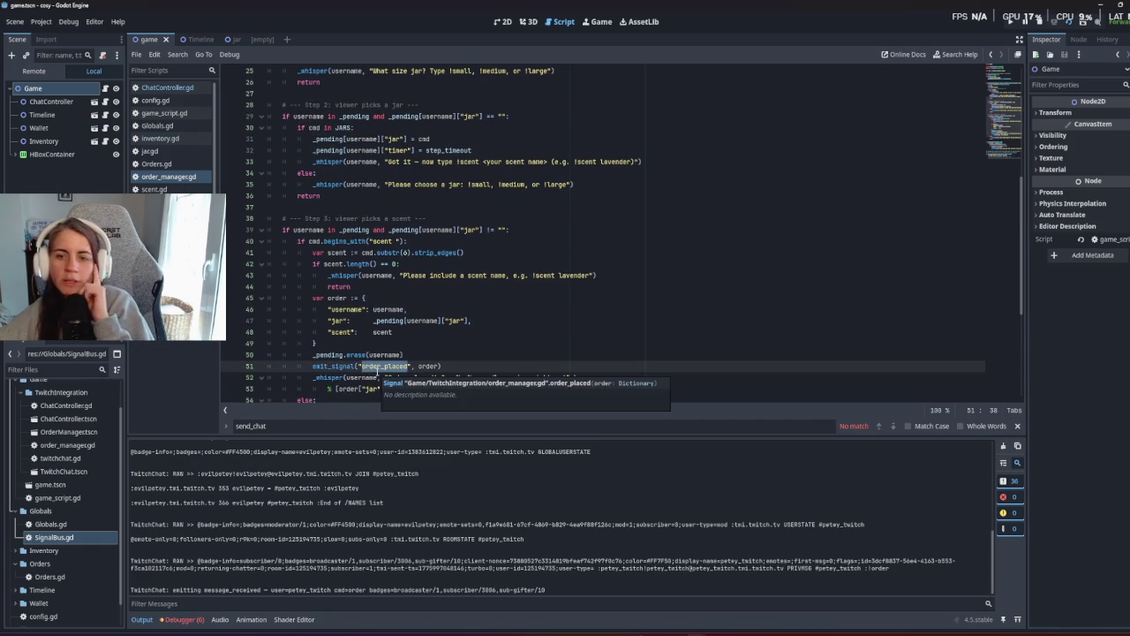
left_click(469, 332)
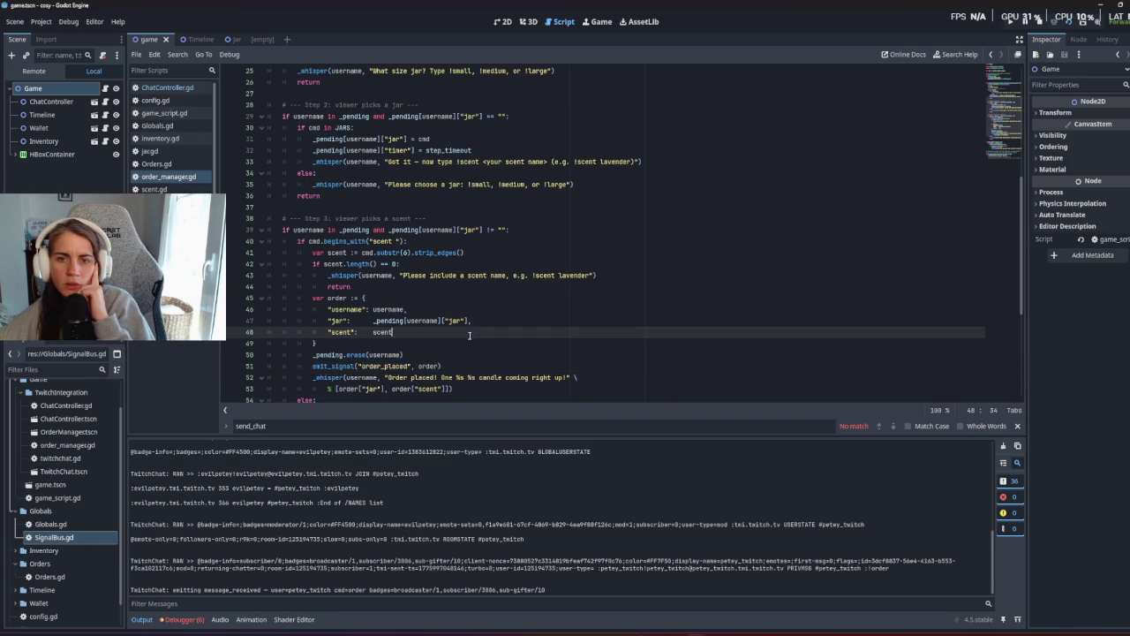
scroll(469, 342, "up", 1)
scroll(469, 342, "up", 4)
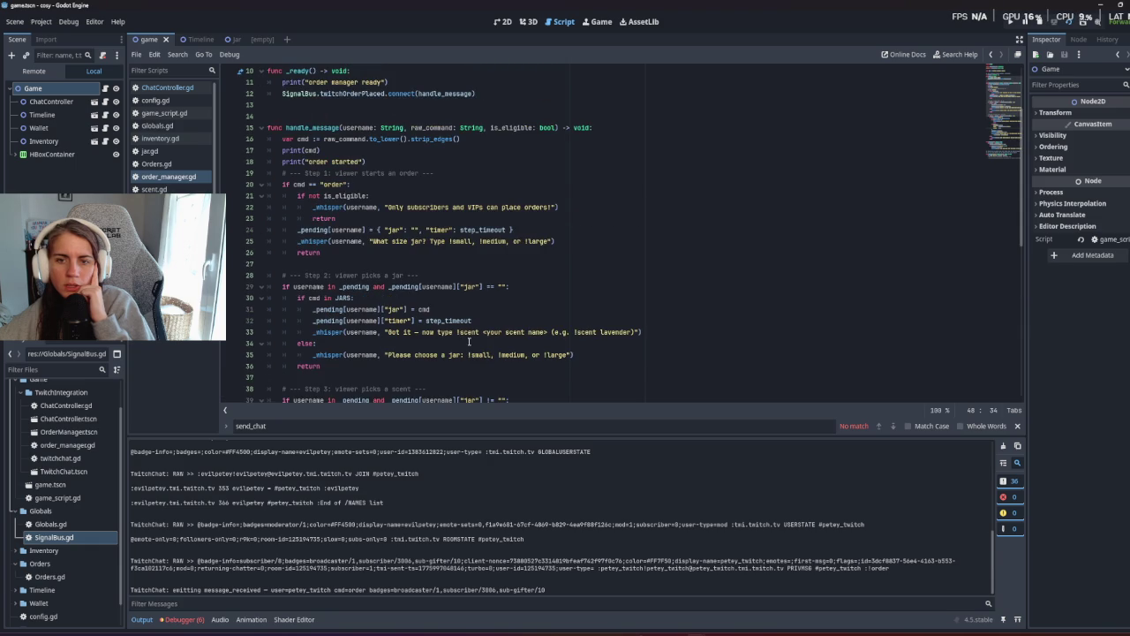
scroll(468, 341, "up", 1)
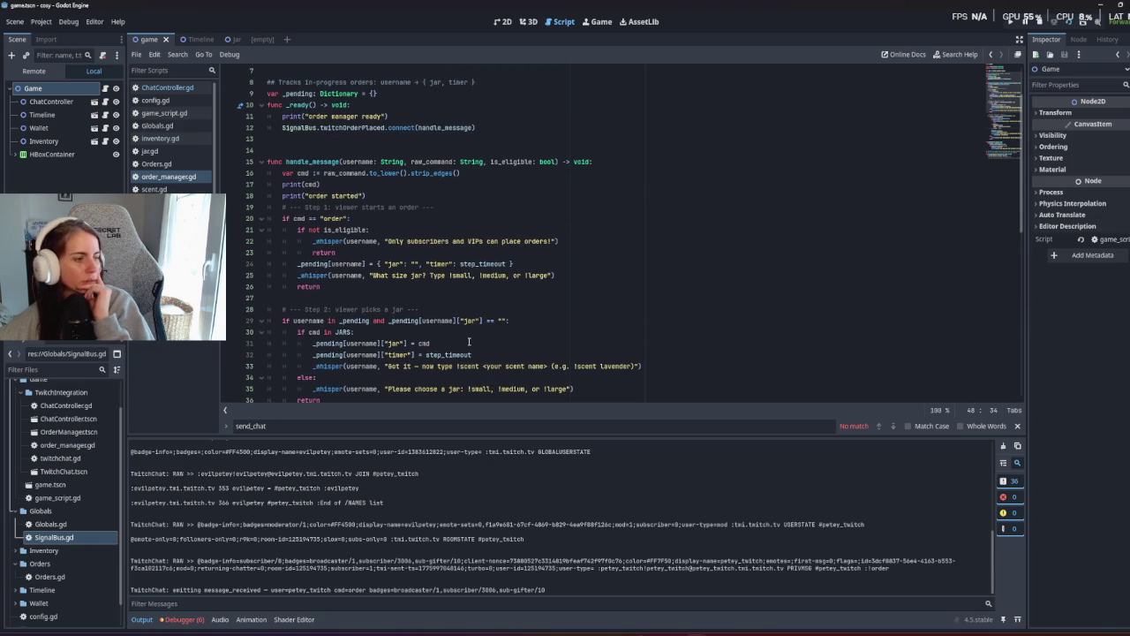
scroll(469, 342, "up", 2)
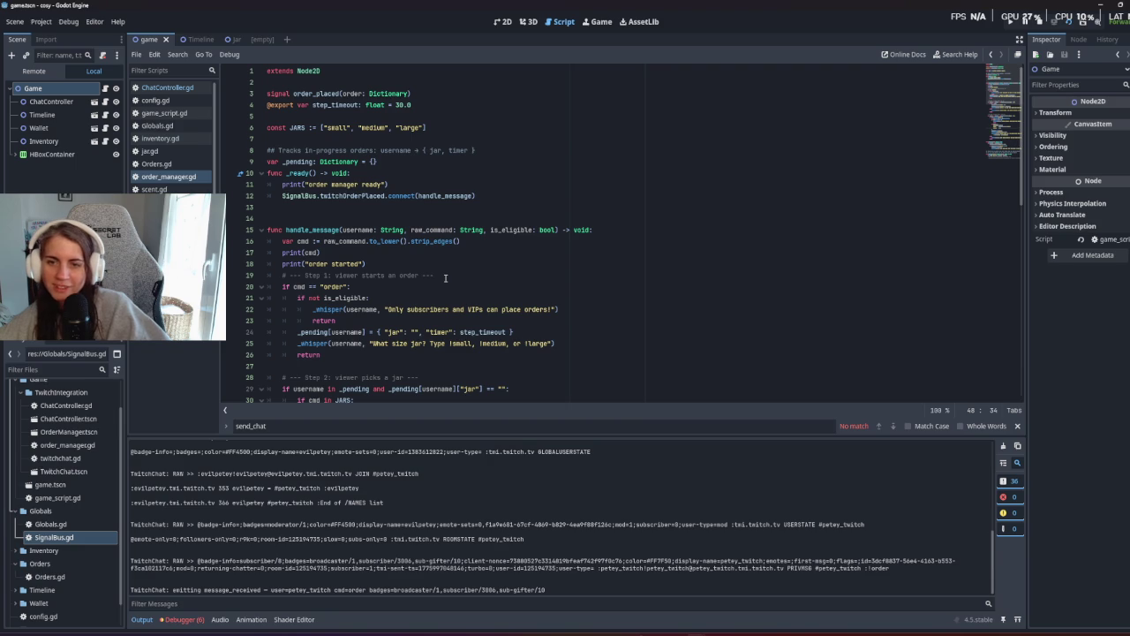
Select lines 20 through 55 of handle_message, starting at the Step 1 comment.
left_click(445, 278)
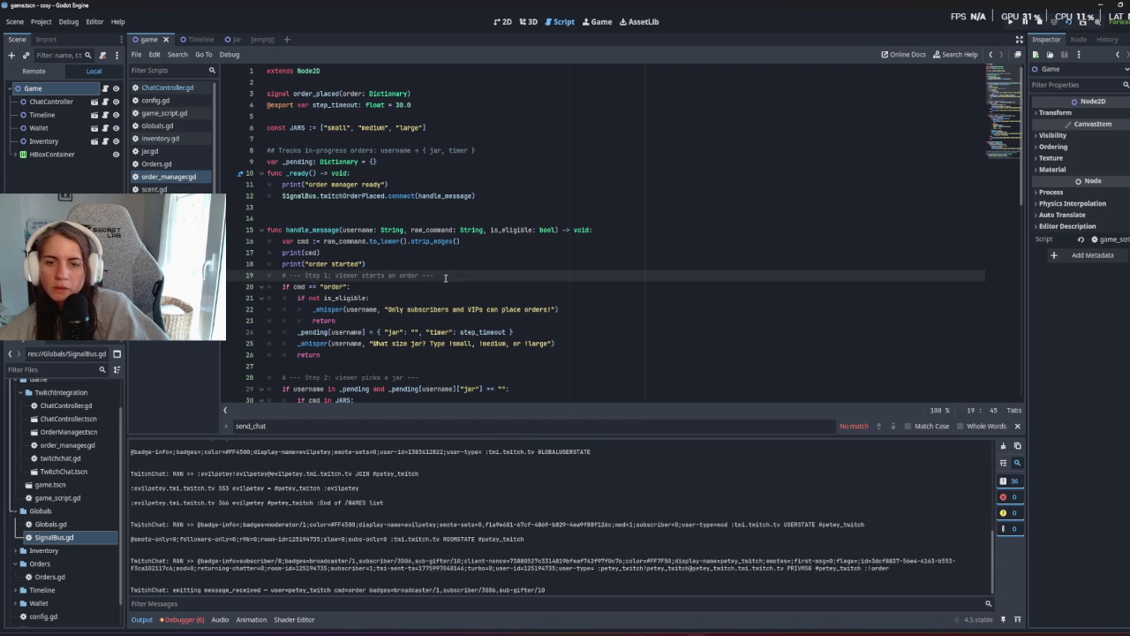
scroll(445, 277, "down", 3)
mouse_move(269, 209)
left_mouse_down()
mouse_move(553, 312)
mouse_move(651, 309)
left_mouse_up()
scroll(553, 313, "down", 1)
scroll(555, 309, "down", 8)
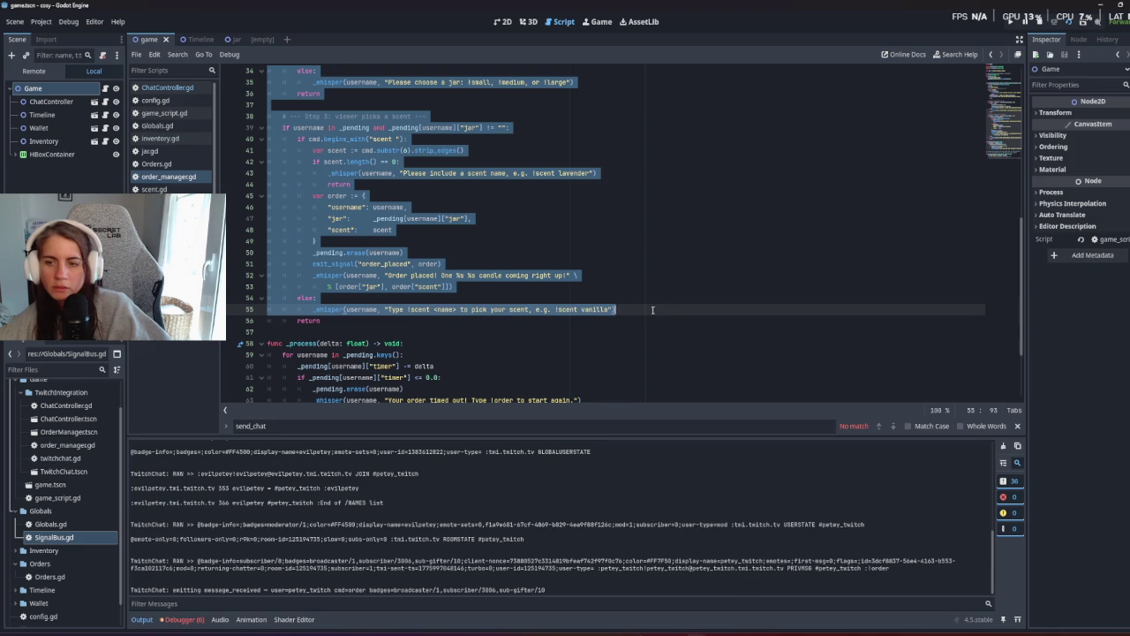
Comment out the order handling lines 20 to 55 with Ctrl+K.
key("ctrl+k")
left_click(645, 299)
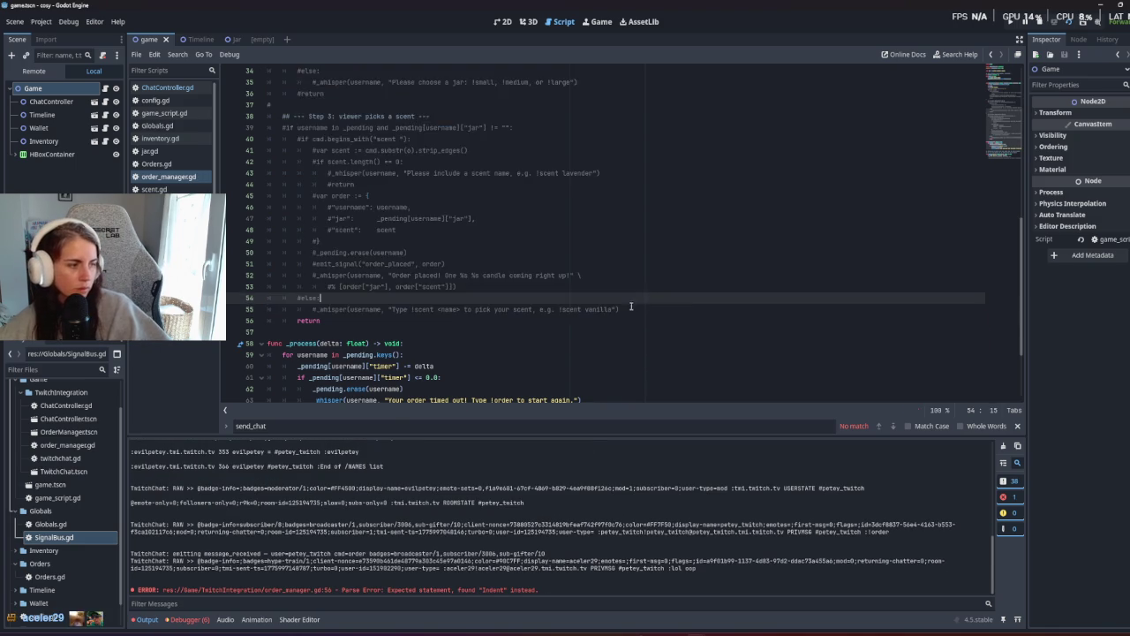
scroll(627, 313, "up", 10)
scroll(609, 321, "up", 1)
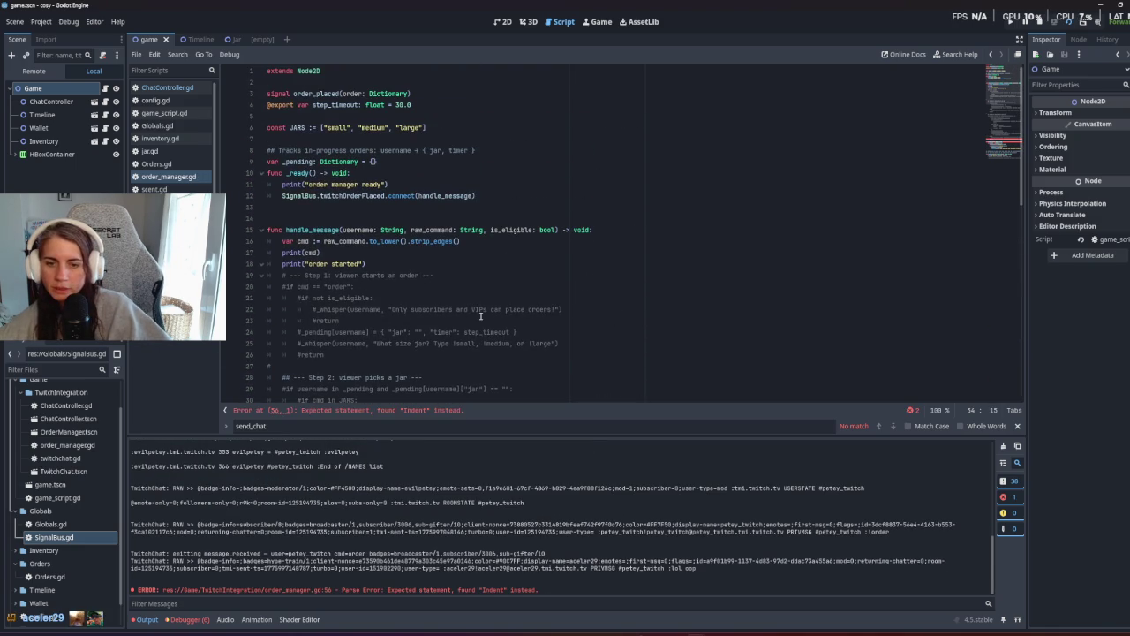
scroll(481, 317, "down", 10)
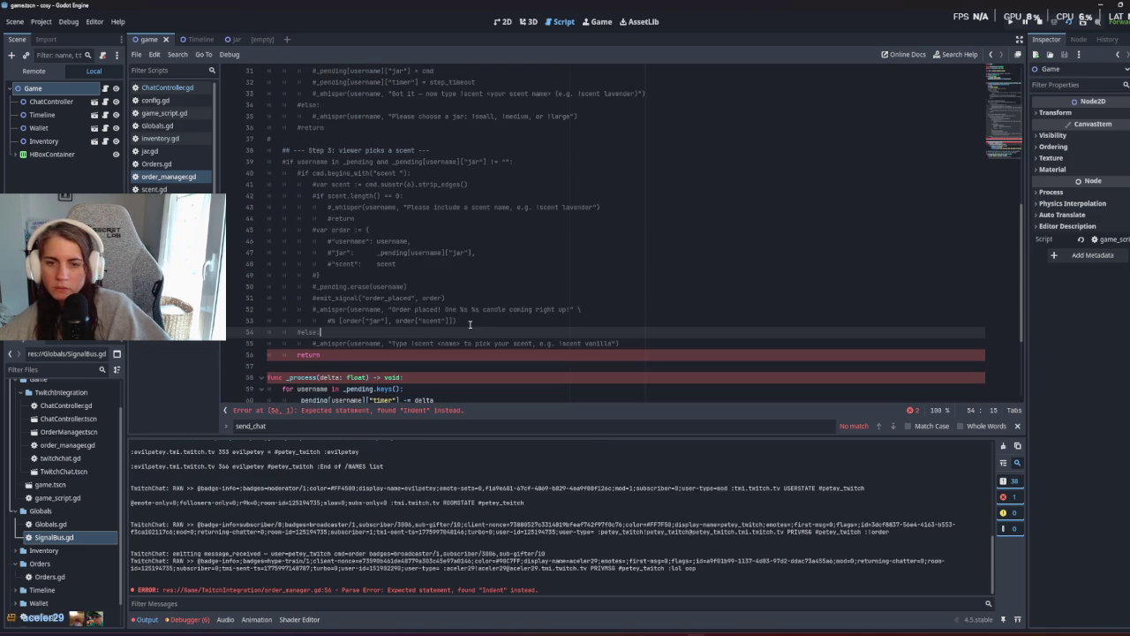
Delete the leftover return on line 56 and save order_manager.gd.
triple_click(282, 359)
key("BackSpace")
key("BackSpace")
key("ctrl+s")
scroll(291, 353, "down", 4)
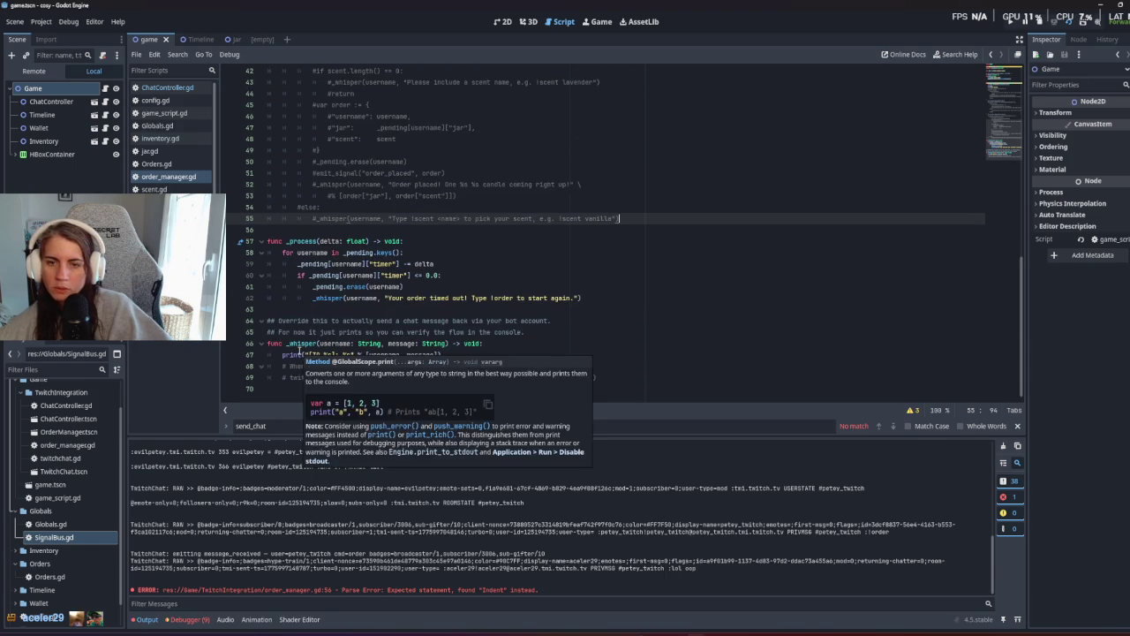
scroll(300, 353, "up", 14)
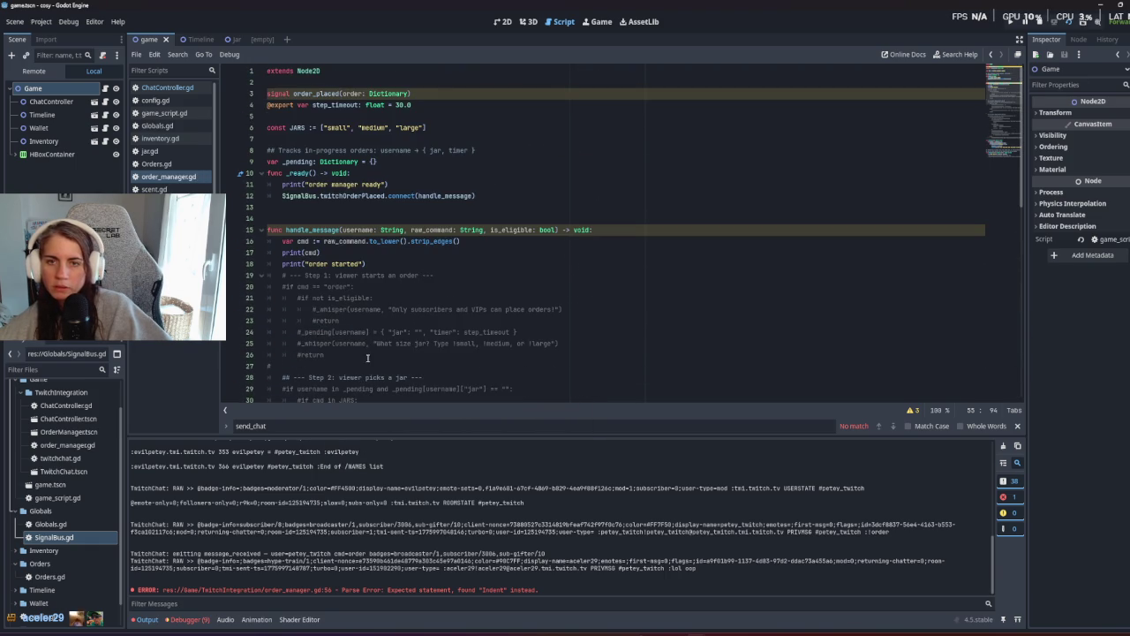
left_click(491, 333)
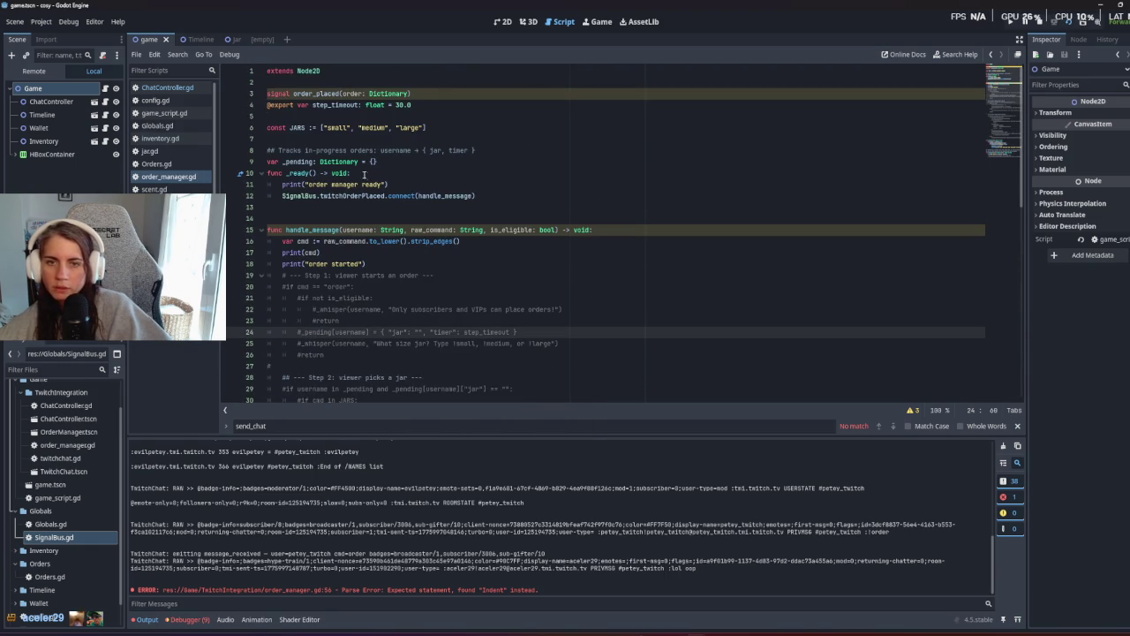
scroll(294, 522, "up", 5)
scroll(294, 522, "up", 5)
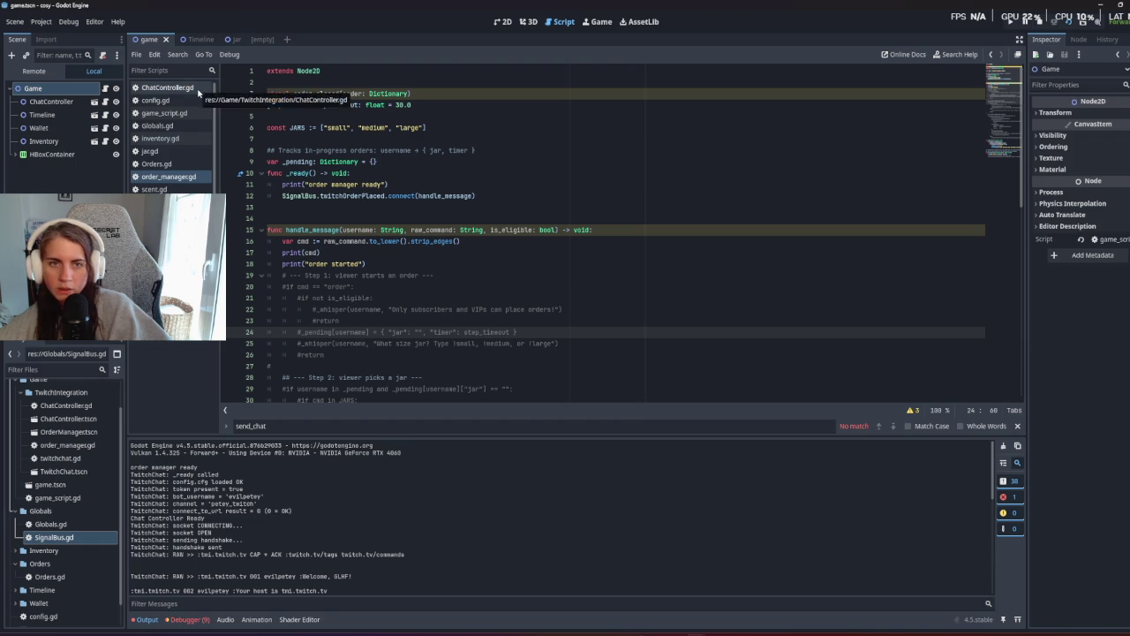
Inspect ChatController.gd's order_placed connection in _ready and its twitchOrderPlaced emit on line 20.
left_click(157, 88)
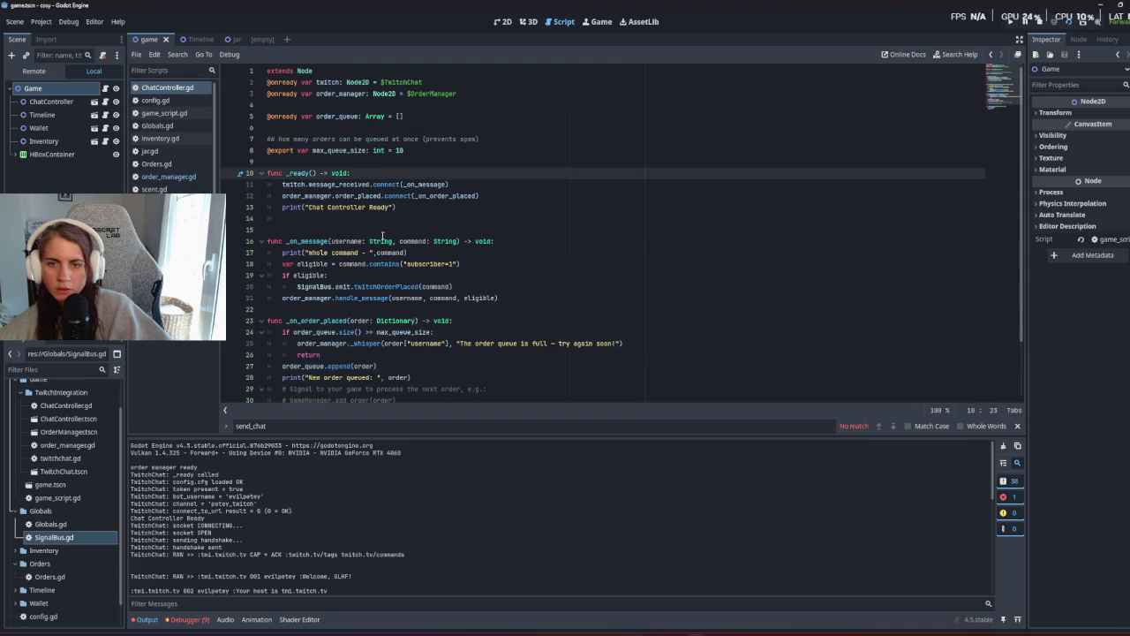
left_click(569, 201)
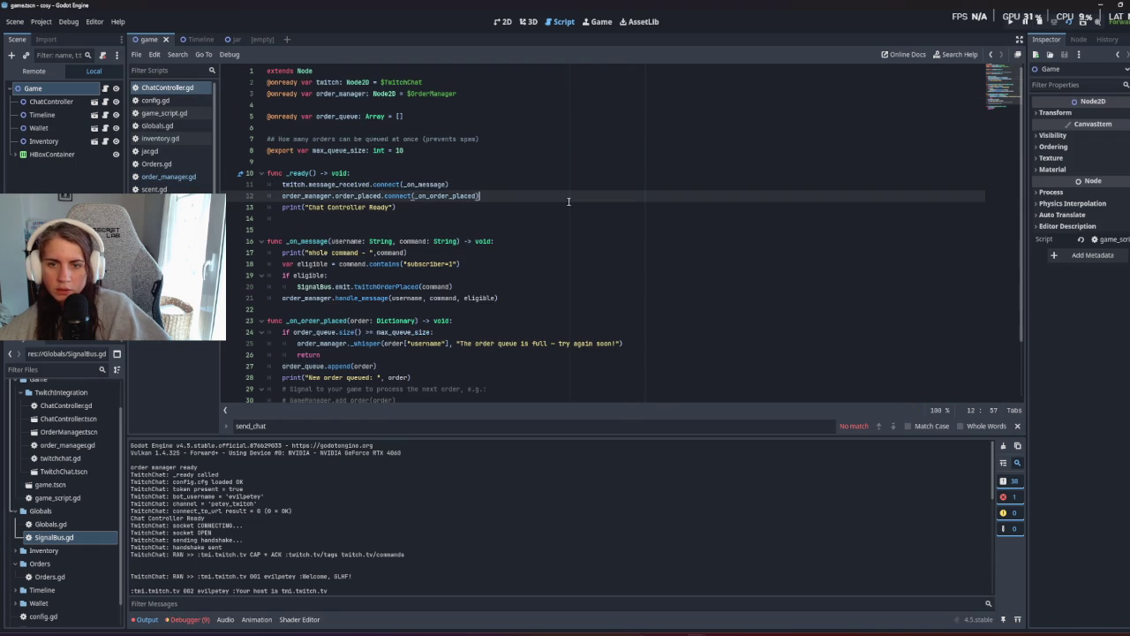
left_click(487, 280)
left_click(484, 286)
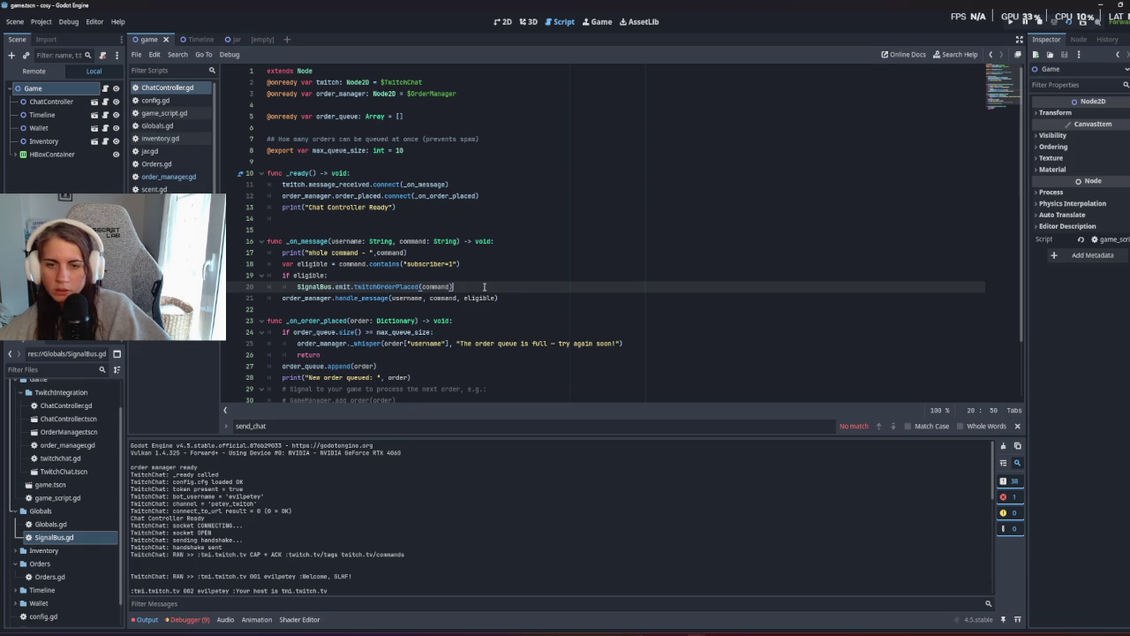
scroll(483, 286, "down", 2)
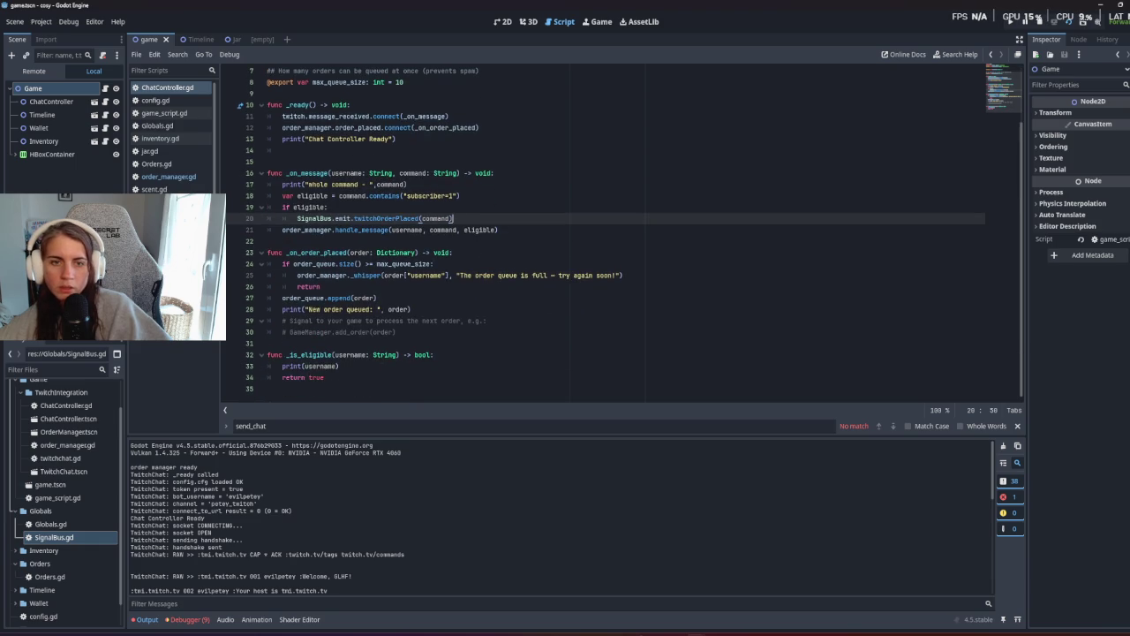
key("alt+Left")
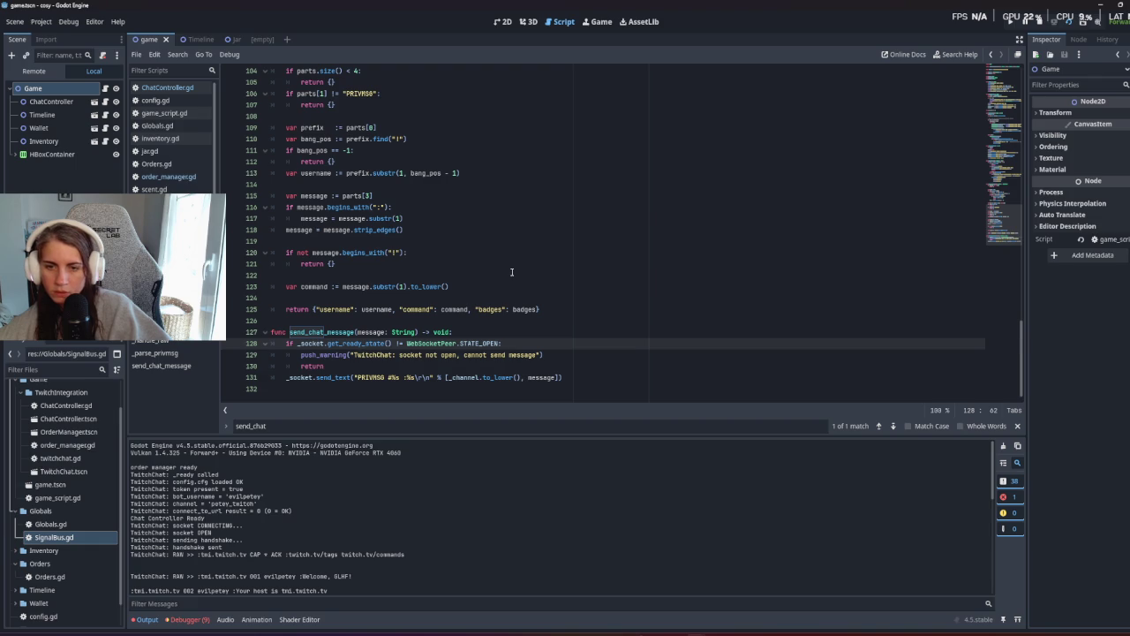
Replace send_chat_message's body lines 128–131 with a single print statement.
mouse_move(644, 379)
left_mouse_down()
mouse_move(664, 313)
mouse_move(660, 328)
left_mouse_up()
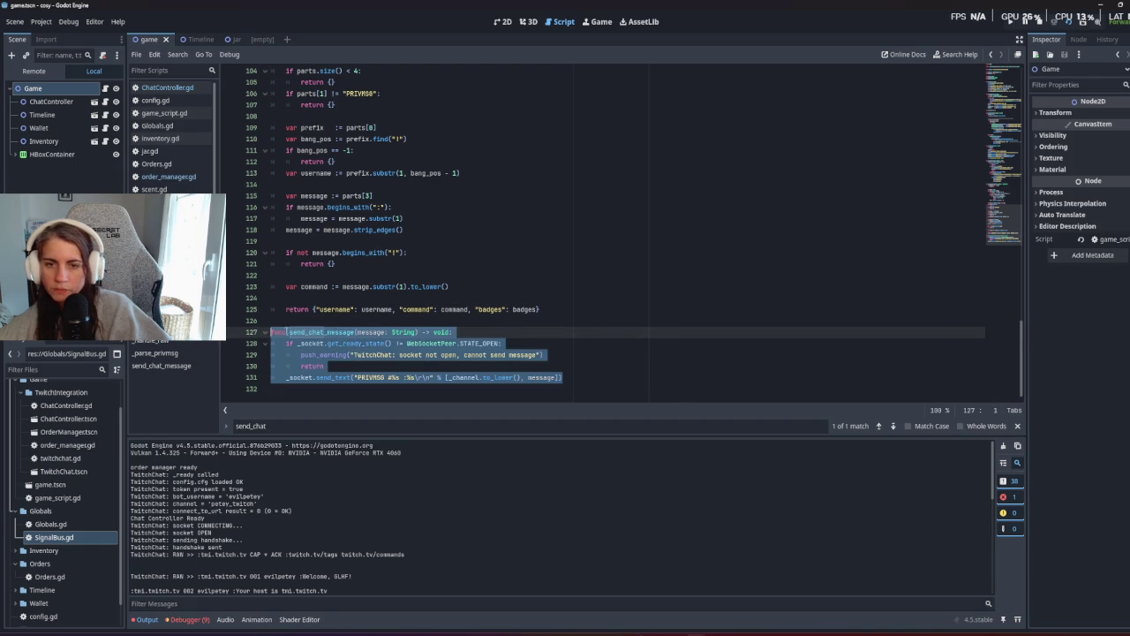
left_click(596, 395)
left_click_drag(596, 395, 292, 344)
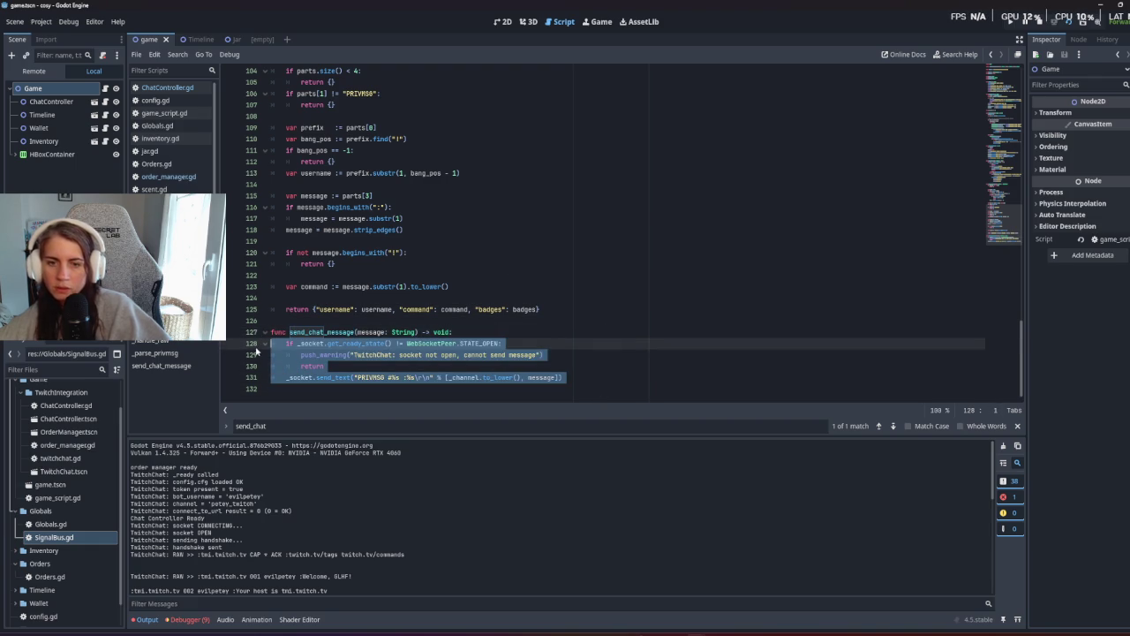
key("BackSpace")
type("print(\"")
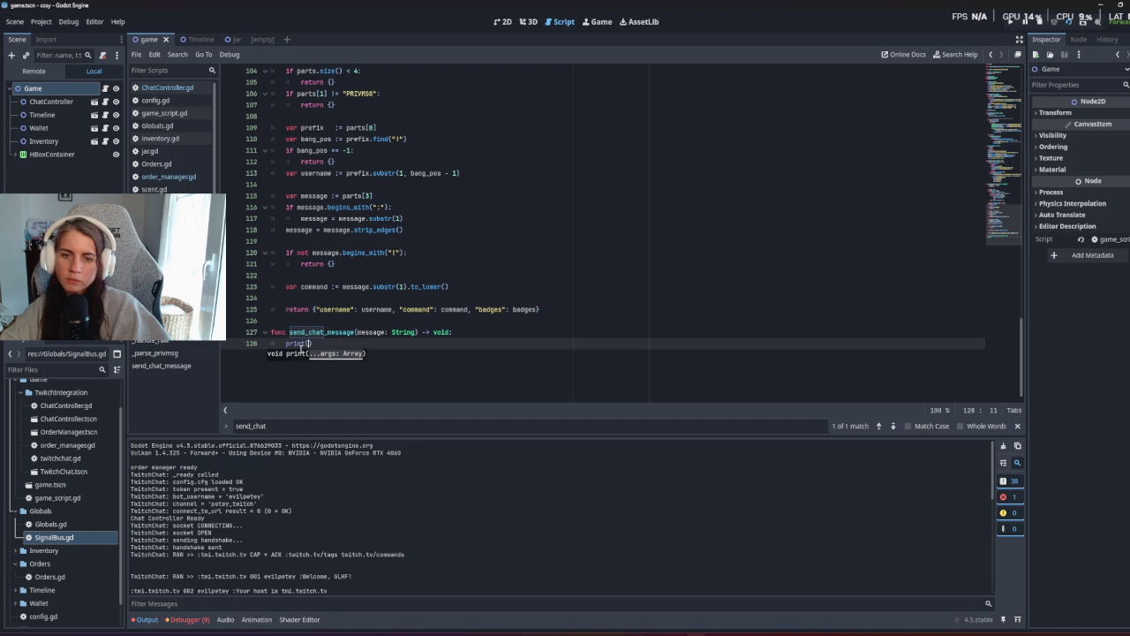
type("test")
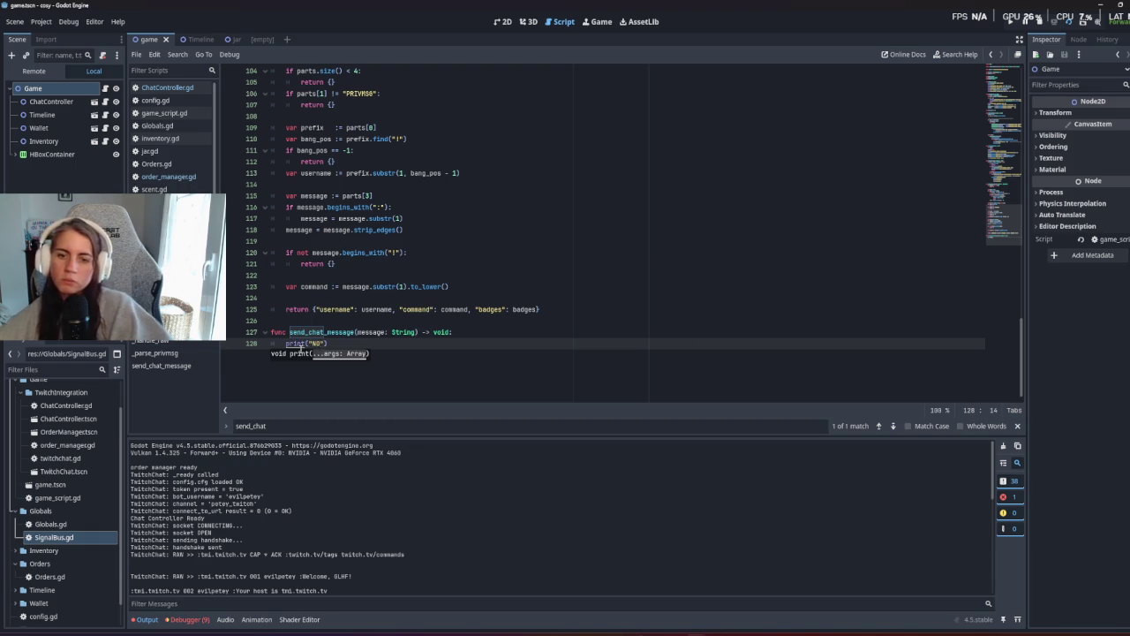
scroll(469, 367, "up", 3)
scroll(469, 367, "down", 1)
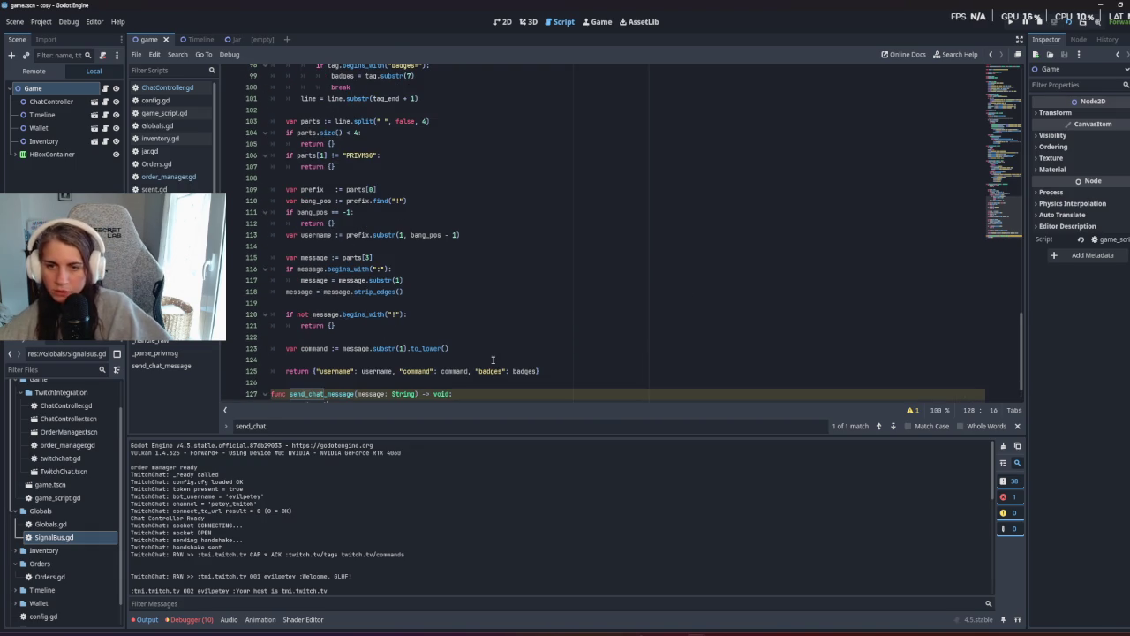
left_click(471, 374)
scroll(472, 376, "down", 1)
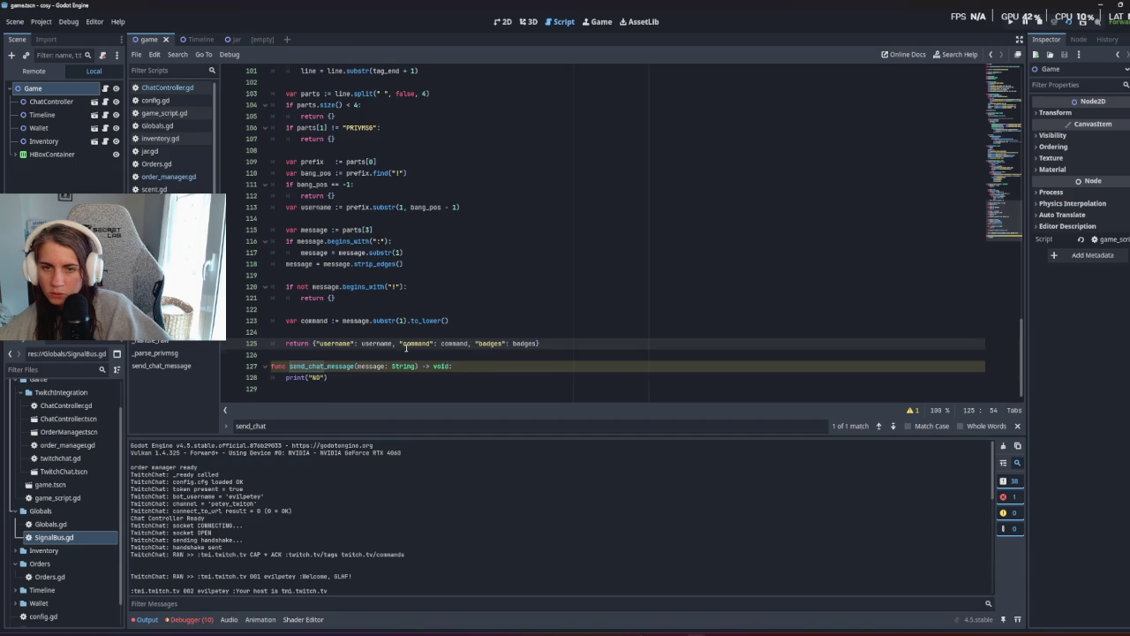
scroll(406, 347, "up", 3)
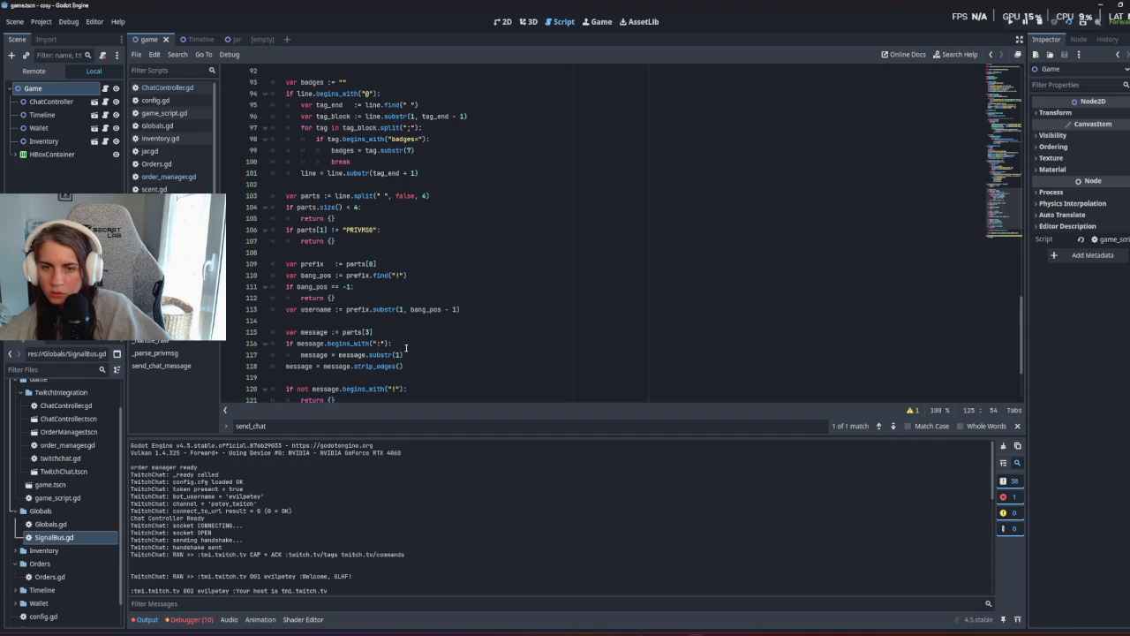
scroll(406, 347, "up", 7)
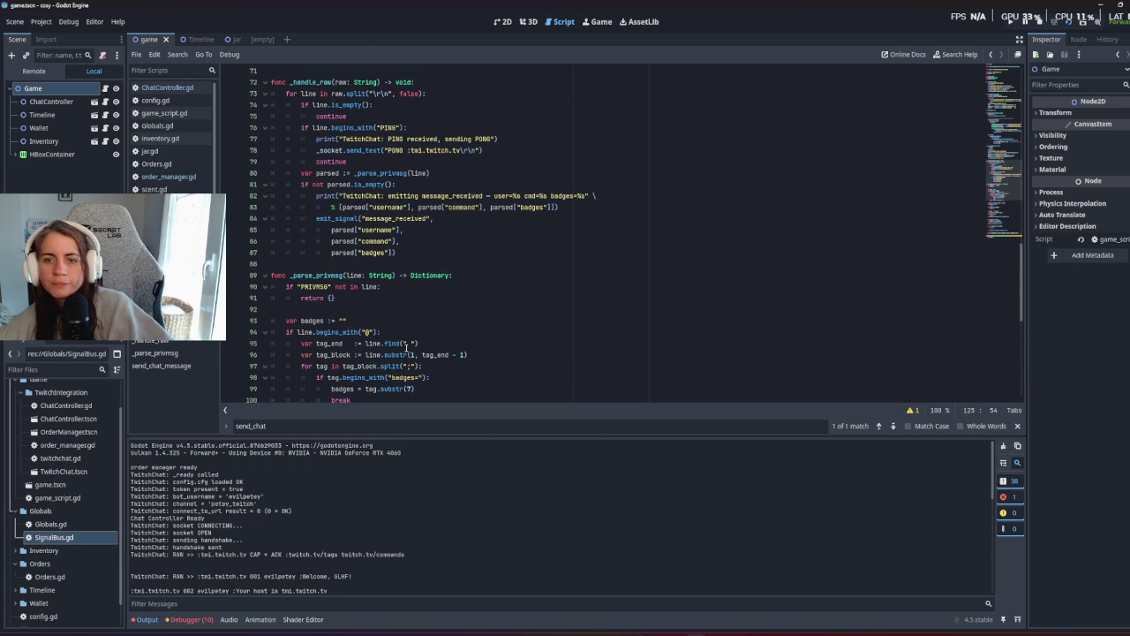
scroll(405, 347, "up", 3)
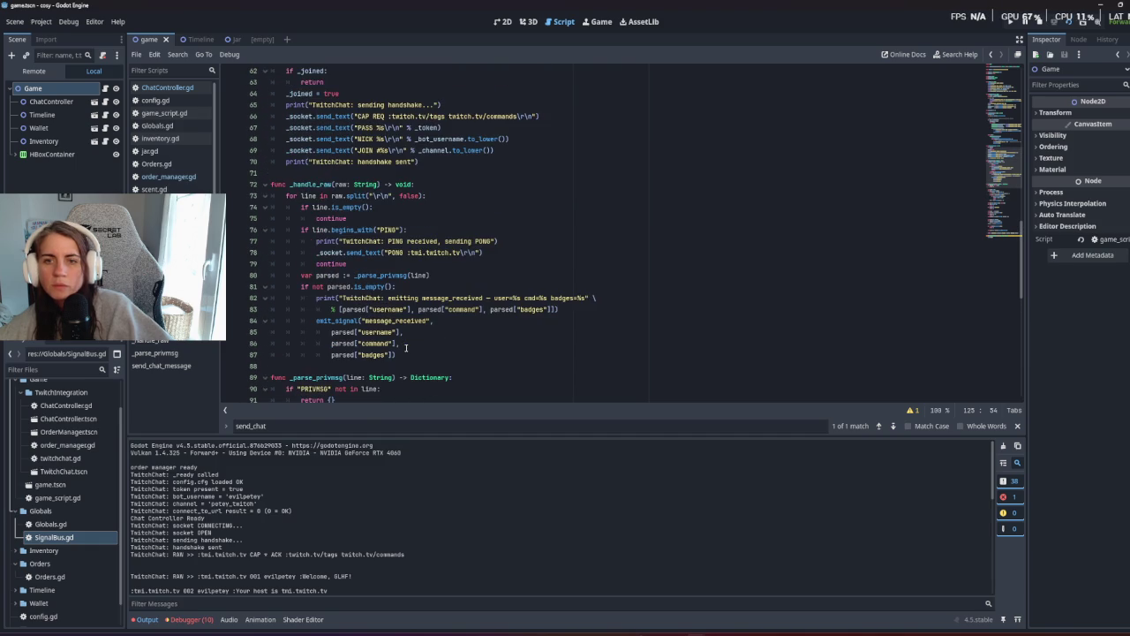
scroll(406, 347, "up", 2)
scroll(405, 347, "up", 2)
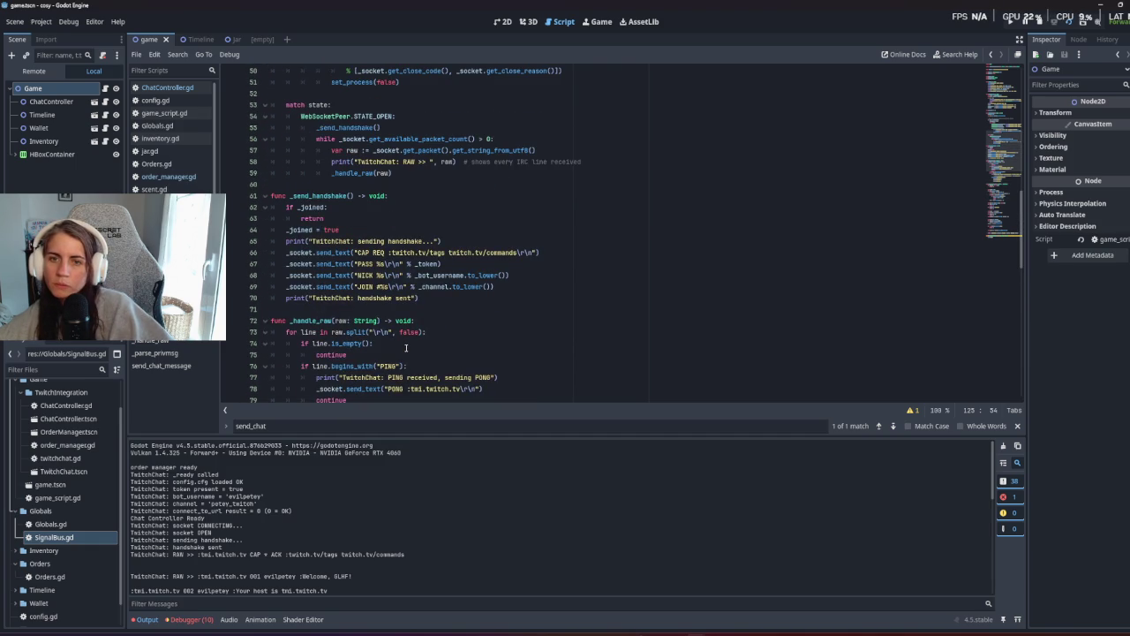
scroll(400, 507, "down", 5)
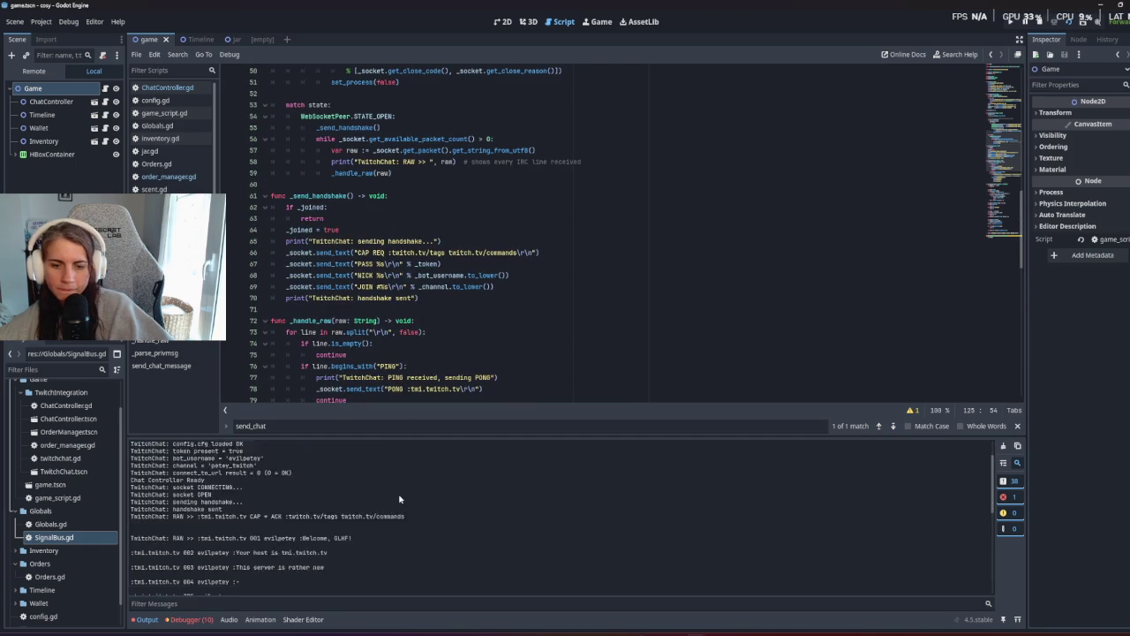
scroll(400, 509, "down", 2)
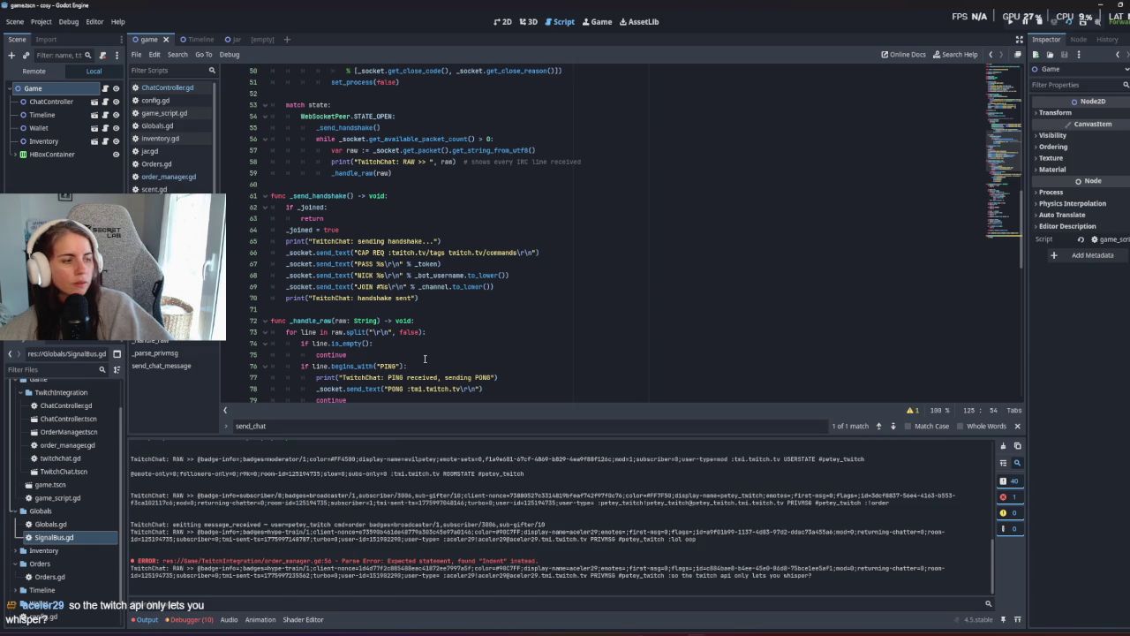
scroll(426, 362, "down", 2)
scroll(429, 364, "down", 15)
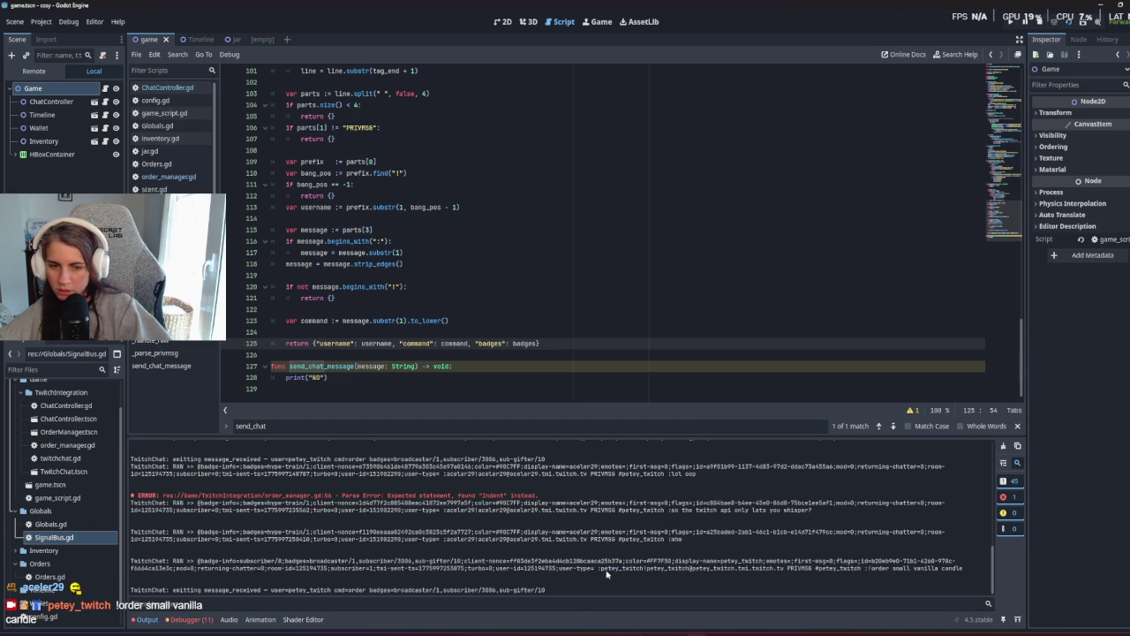
left_click(442, 298)
scroll(443, 327, "up", 5)
scroll(444, 326, "up", 5)
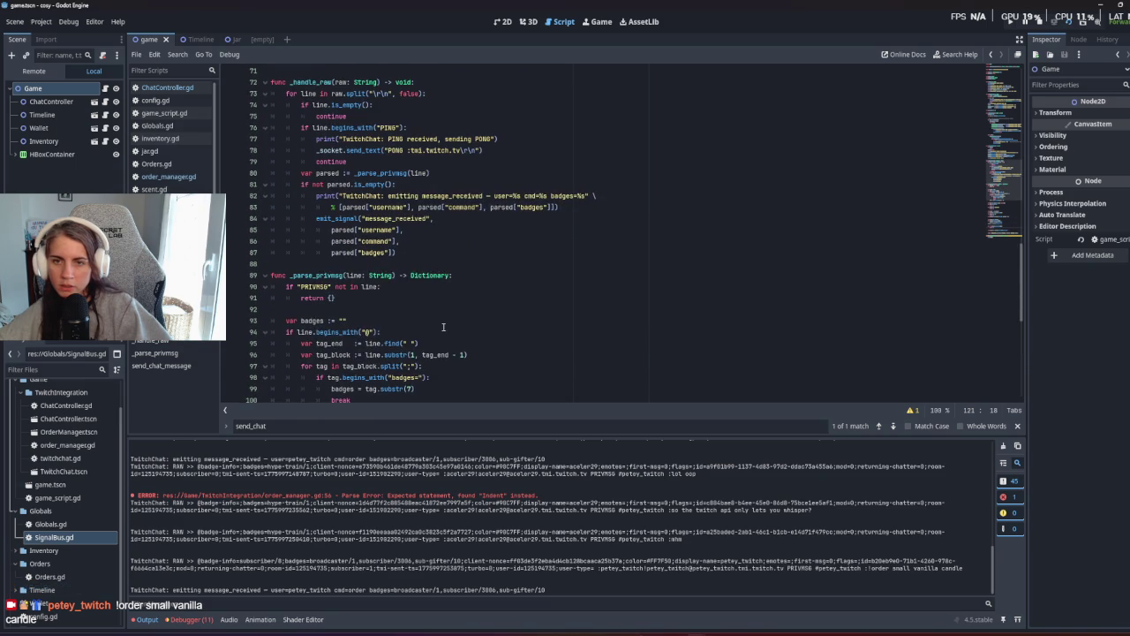
scroll(443, 327, "up", 4)
triple_click(443, 331)
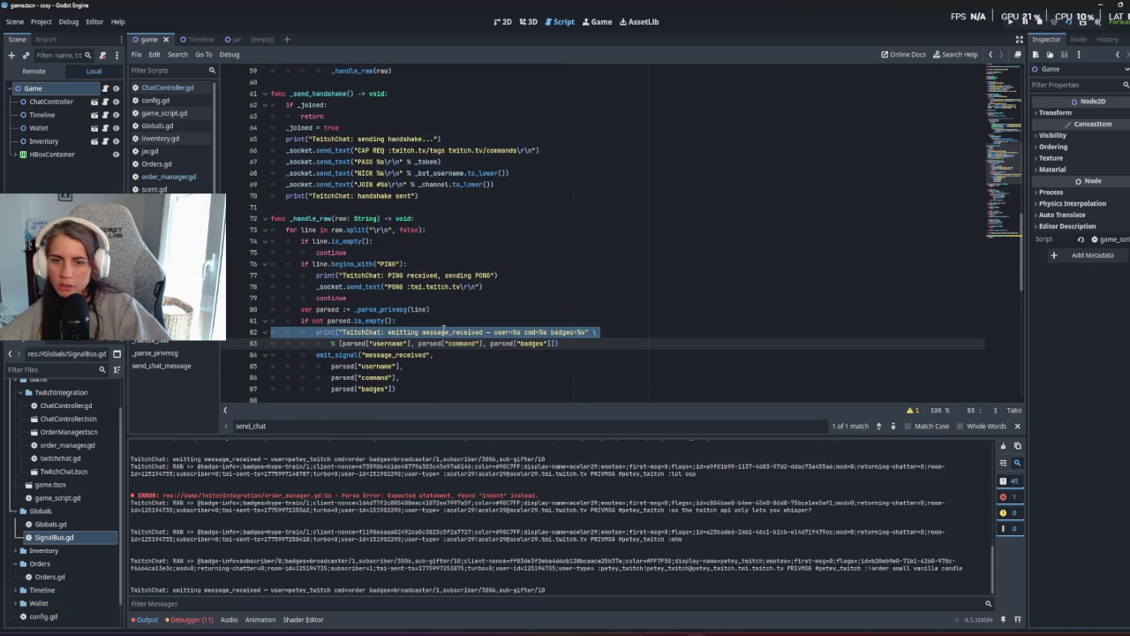
left_click(444, 331)
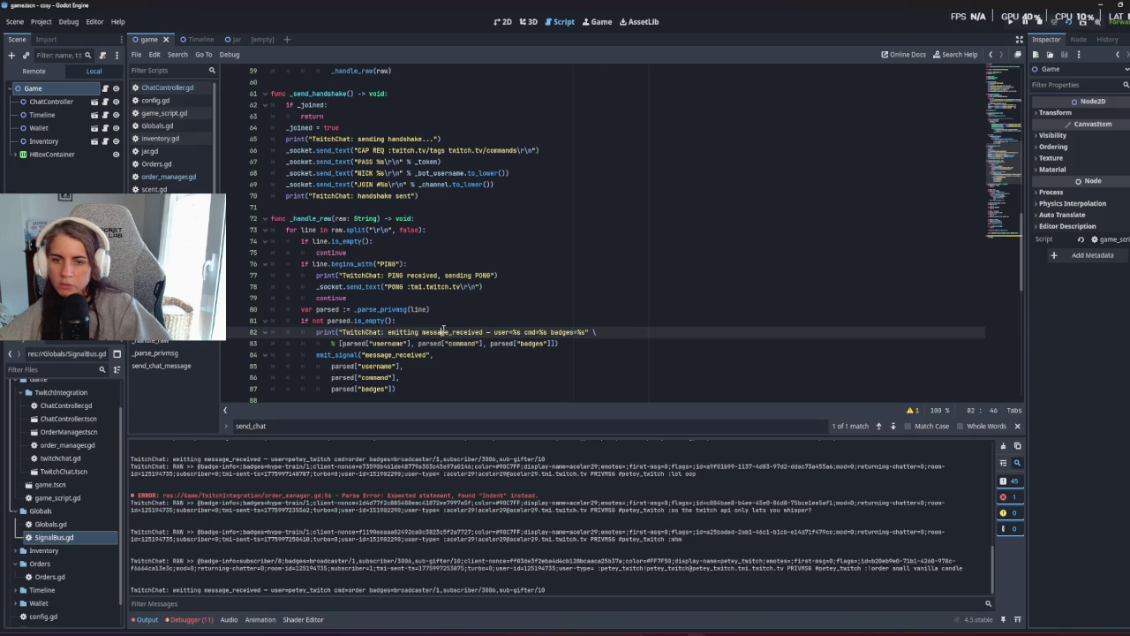
scroll(443, 328, "down", 2)
left_click(424, 287)
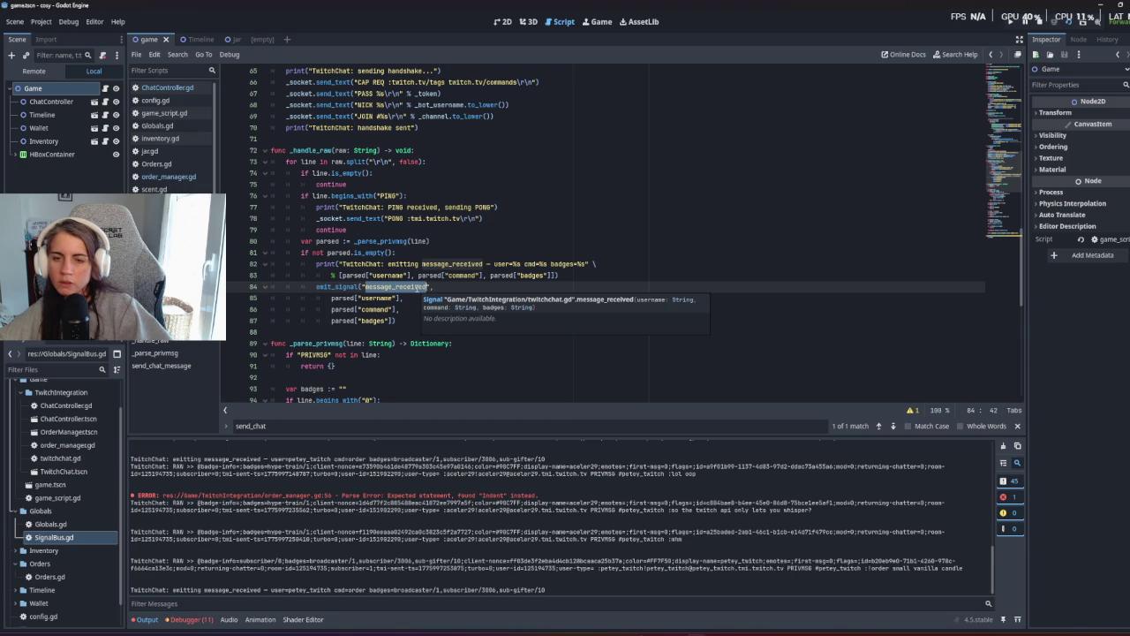
scroll(417, 288, "down", 3)
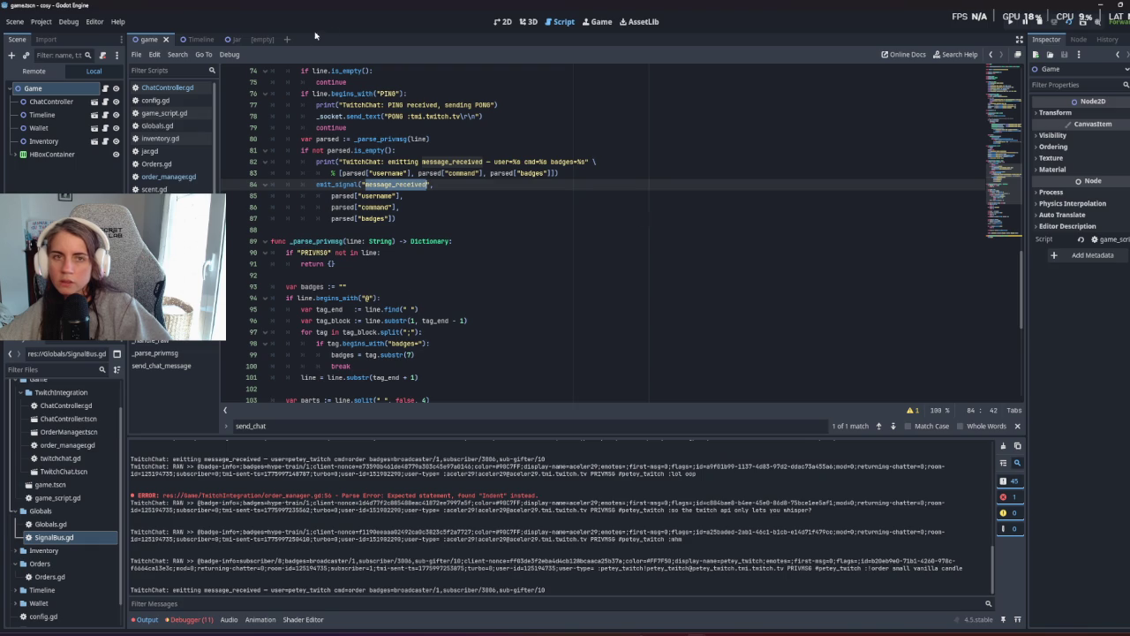
left_click(333, 253)
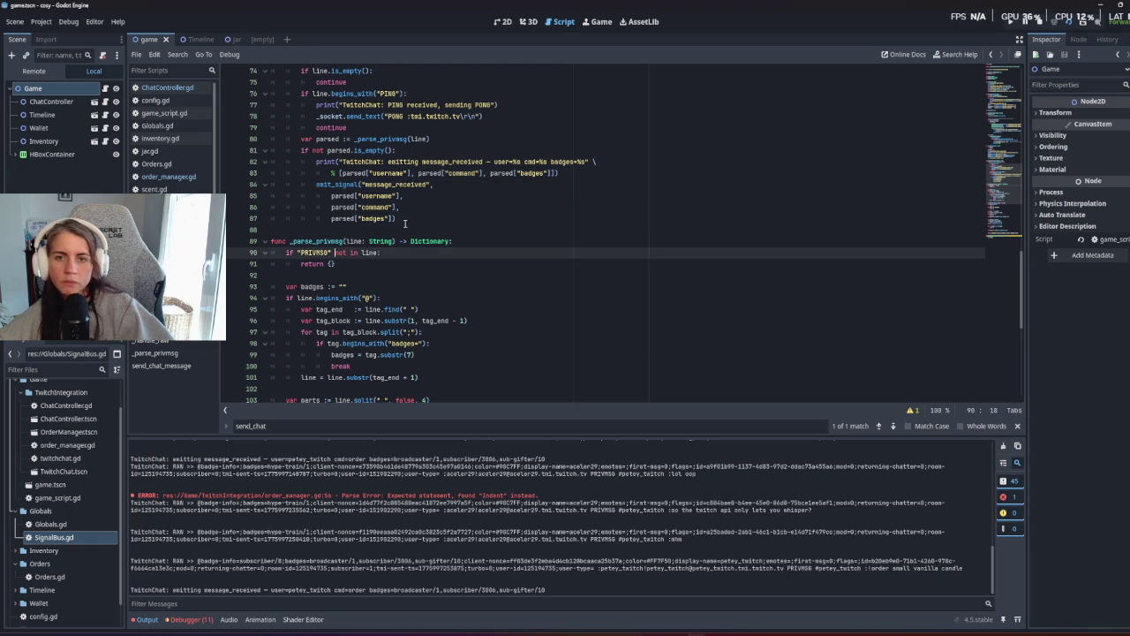
Open SignalBus.gd via Globals.gd and add line 7: signal twitchMessage(message, user).
double_click(93, 524)
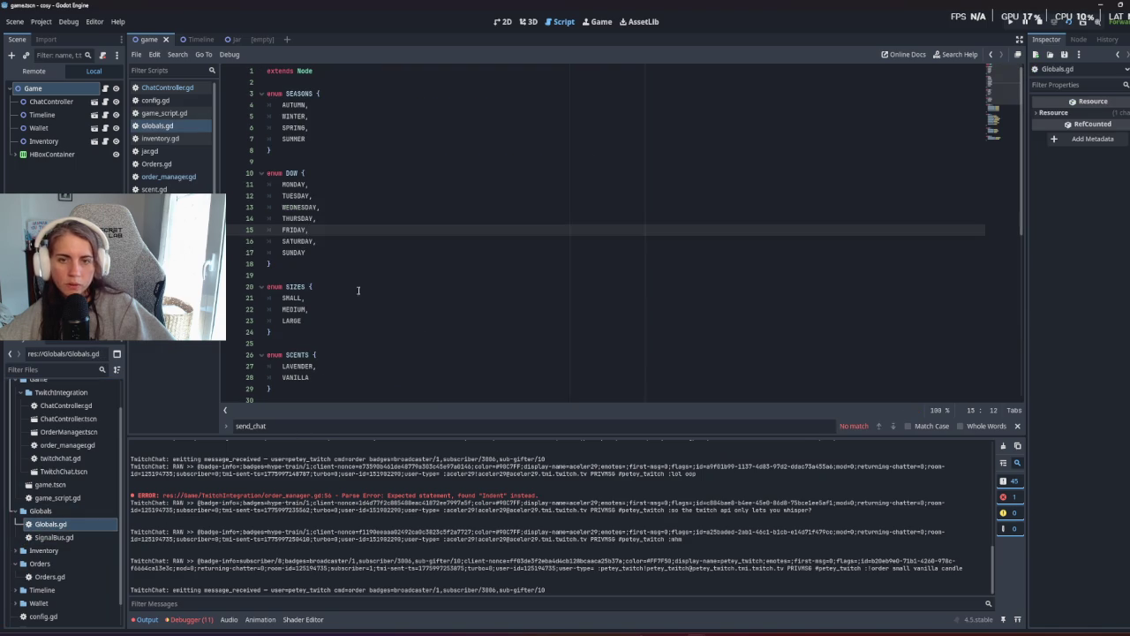
double_click(53, 537)
type("signal twitchMe")
key("BackSpace")
key("BackSpace")
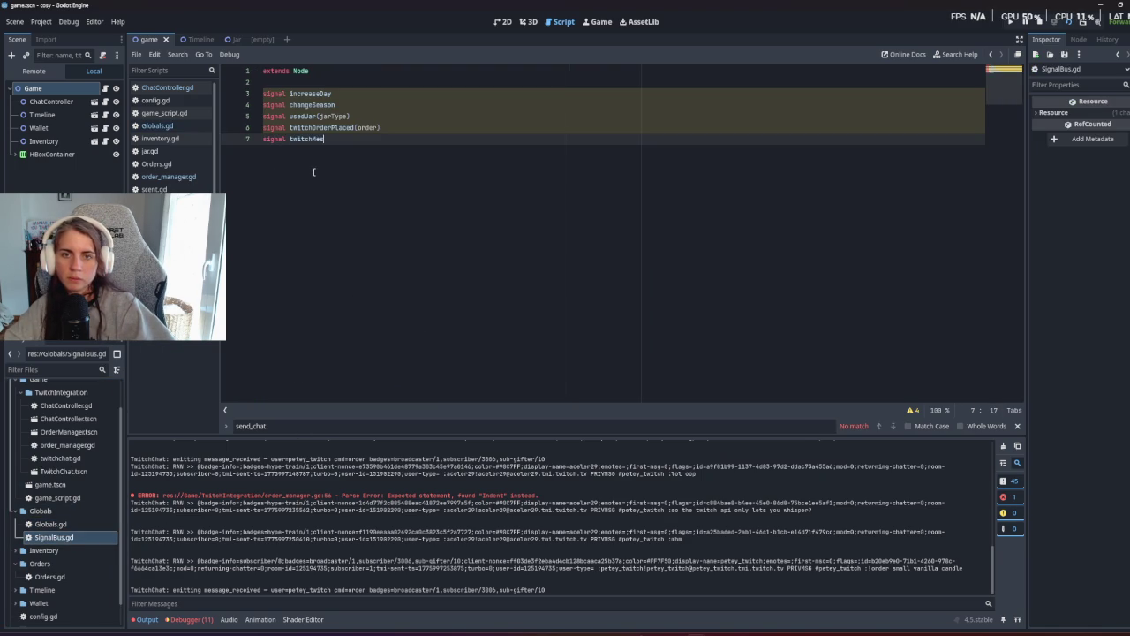
type("ge(")
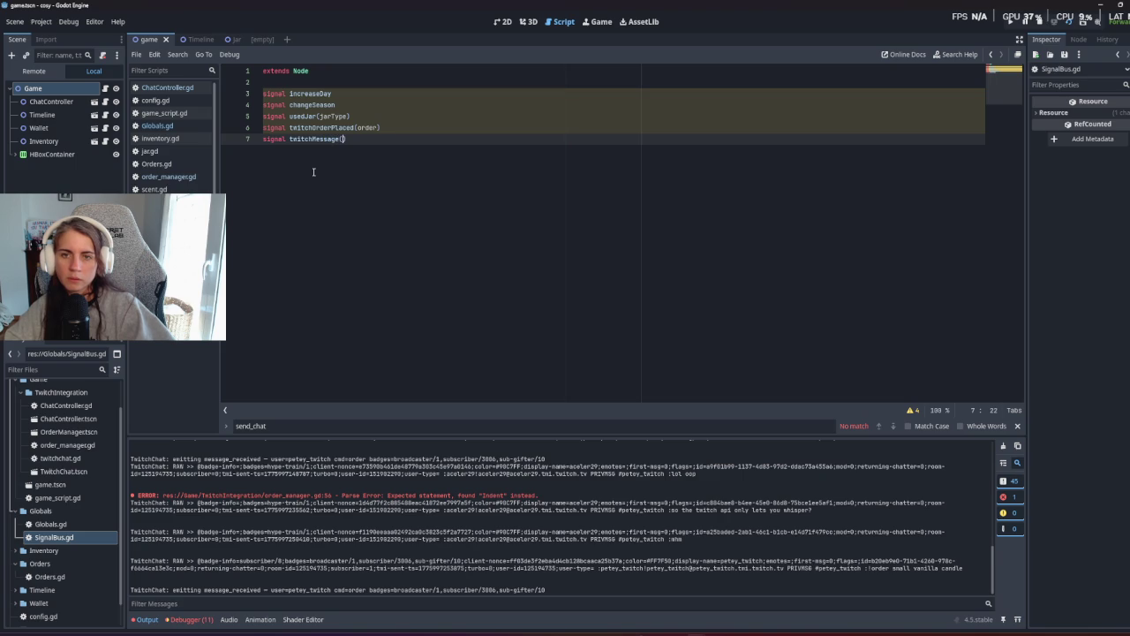
type("age")
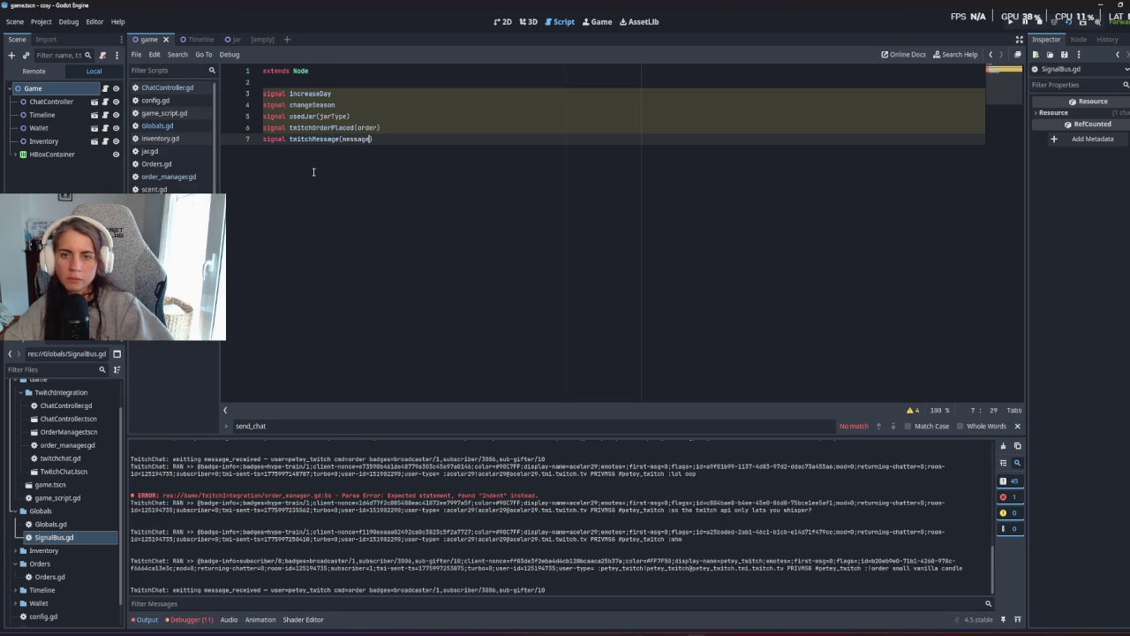
type(")")
key("Return")
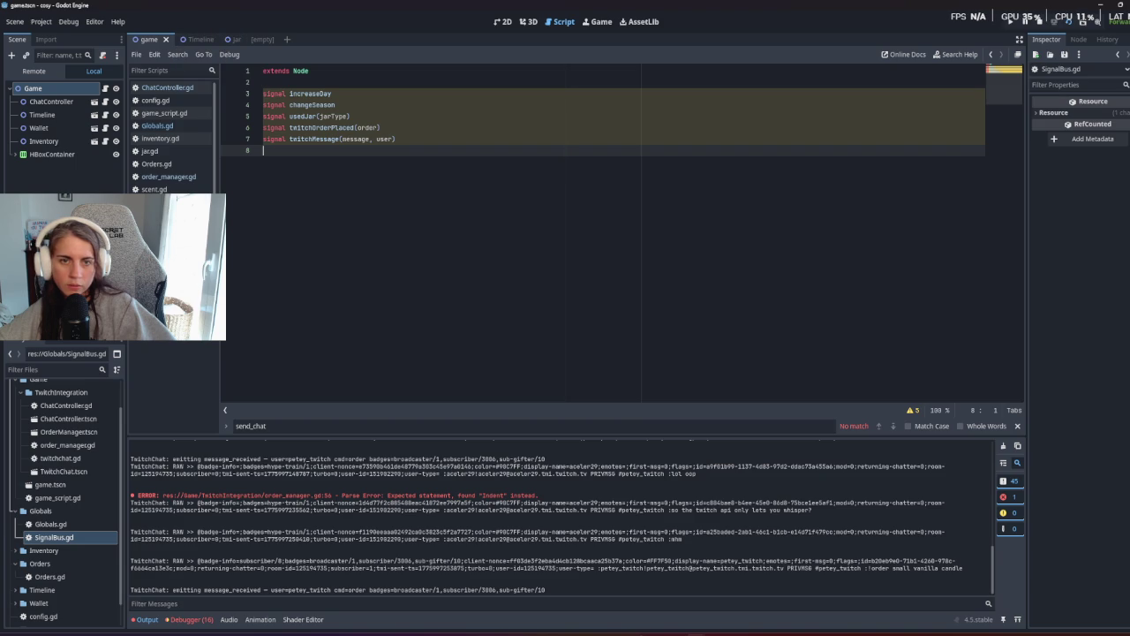
left_click(168, 176)
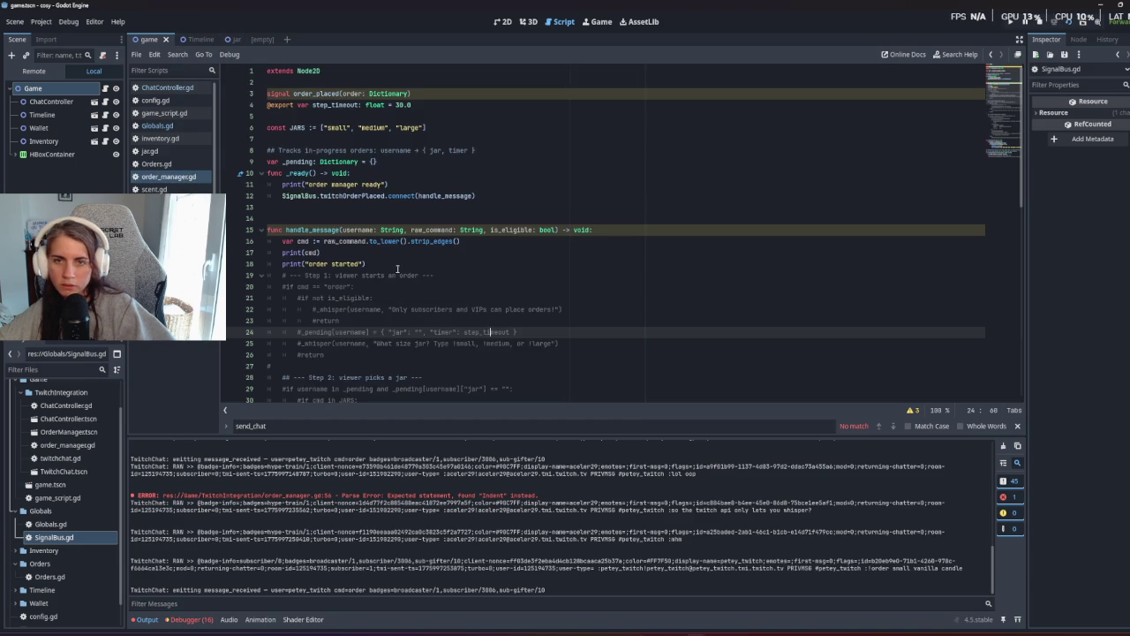
Insert line 84 in twitchChat.gd starting the call SignalBus.twitchMessage(.
left_click(168, 201)
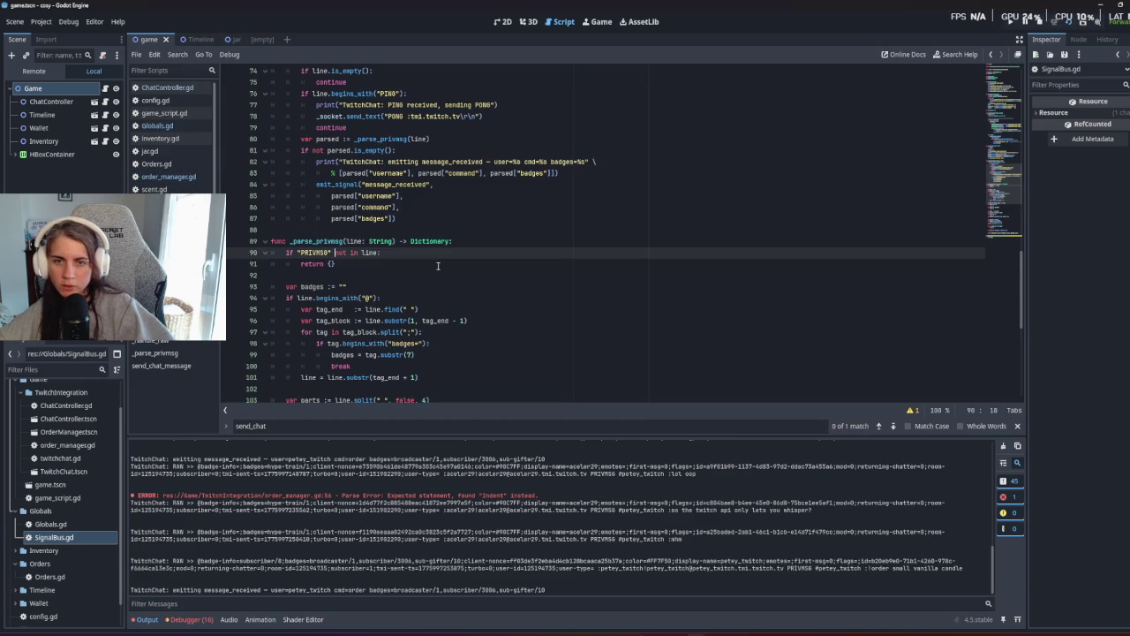
left_click(563, 173)
key("Return")
type("51")
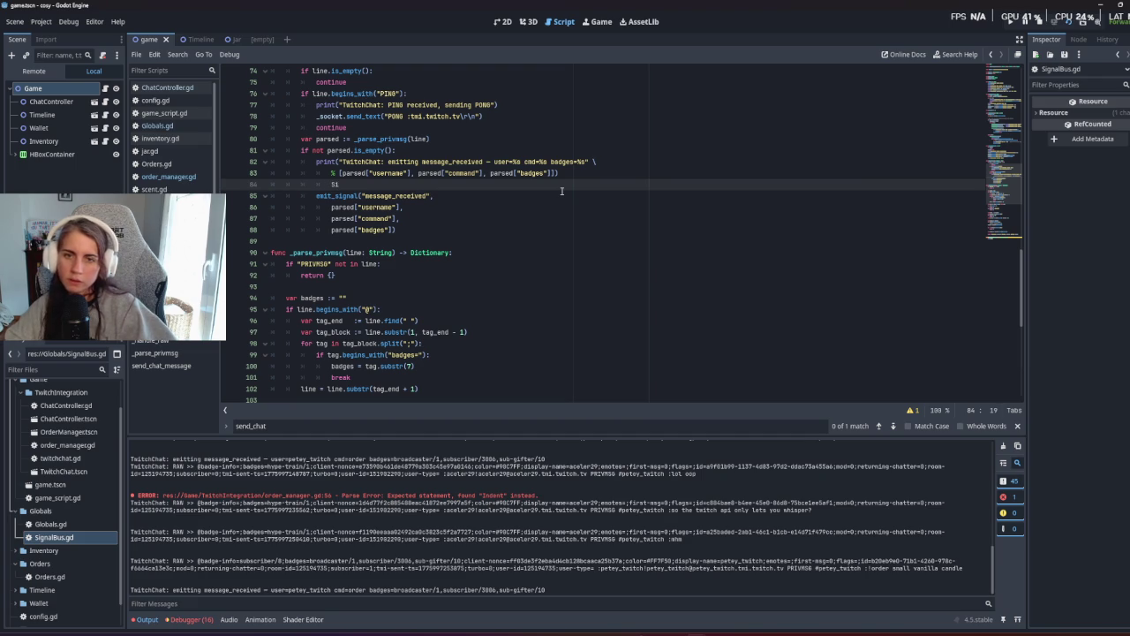
key("shift+Tab")
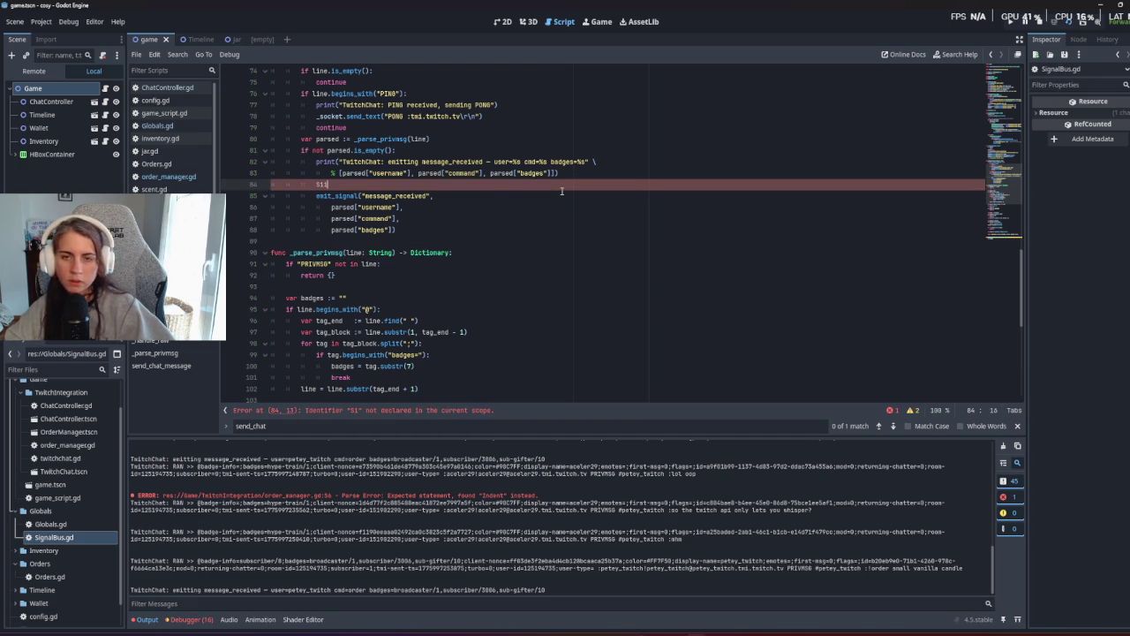
key("BackSpace")
type("ignal")
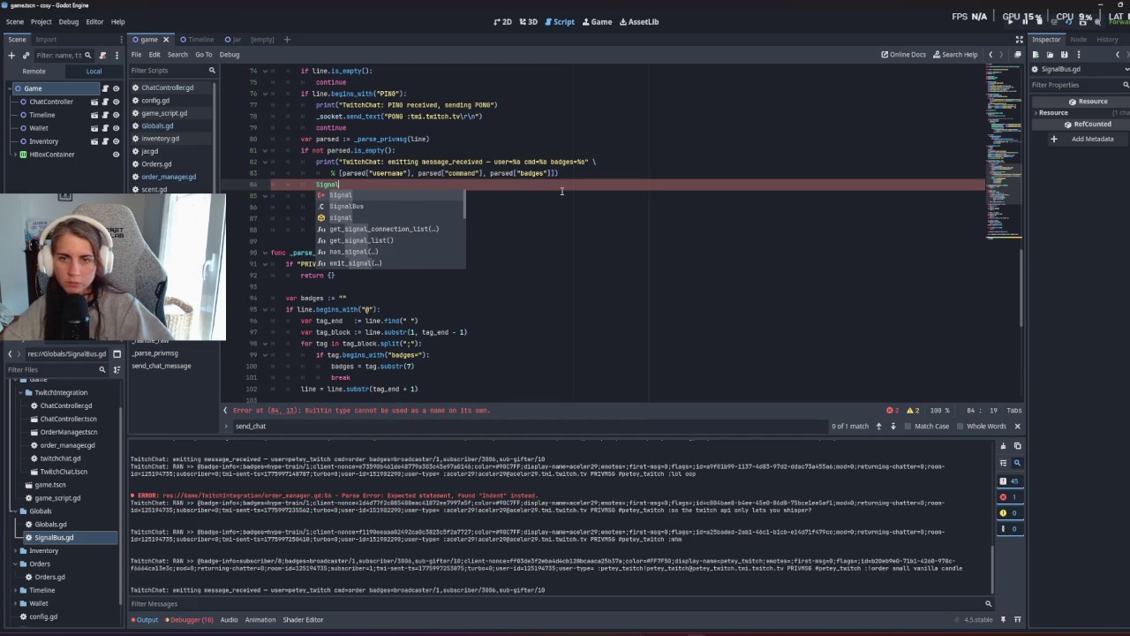
key("Down")
key("Return")
type(".")
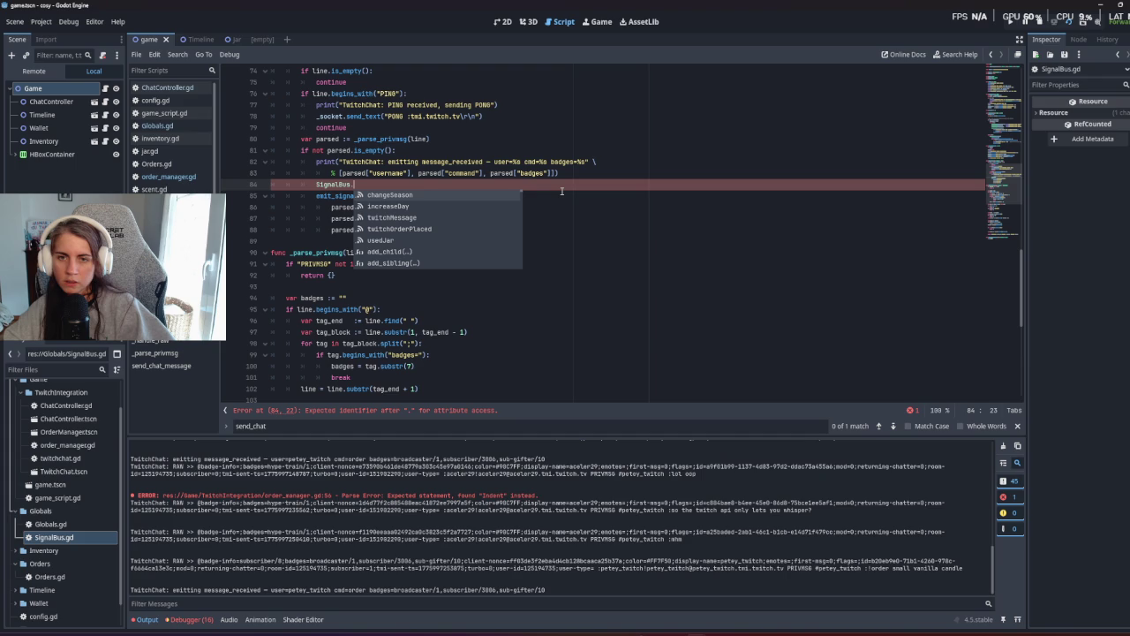
key("Down")
key("Down")
key("Return")
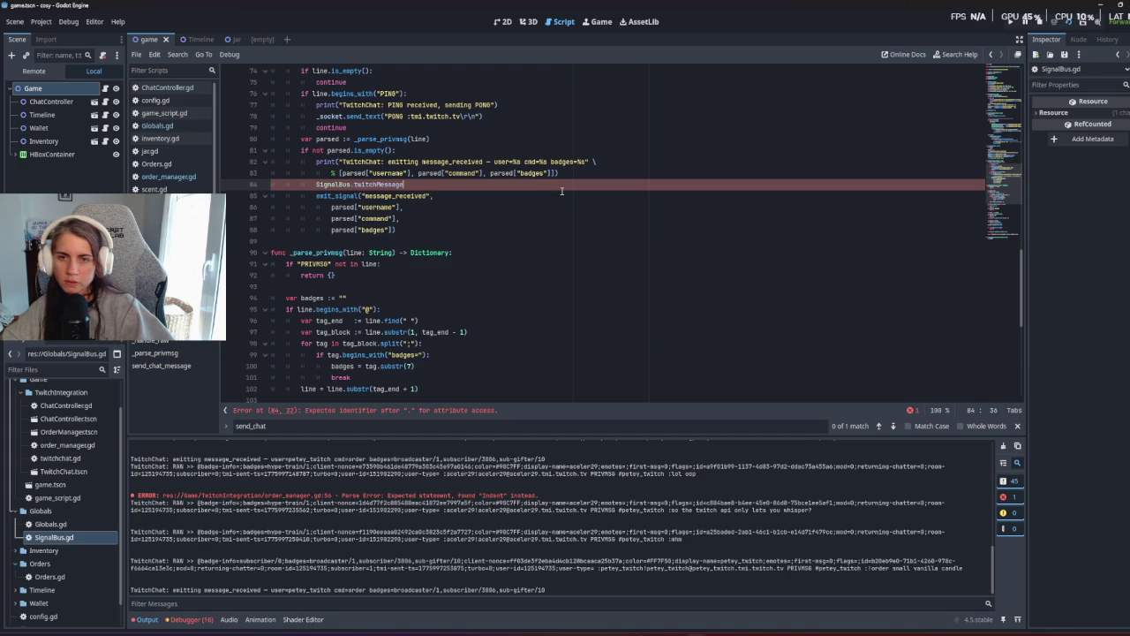
type("(")
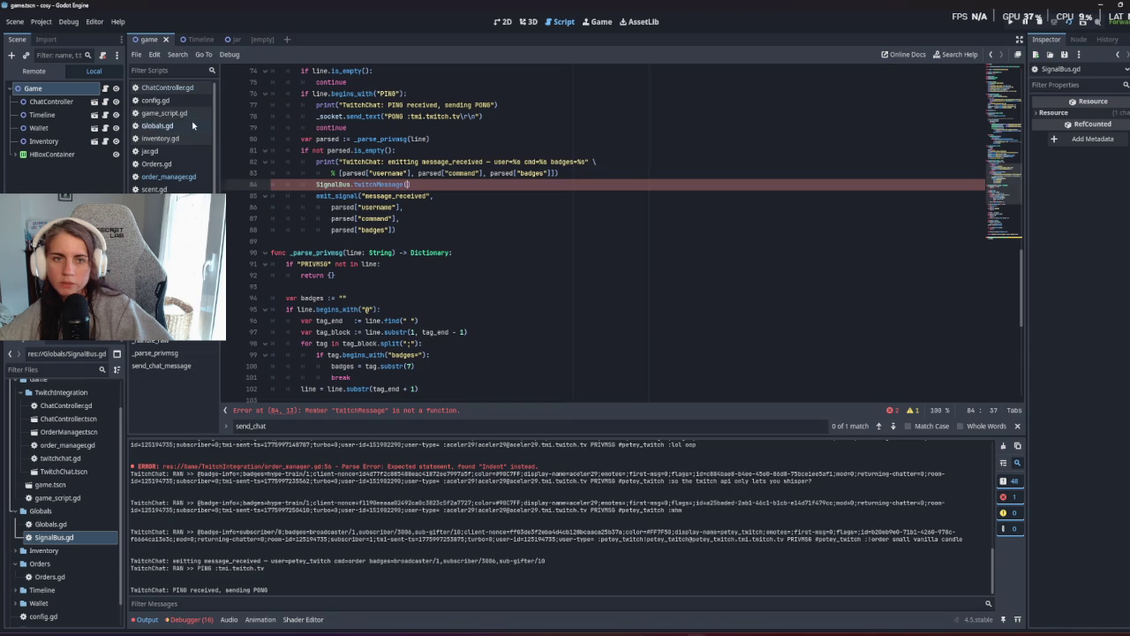
Check the declarations in Globals.gd, SignalBus.gd and ChatController.gd, then return to twitchChat.gd.
left_click(168, 125)
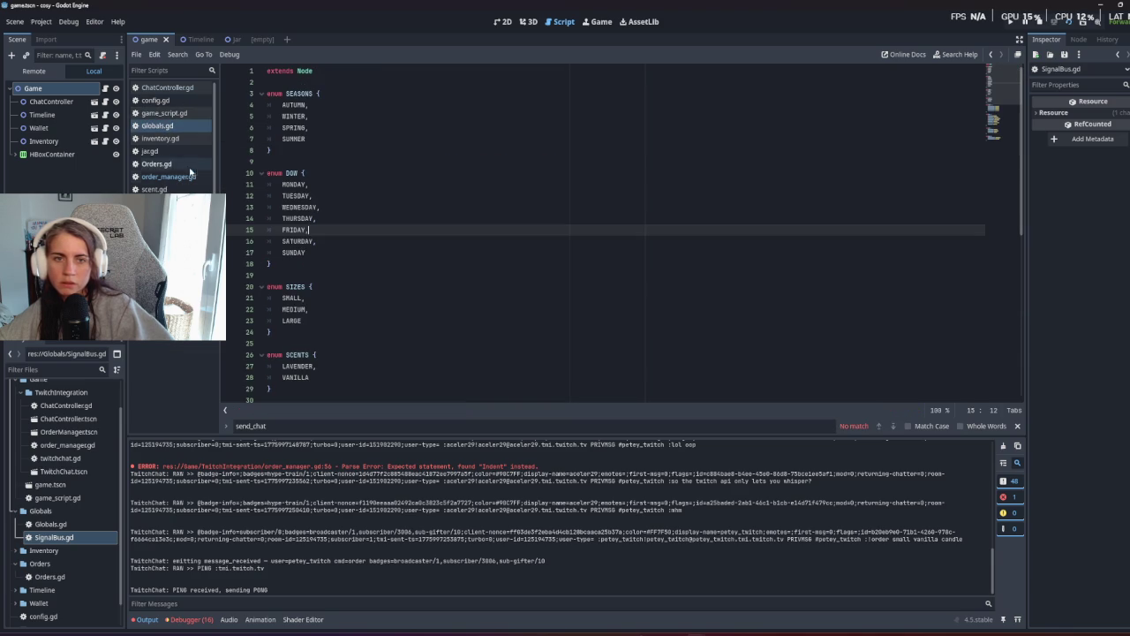
left_click(164, 201)
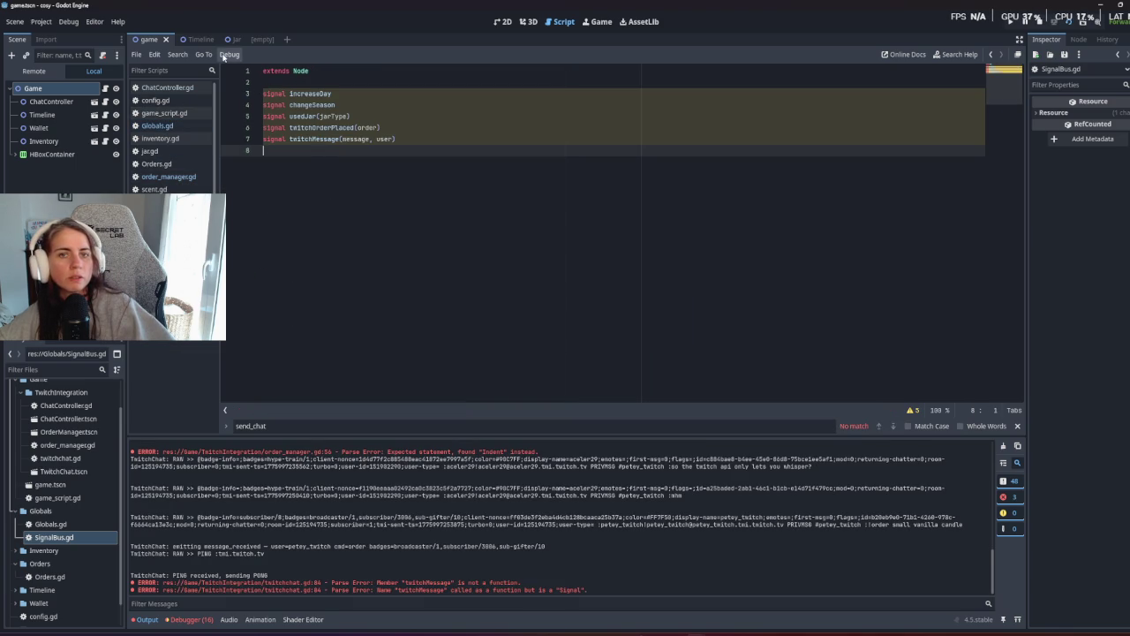
left_click(172, 89)
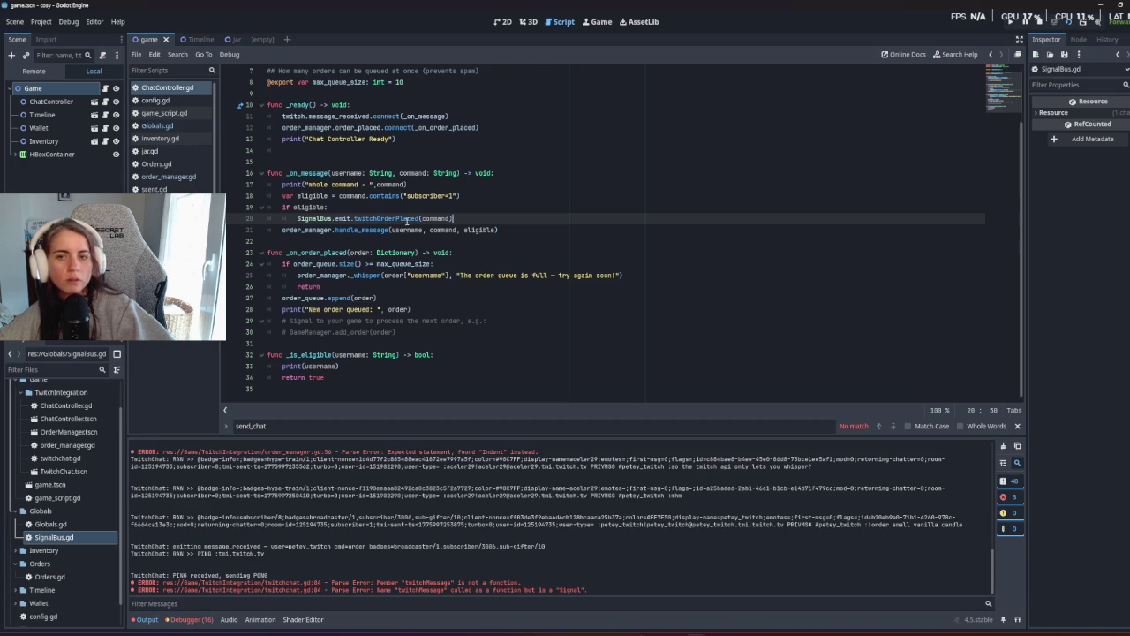
left_click(173, 305)
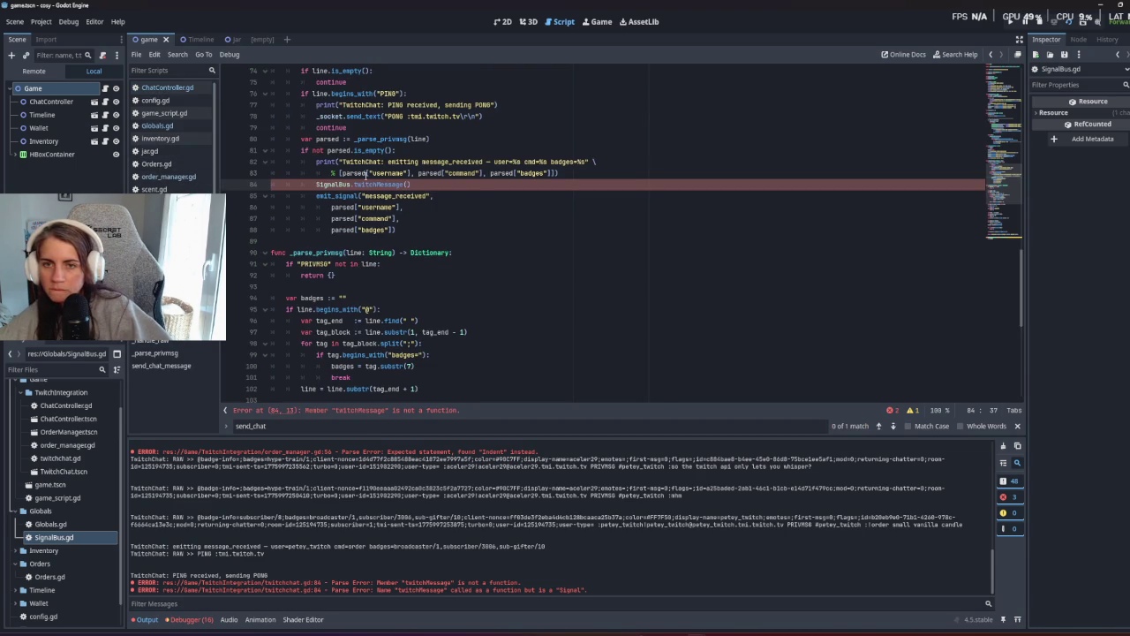
Pass parsed["command"] and parsed["username"] as the twitchMessage arguments on line 84.
left_click(335, 170)
left_click(420, 181)
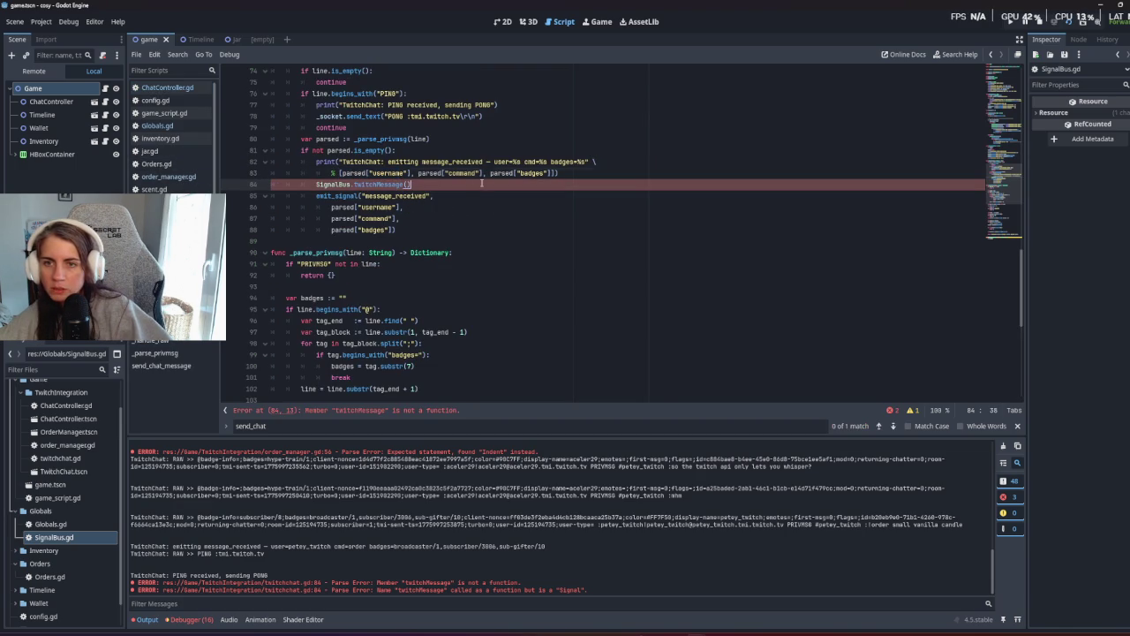
left_click_drag(418, 173, 481, 173)
key("ctrl+c")
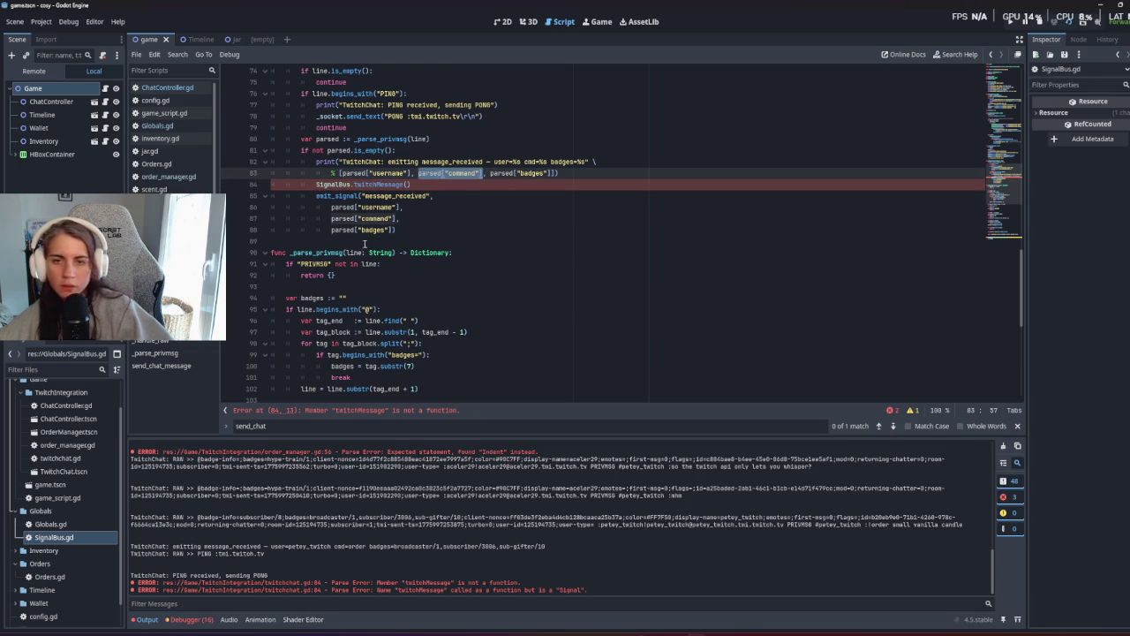
left_click(410, 186)
key("ctrl+v")
type(", pa")
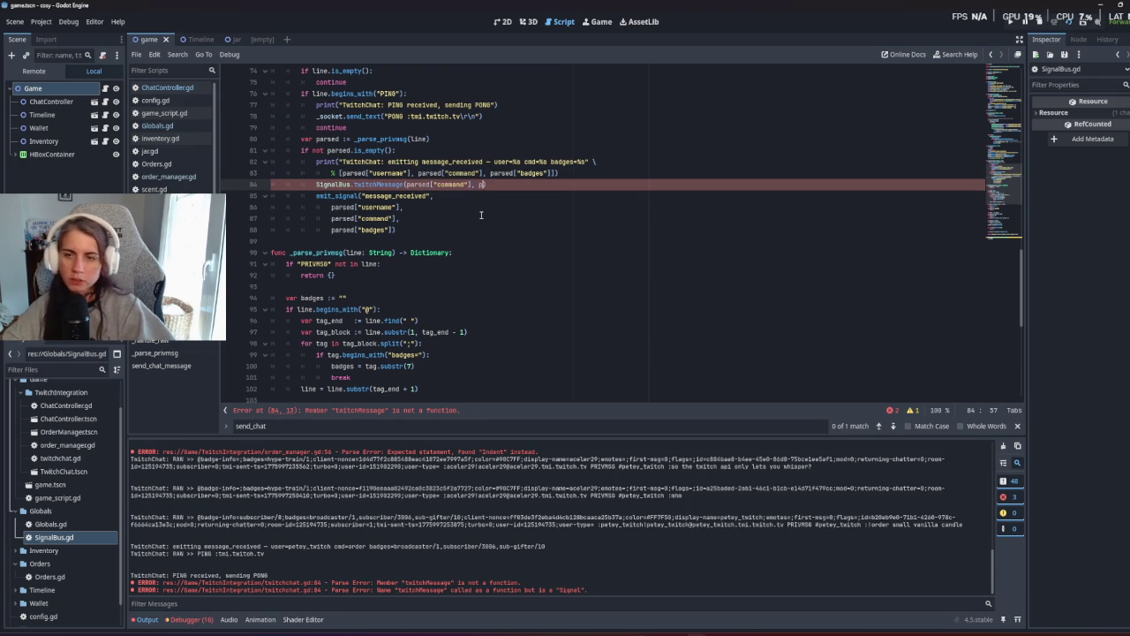
double_click(354, 173)
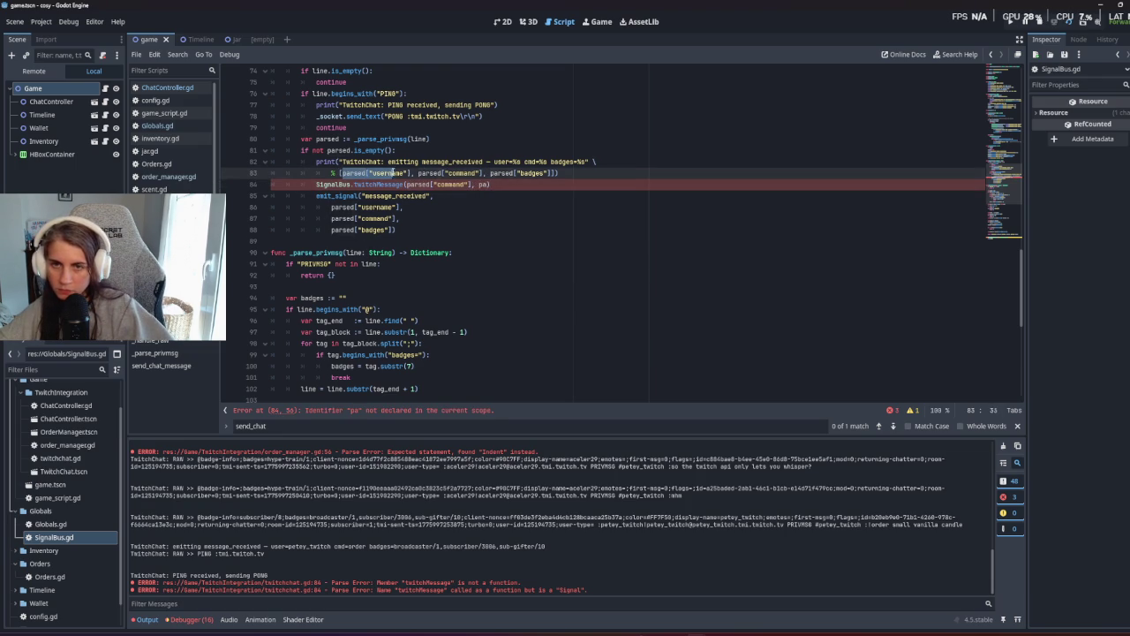
left_click(354, 173)
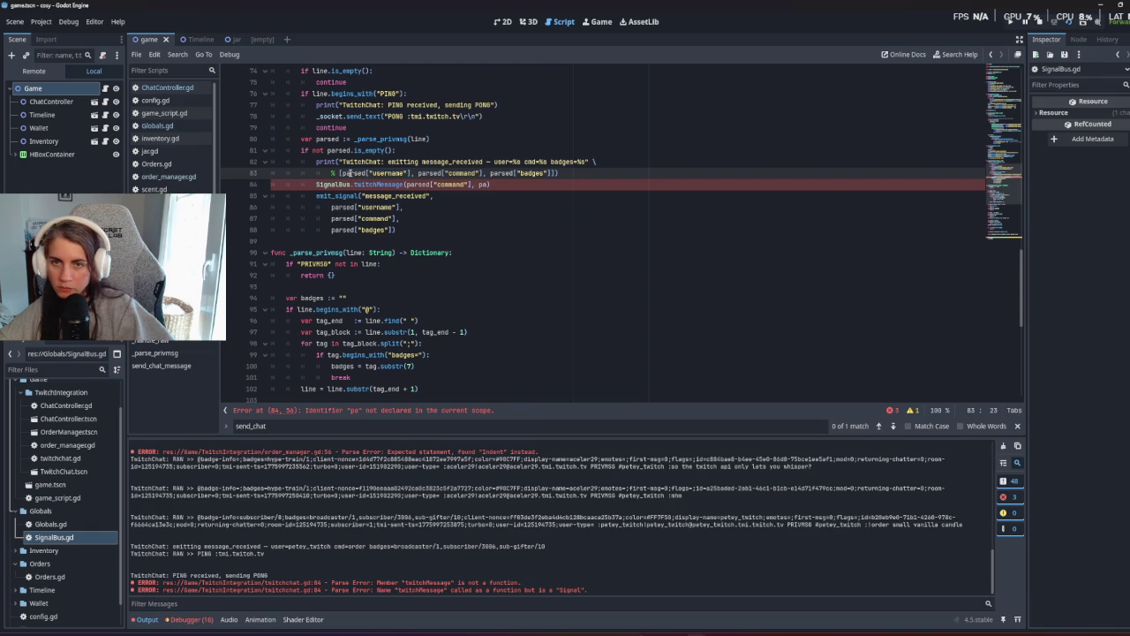
left_click(336, 183)
left_click_drag(340, 173, 412, 173)
key("ctrl+c")
left_click(491, 185)
key("BackSpace")
key("BackSpace")
key("ctrl+v")
left_click(547, 250)
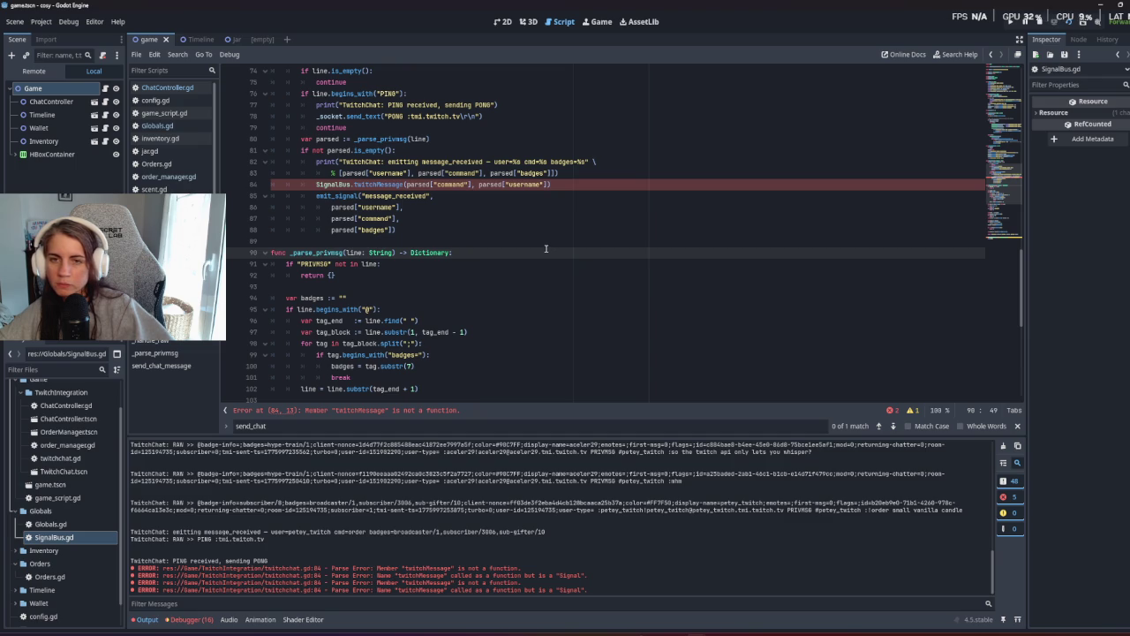
Insert emit. after SignalBus. on line 84 and comment out the old emit_signal call on lines 85–88.
left_click(355, 184)
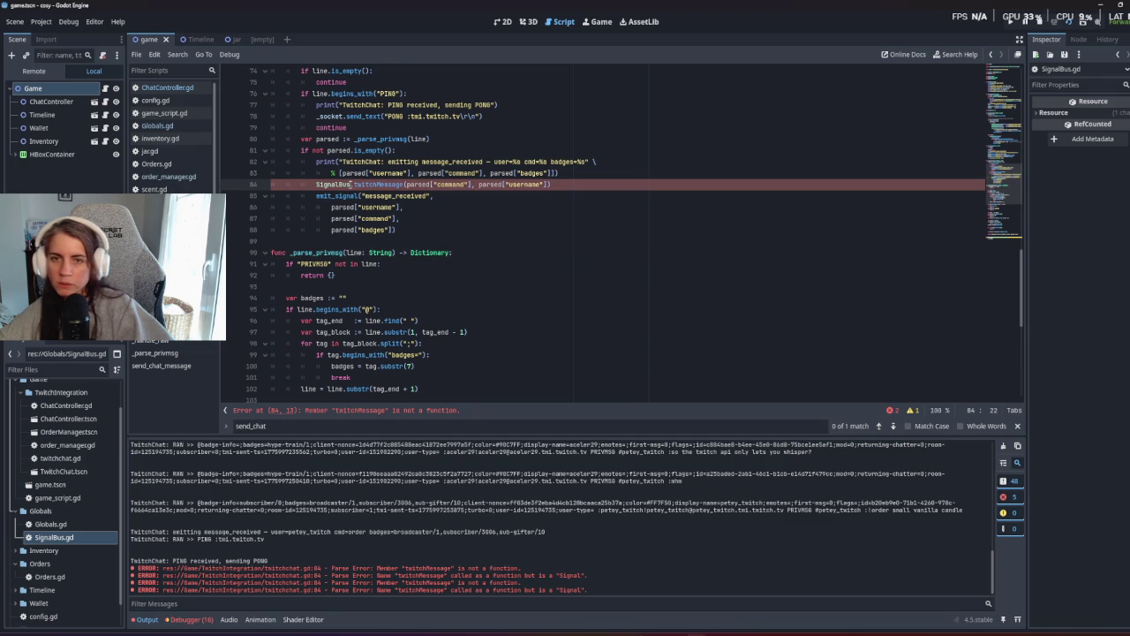
type("emit.")
left_click(488, 228)
left_click_drag(316, 195, 420, 229)
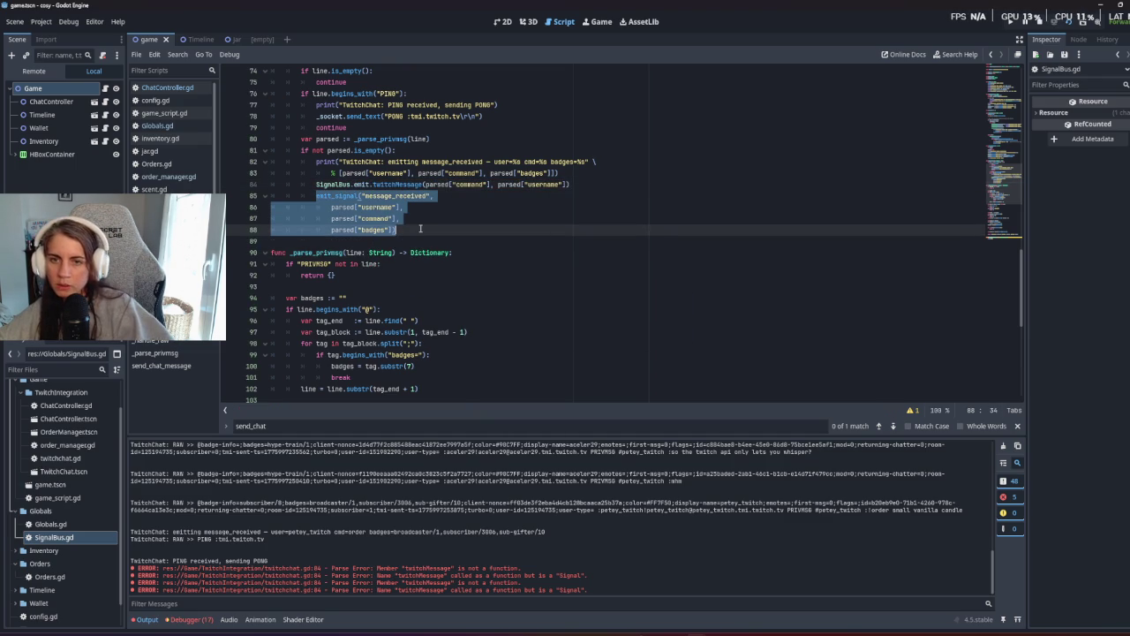
key("ctrl+k")
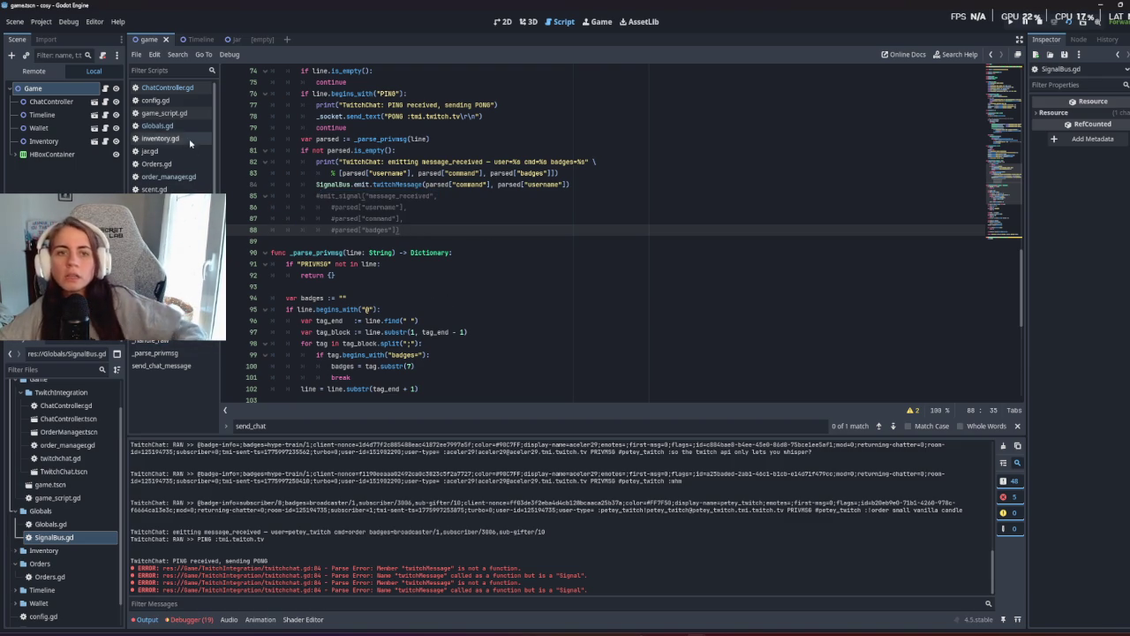
left_click(177, 88)
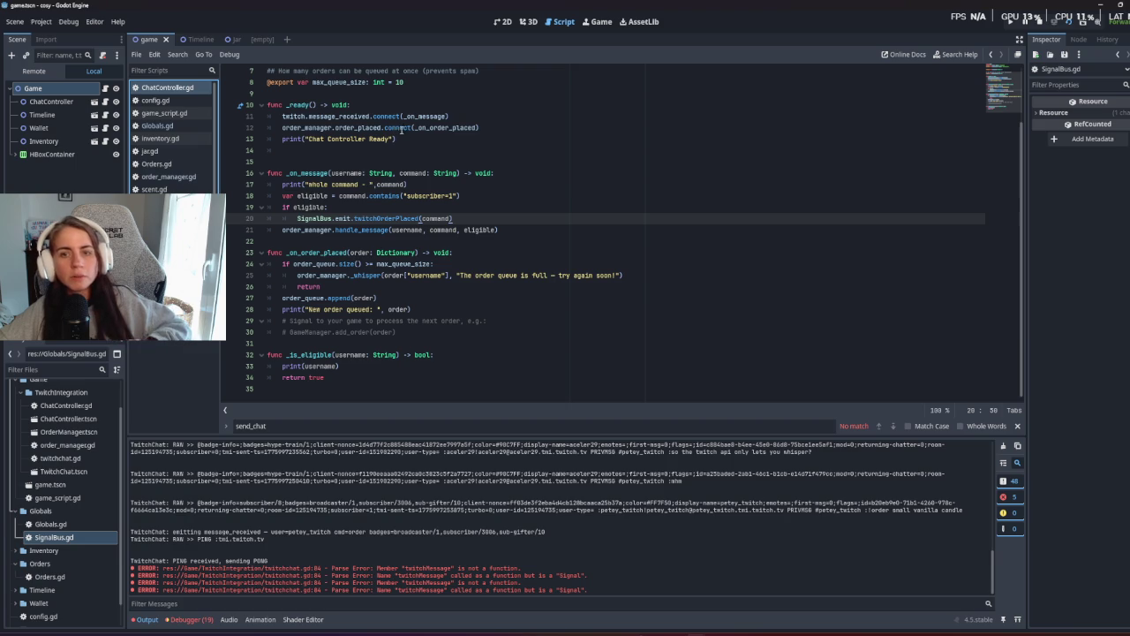
Browse the Timeline and game scenes, the twitch chat script, and ChatController.gd.
double_click(295, 116)
left_click(320, 184)
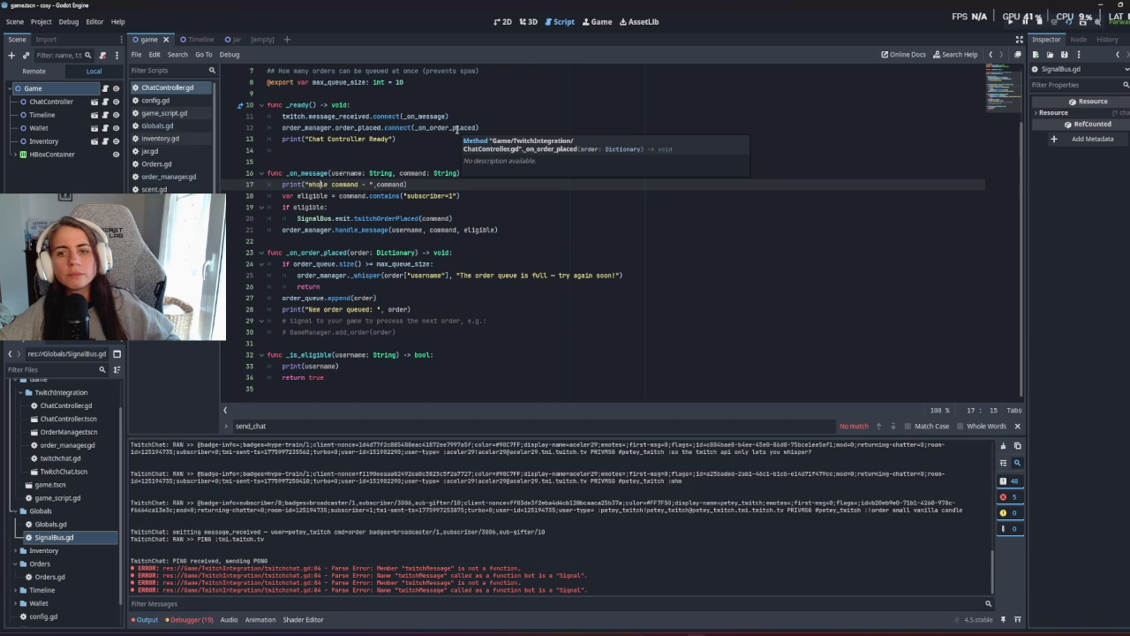
left_click(442, 161)
left_click(189, 38)
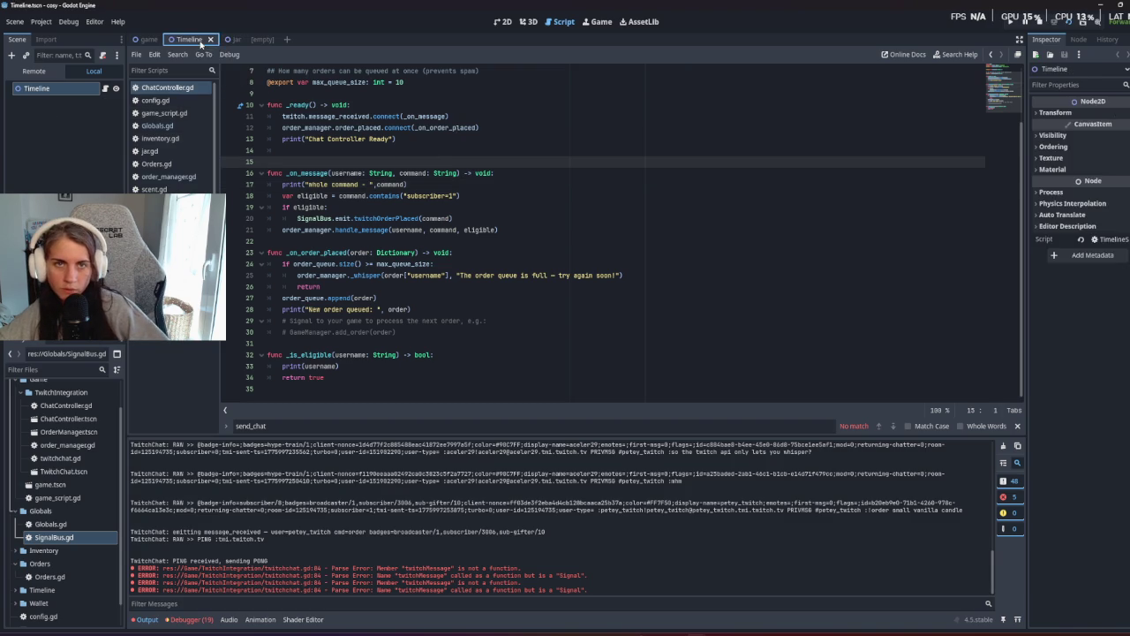
left_click(146, 38)
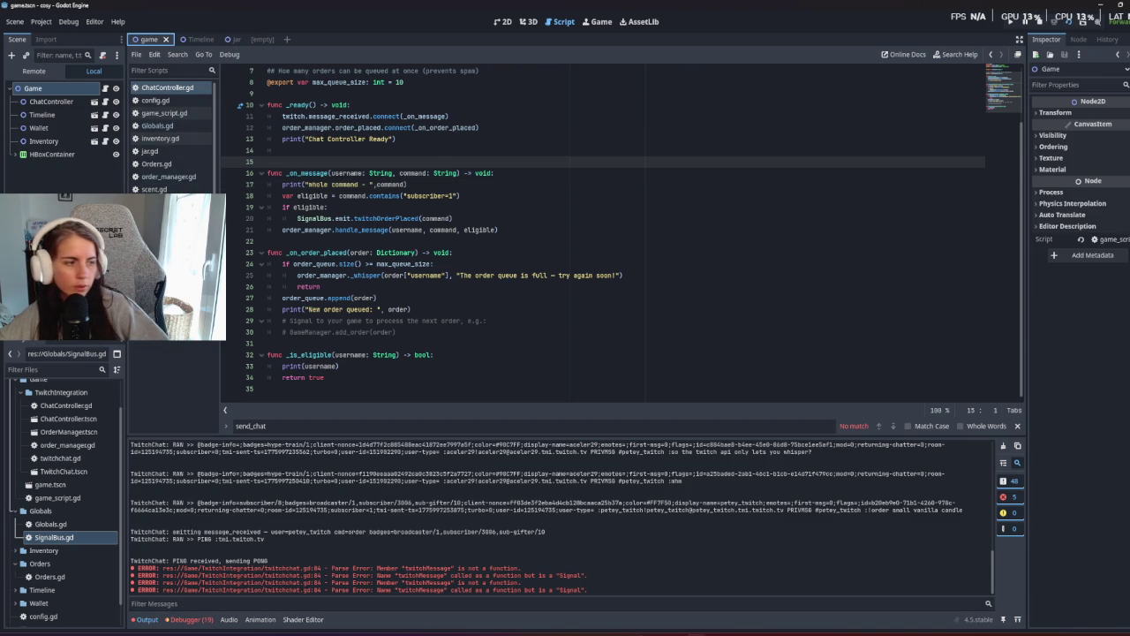
key("alt+Left")
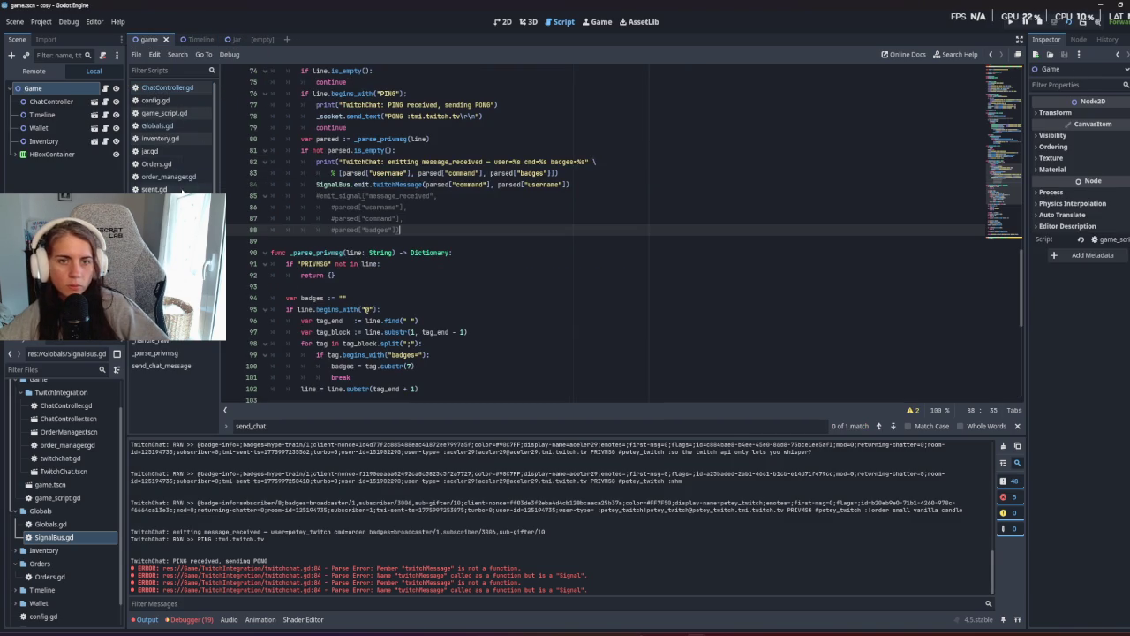
left_click(168, 88)
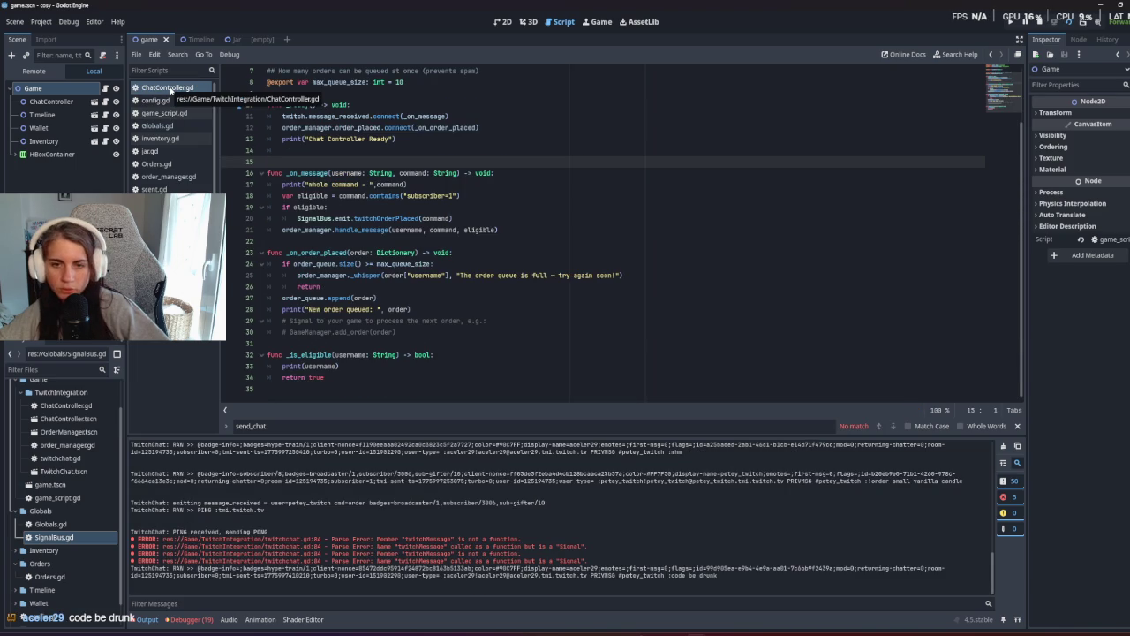
key("alt+Left")
key("alt+Left")
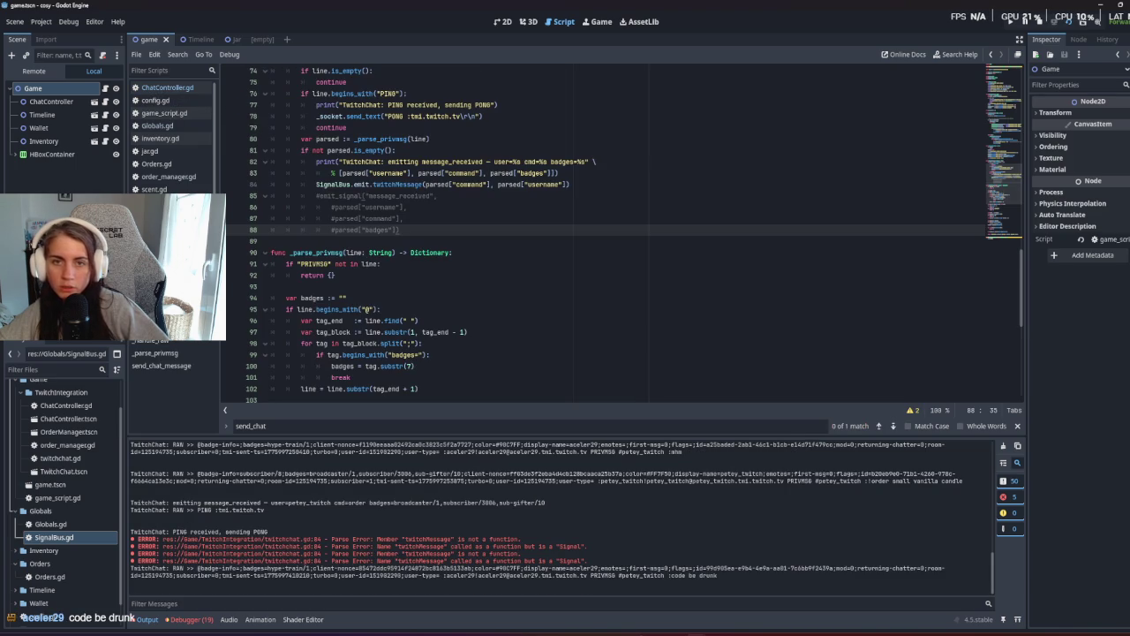
scroll(375, 268, "up", 15)
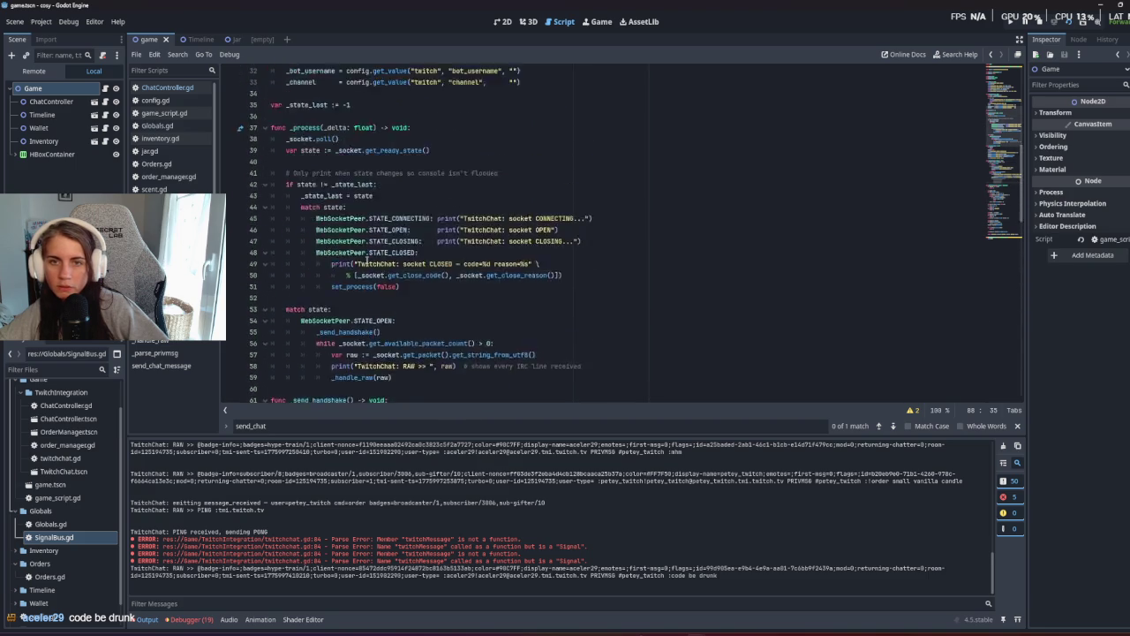
scroll(375, 269, "up", 5)
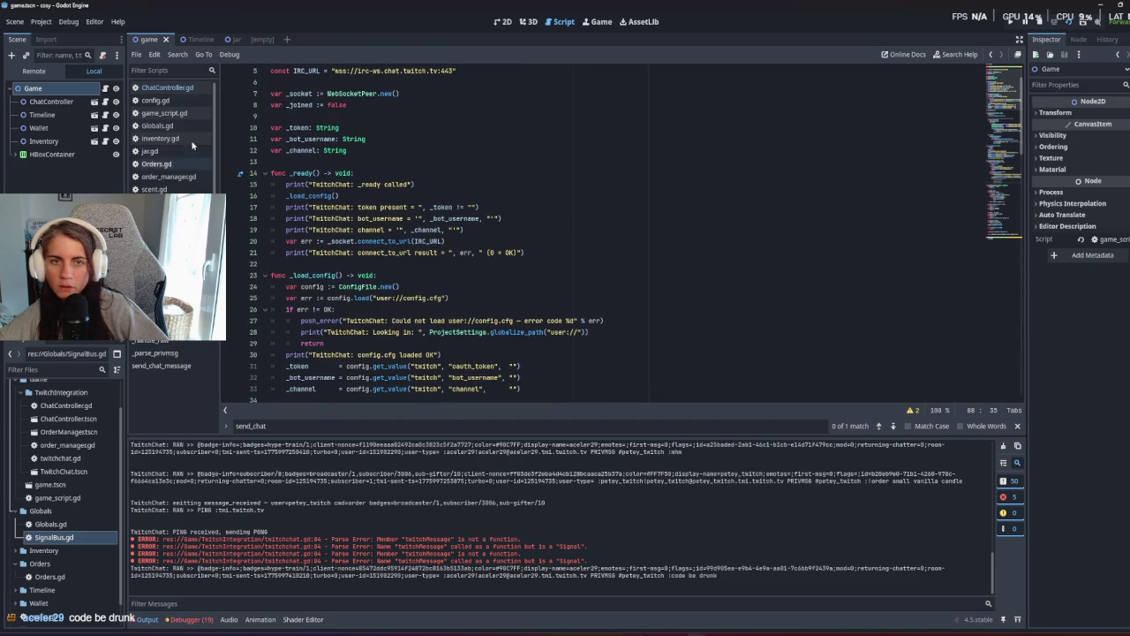
left_click(180, 90)
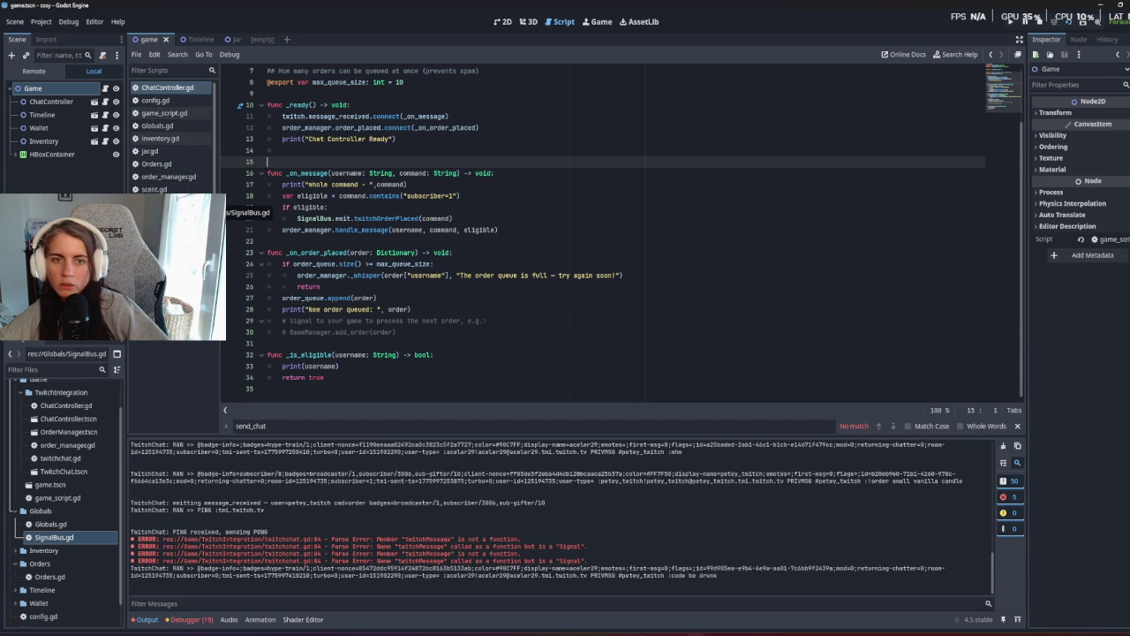
Open order_manager.gd and highlight twitchOrderPlaced in its _ready connect on line 12.
left_click(168, 265)
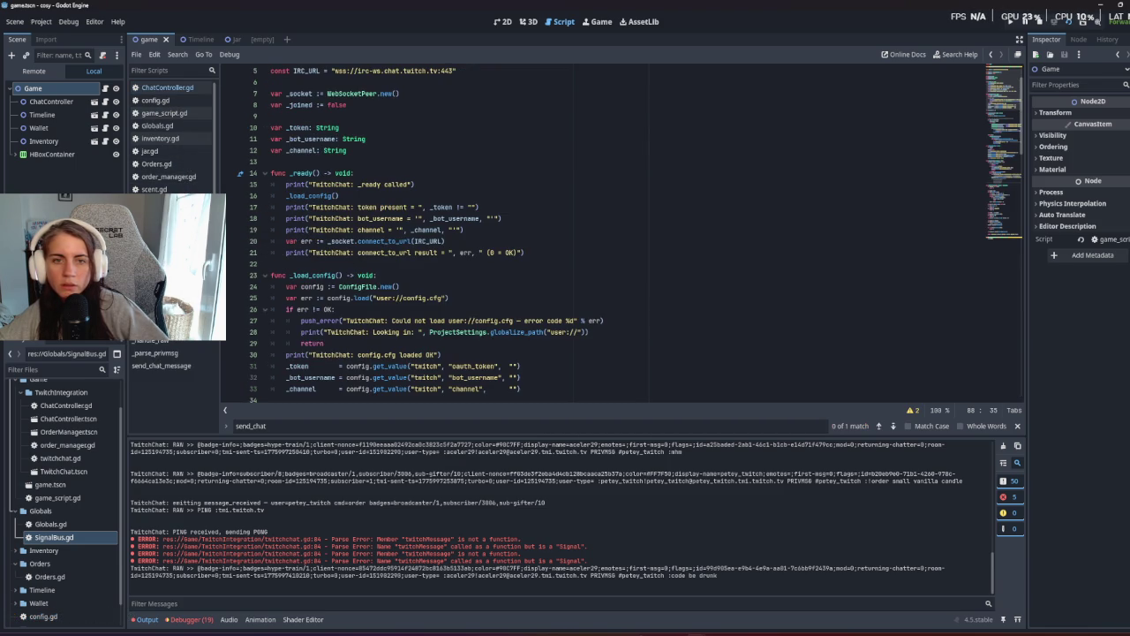
left_click(190, 179)
double_click(327, 196)
left_click(322, 252)
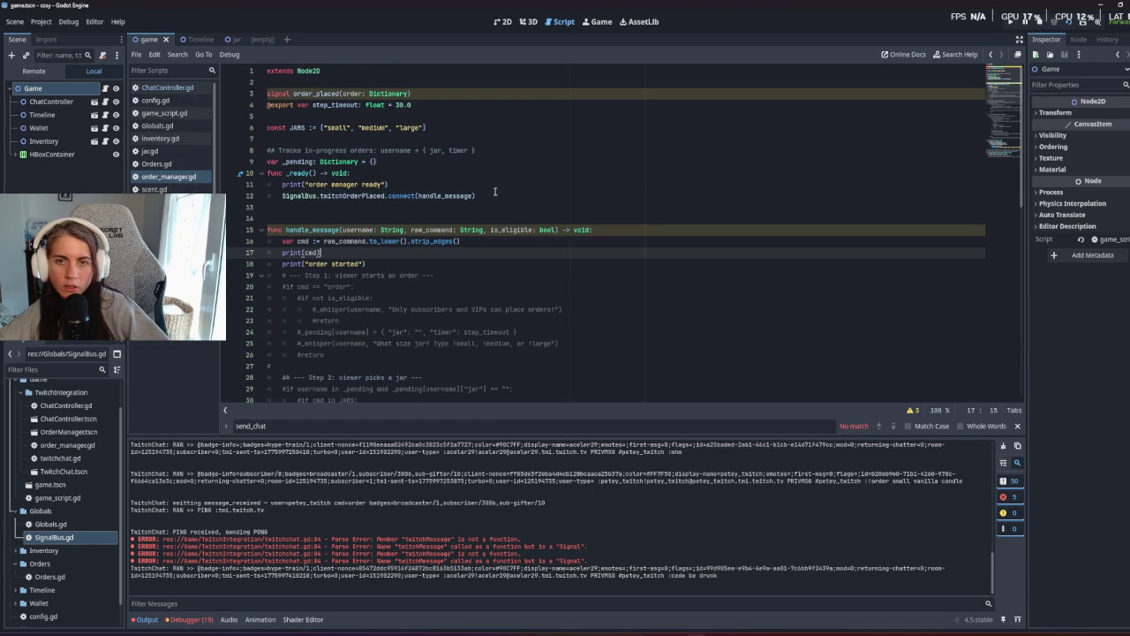
In ChatController.gd, make line 13 connect SignalBus.twitchMessage to _on_message and save.
left_click(181, 91)
left_click(496, 128)
key("Return")
type("SignalBus.twitchOrderPlaced.connect(handle_message)")
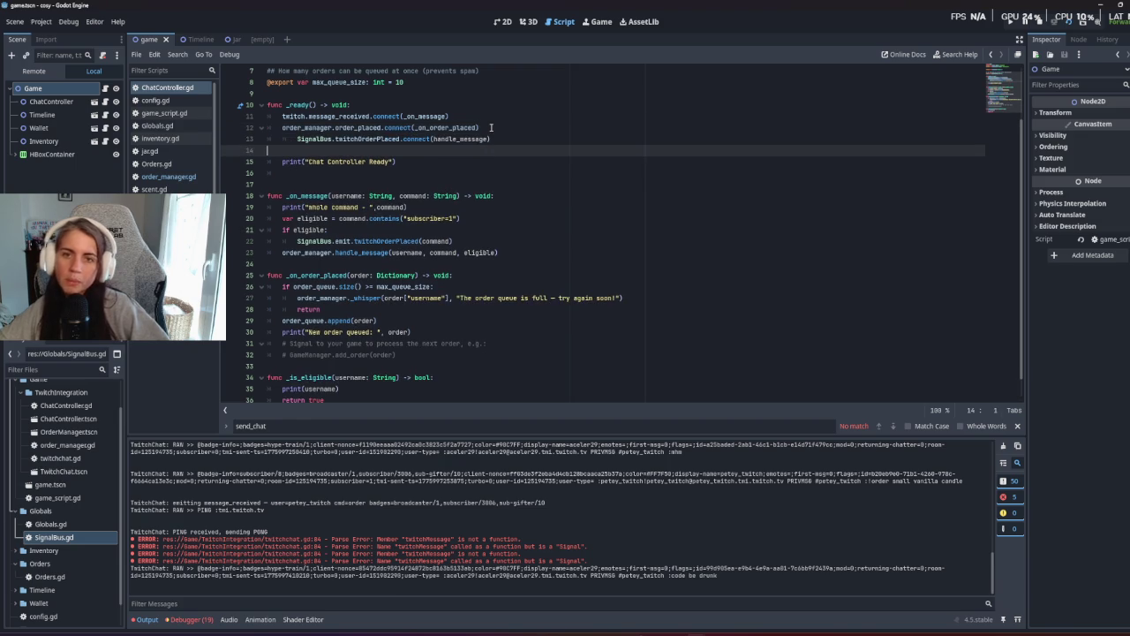
left_click(297, 138)
key("BackSpace")
left_click_drag(343, 138, 385, 138)
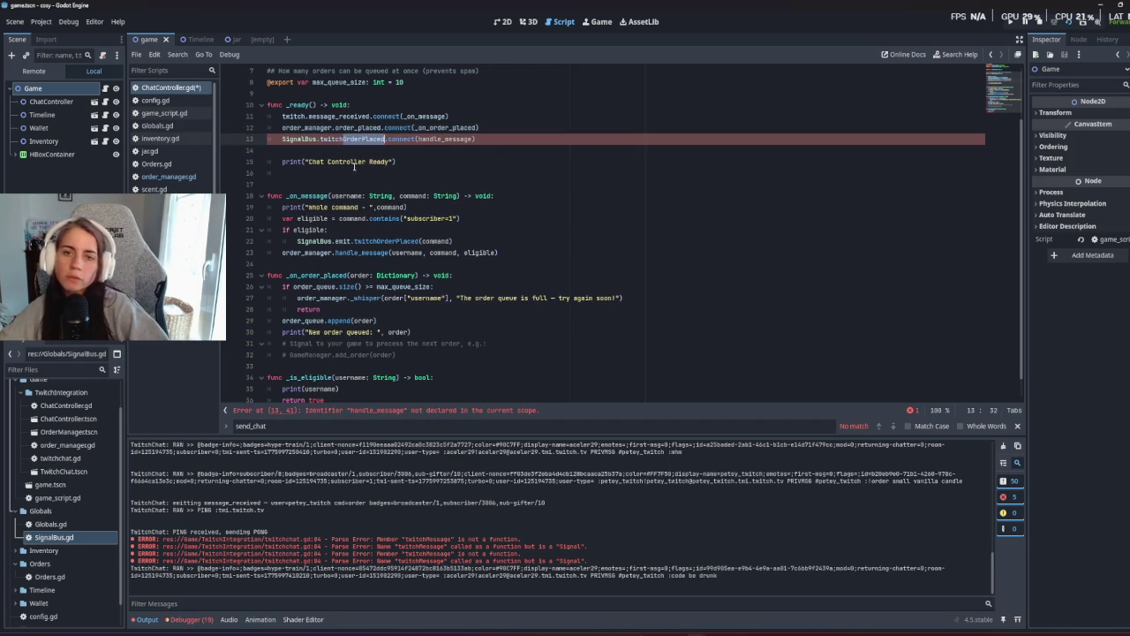
double_click(346, 138)
type("twitchMessage")
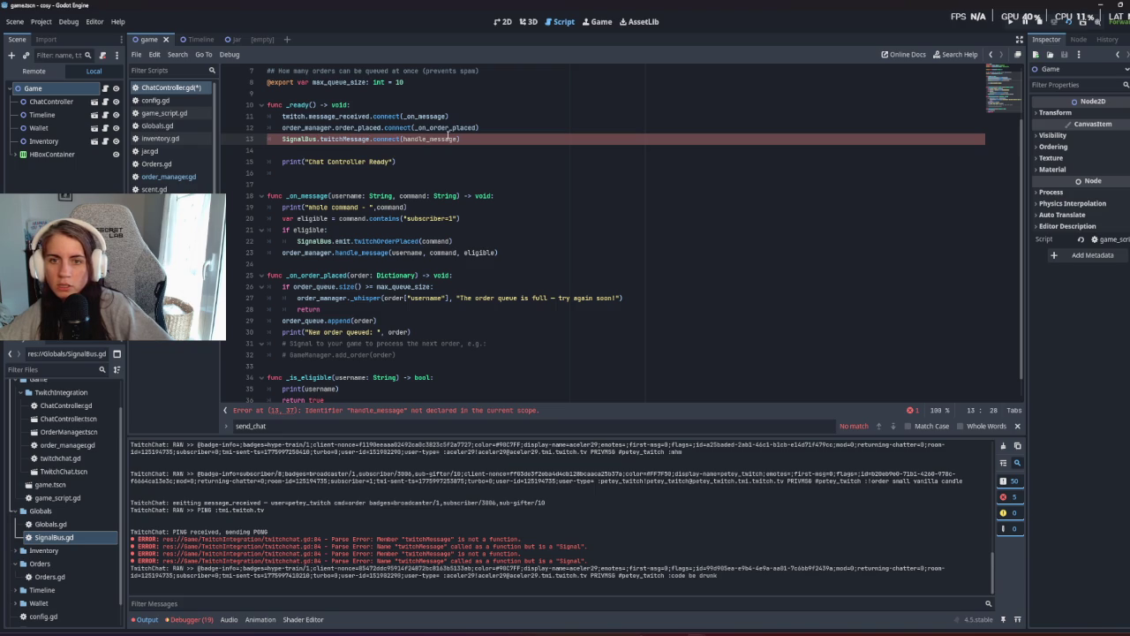
double_click(449, 139)
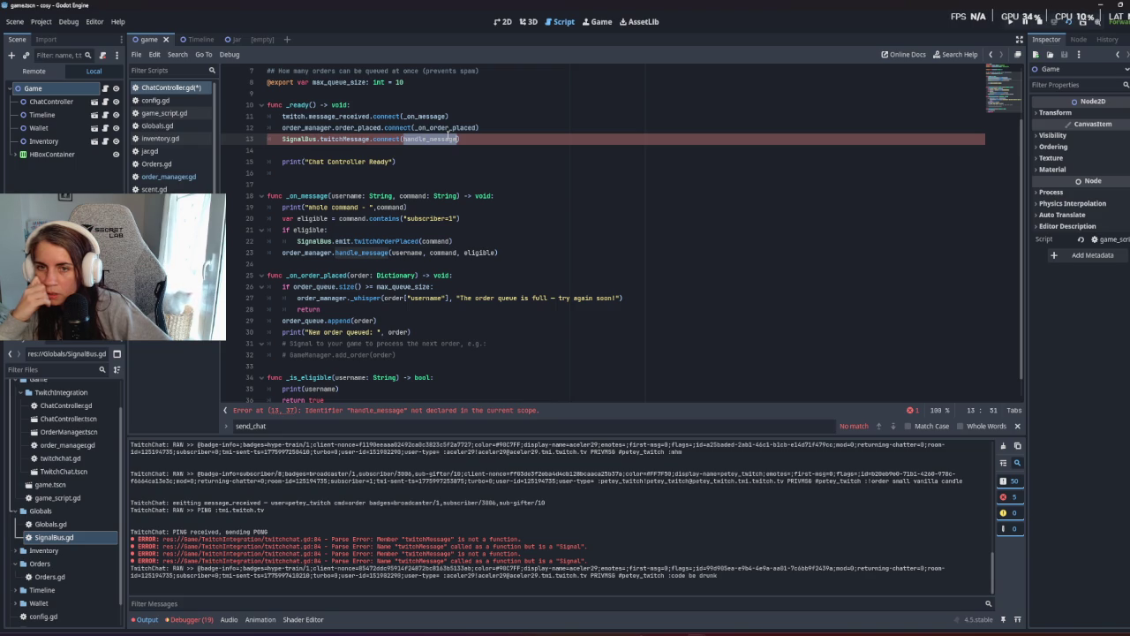
key("BackSpace")
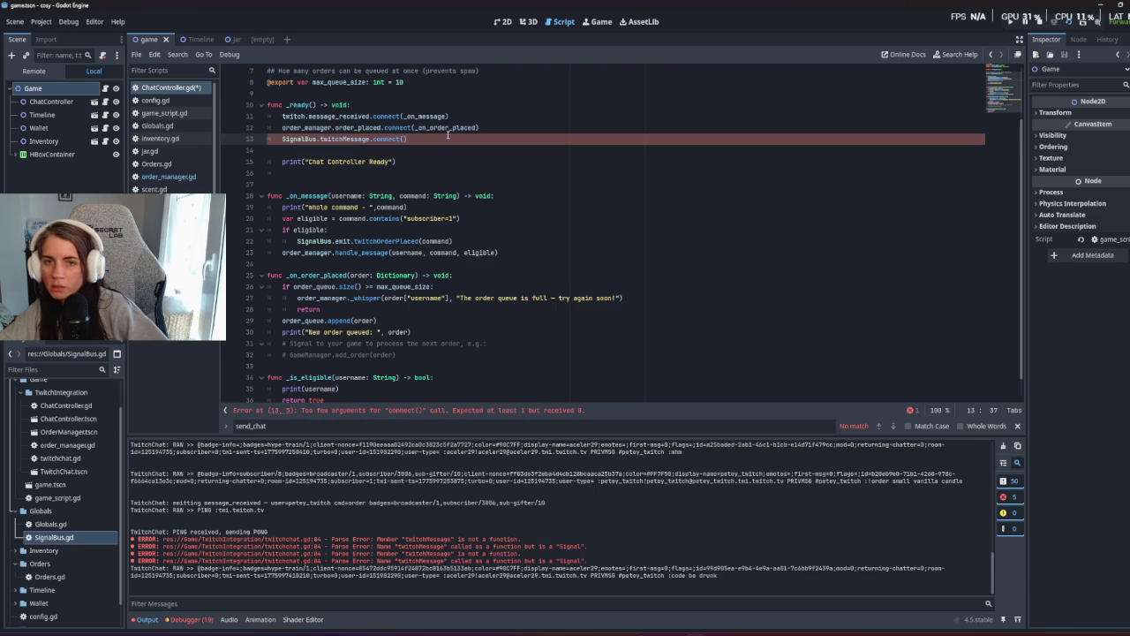
type("_on")
key("Return")
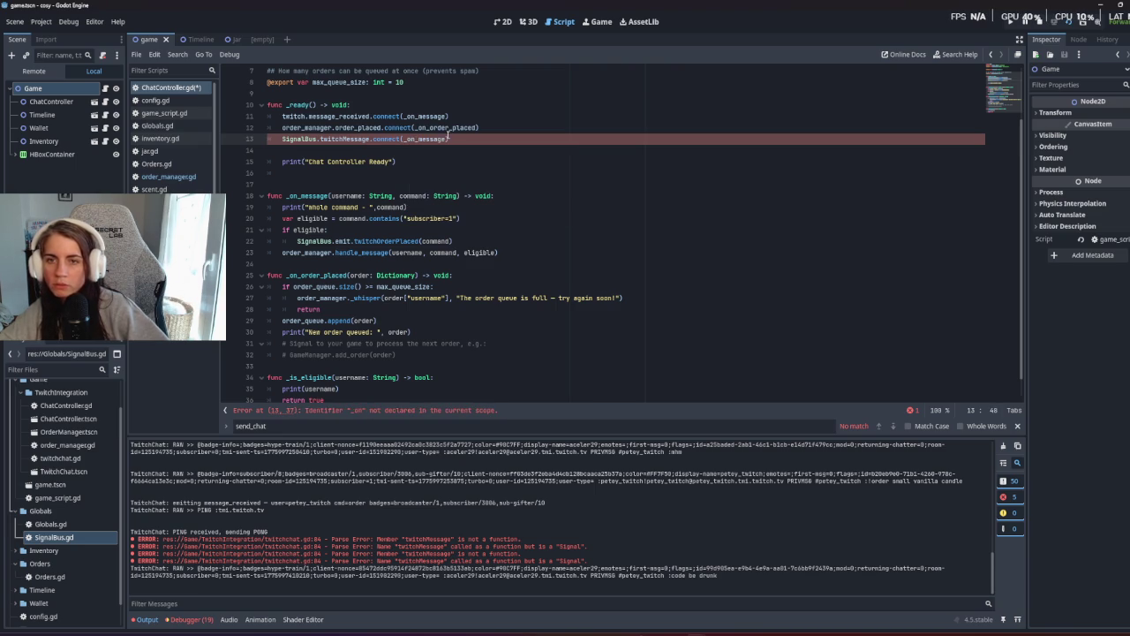
key("ctrl+s")
Delete the order_manager.handle_message call from _on_message.
left_click(476, 185)
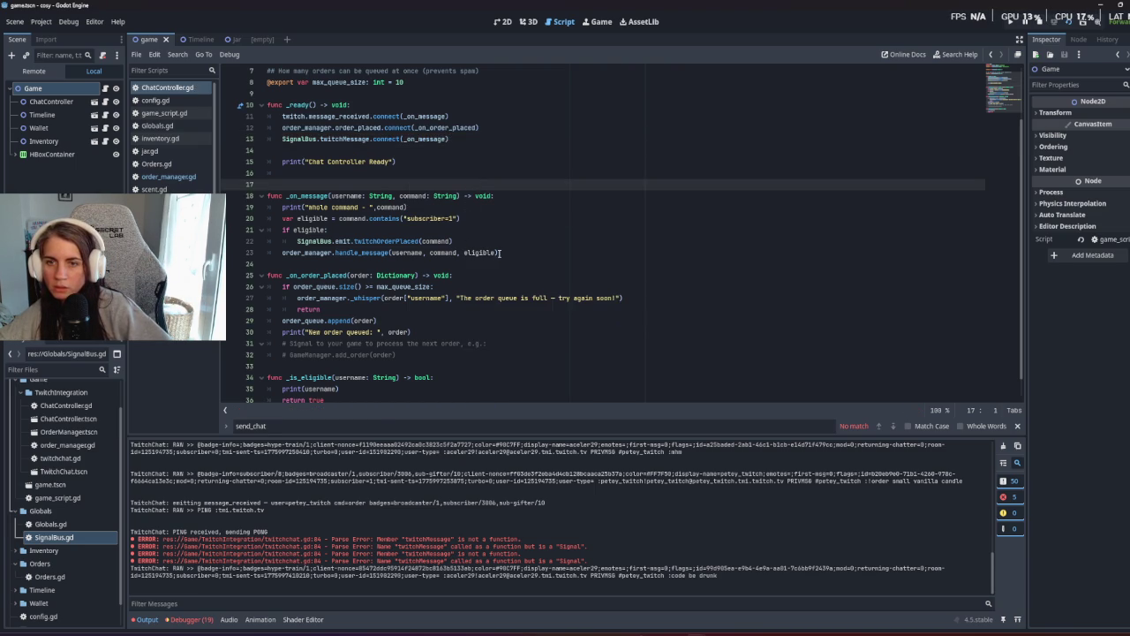
left_click_drag(508, 252, 508, 240)
key("BackSpace")
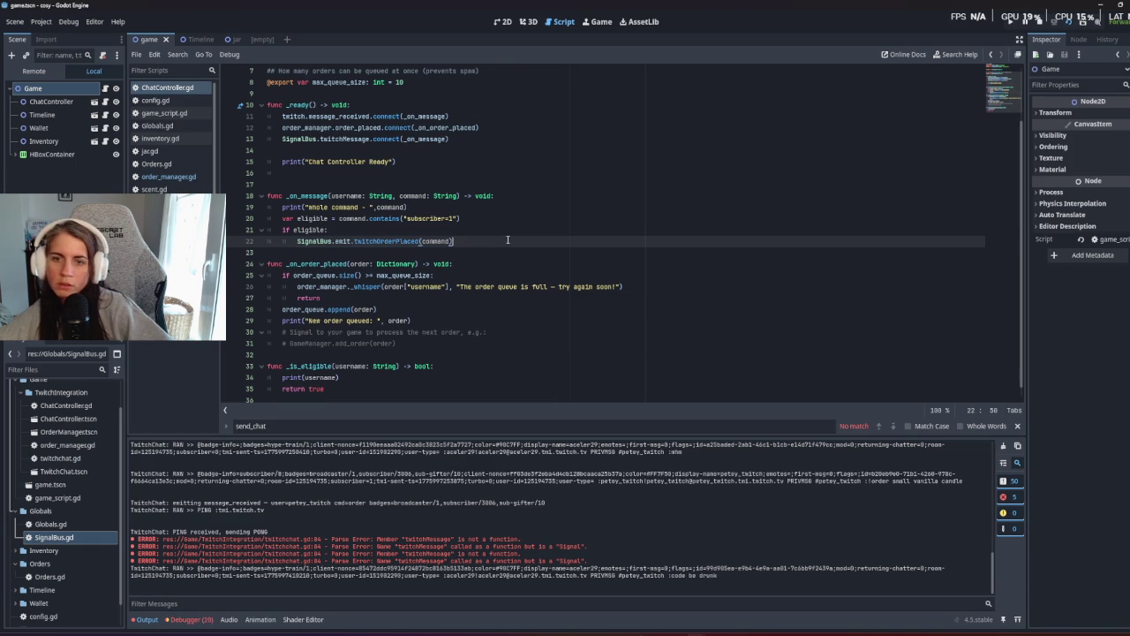
Highlight the twitchOrderPlaced signal name in the SignalBus emit on line 22.
left_click(354, 263)
left_click(326, 240)
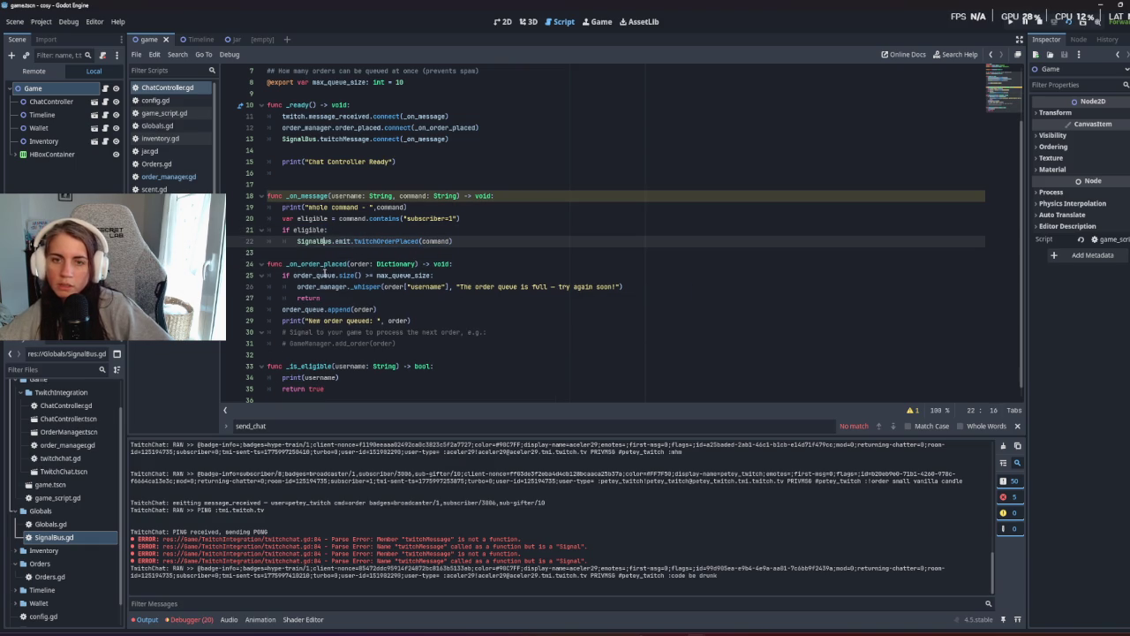
double_click(391, 240)
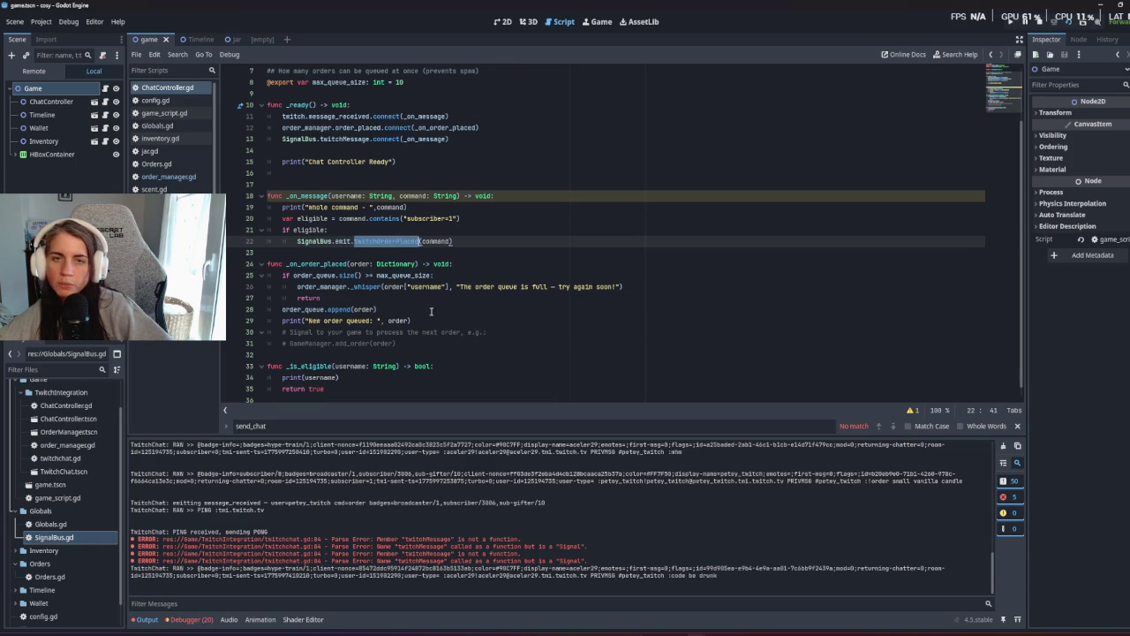
Review order_manager.gd's print(cmd) handler and run the game with F5.
left_click(195, 179)
left_click(345, 201)
left_click(383, 257)
key("Left")
key("Left")
key("Left")
left_click(386, 264)
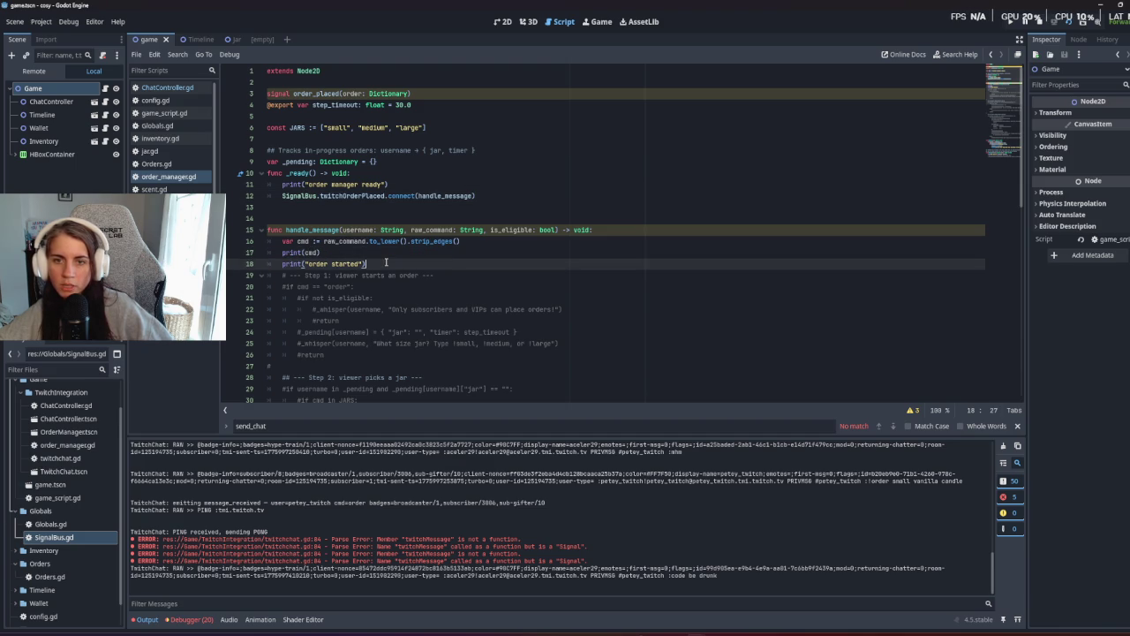
key("F5")
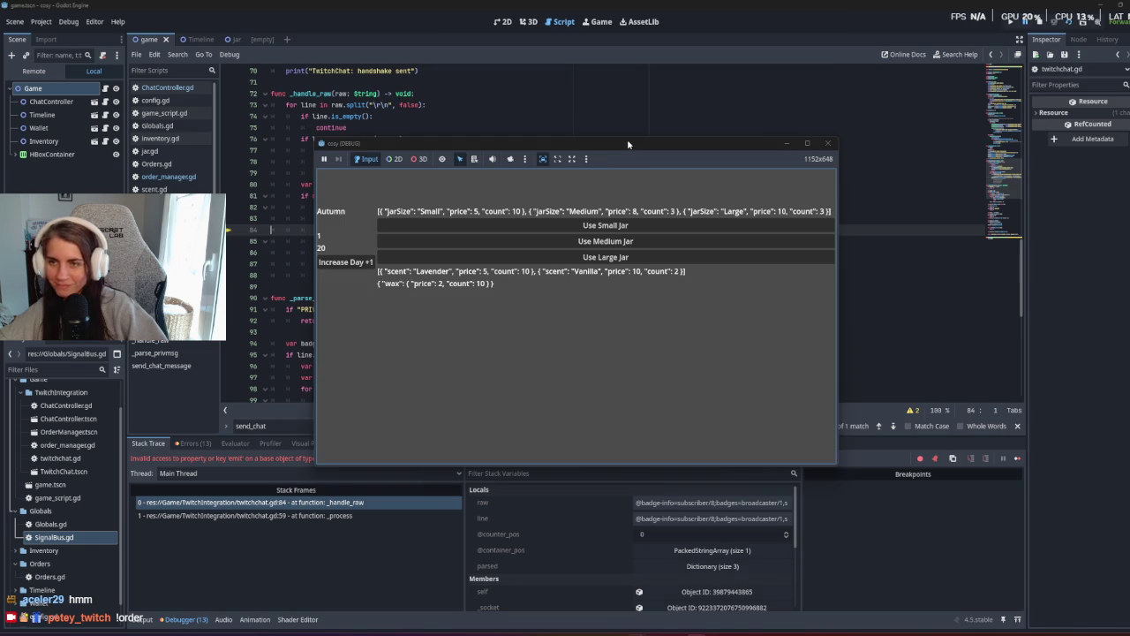
Close the game, jump to line 84 from the debugger, and rewrite it as SignalBus.twitchMessage.emit(...).
left_click(1024, 23)
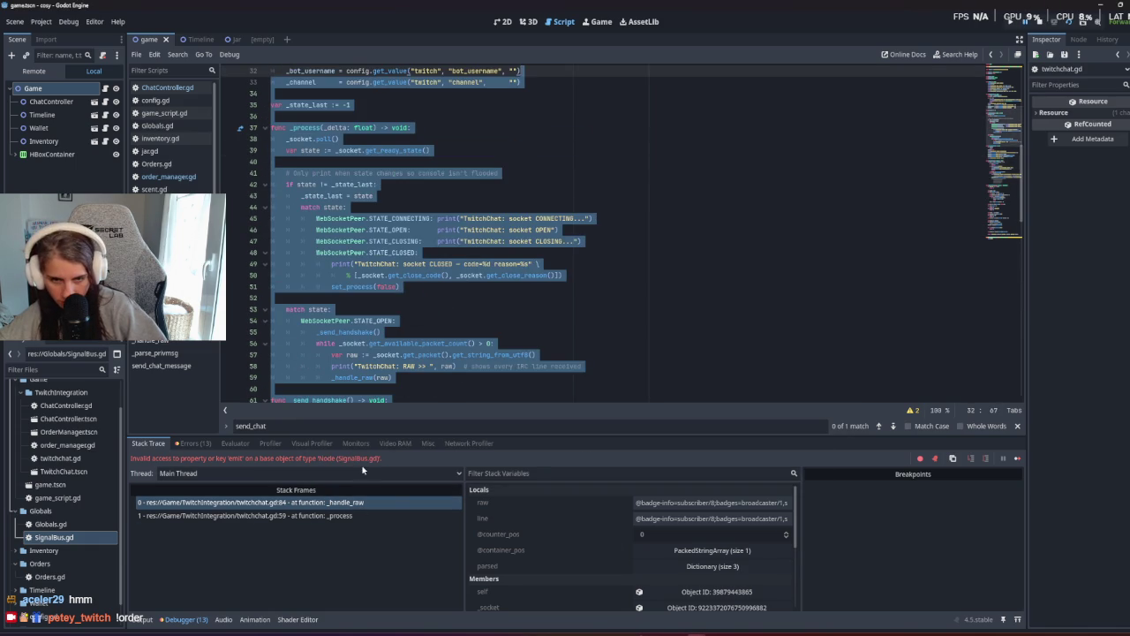
left_click(391, 502)
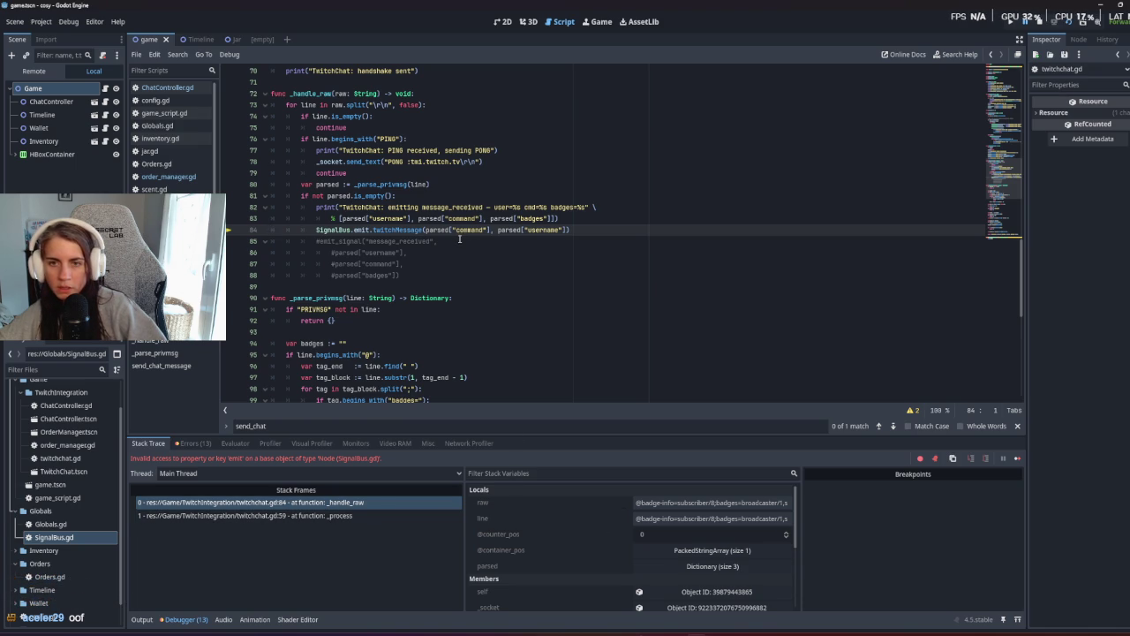
double_click(364, 229)
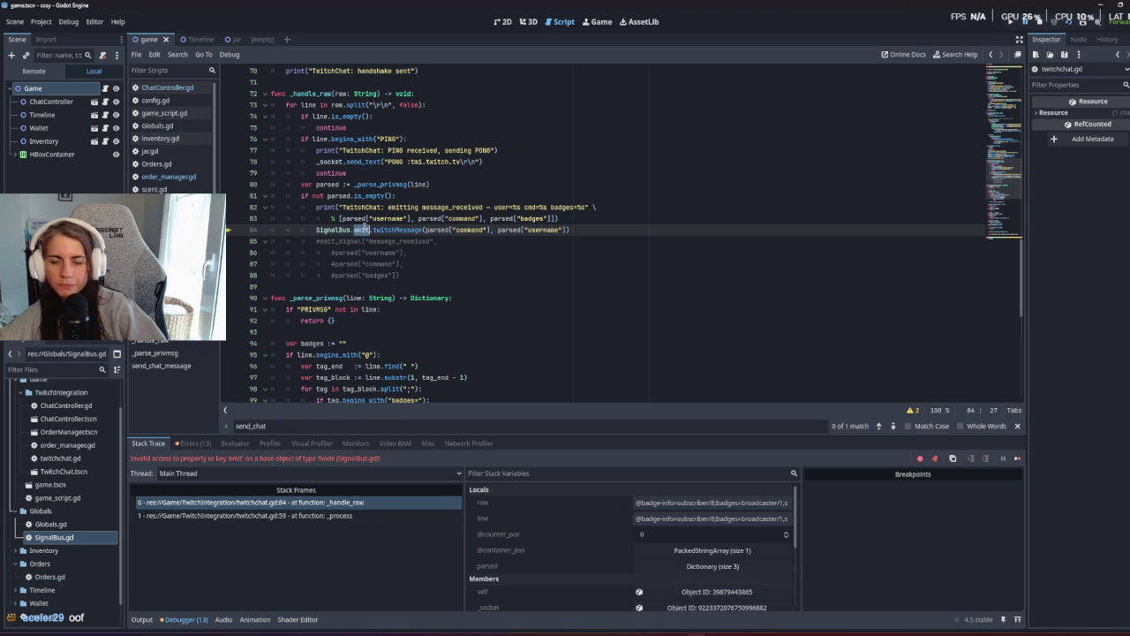
key("Delete")
key("Delete")
type("twitchMessage.e")
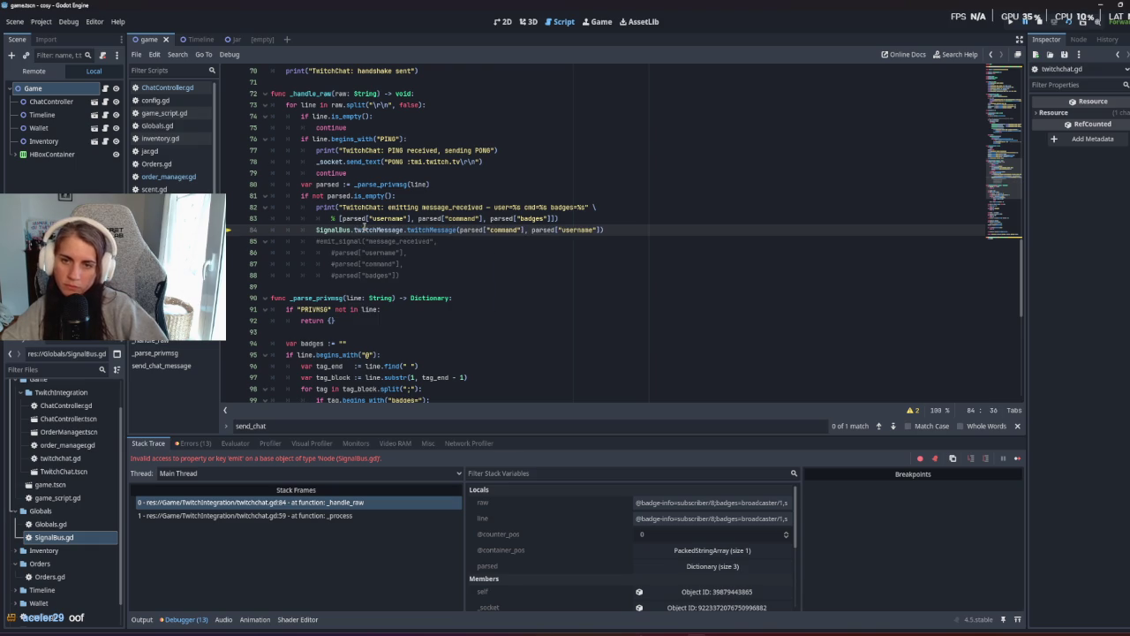
type("mit")
key("Delete")
key("Delete")
key("Delete")
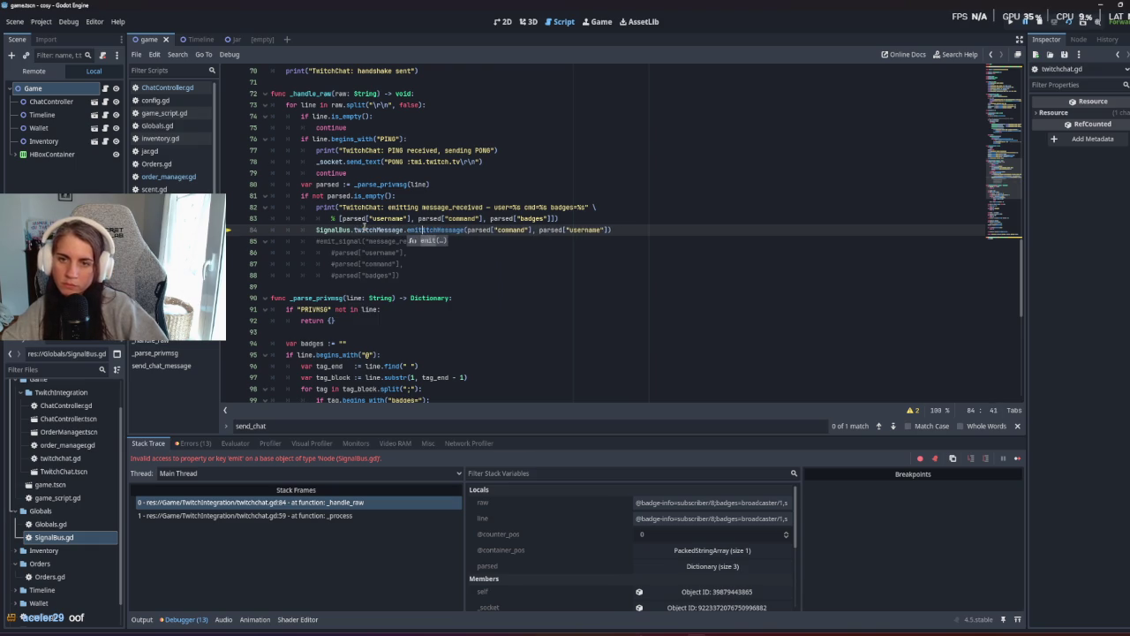
key("Delete")
key("Delete")
key("Delete")
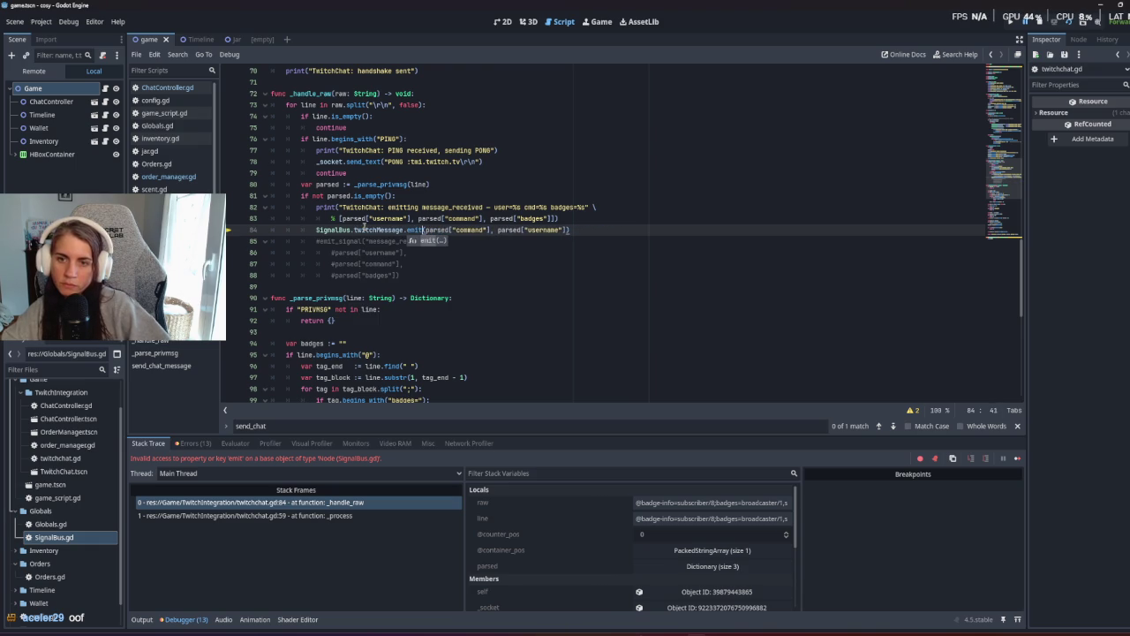
left_click(454, 323)
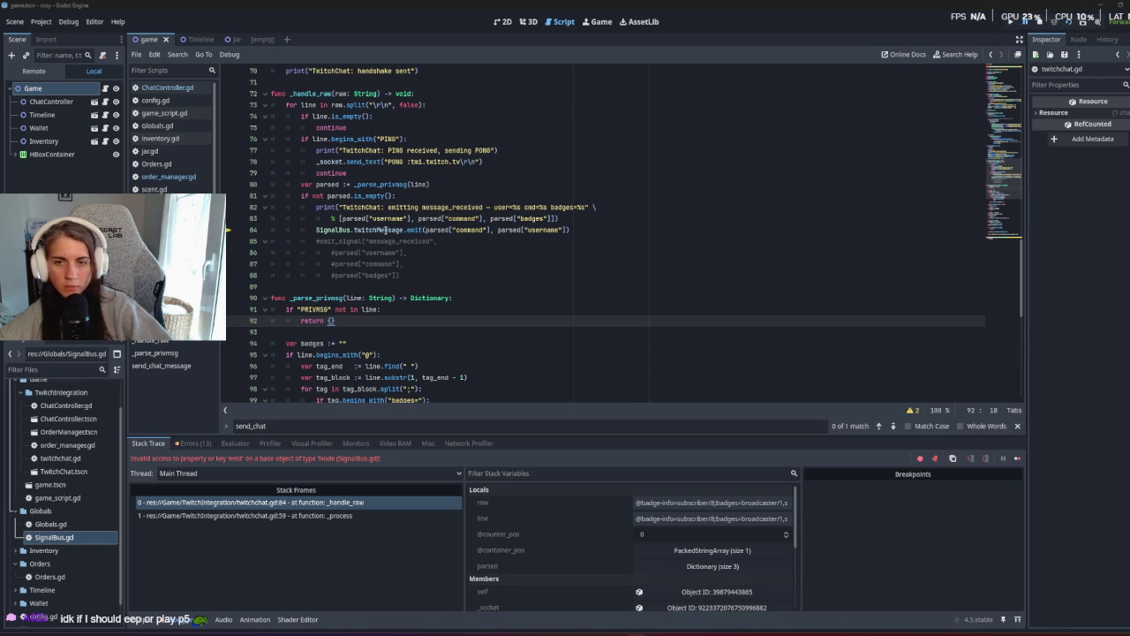
Relaunch the game with F5 to test the corrected emit.
left_click(429, 271)
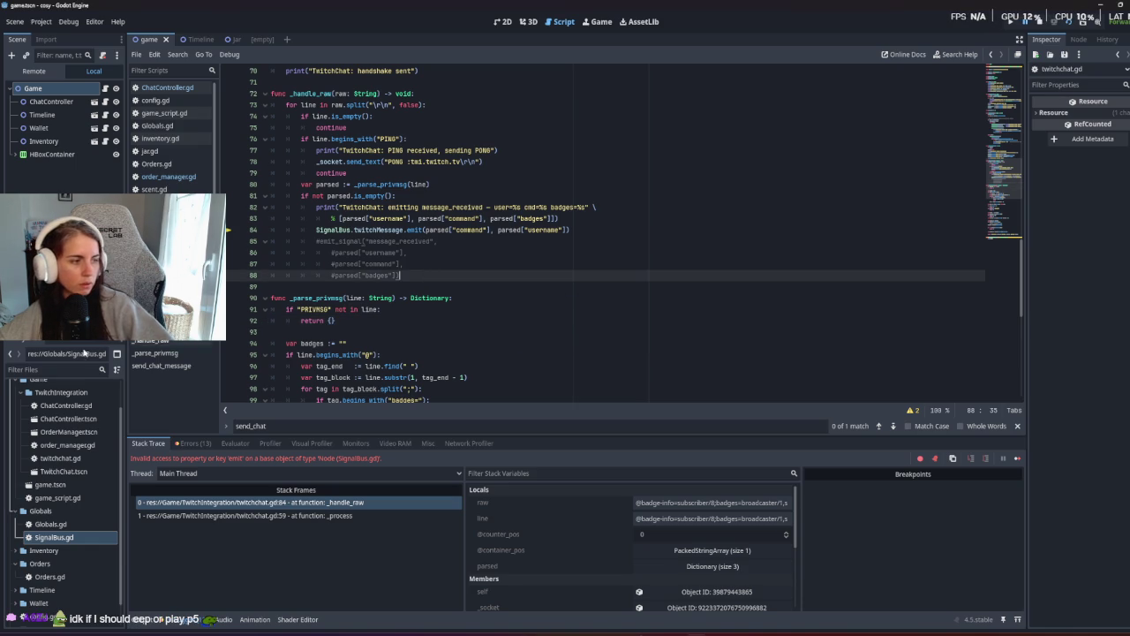
left_click(592, 230)
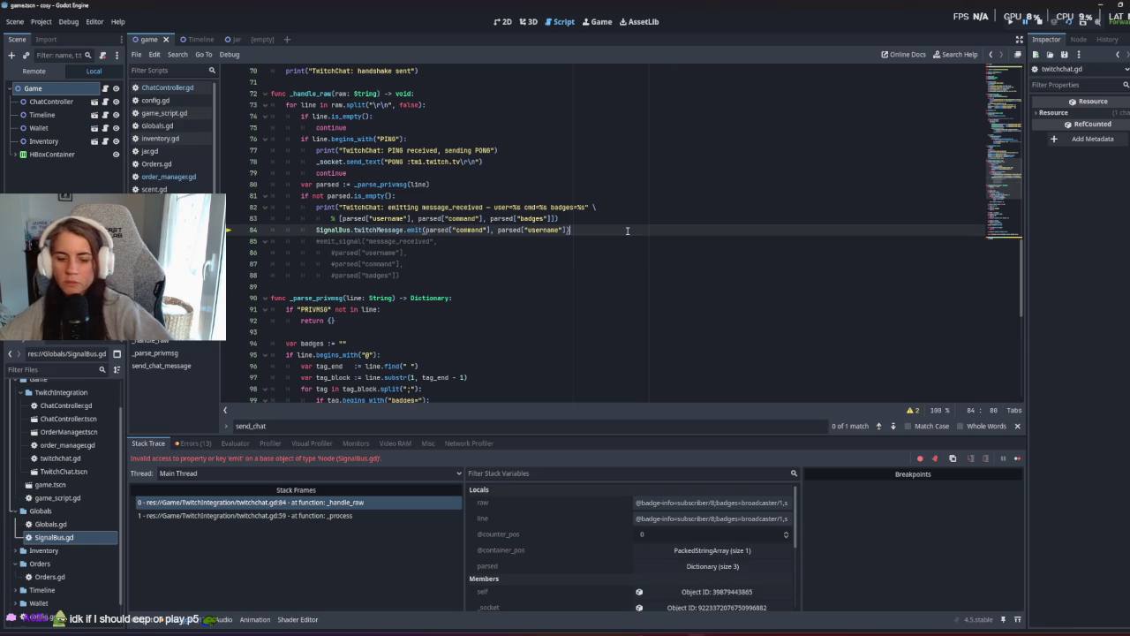
key("F5")
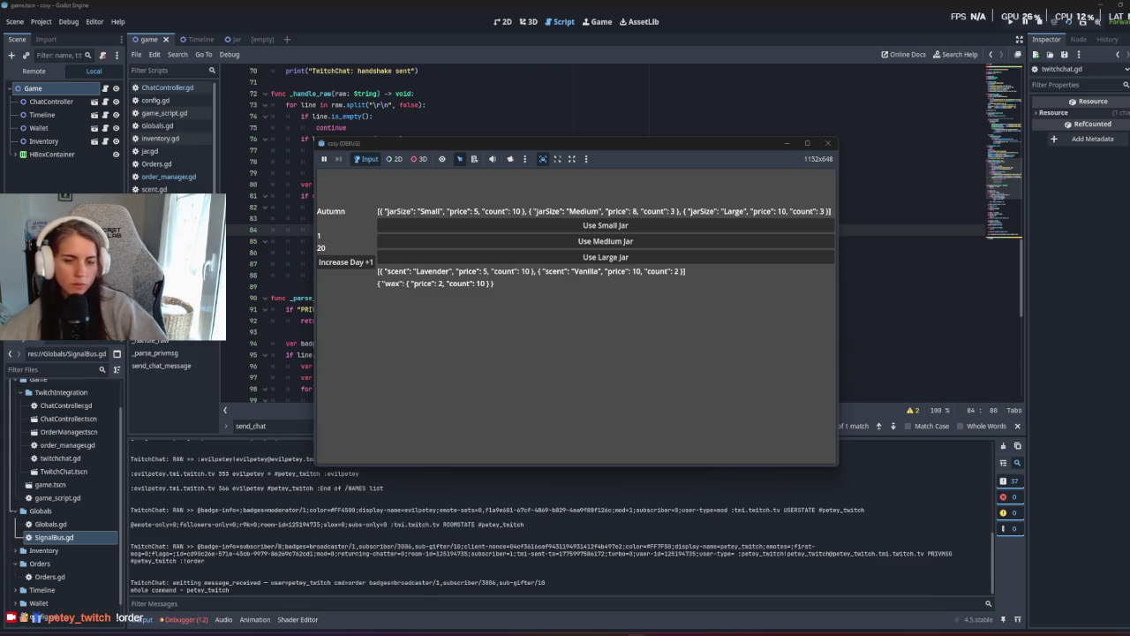
Close the game, review the logged 'whole command' lines in Output, and return to ChatController.gd.
left_click(420, 561)
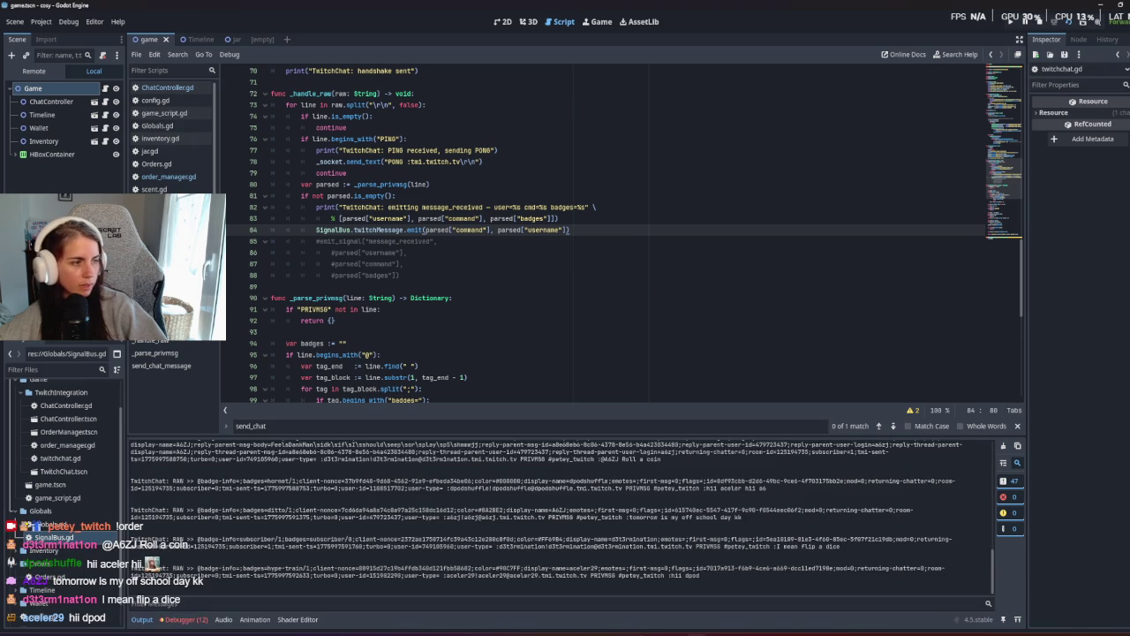
scroll(376, 545, "up", 1)
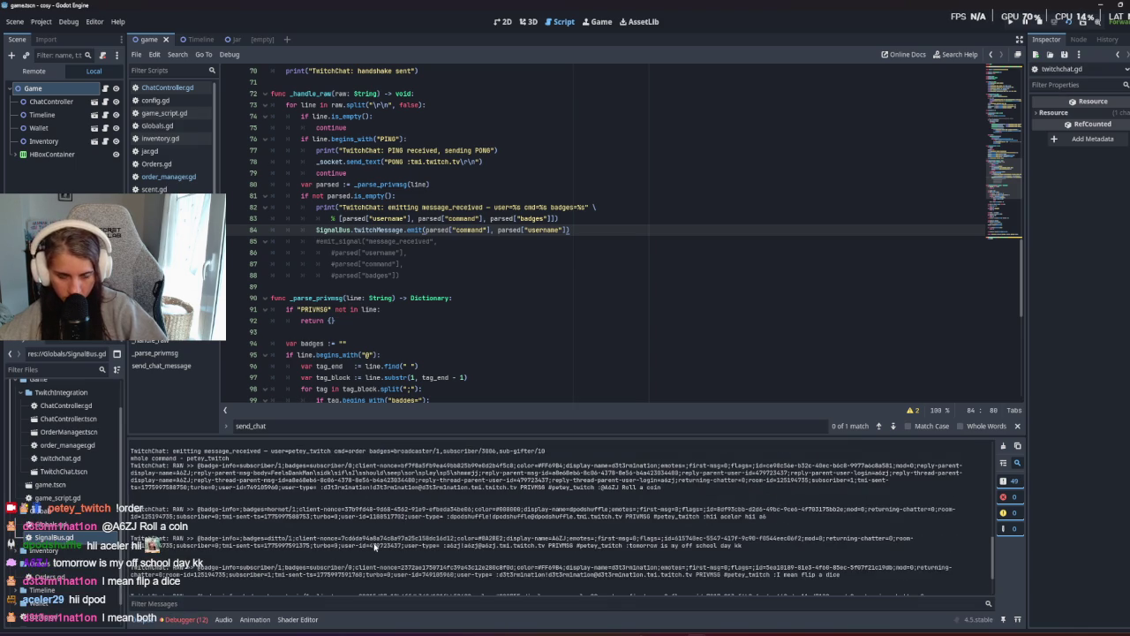
scroll(375, 546, "up", 1)
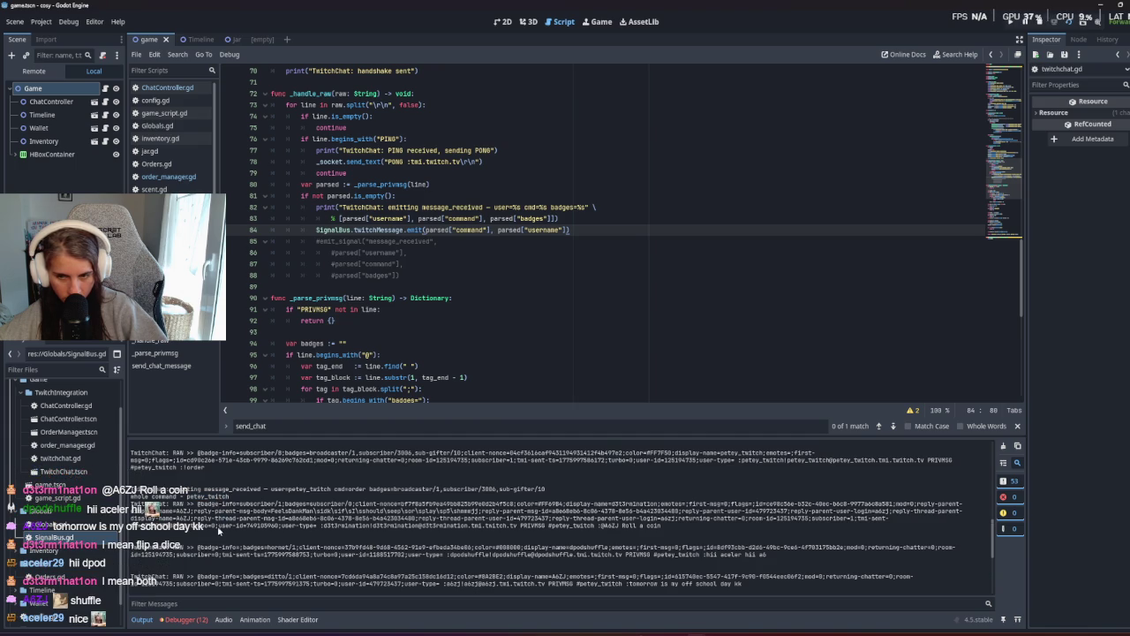
left_click_drag(180, 511, 133, 496)
left_click(132, 495)
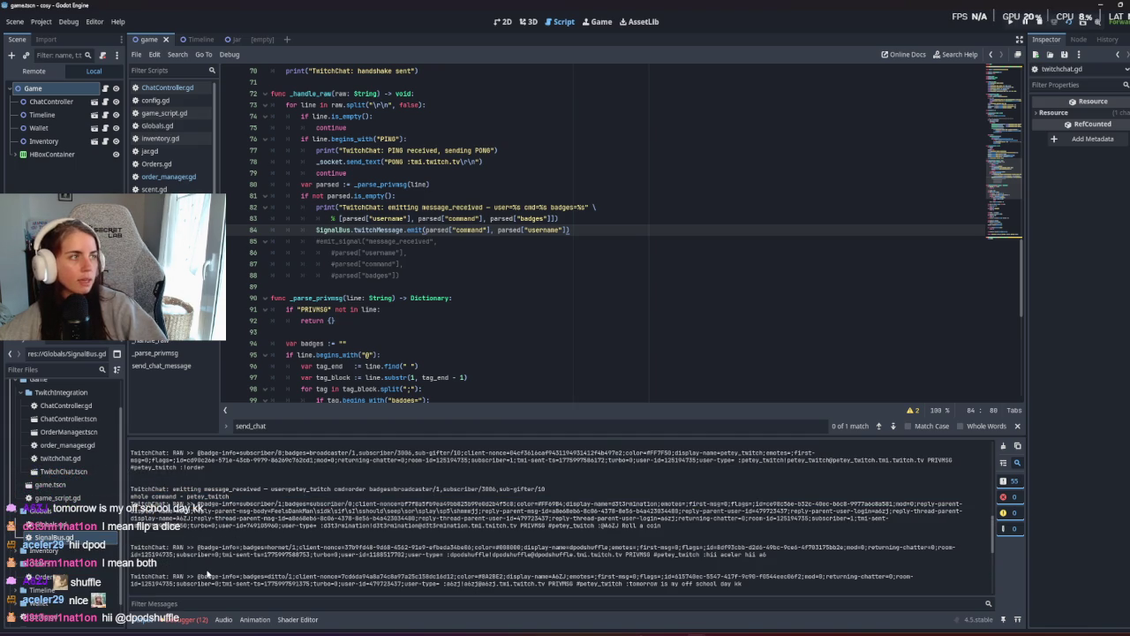
left_click(433, 279)
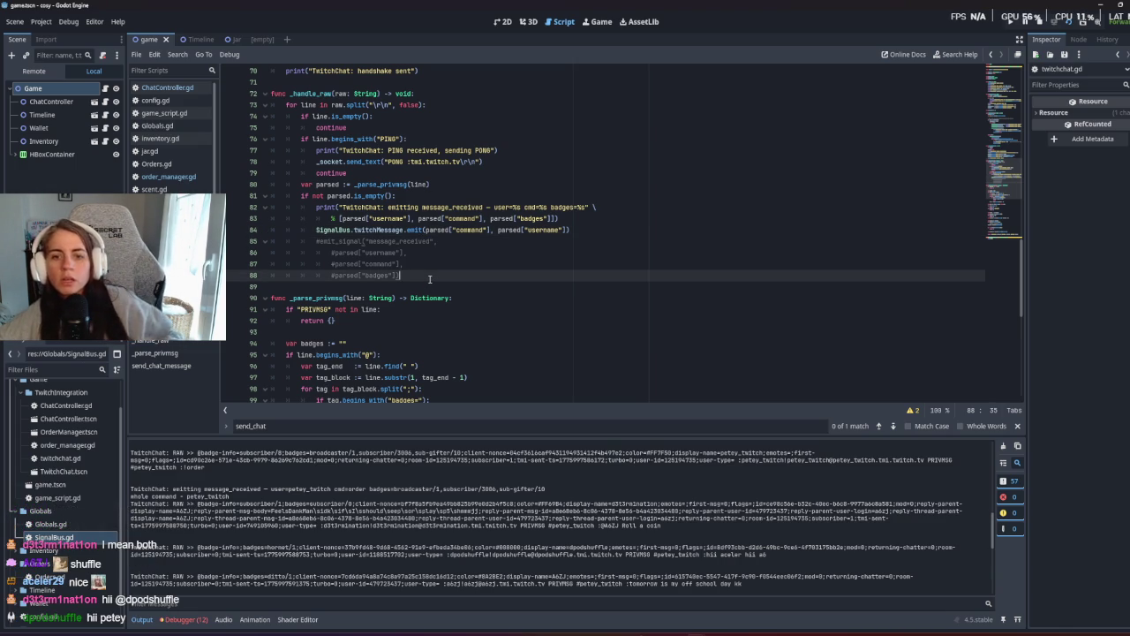
scroll(254, 565, "up", 3)
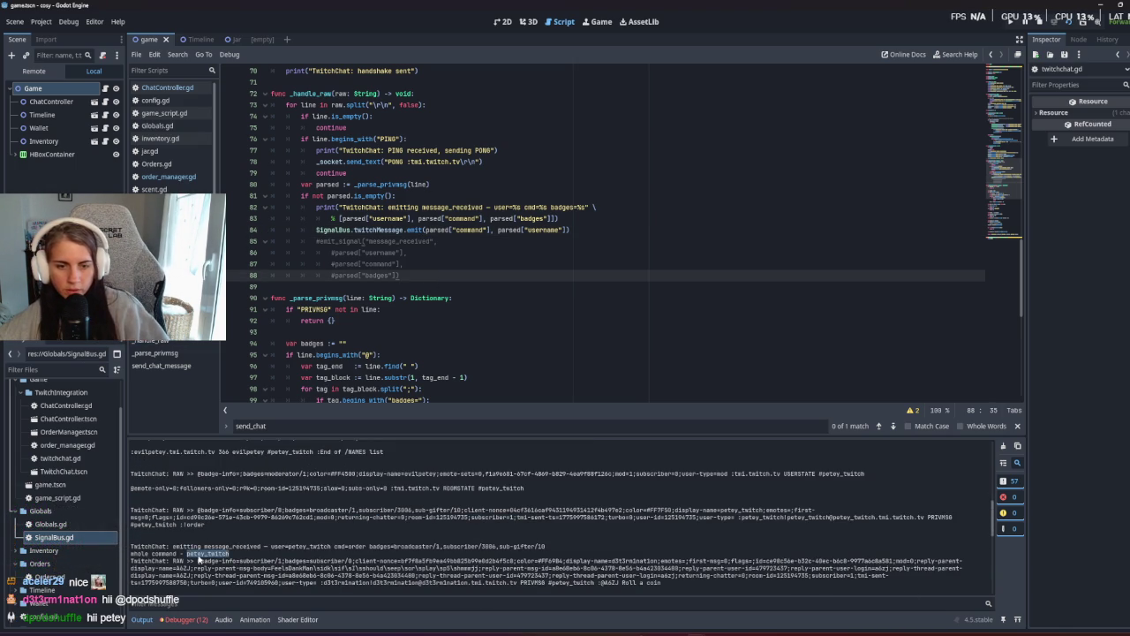
left_click(451, 298)
mouse_move(451, 297)
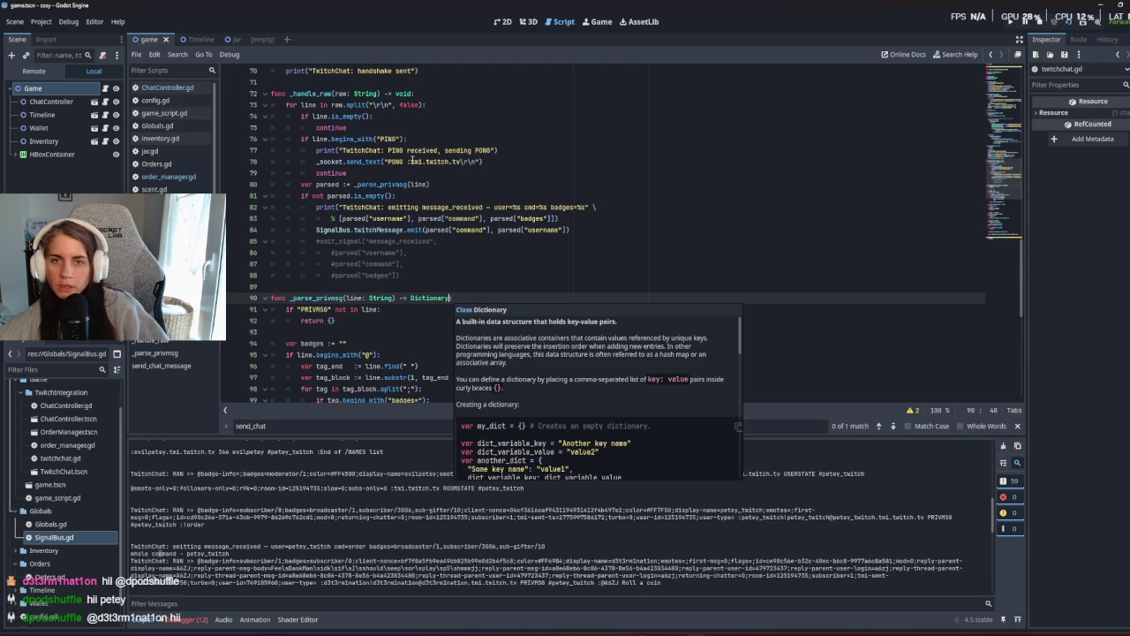
left_click(181, 88)
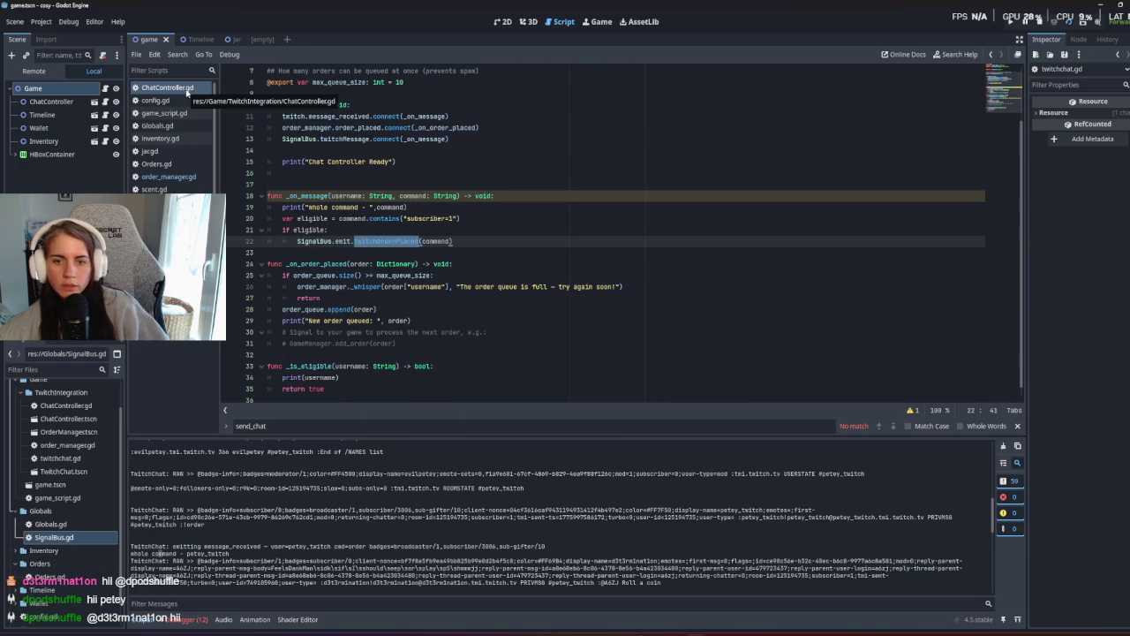
Check order_manager.gd and ChatController's _on_message, then open twitchChat.gd from the Timeline scene.
left_click(173, 176)
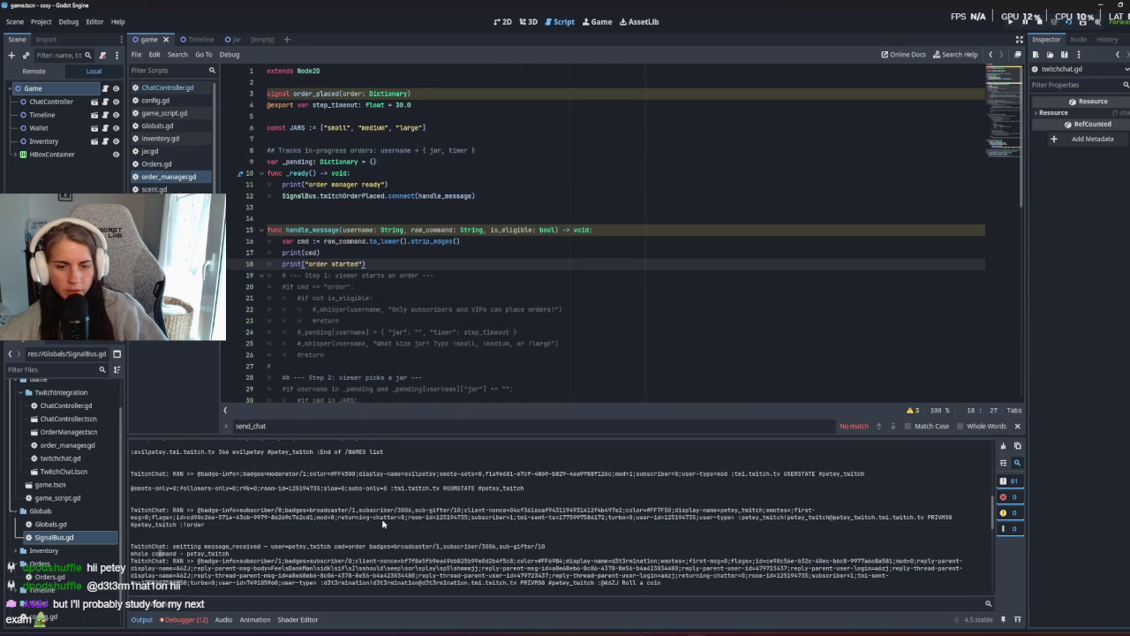
left_click(169, 90)
left_click(367, 208)
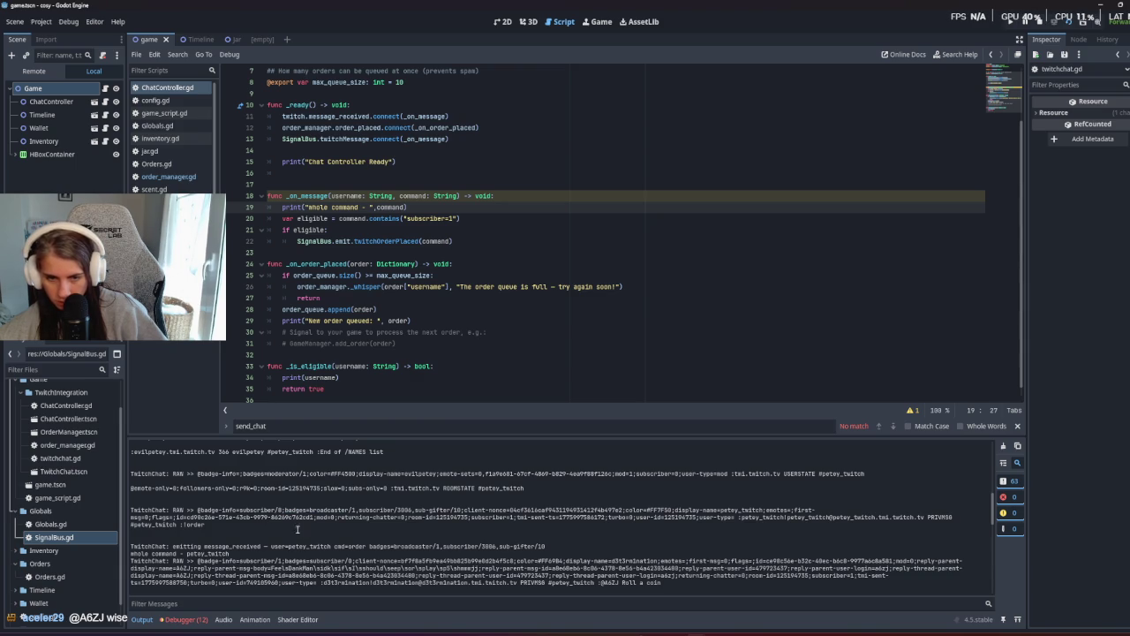
left_click(354, 309)
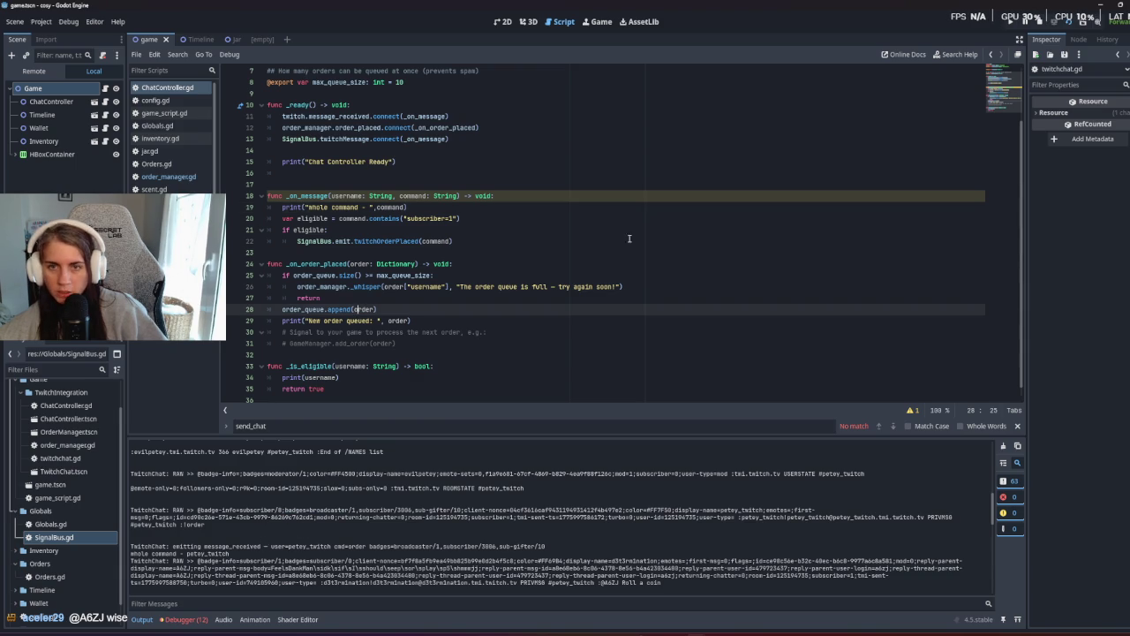
left_click(200, 40)
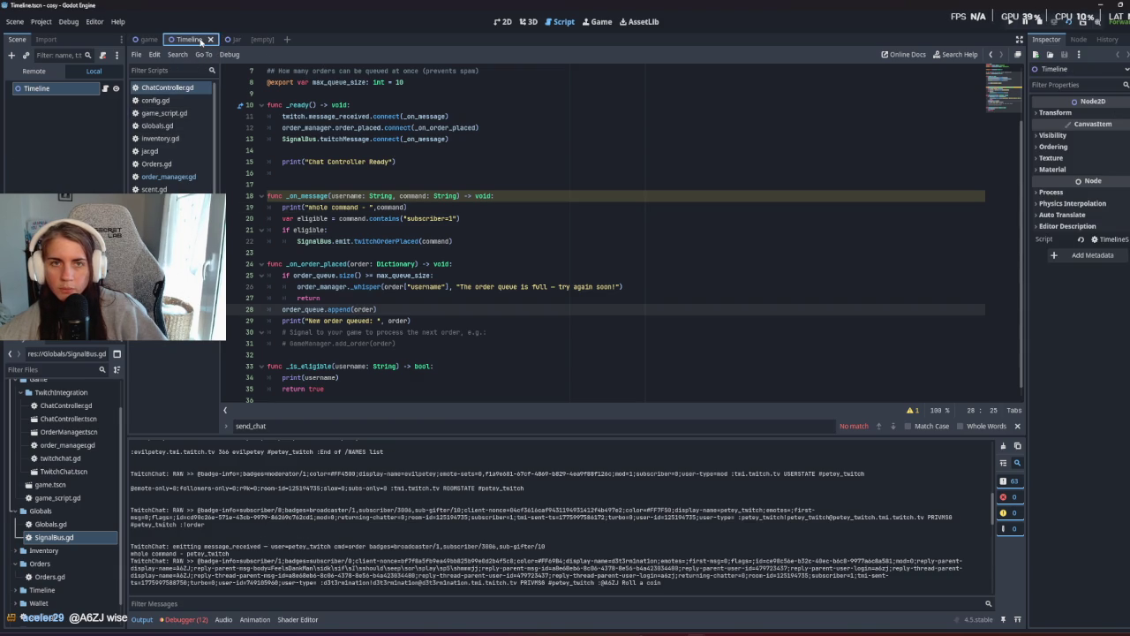
left_click(168, 177)
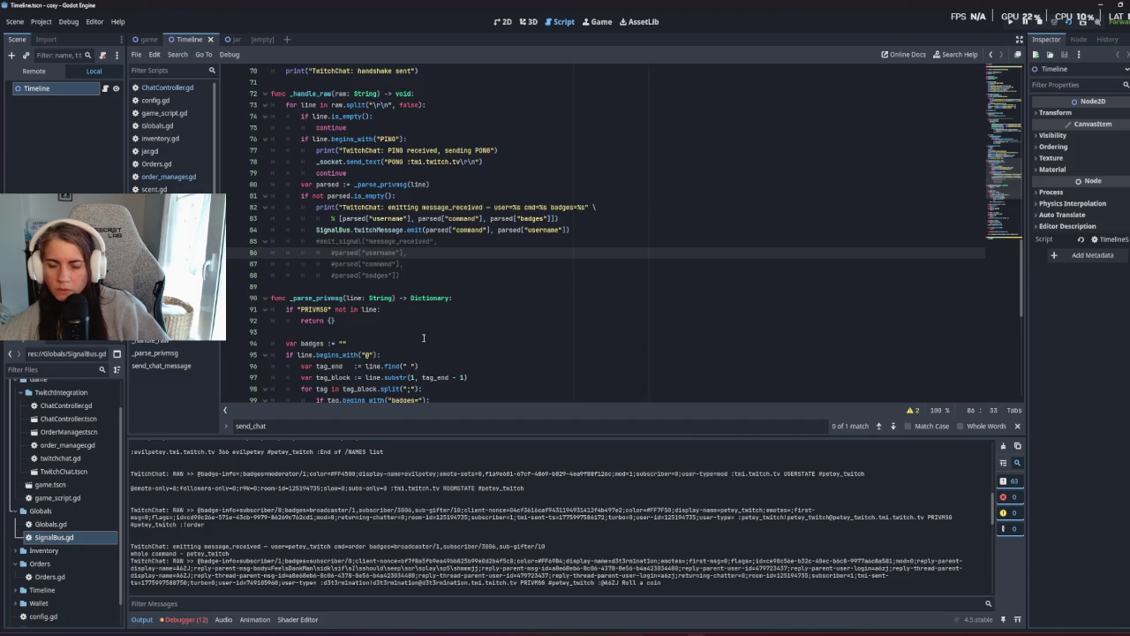
Comment out the message_received debug print on line 82 and adjust indentation of lines 83–84.
left_click(317, 208)
type("#")
key("BackSpace")
key("BackSpace")
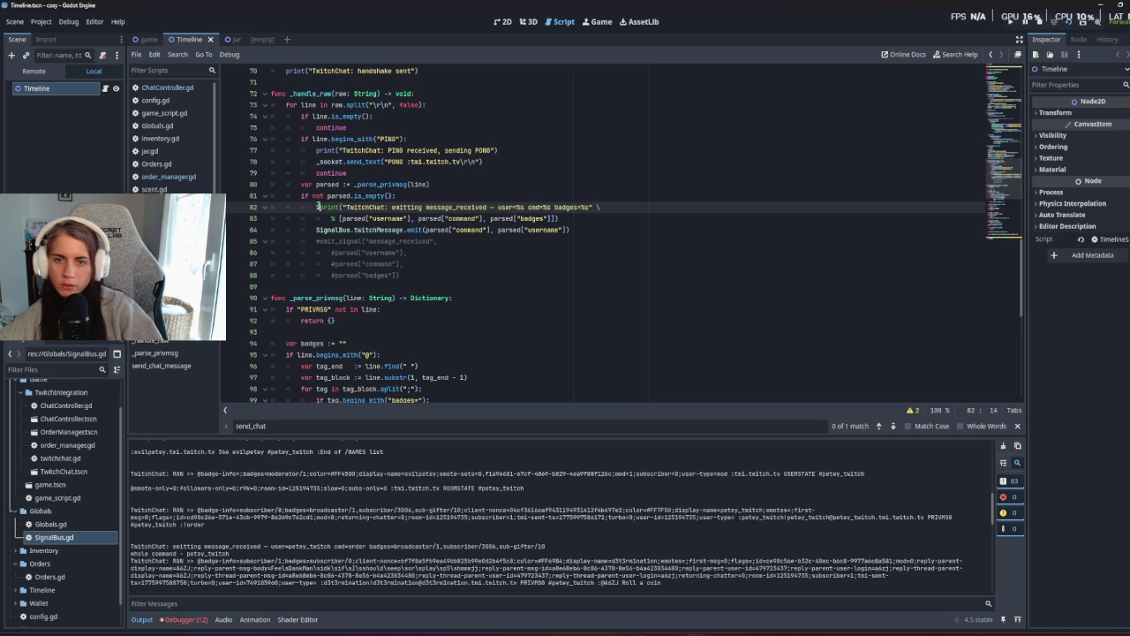
key("BackSpace")
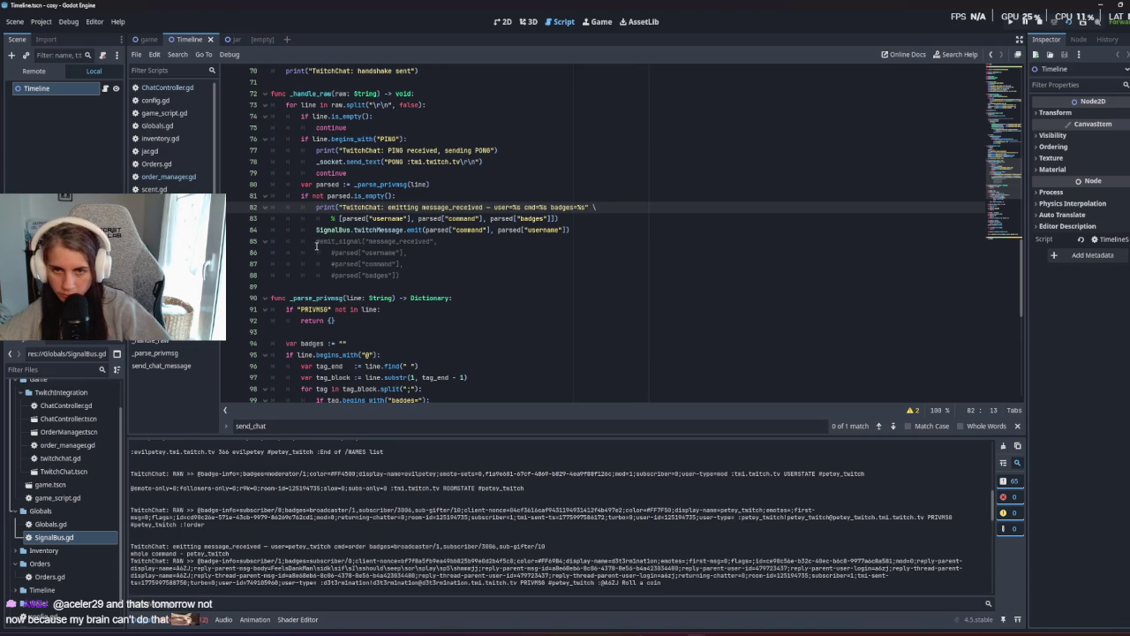
left_click(318, 243)
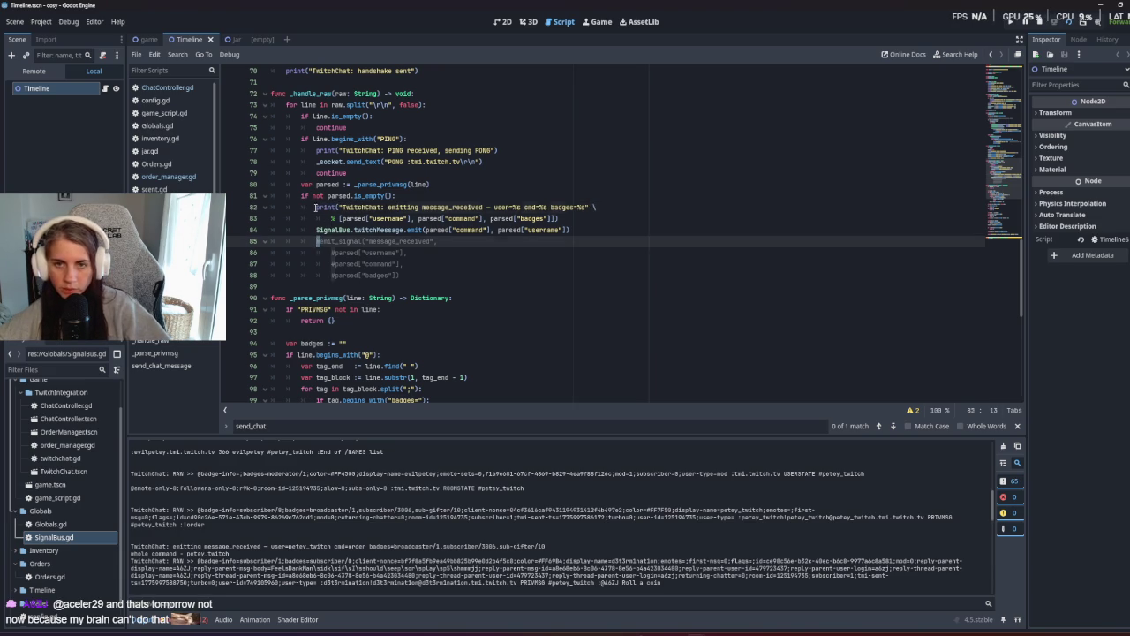
left_click(316, 206)
type("#")
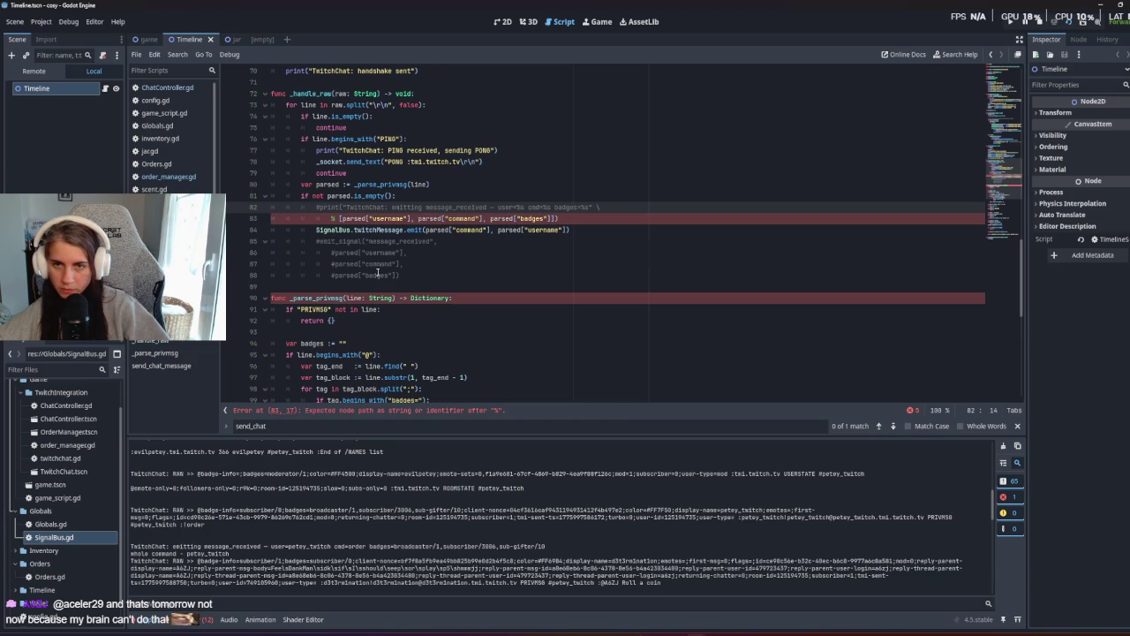
left_click(337, 219)
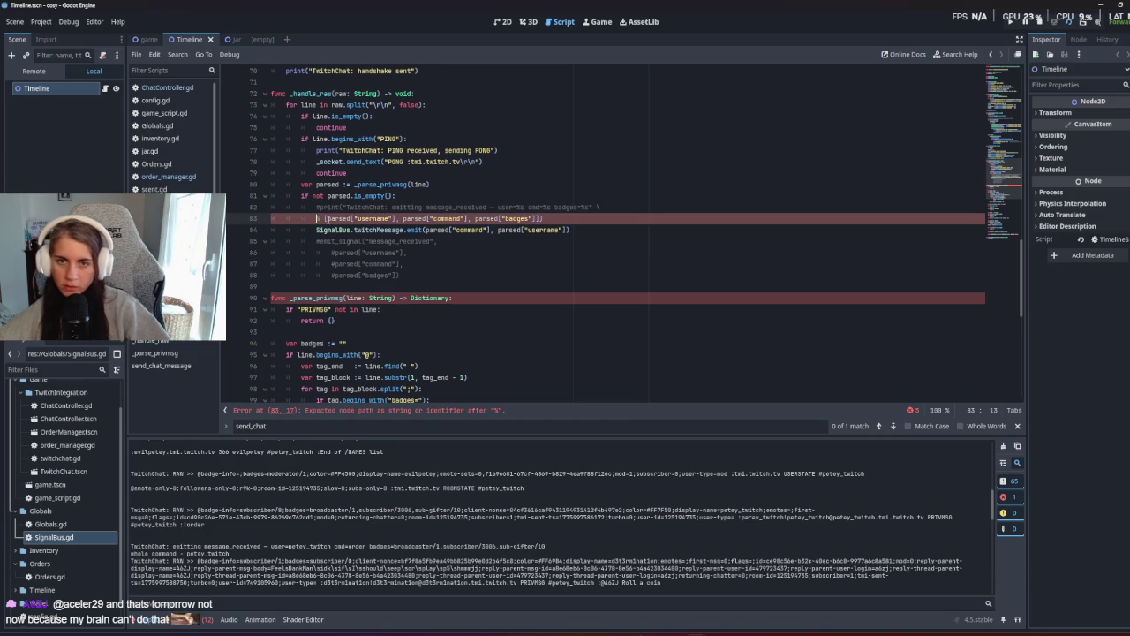
key("BackSpace")
left_click(310, 230)
key("BackSpace")
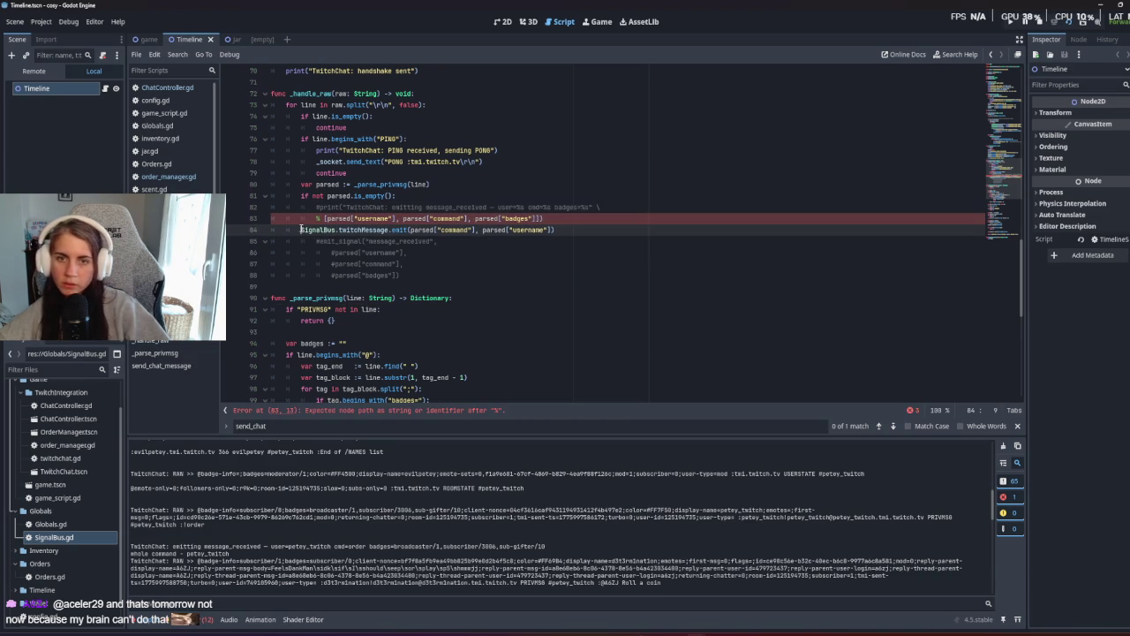
Comment out line 83, re-indent the SignalBus emit under the if, and run the game.
left_click(400, 278)
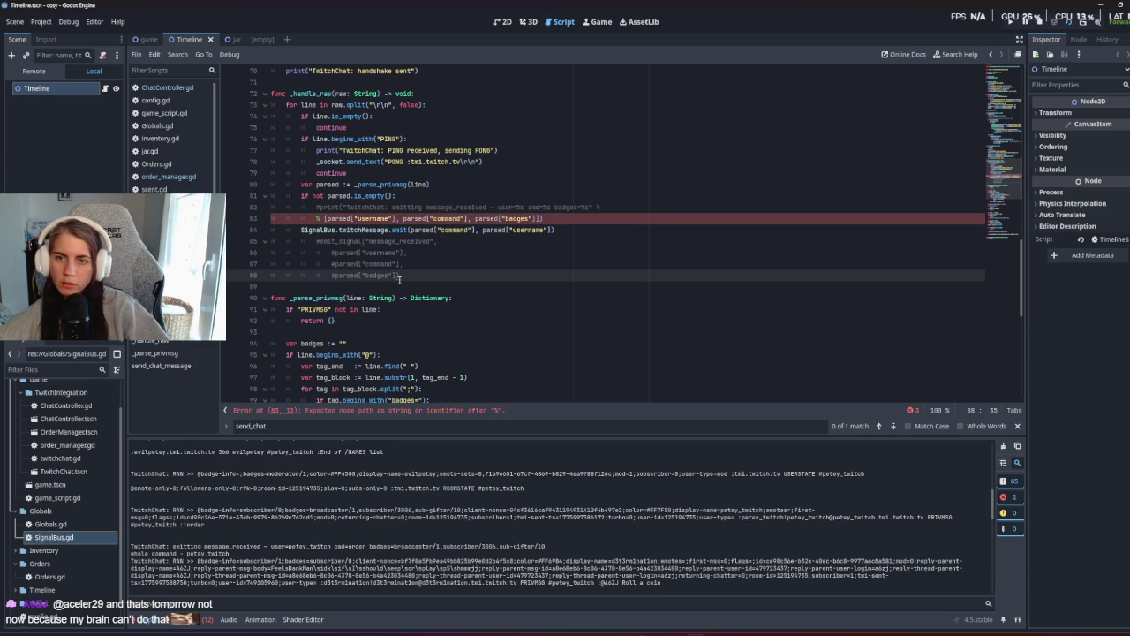
left_click(354, 206)
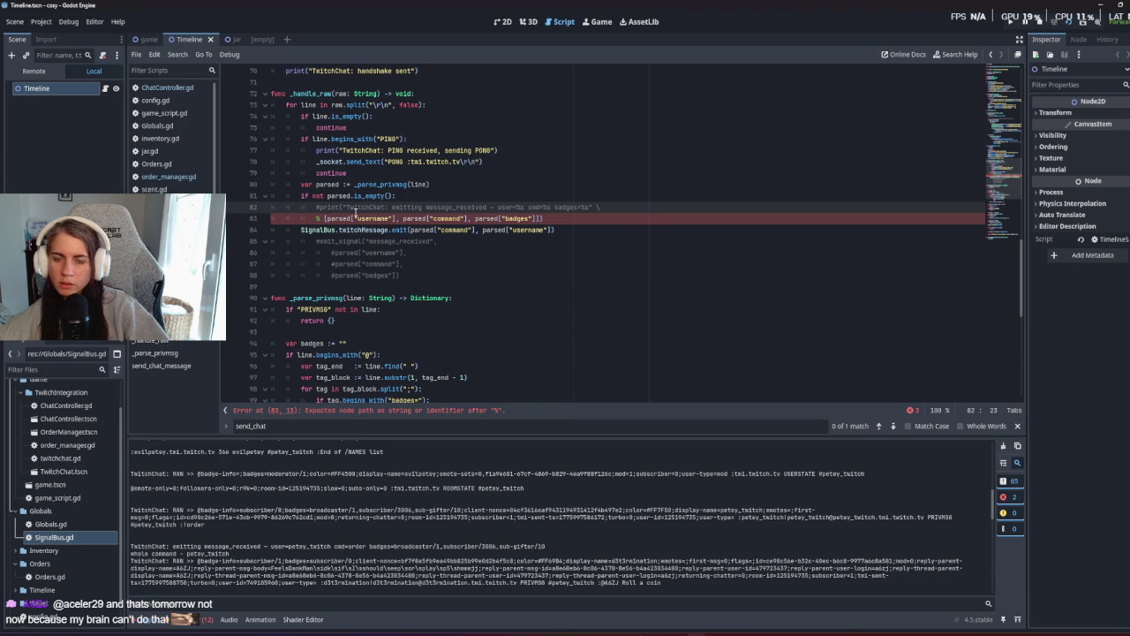
left_click_drag(324, 218, 565, 215)
key("ctrl+k")
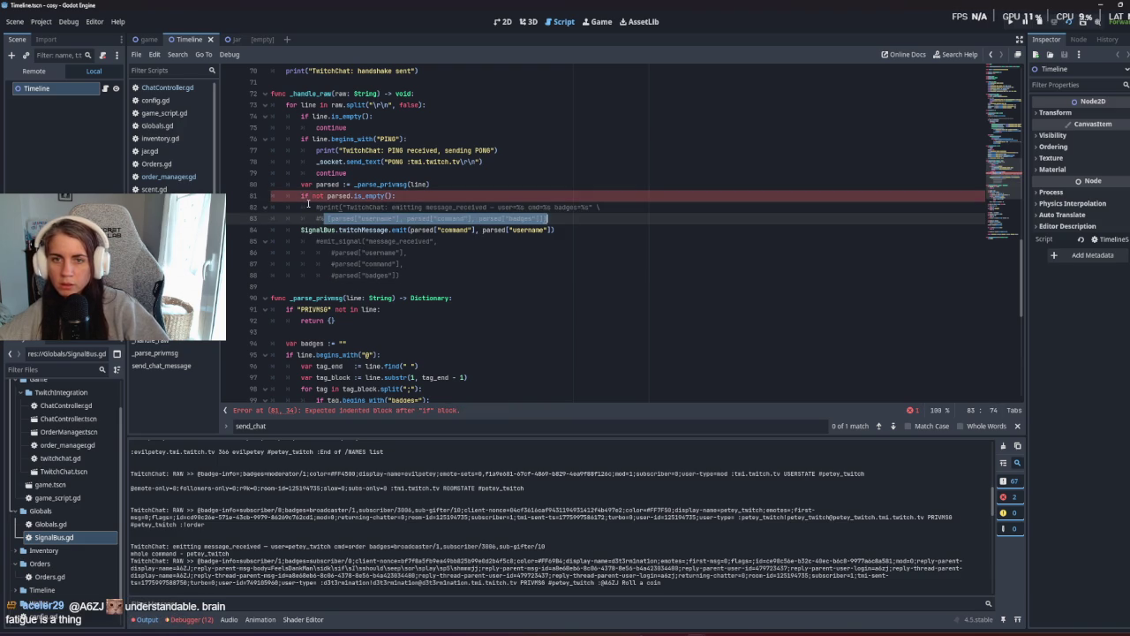
left_click(301, 229)
key("Tab")
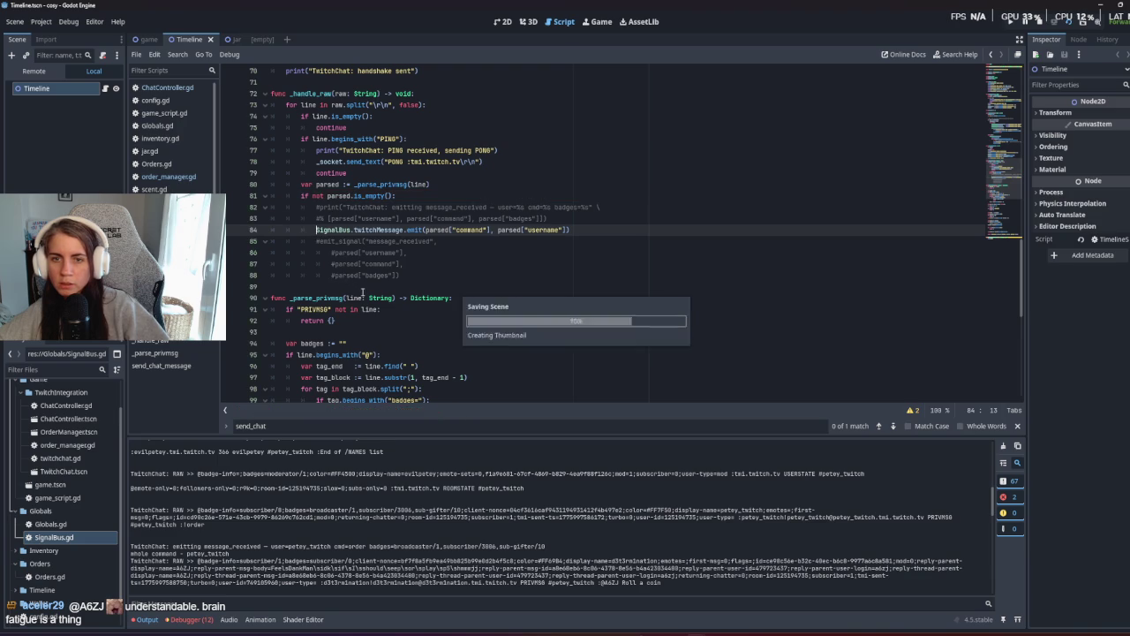
left_click(364, 286)
key("F5")
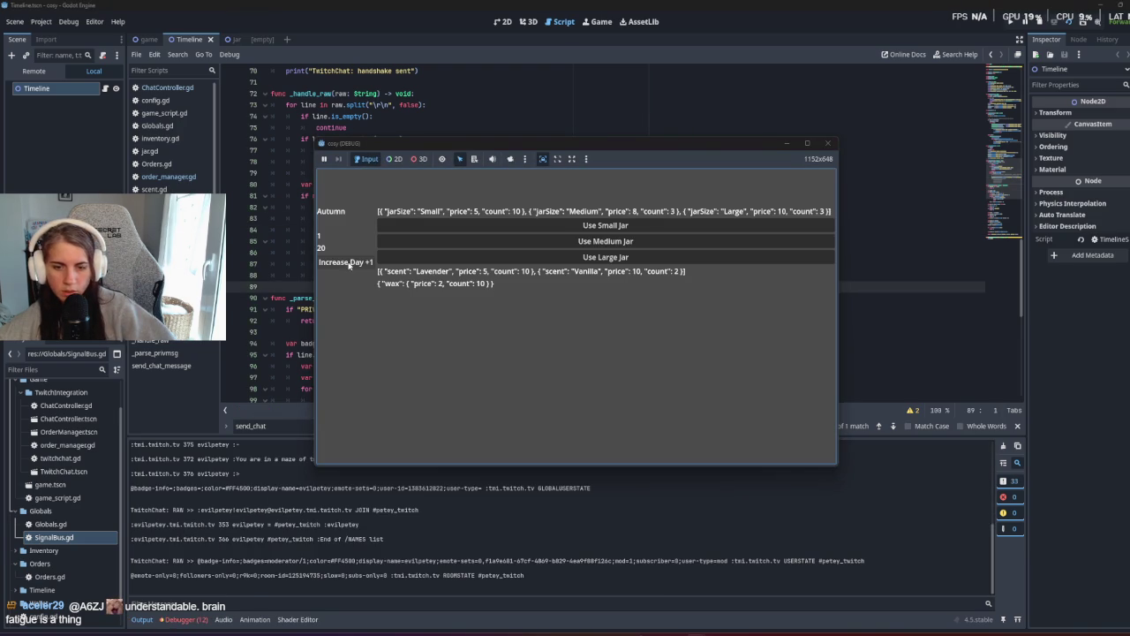
Click Increase Day +1 in the game, stop it with F8, and scroll the script up.
left_click(353, 263)
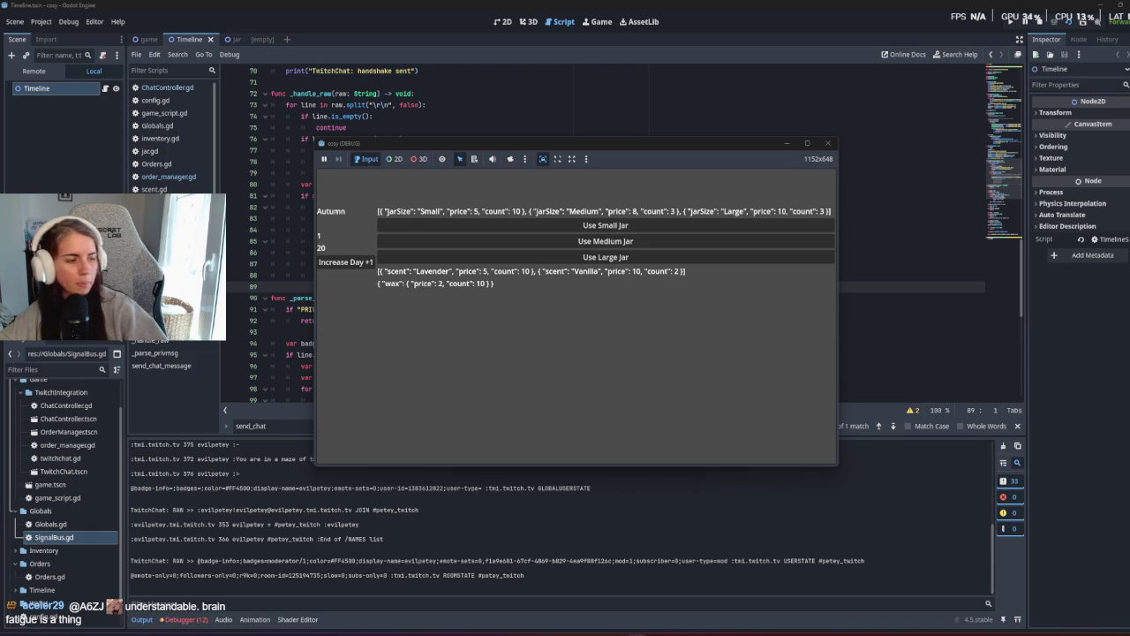
key("F8")
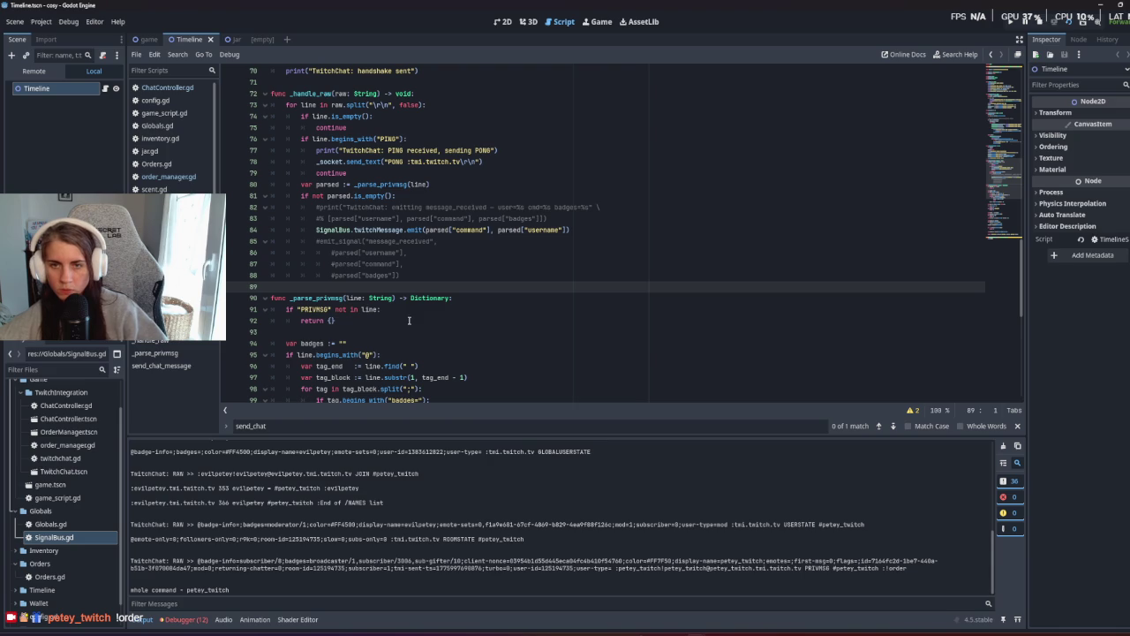
scroll(409, 316, "up", 1)
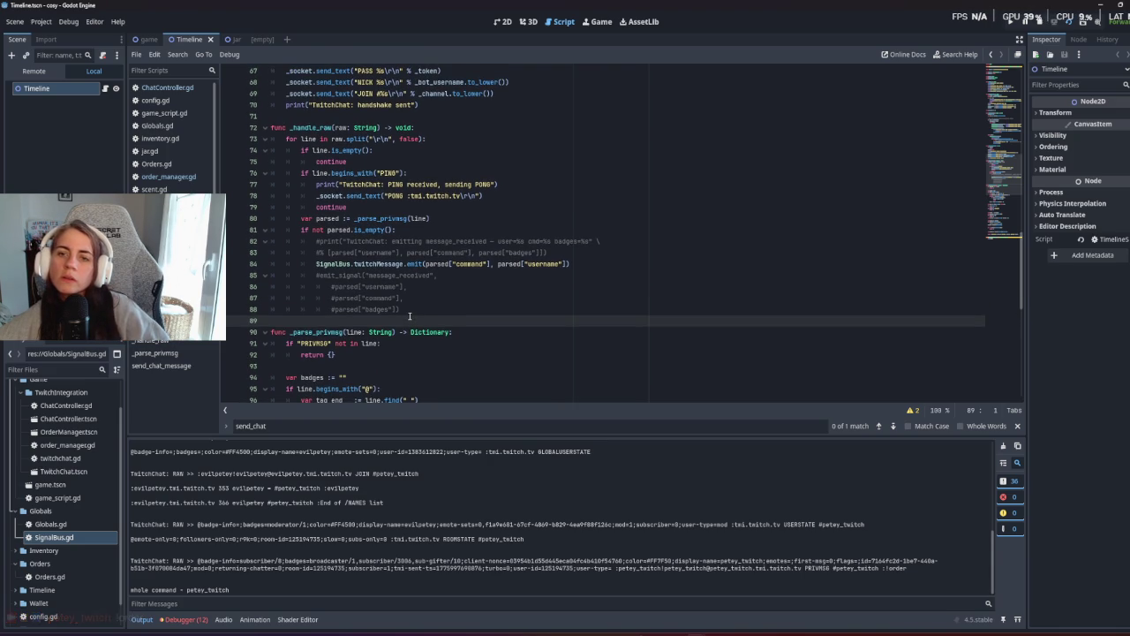
scroll(410, 317, "up", 1)
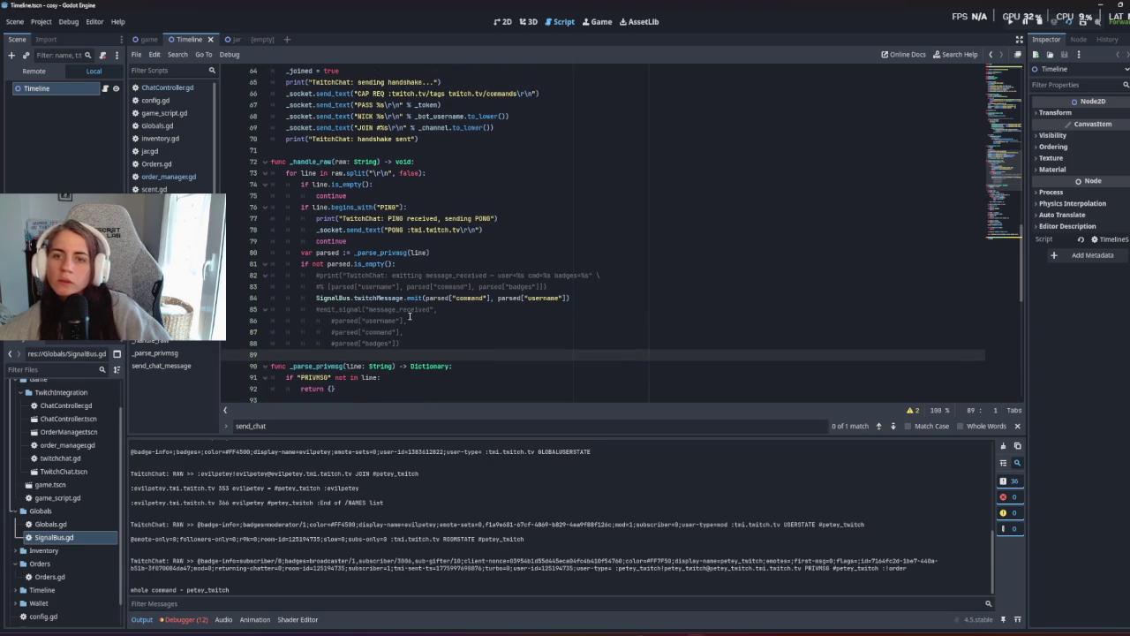
Add var command = parsed["command"] above the SignalBus emit and save.
left_click(558, 286)
key("Return")
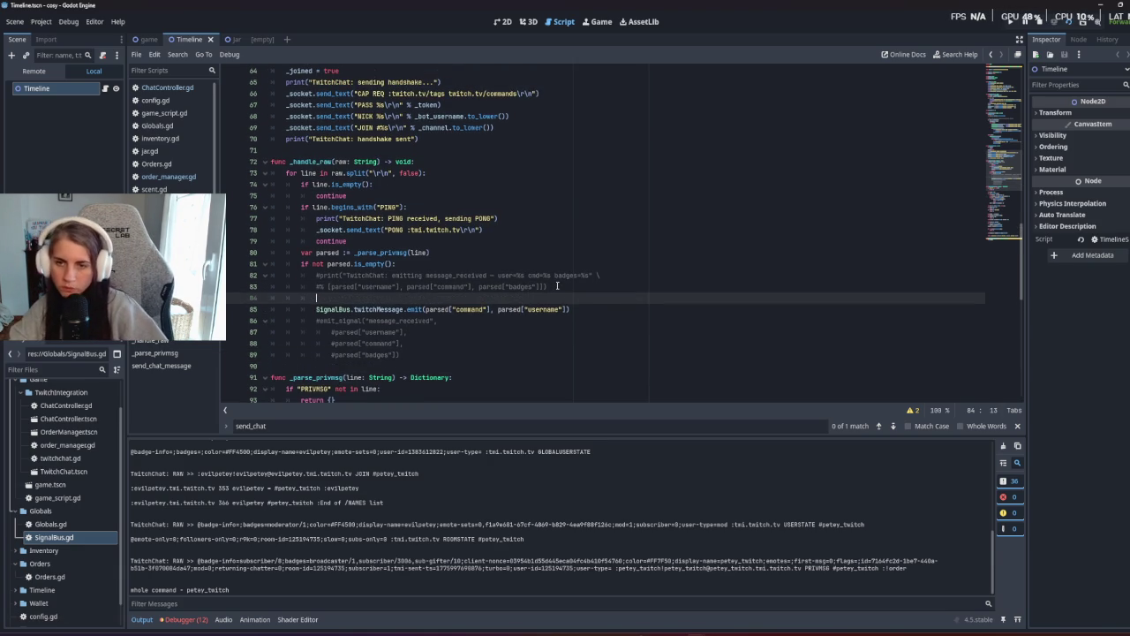
type("var ")
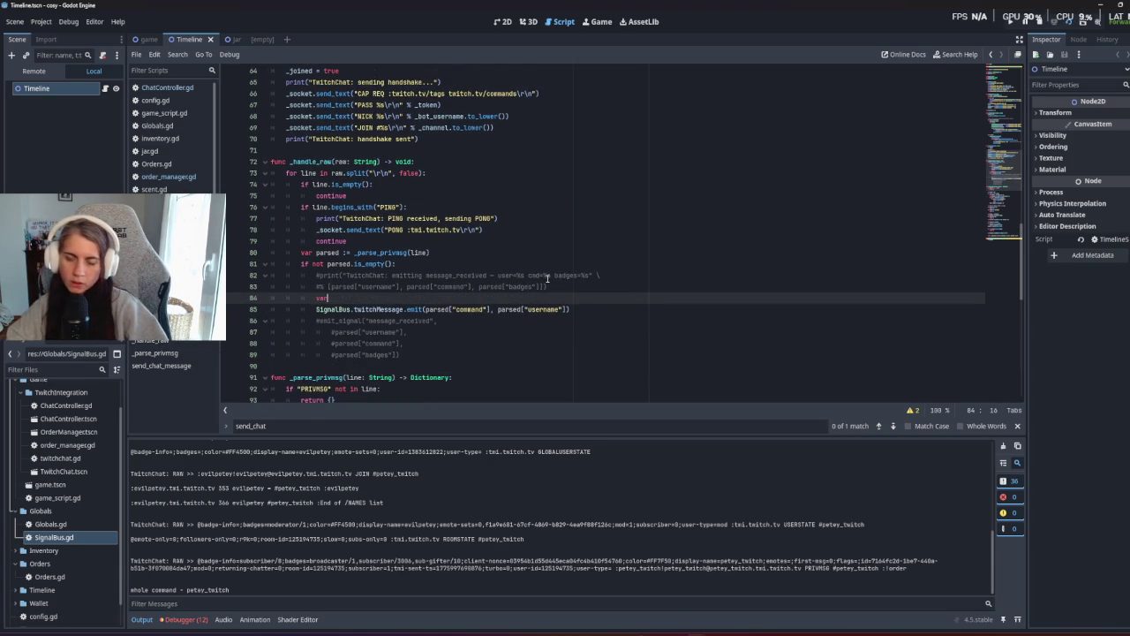
type("command")
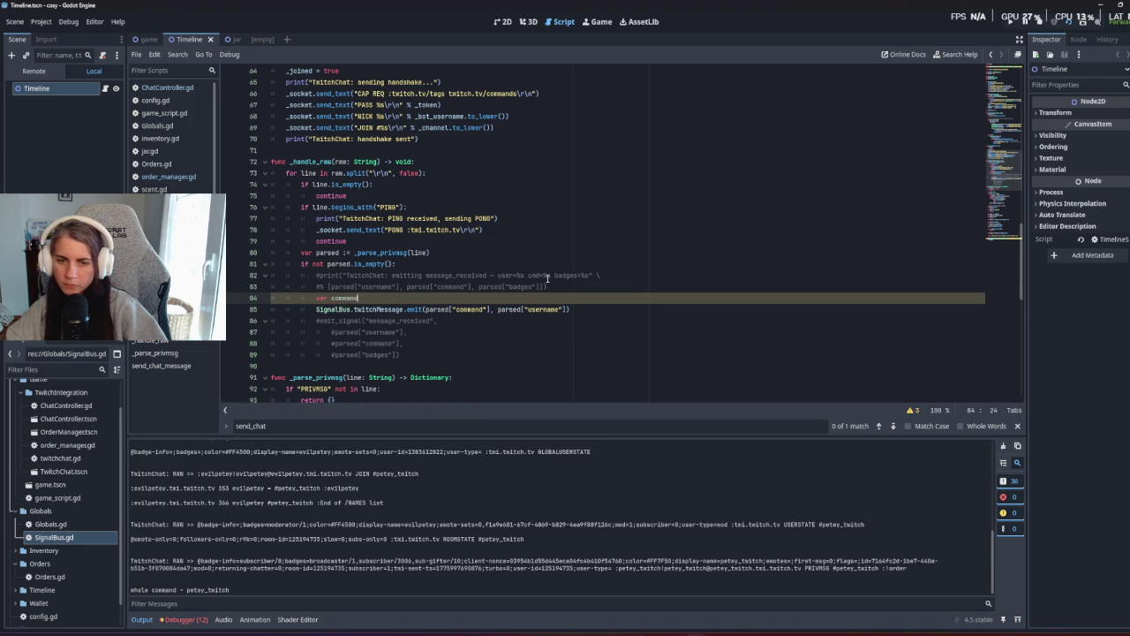
type(" = par")
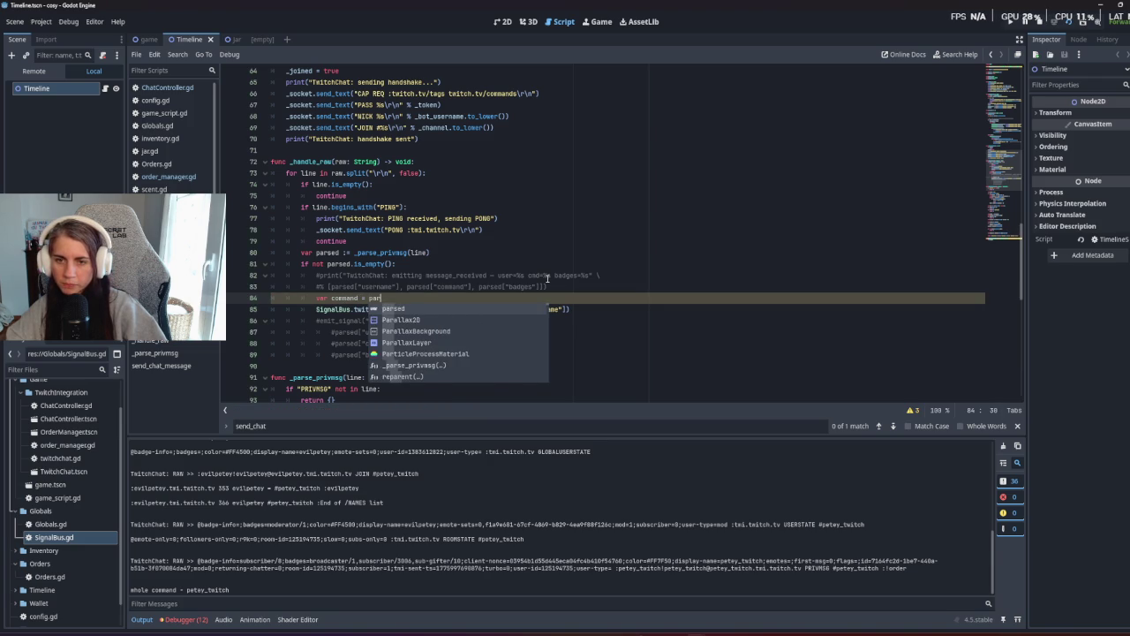
key("Return")
type("[co")
key("Return")
key("ctrl+s")
Add print("COMMAND", command) below it and run the game with F5.
left_click(534, 297)
key("Return")
type("pr")
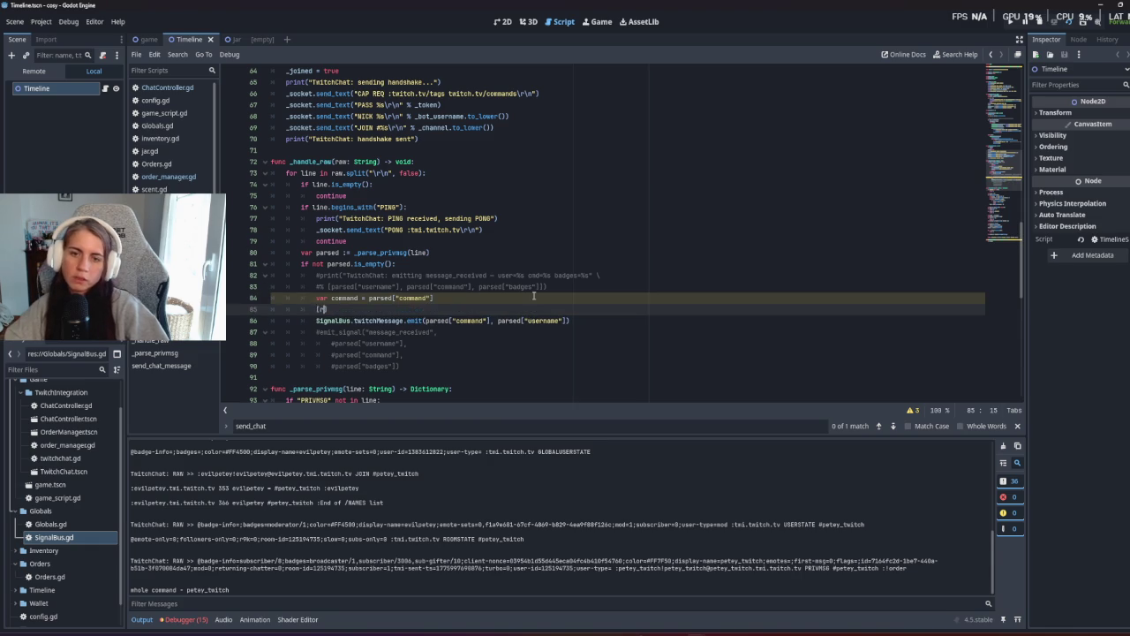
type("print(co")
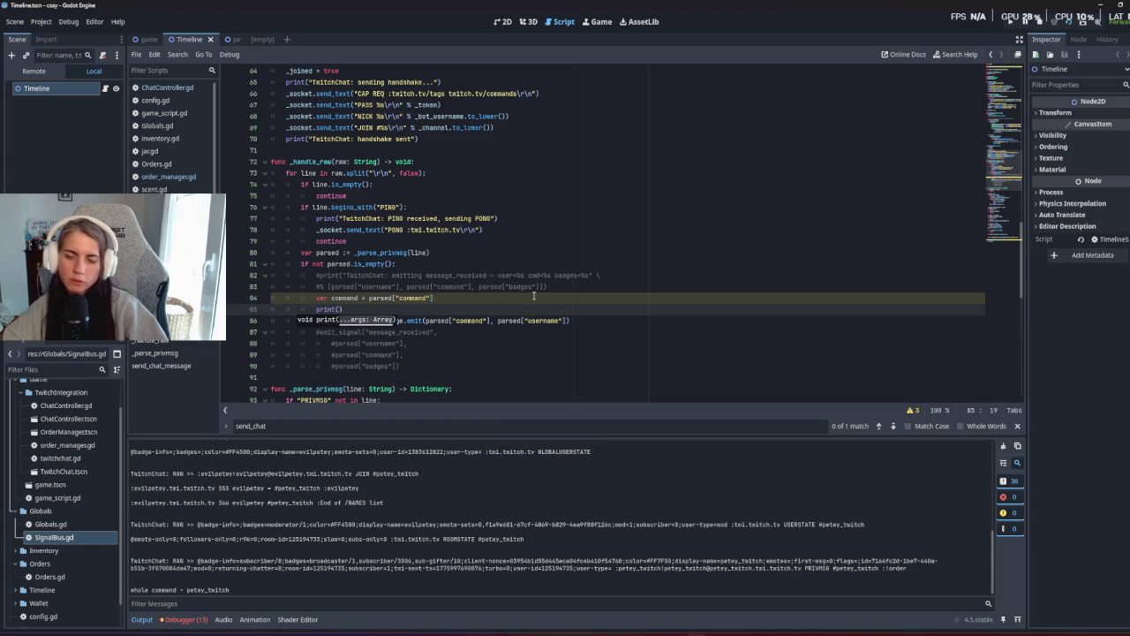
type("mmand")
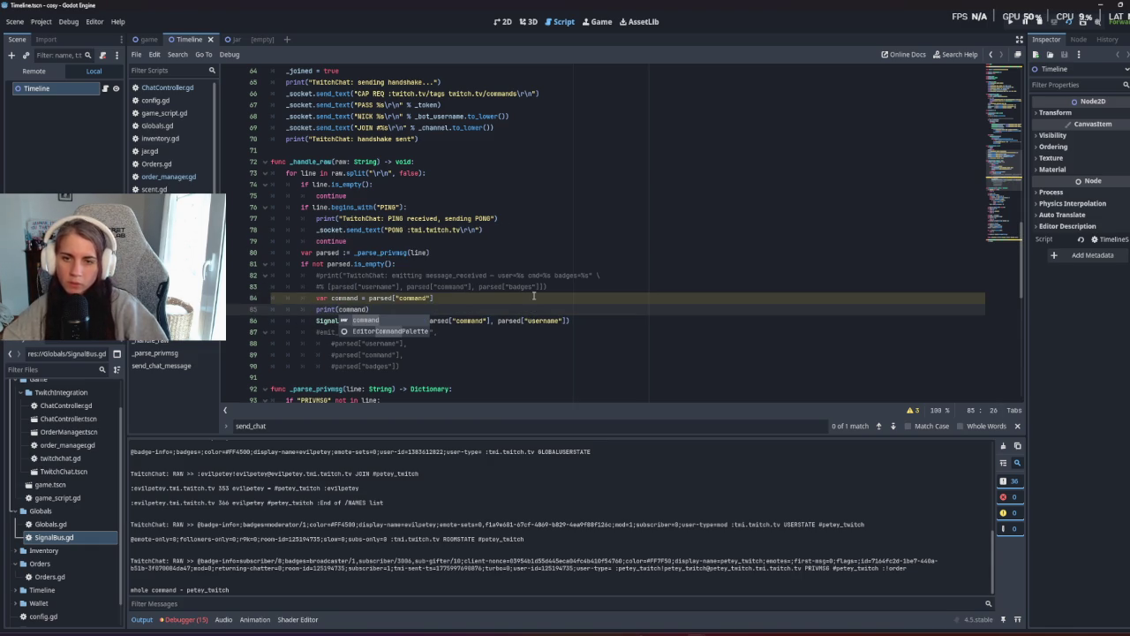
left_click(338, 309)
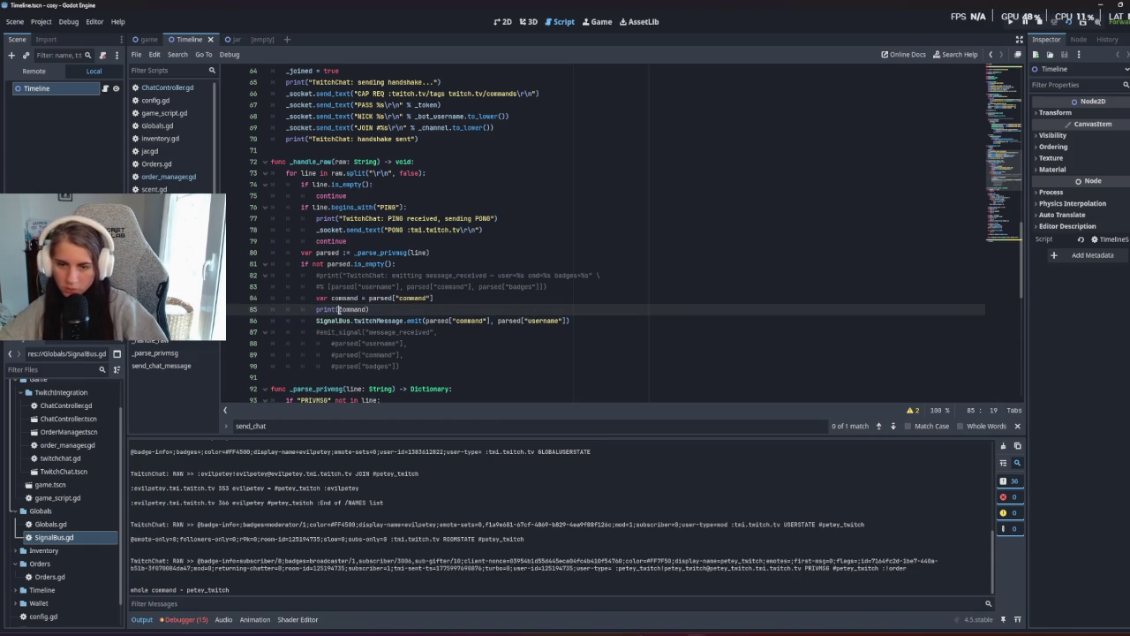
type("\"\"")
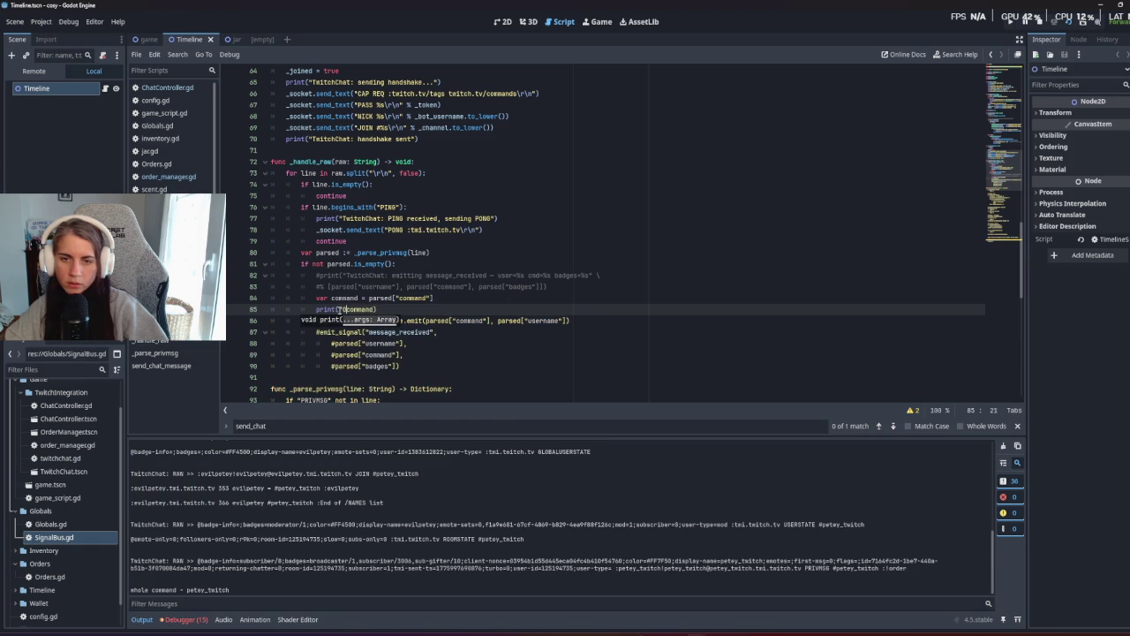
type("COMMAND\" ")
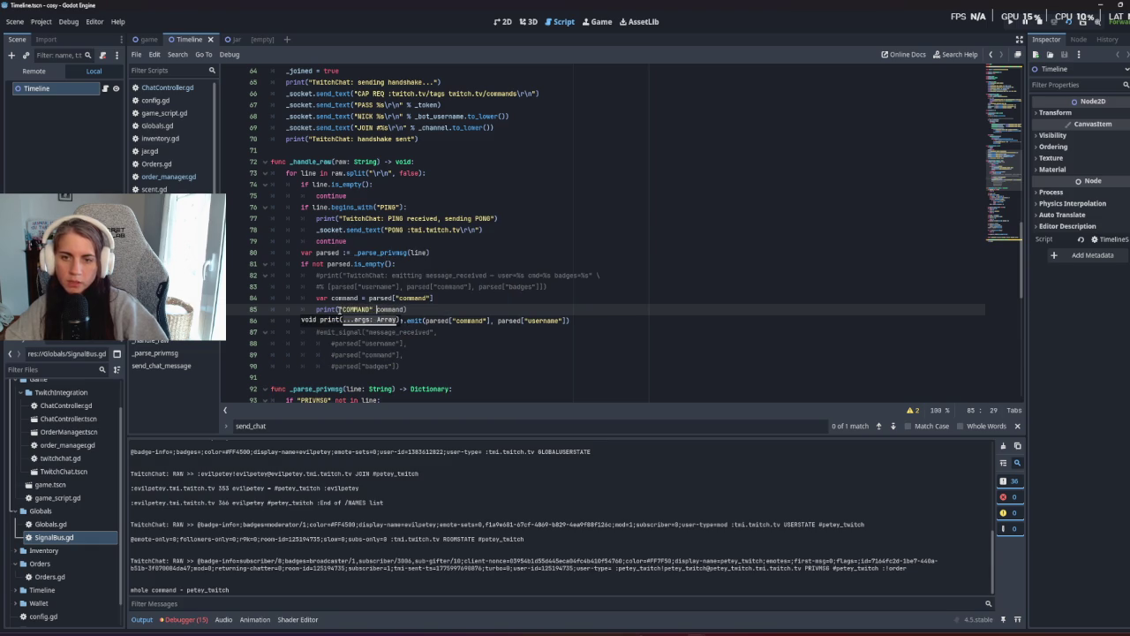
type(",")
left_click(350, 297)
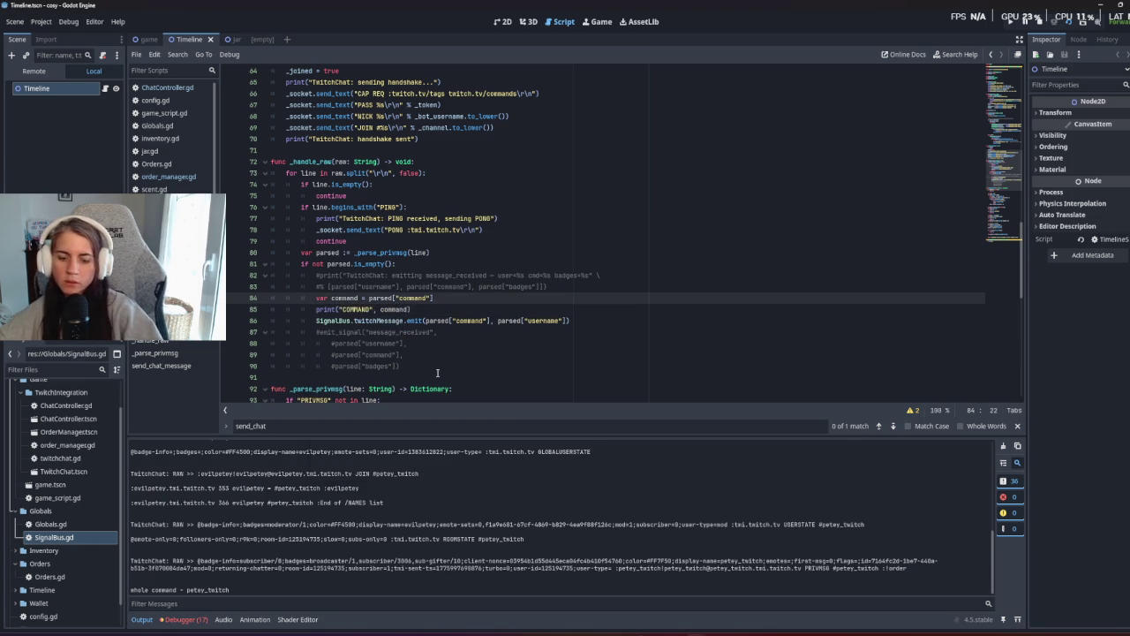
key("F5")
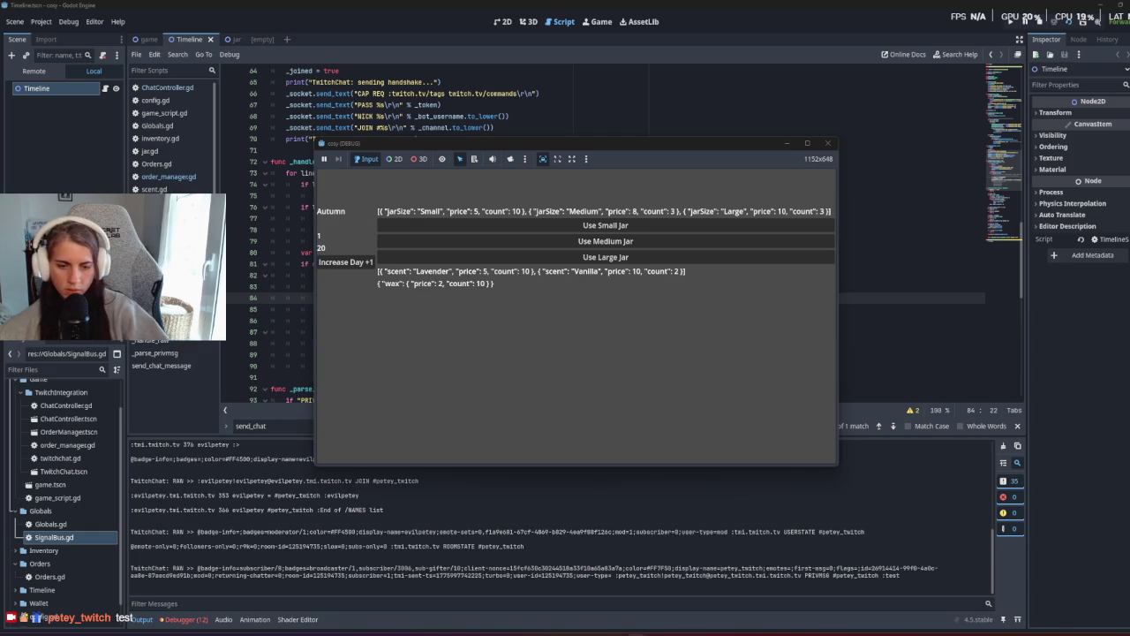
Delete the print("COMMAND", command) debug line from twitchChat.gd, leaving the command variable.
left_click(357, 571)
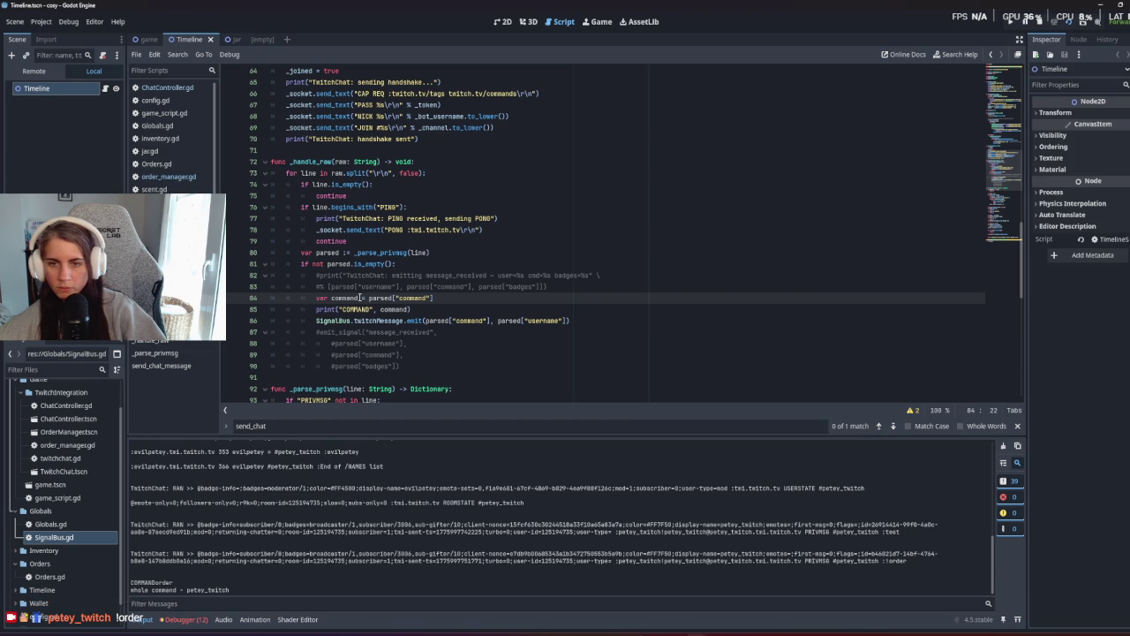
triple_click(345, 308)
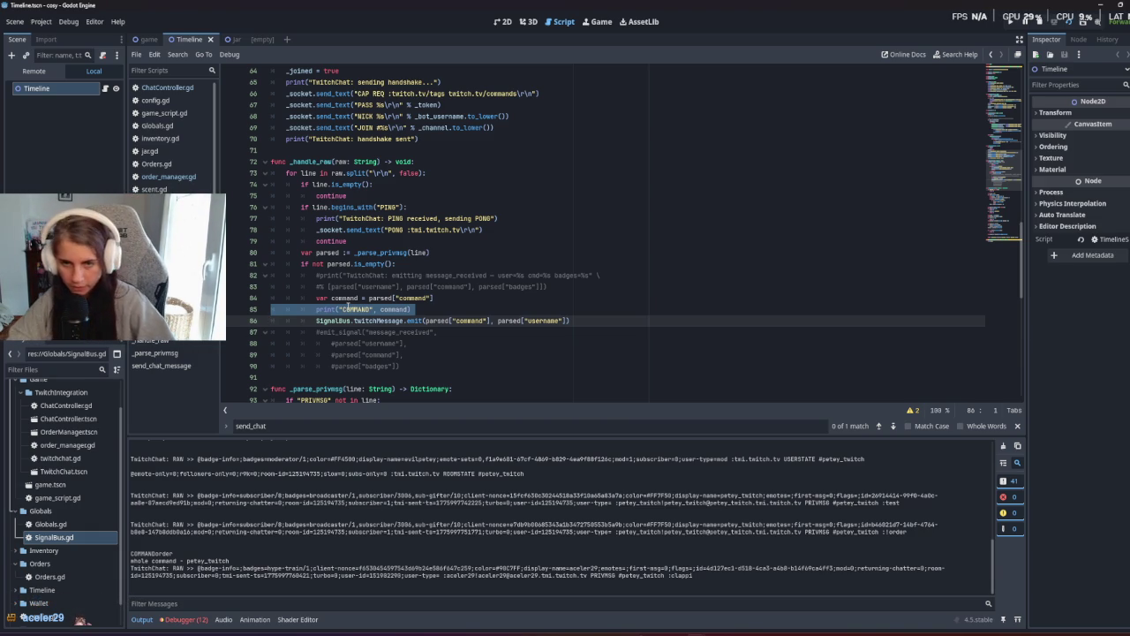
key("BackSpace")
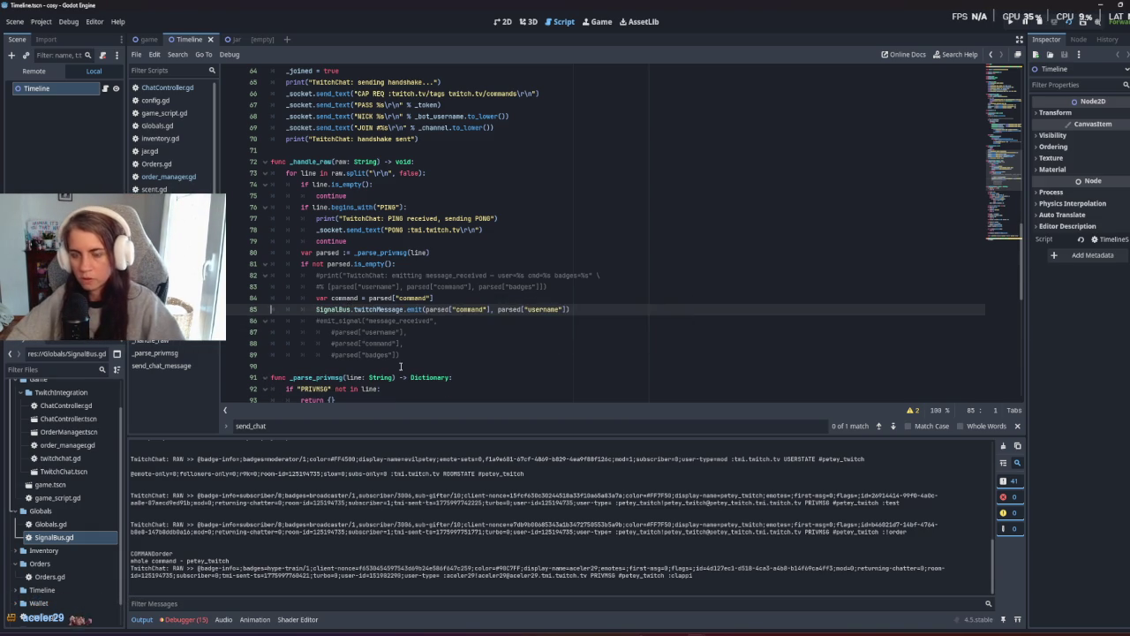
left_click(411, 366)
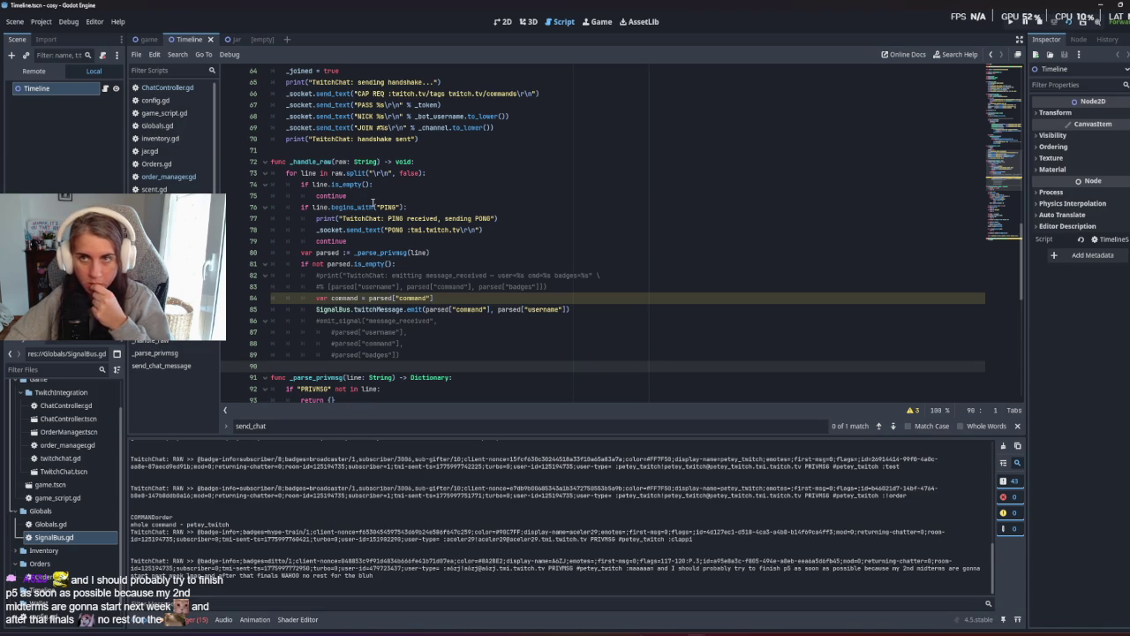
Delete the commented-out emit_signal lines below the SignalBus emit, undoing an accidental line join.
mouse_move(372, 205)
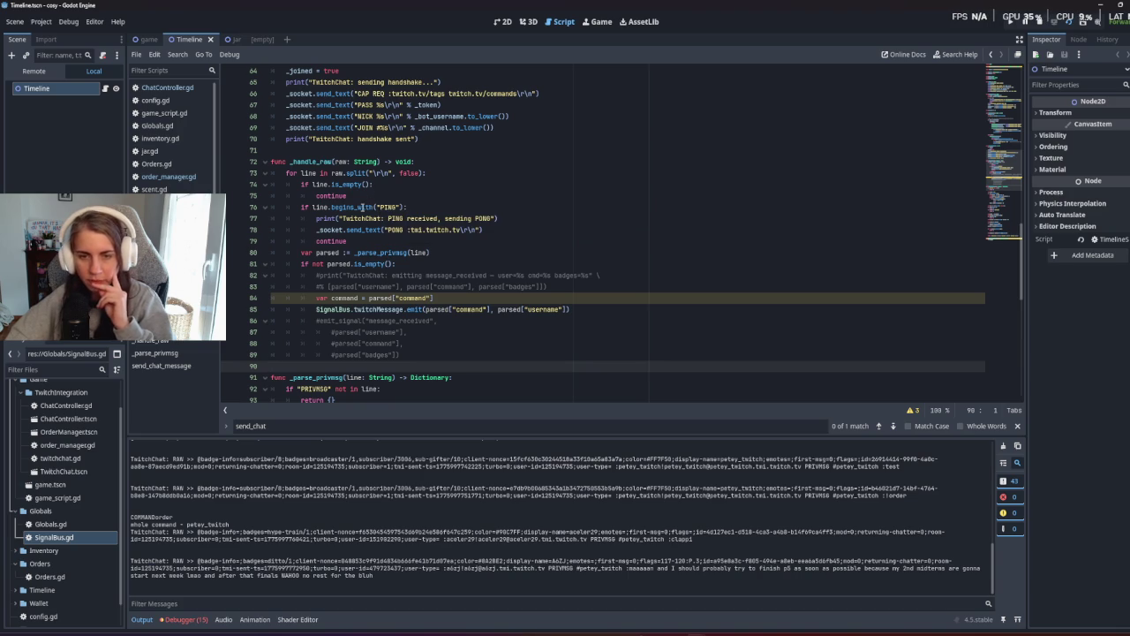
left_click(484, 337)
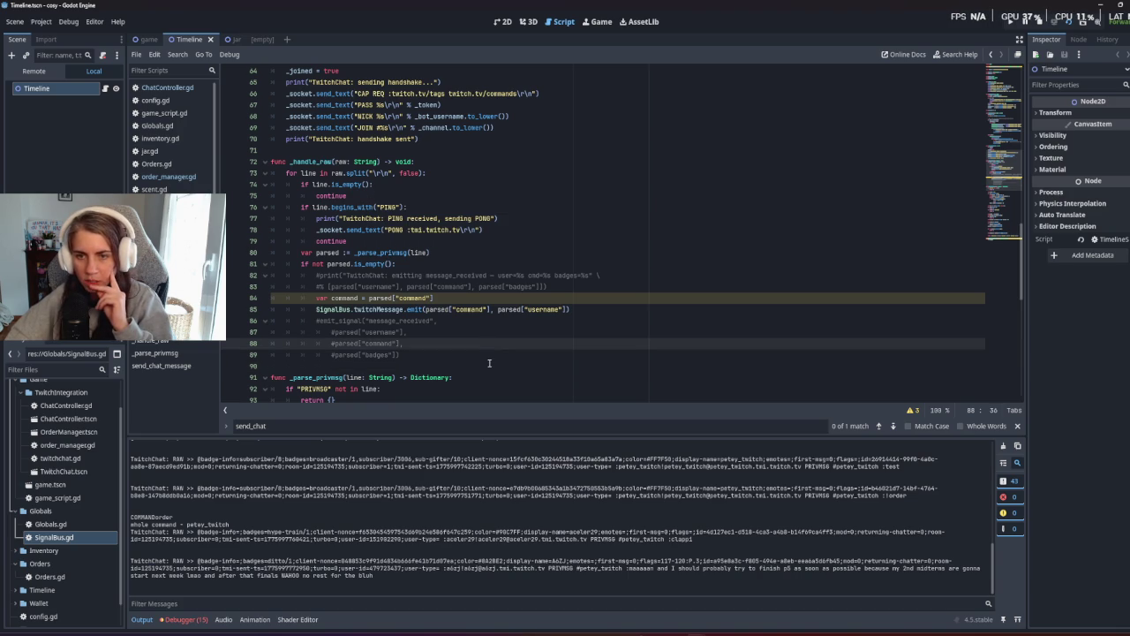
mouse_move(489, 363)
left_mouse_down()
mouse_move(459, 342)
mouse_move(627, 311)
left_mouse_up()
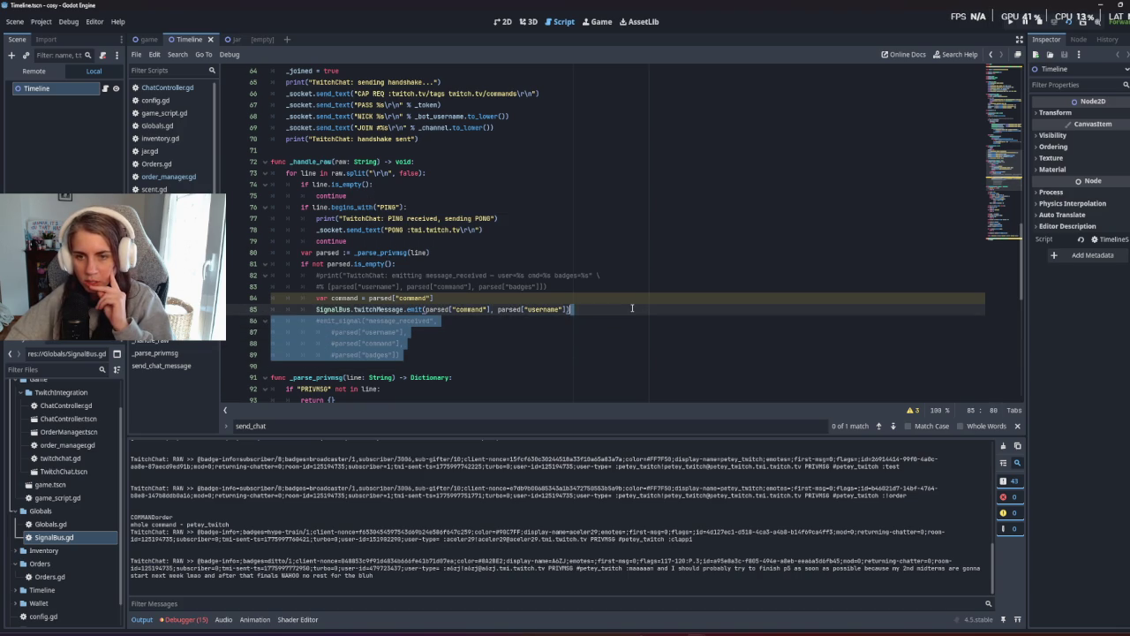
key("Delete")
key("Delete")
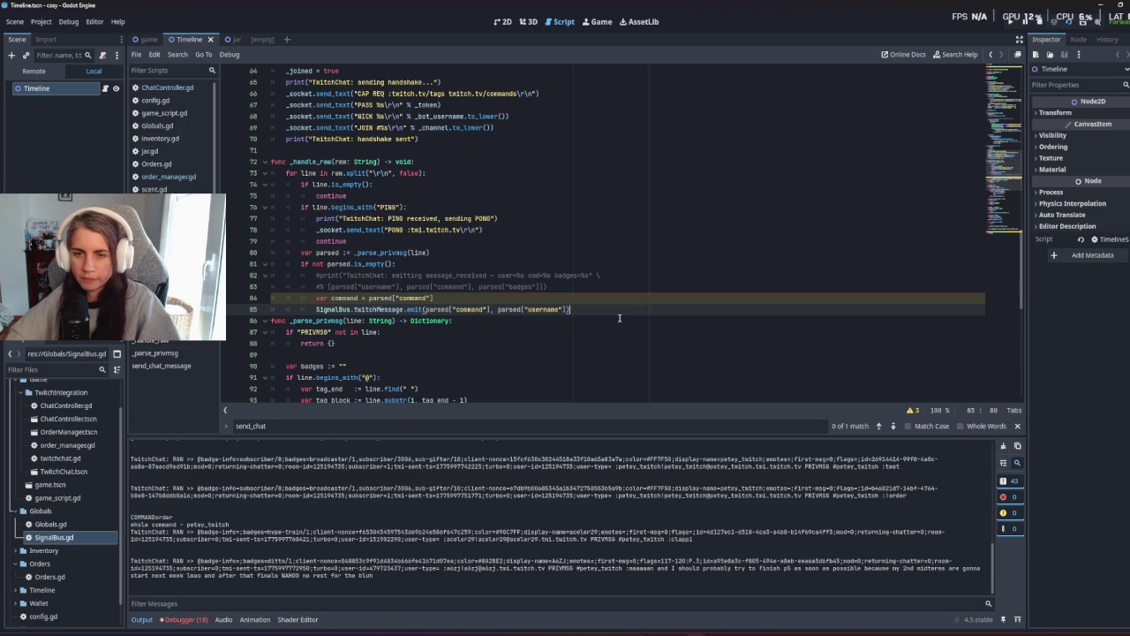
left_click(585, 329)
left_click(579, 310)
key("Delete")
key("ctrl+z")
key("ctrl+z")
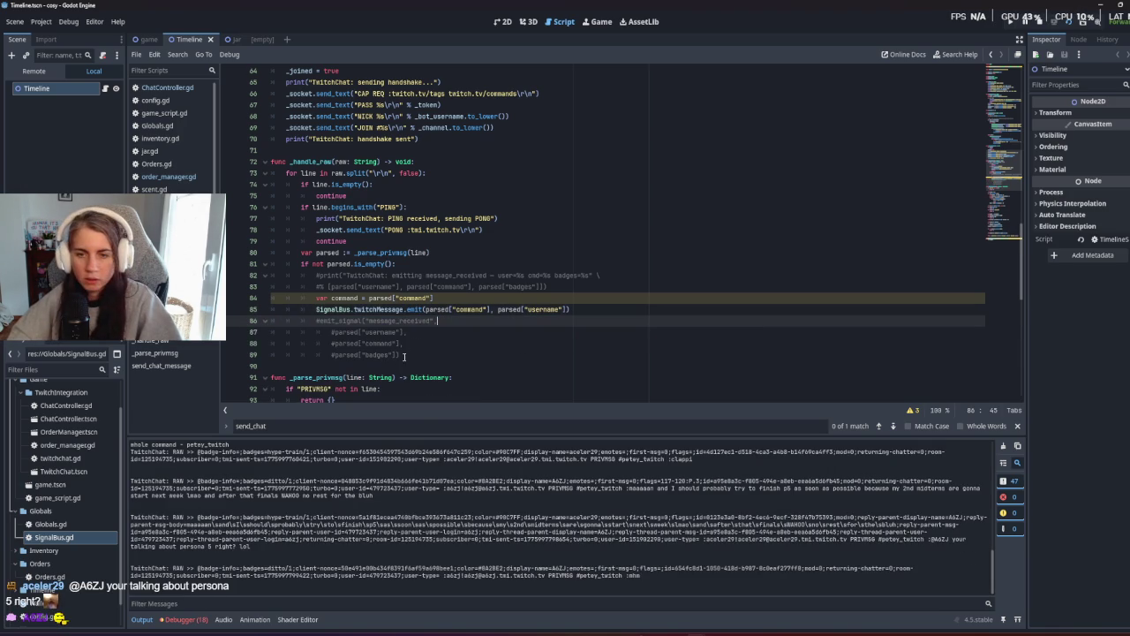
Delete the remaining commented #parsed lines and the leftover empty line.
left_click_drag(411, 355, 340, 332)
left_click(320, 320, "shift")
key("BackSpace")
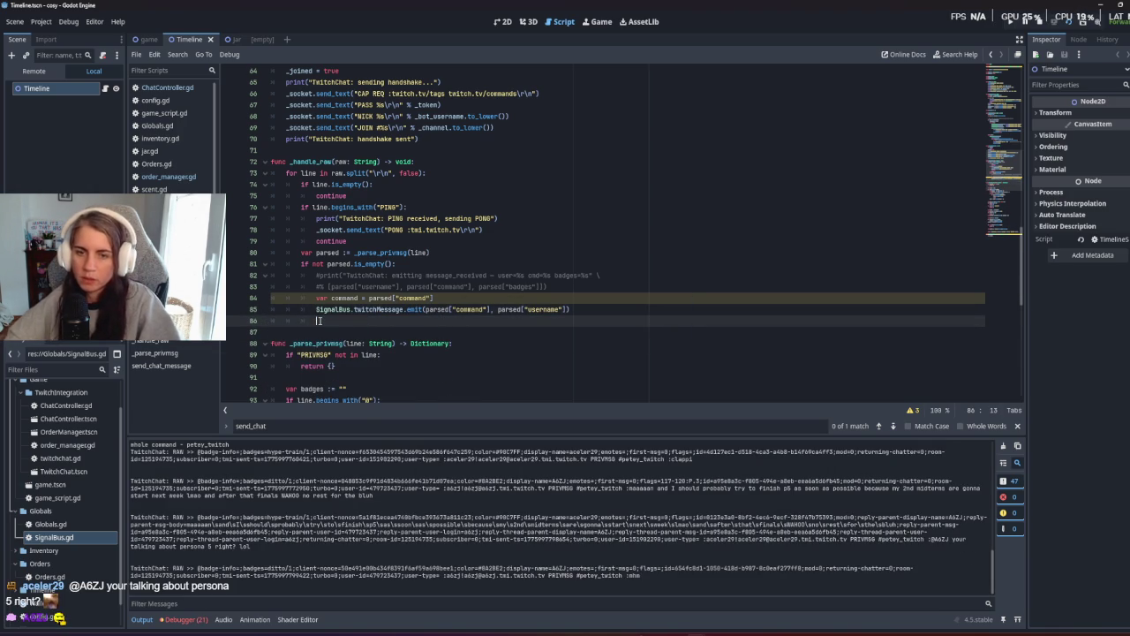
key("BackSpace")
key("BackSpace")
key("BackSpace")
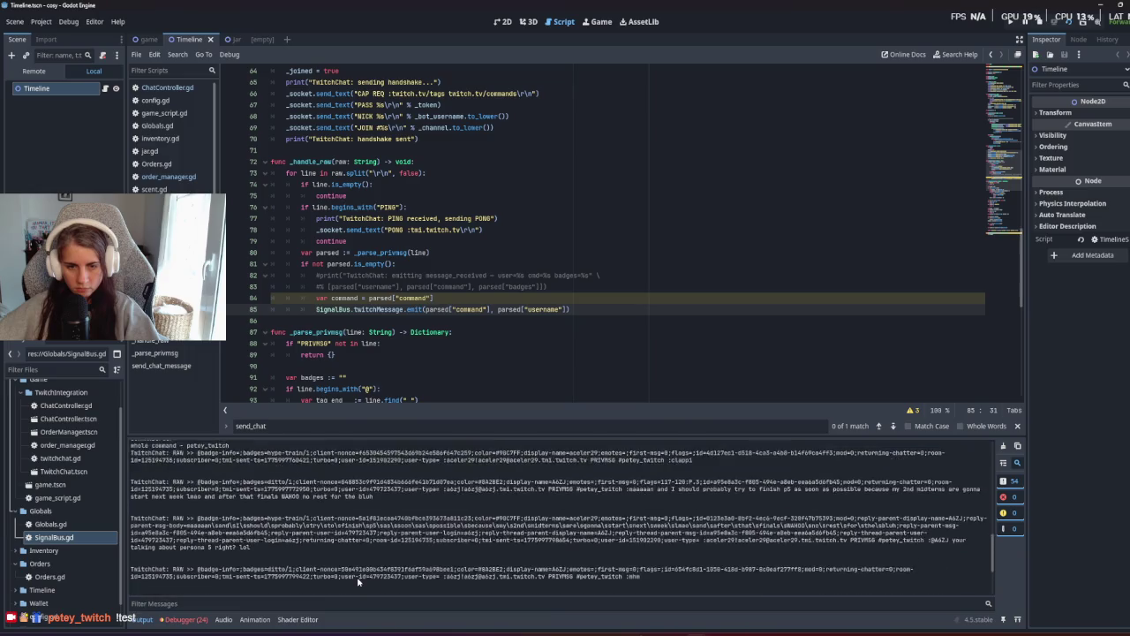
Change line 84 to parsed["command"].contains("order") and test-run the game.
left_click(453, 299)
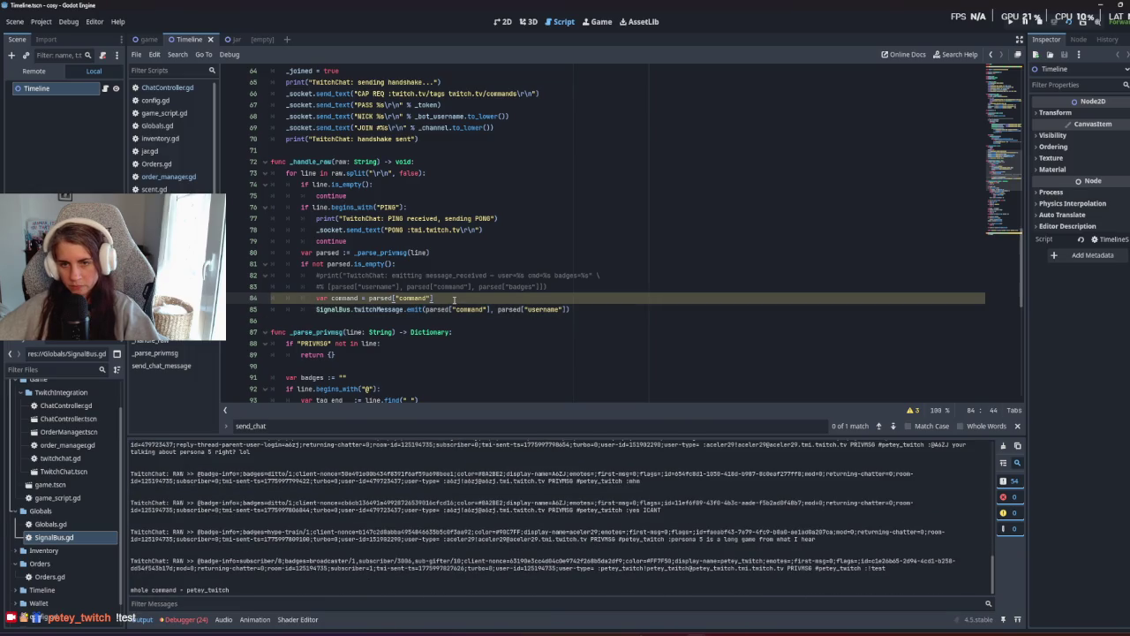
key("Left")
key("Left")
key("Left")
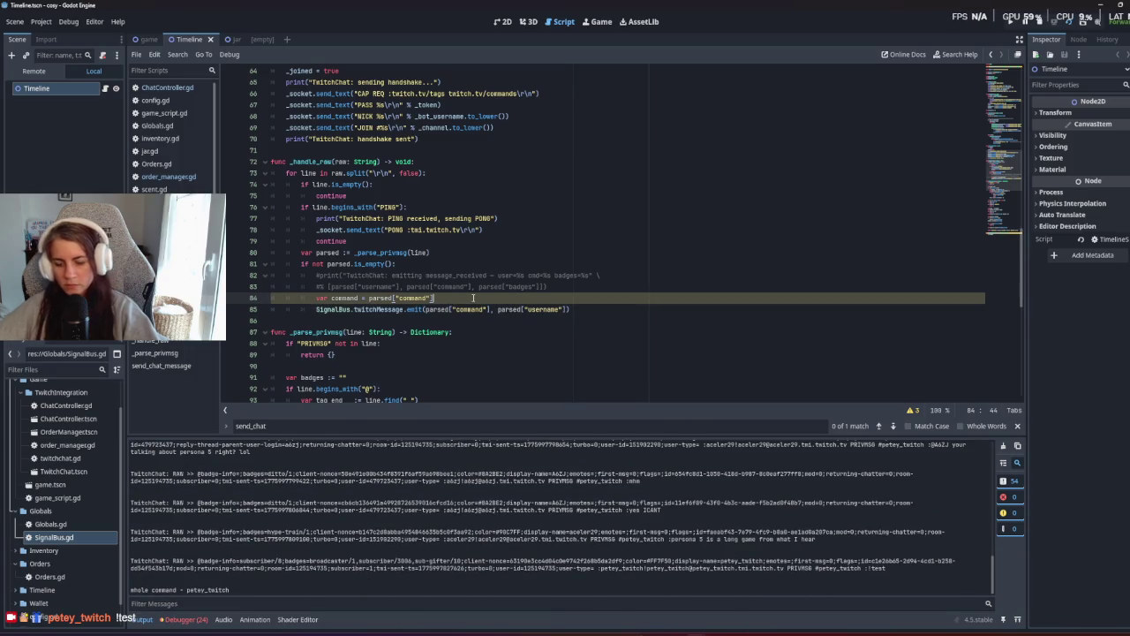
type(".contains(")
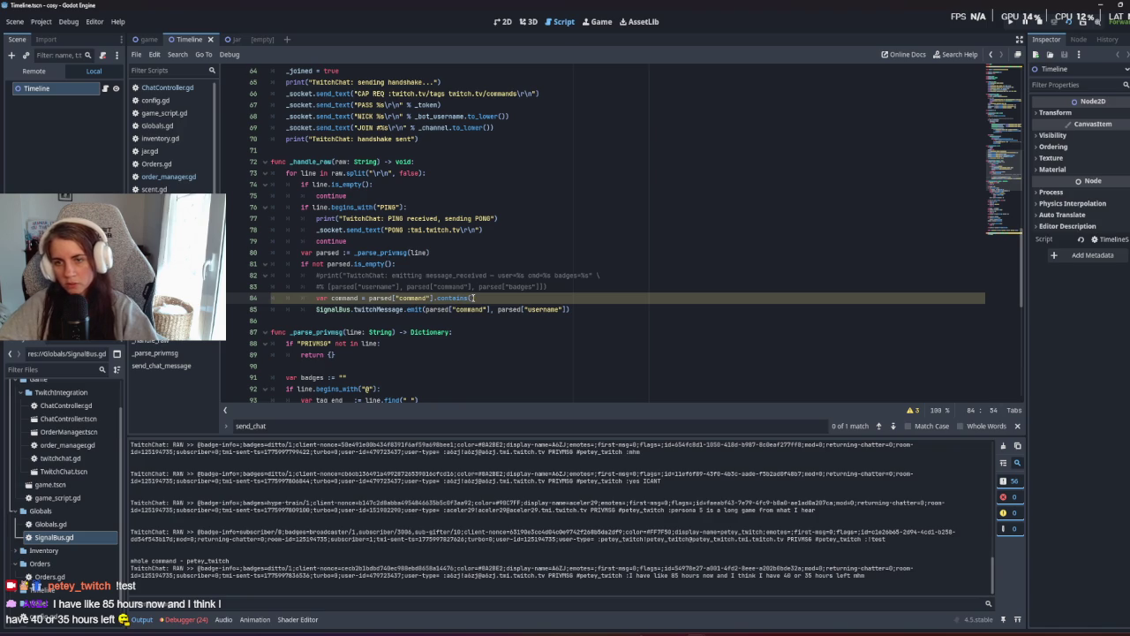
type("\"order")
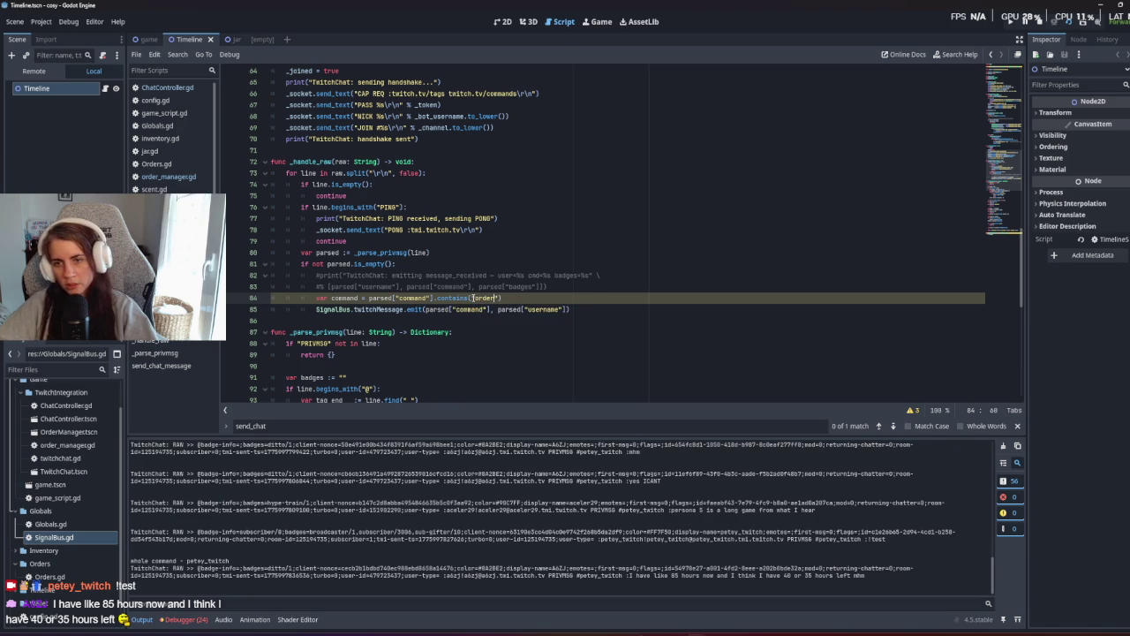
left_click(499, 326)
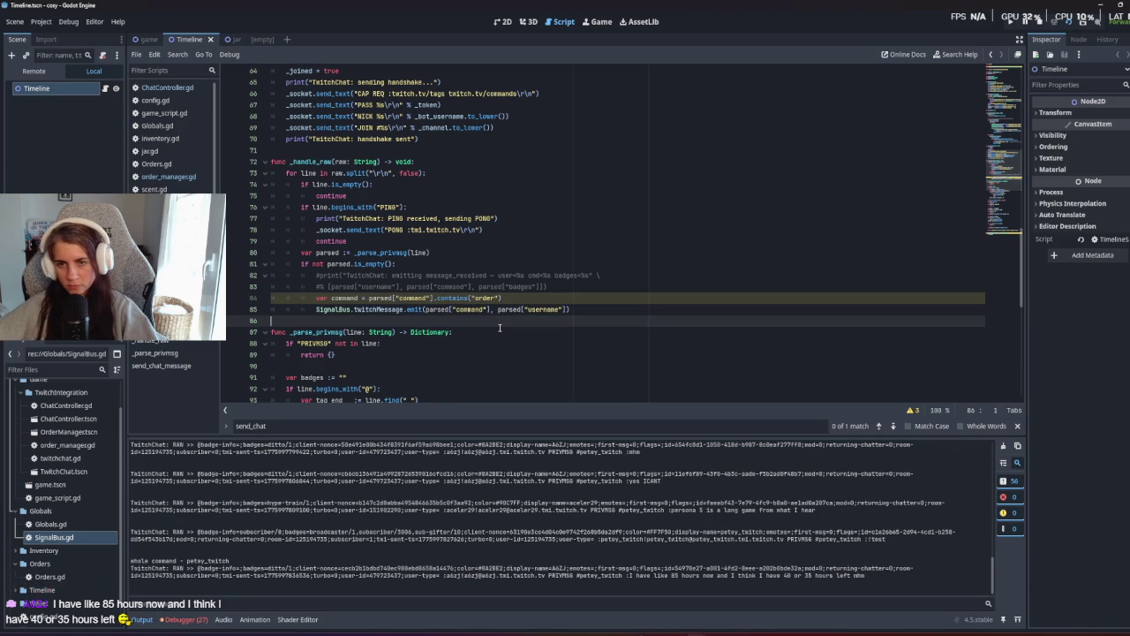
key("F5")
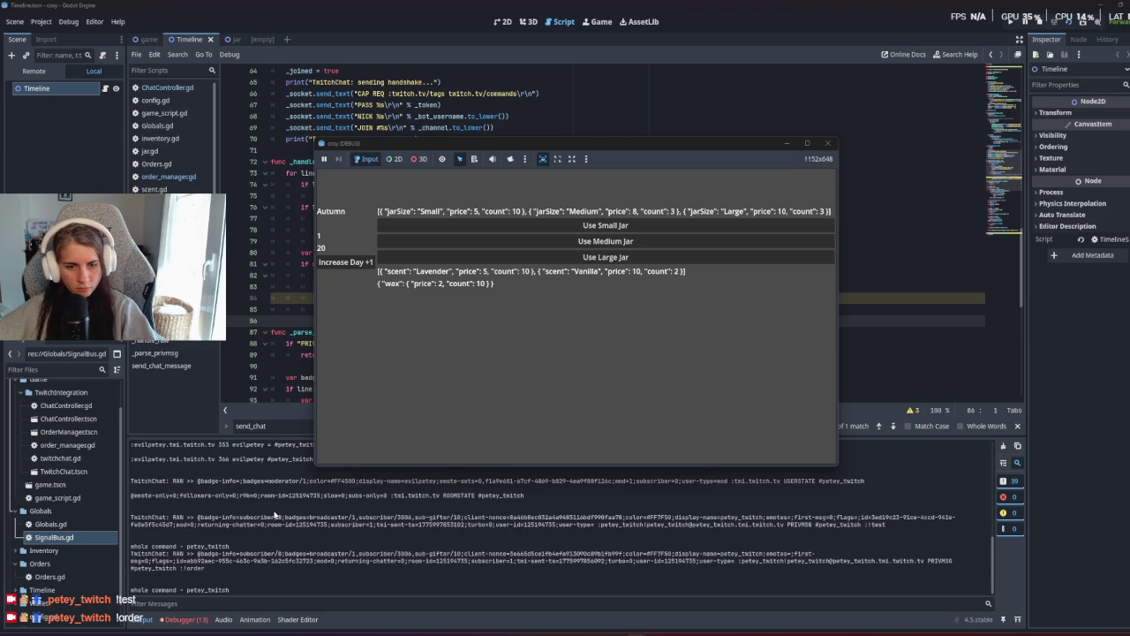
Return from the test game and open ChatController.gd.
left_click(230, 562)
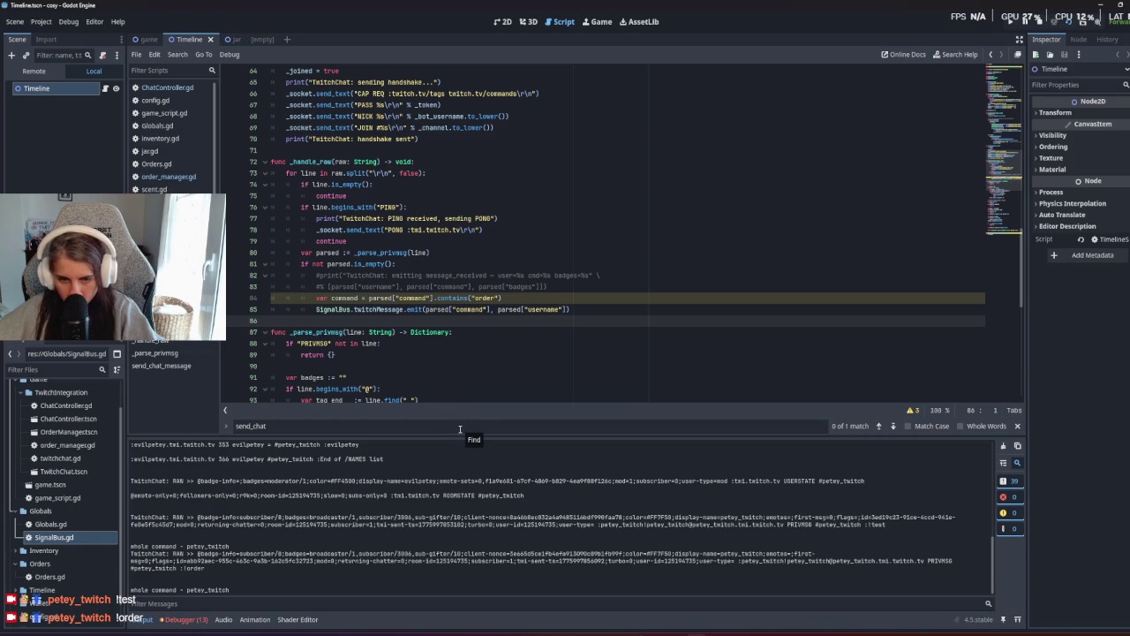
left_click(388, 263)
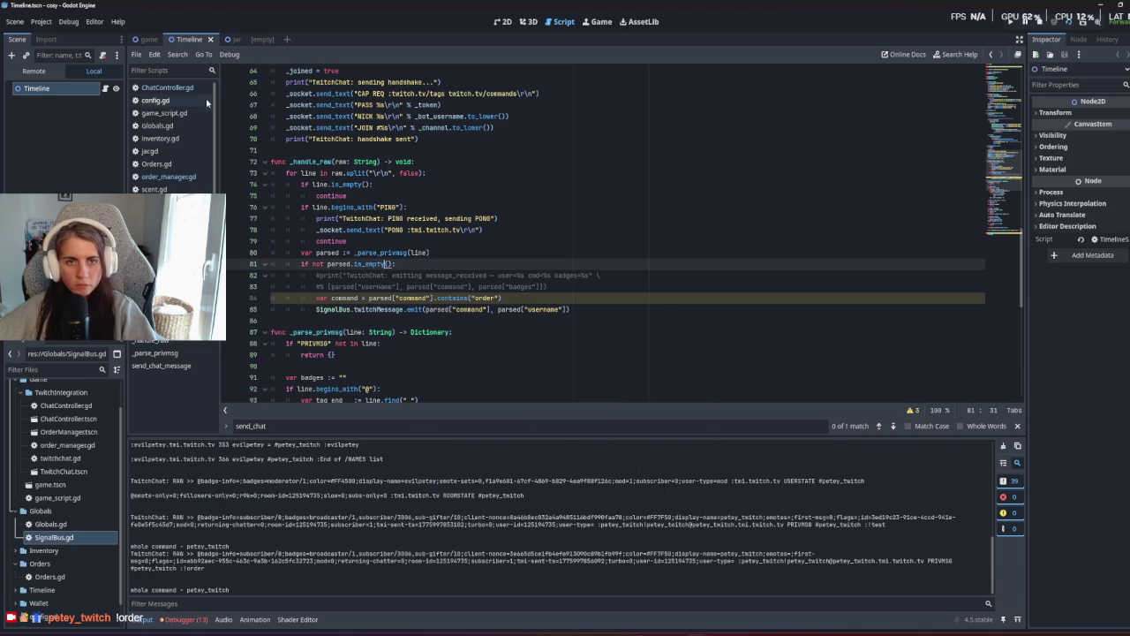
left_click(167, 87)
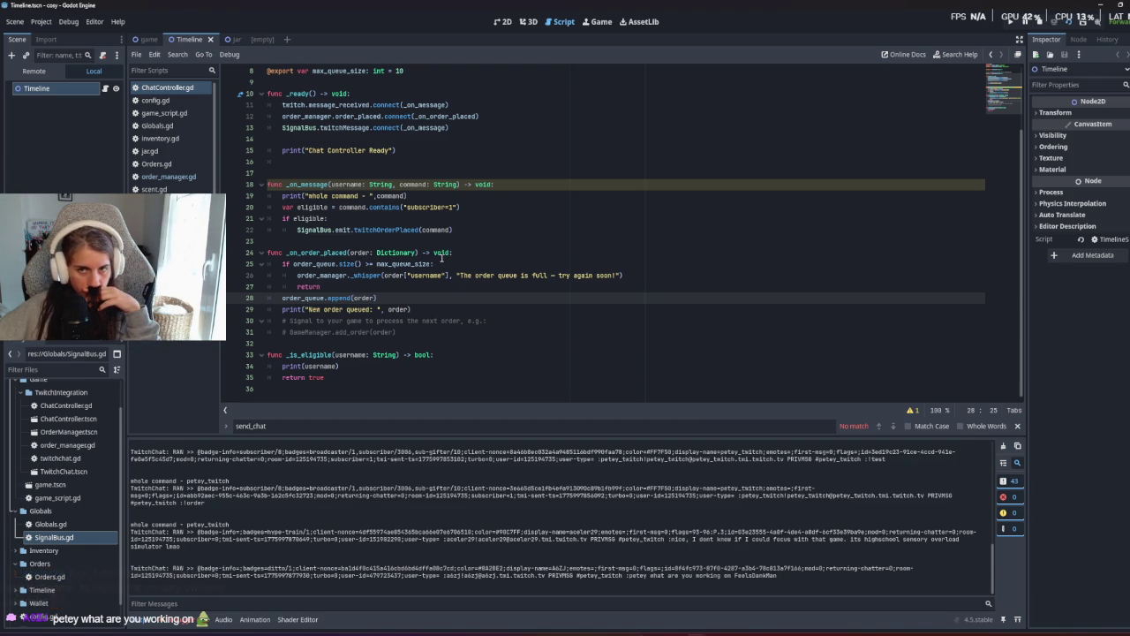
Add the missing comma after the 'whole command' string on ChatController.gd line 19.
left_click(374, 195)
type(",")
left_click(348, 169)
key("Down")
key("Down")
key("Down")
key("End")
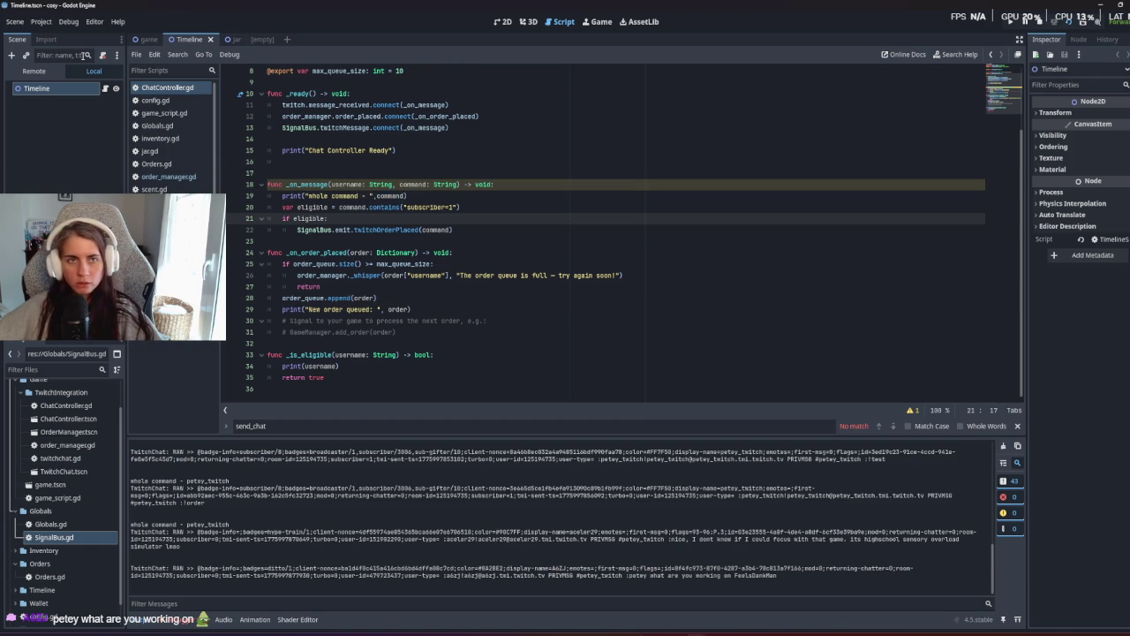
In twitchChat.gd, reorder the twitchMessage emit arguments to parsed["username"], parsed["command"].
key("alt+Left")
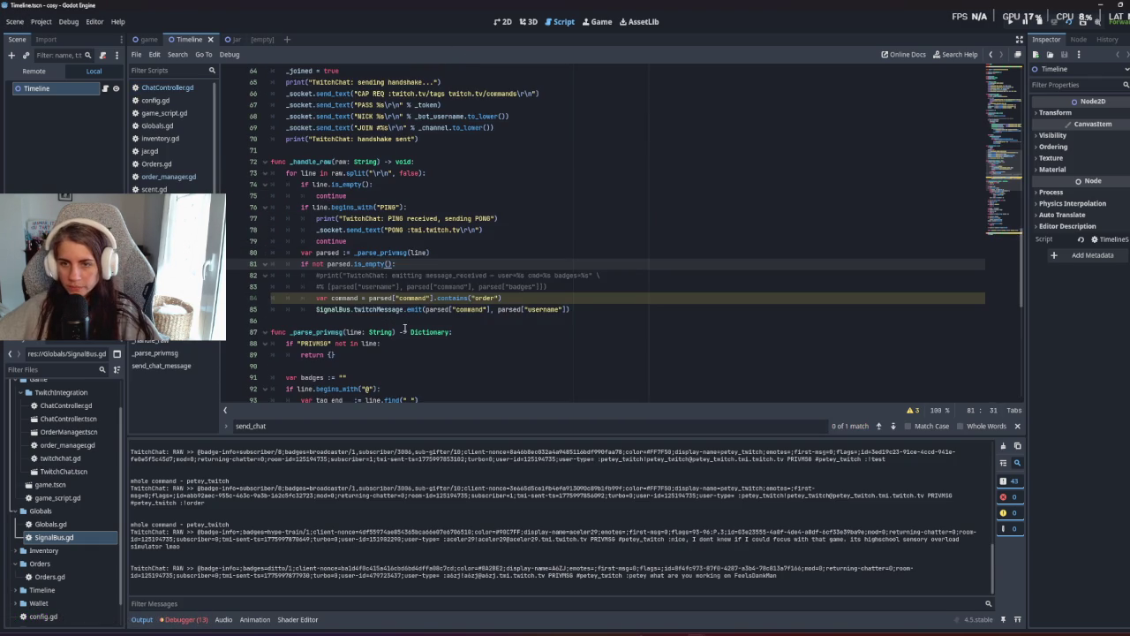
left_click_drag(491, 309, 447, 309)
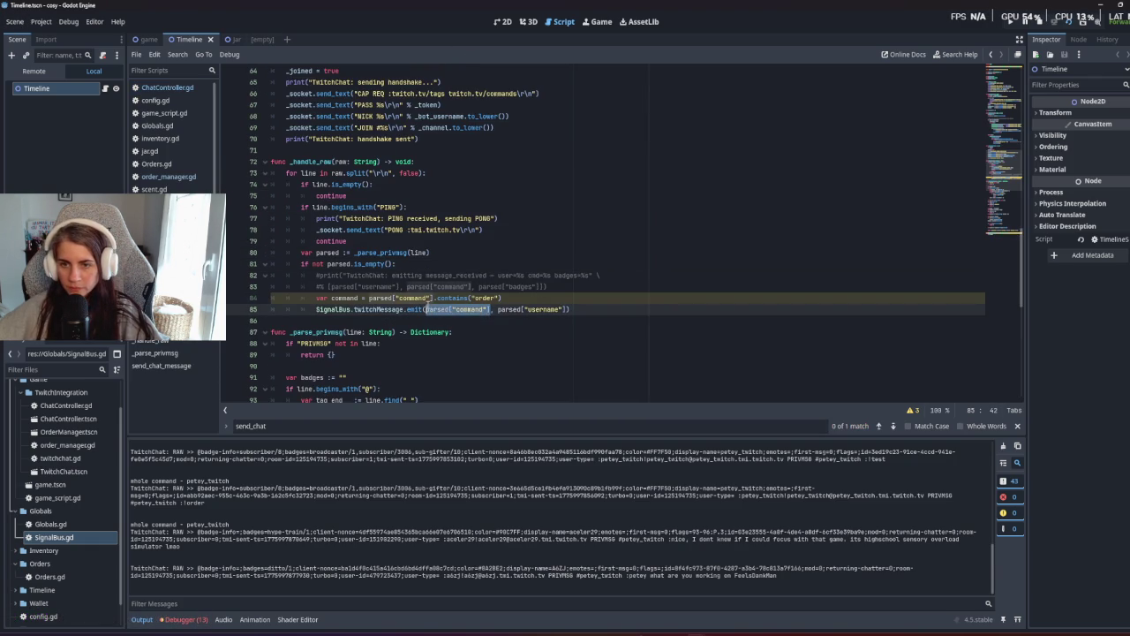
left_click(562, 309)
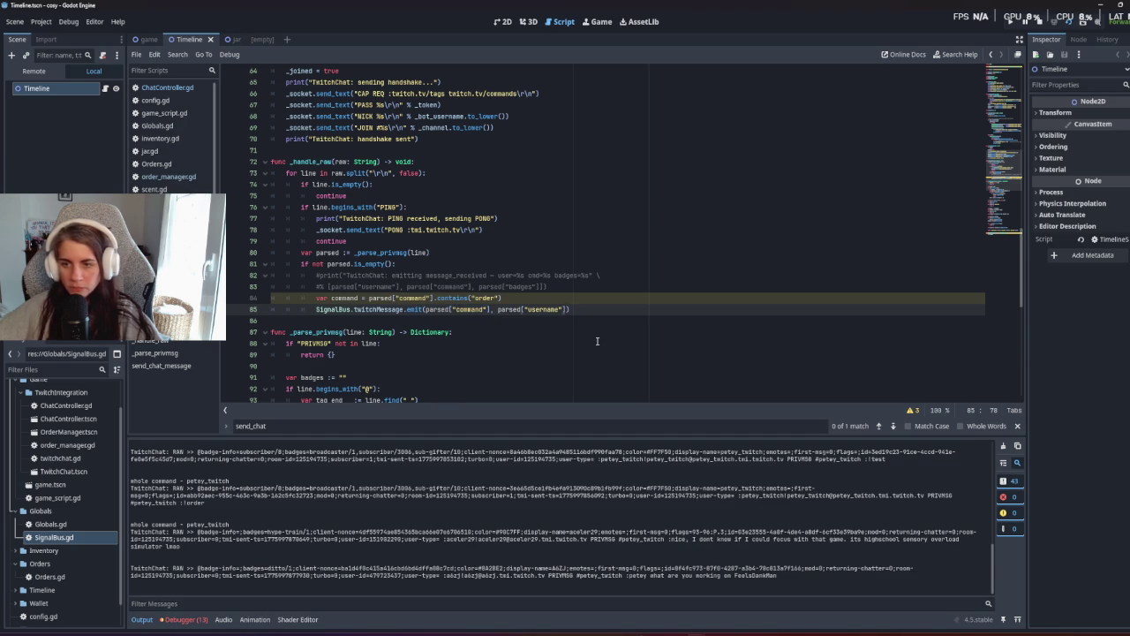
type(", parsed[\"command\"]")
left_click_drag(492, 309, 425, 309)
key("BackSpace")
Run the game to confirm 'whole command - order' appears, then close it.
key("F5")
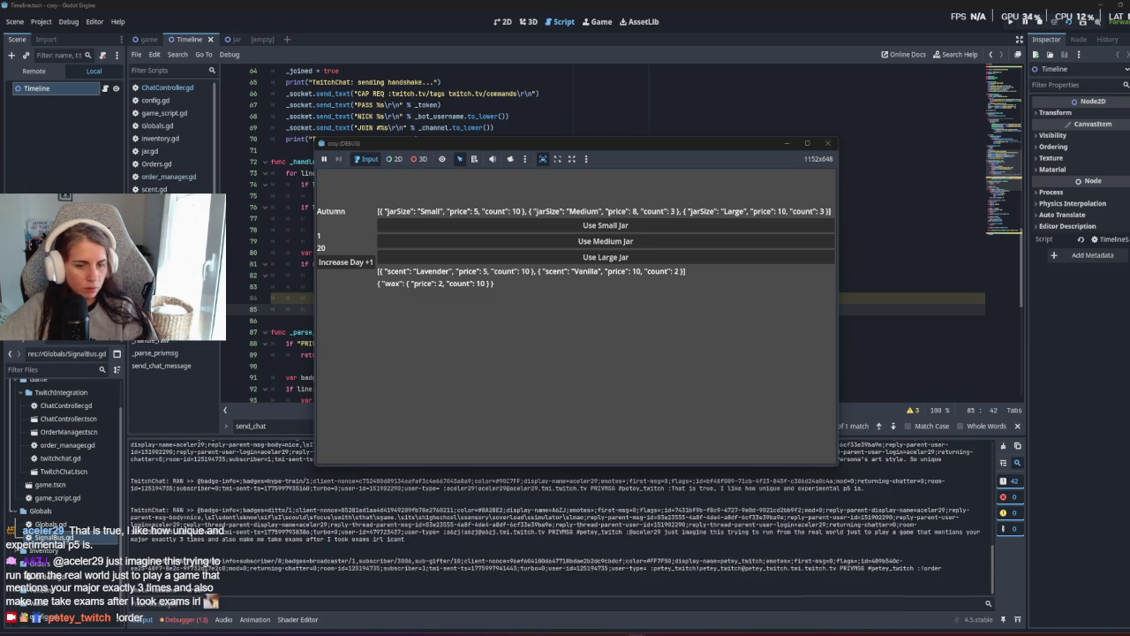
key("F8")
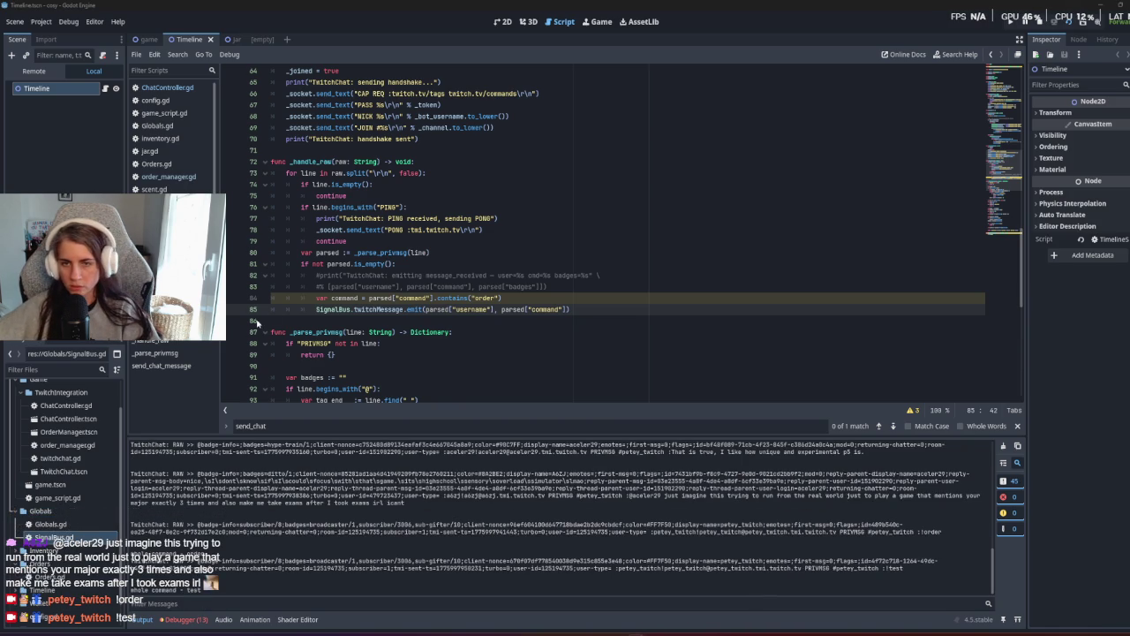
left_click(332, 301)
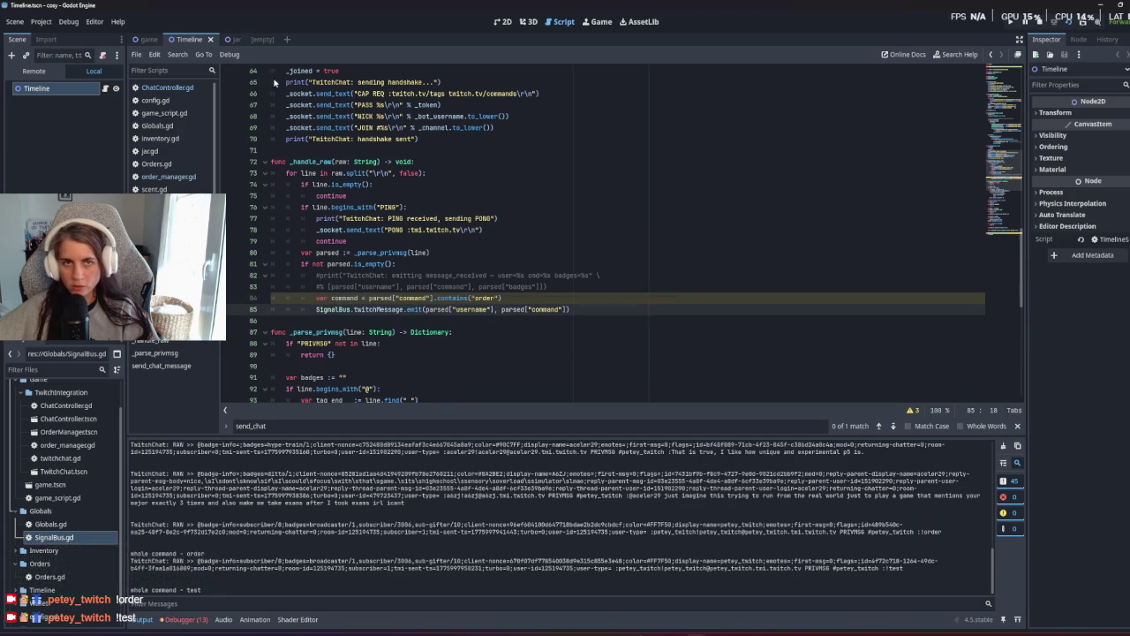
left_click(364, 116)
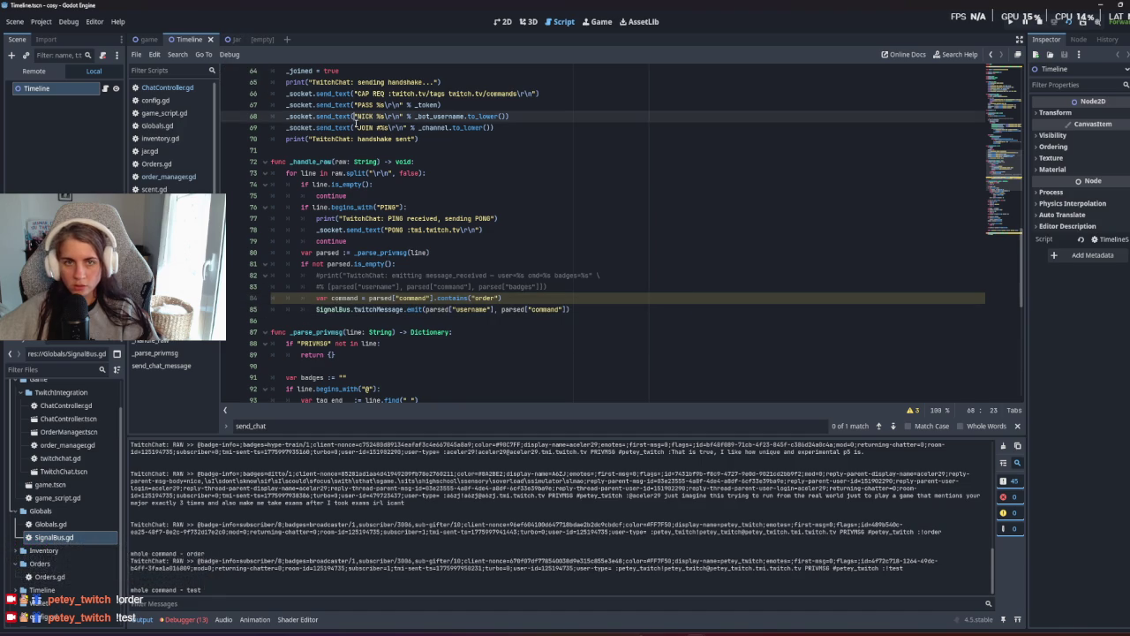
In ChatController.gd, delete the twitch.message_received connect line.
left_click(177, 89)
mouse_move(409, 312)
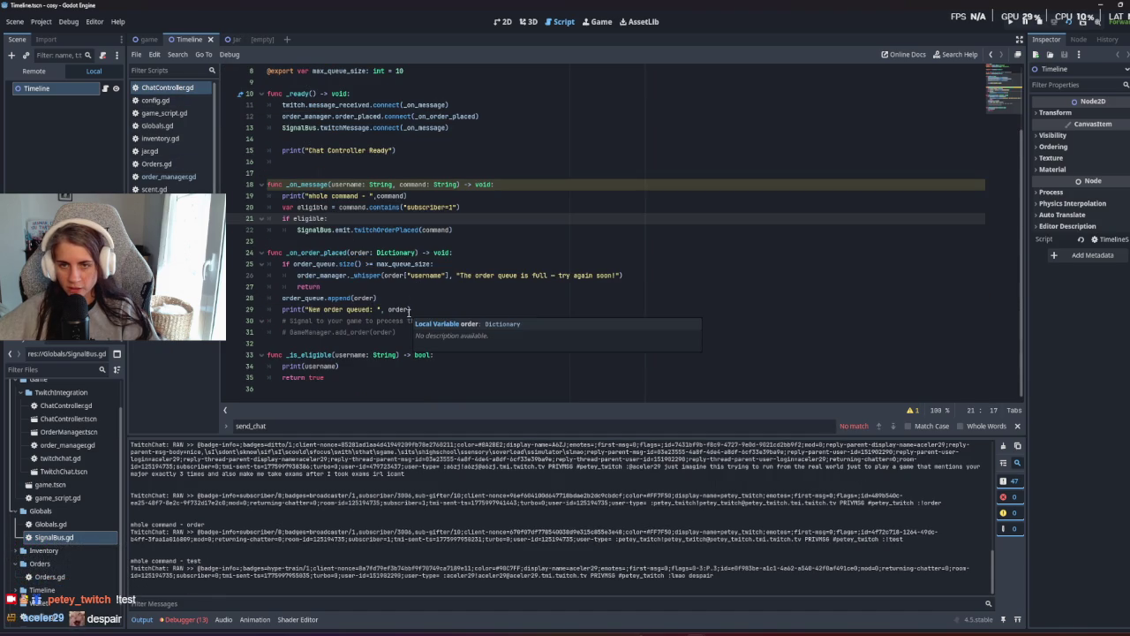
scroll(409, 312, "up", 2)
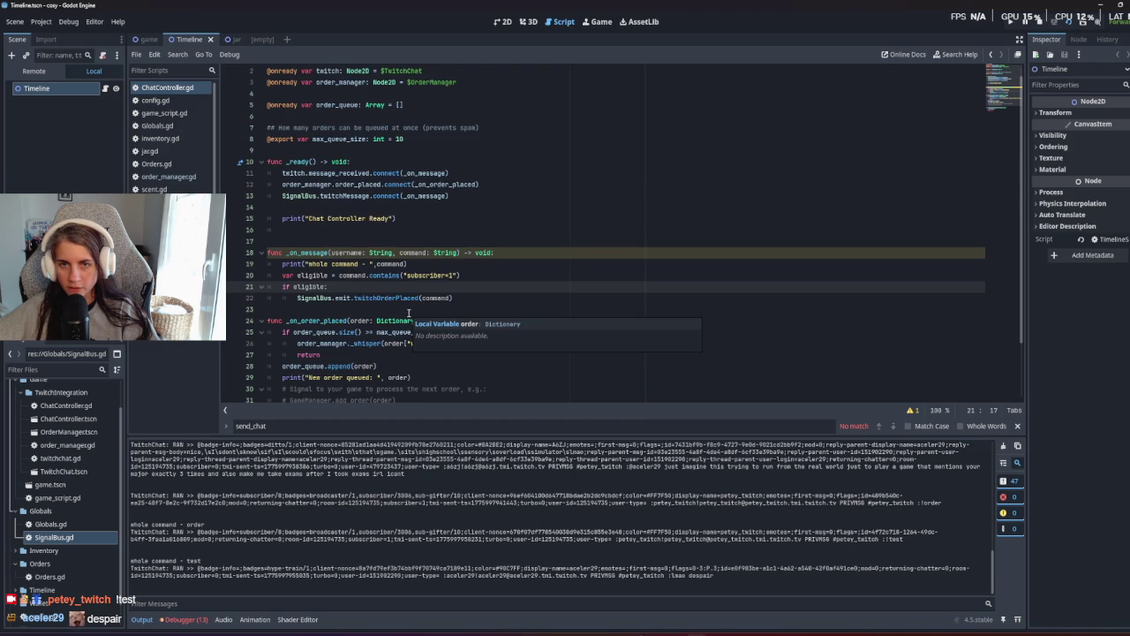
triple_click(427, 174)
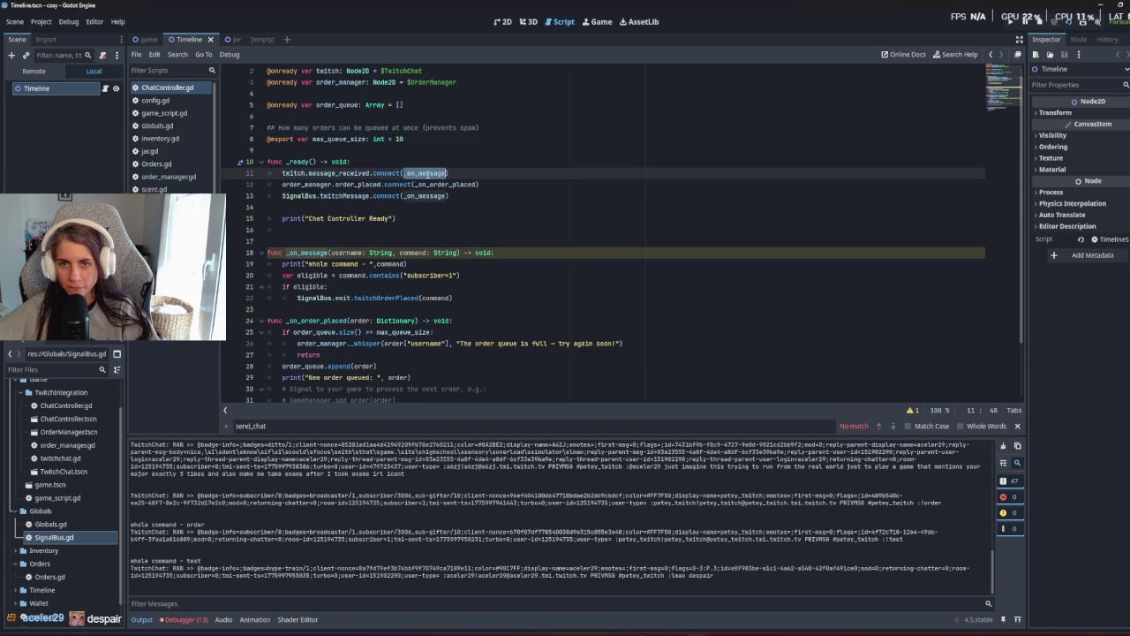
key("BackSpace")
Test-run the game after removing the connect line, then stop it.
key("F5")
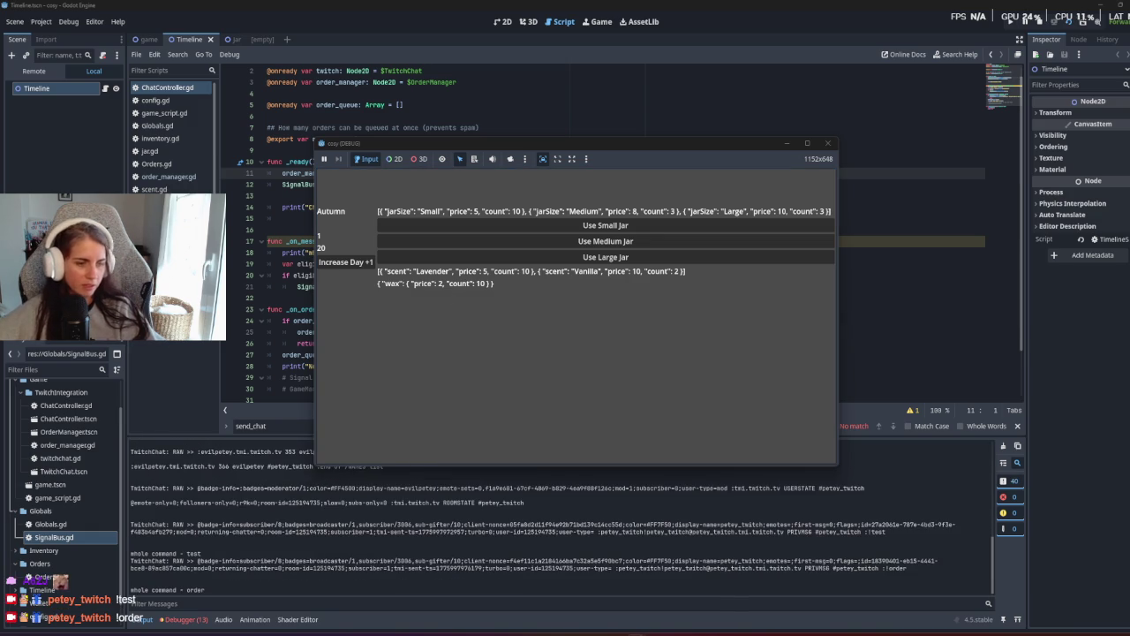
key("F8")
left_click(449, 287)
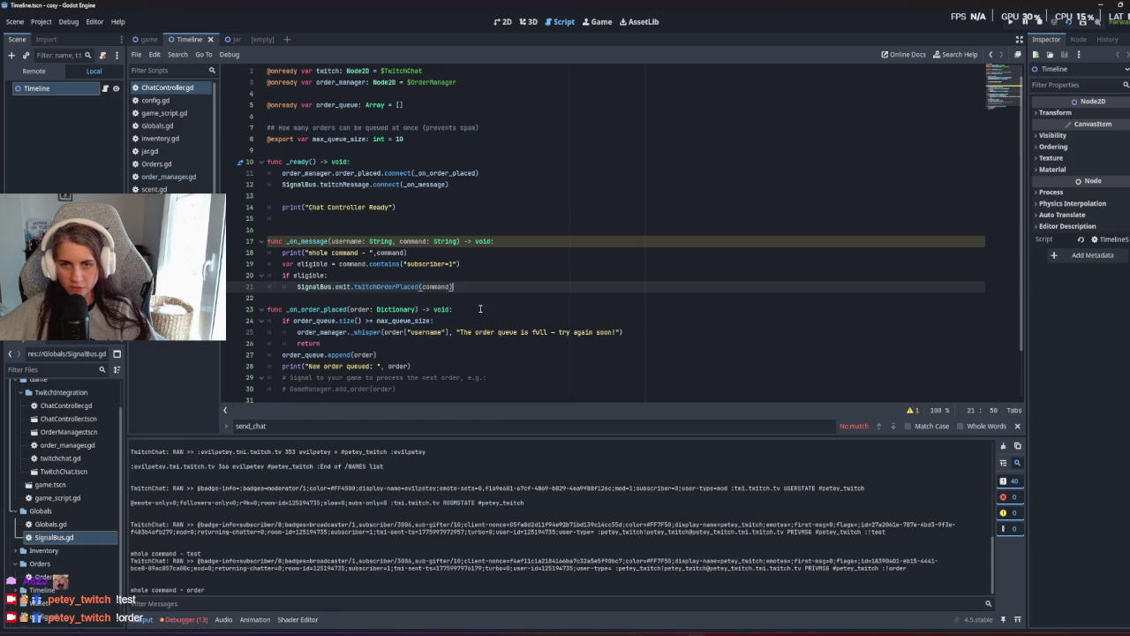
left_click(305, 173)
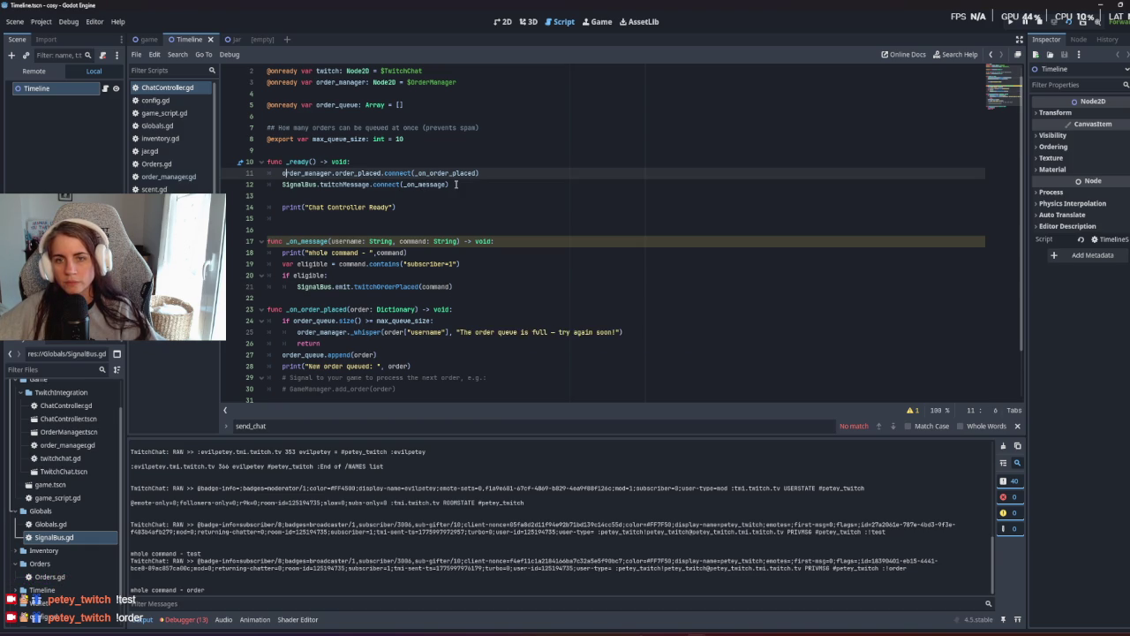
Glance at order_manager.gd, then return to twitchChat.gd's command check.
mouse_move(405, 173)
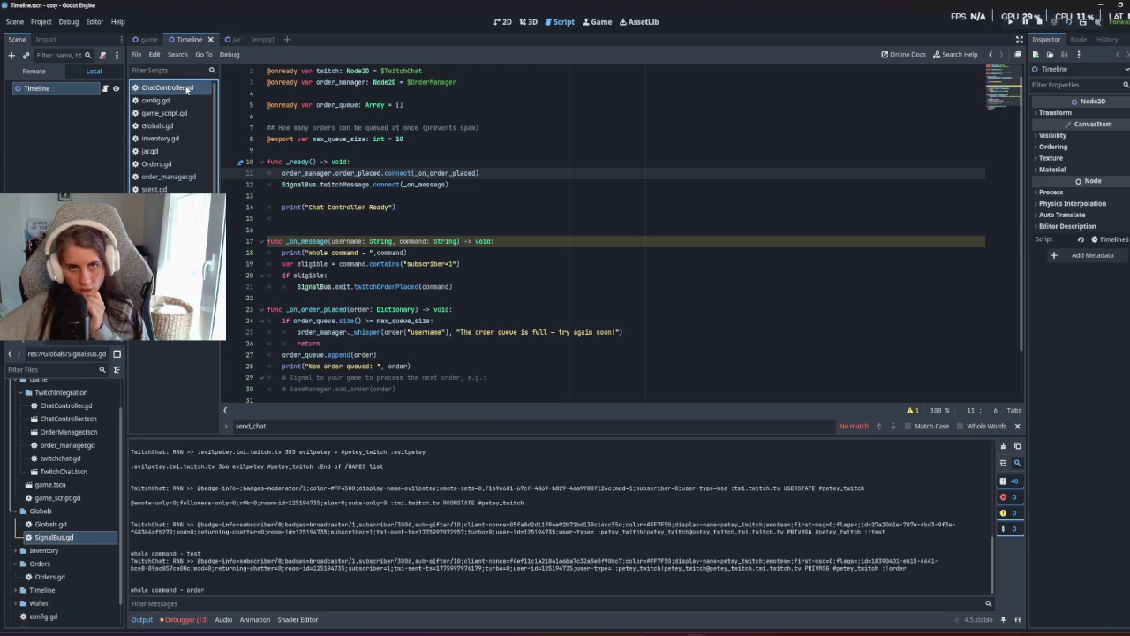
left_click(181, 176)
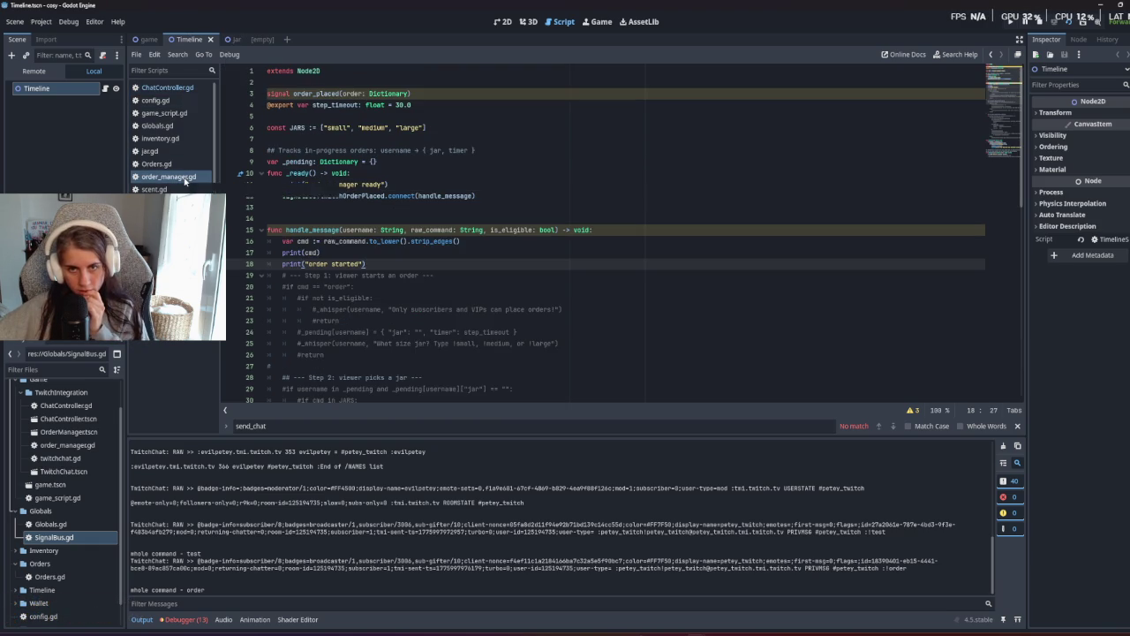
key("alt+Left")
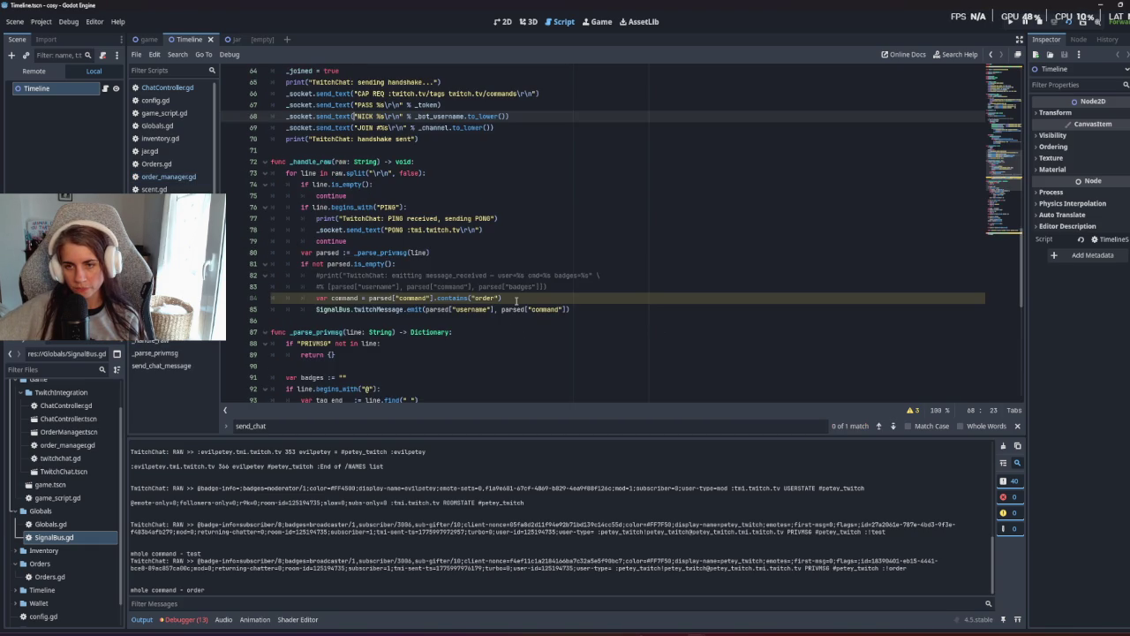
left_click(516, 298)
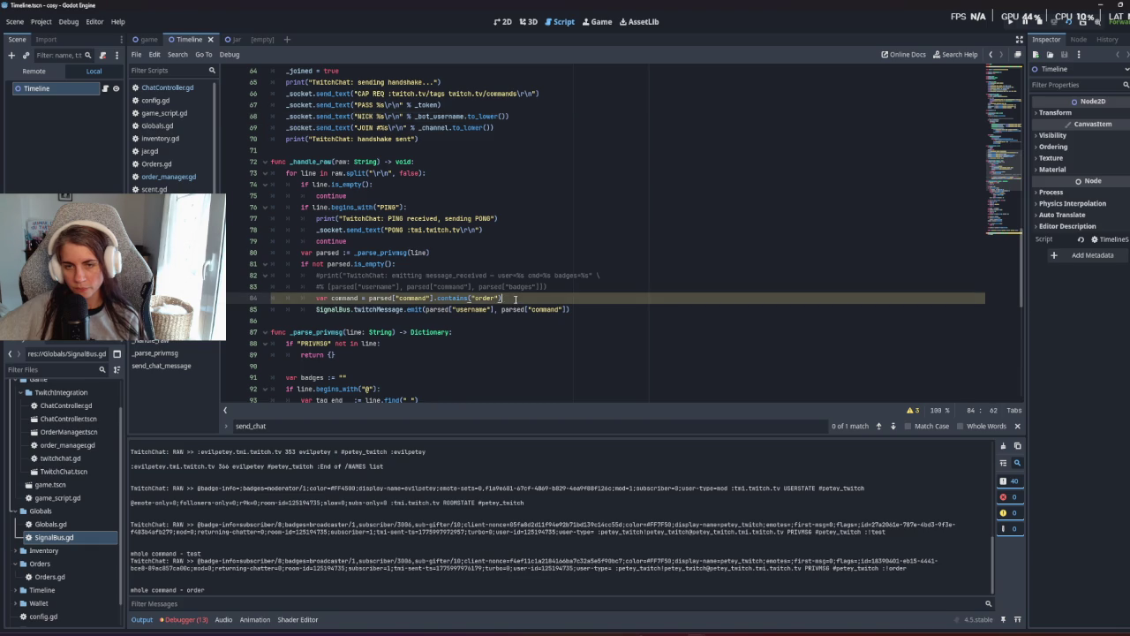
Add print(command) below the command check and run the game to see its value.
key("Return")
type("print(co")
key("Return")
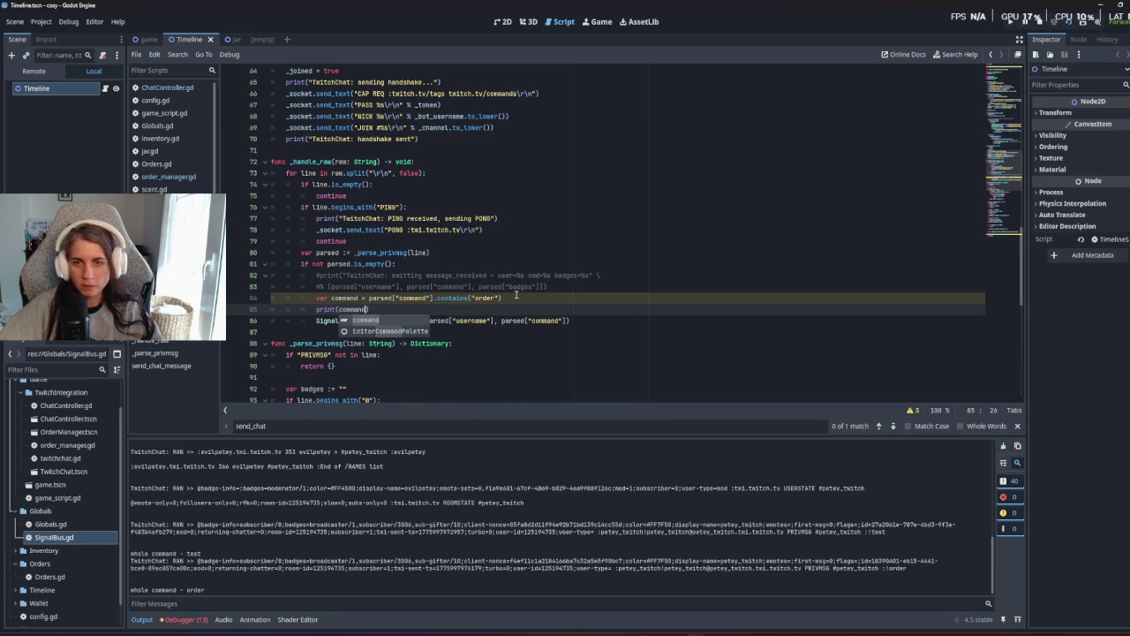
key("F5")
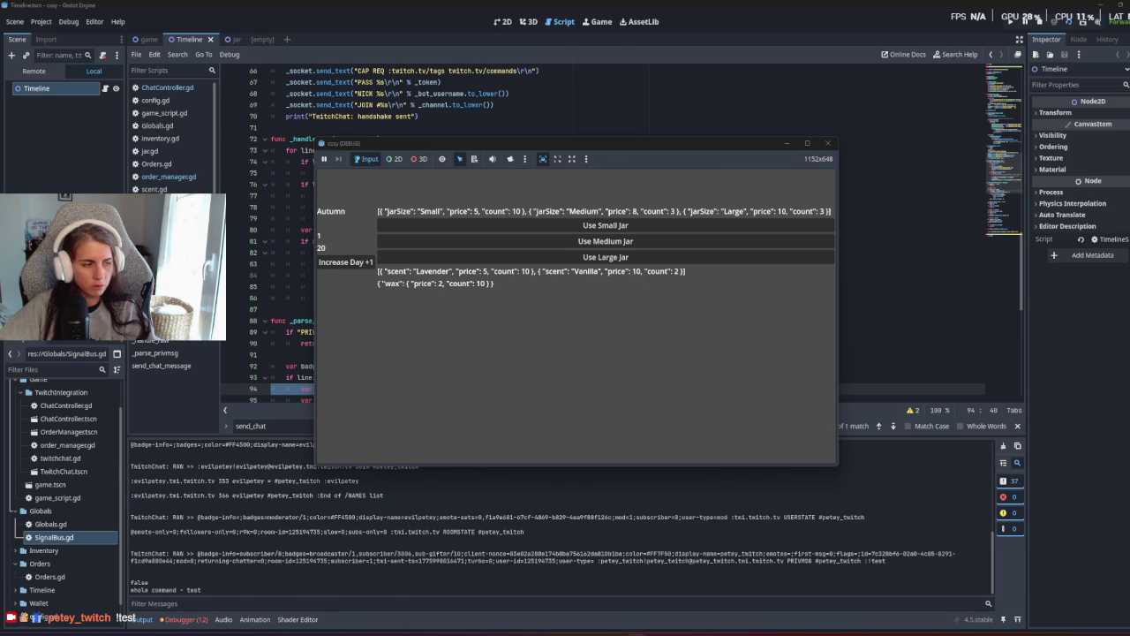
Add an 'if command:' check and indent the SignalBus emit line under it.
left_click(284, 301)
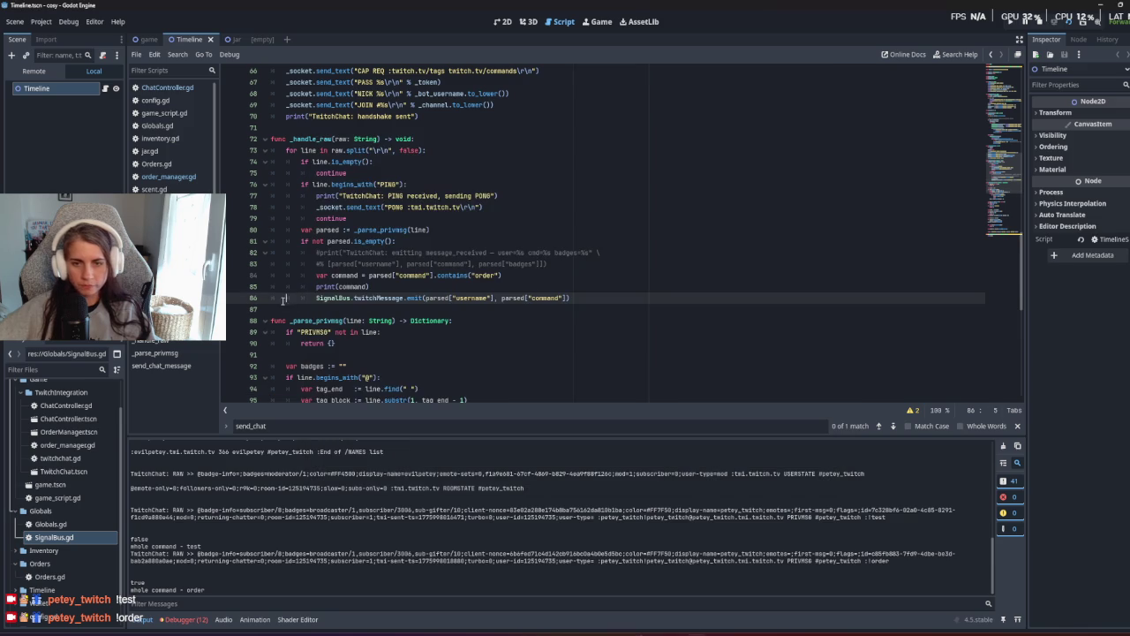
left_click(370, 284)
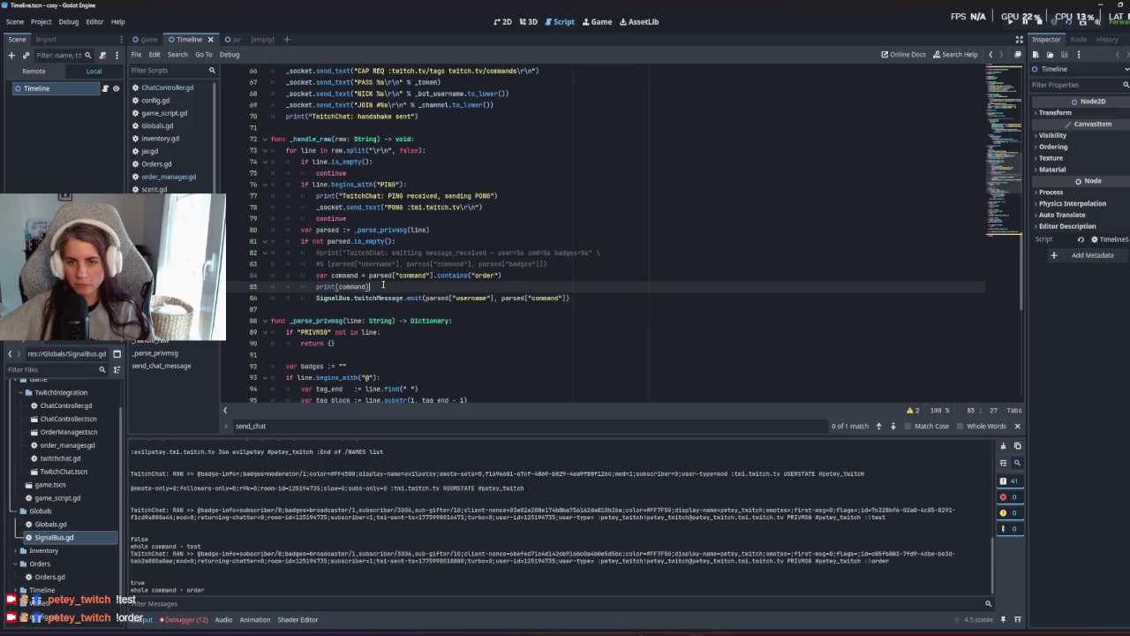
key("Return")
key("BackSpace")
key("BackSpace")
type("if")
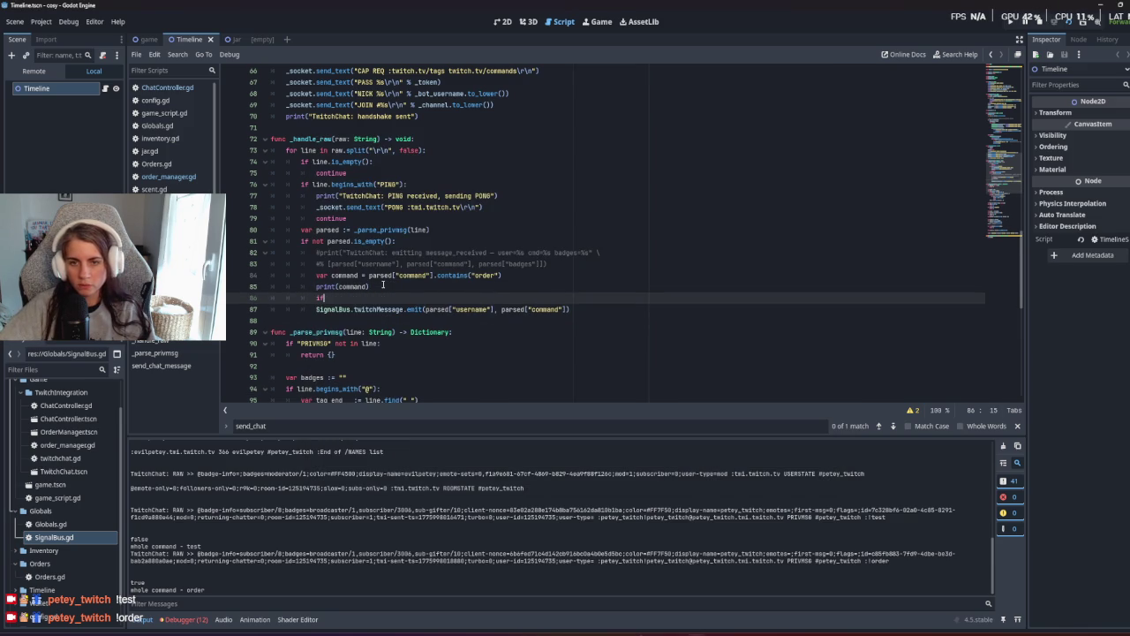
type(" command:")
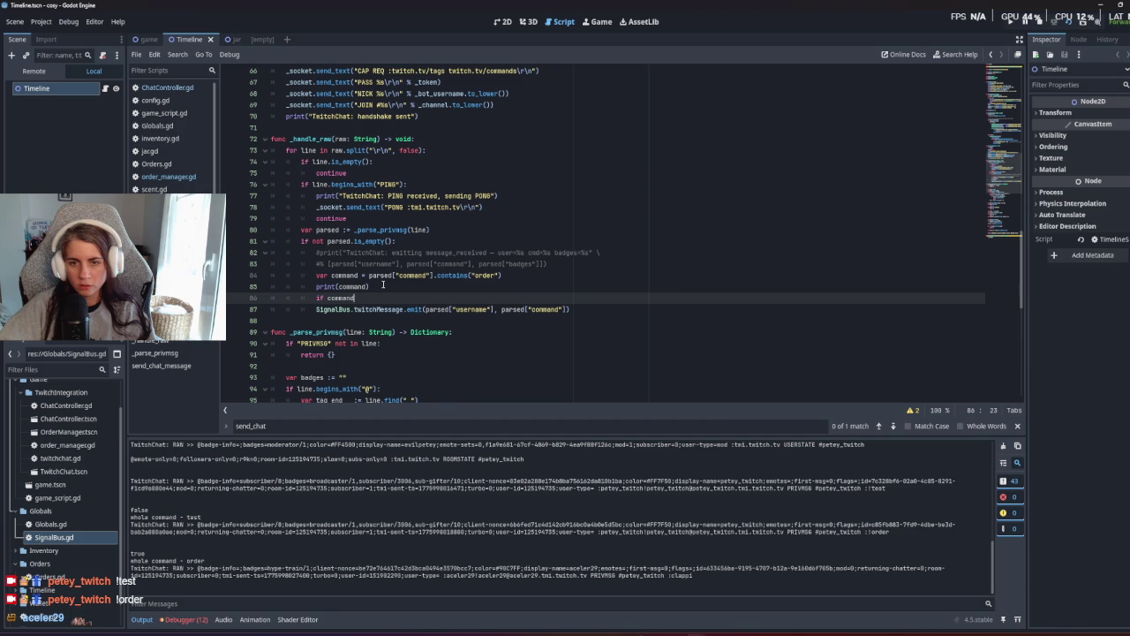
key("Down")
key("Home")
key("Tab")
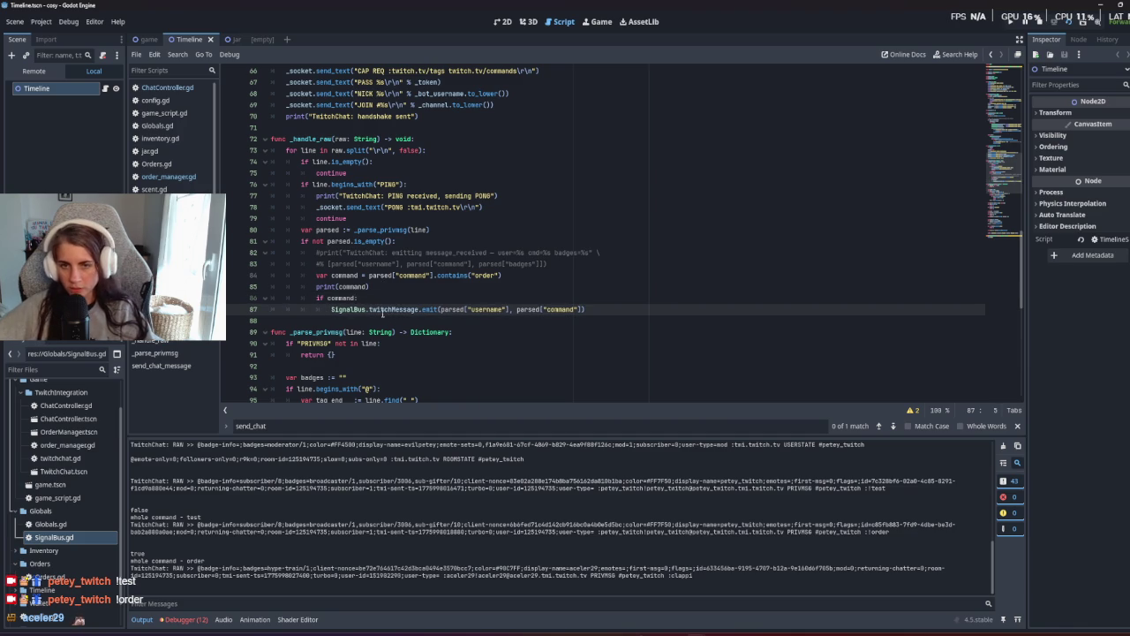
Remove the print(command) line, save twitchChat.gd, and run the game to test.
left_click(371, 286)
left_click_drag(371, 286, 276, 286)
key("BackSpace")
key("BackSpace")
key("ctrl+s")
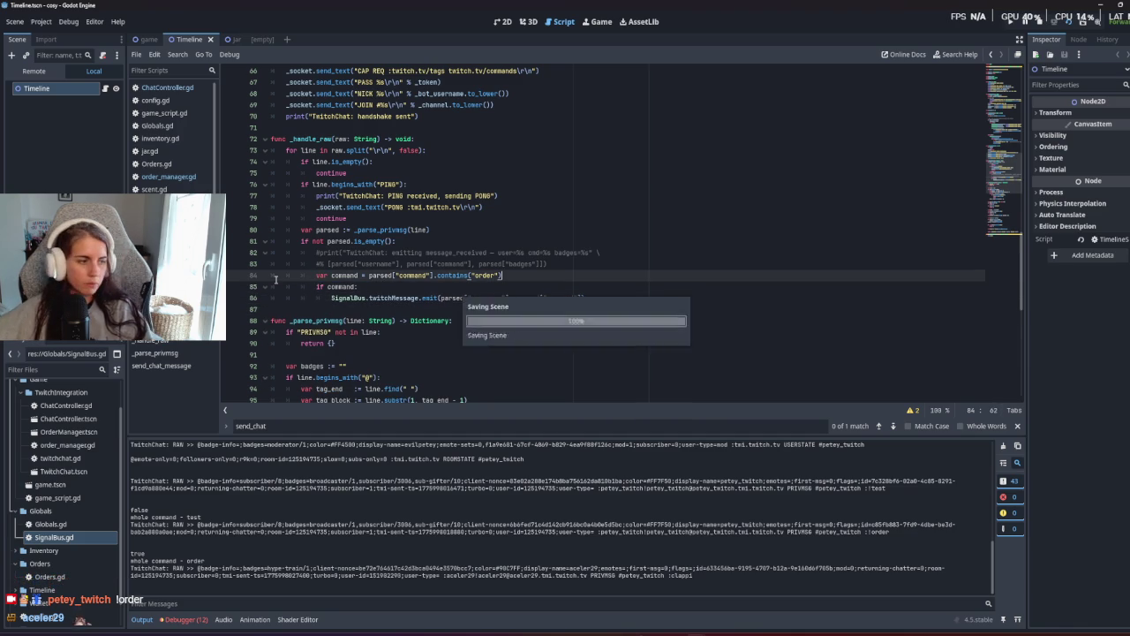
left_click(481, 355)
key("F5")
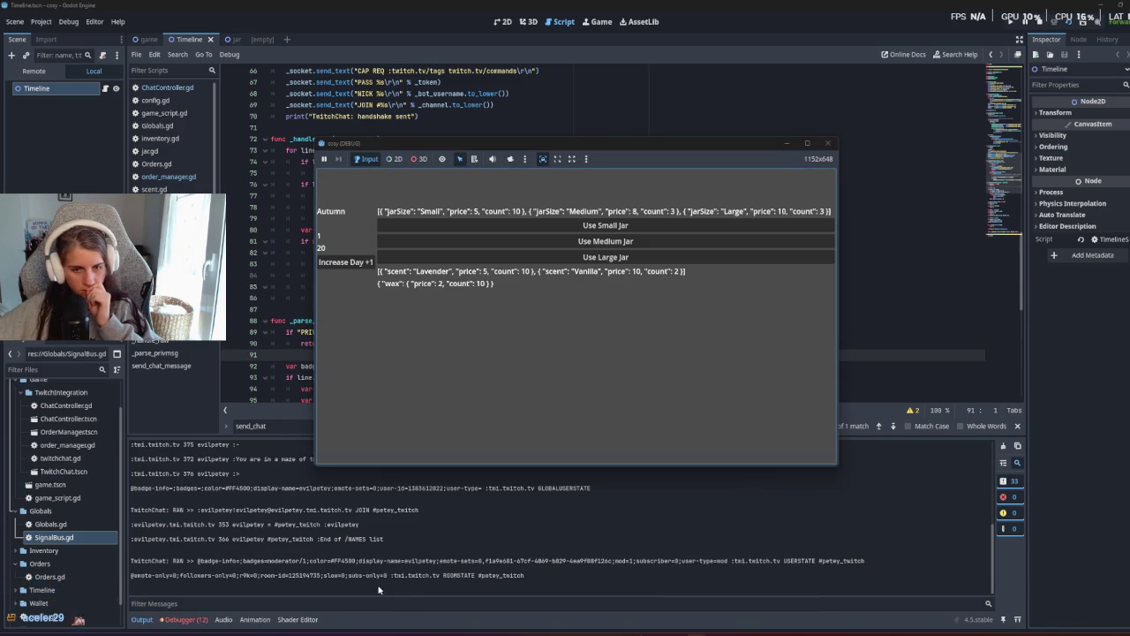
Return to the editor and delete the commented-out emitting-message print on lines 82–83.
left_click(377, 589)
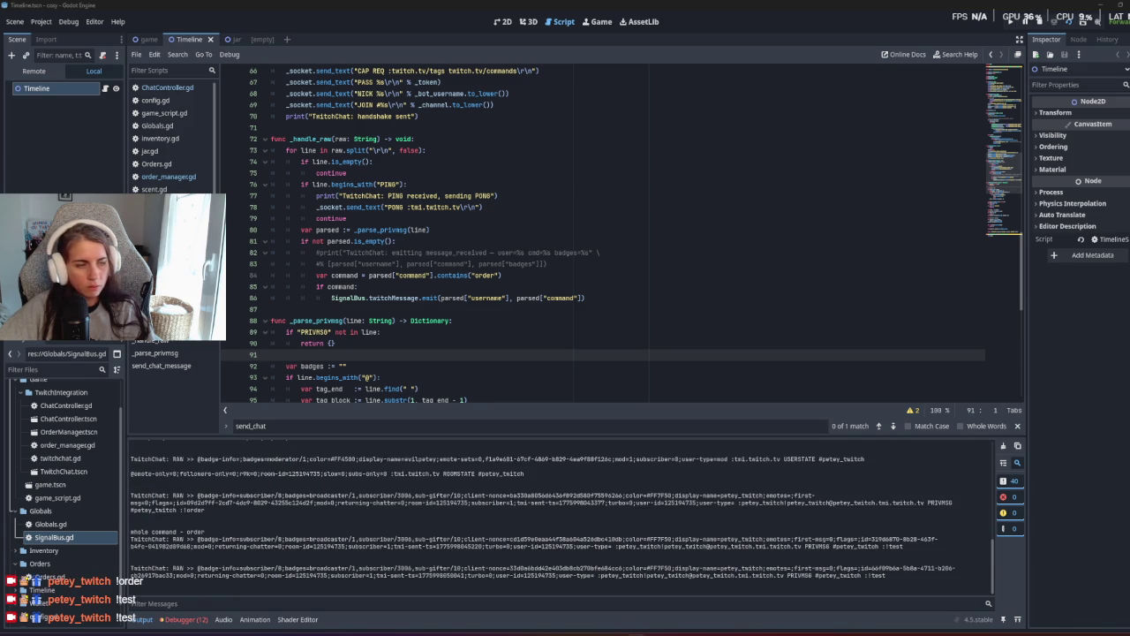
left_click(829, 187)
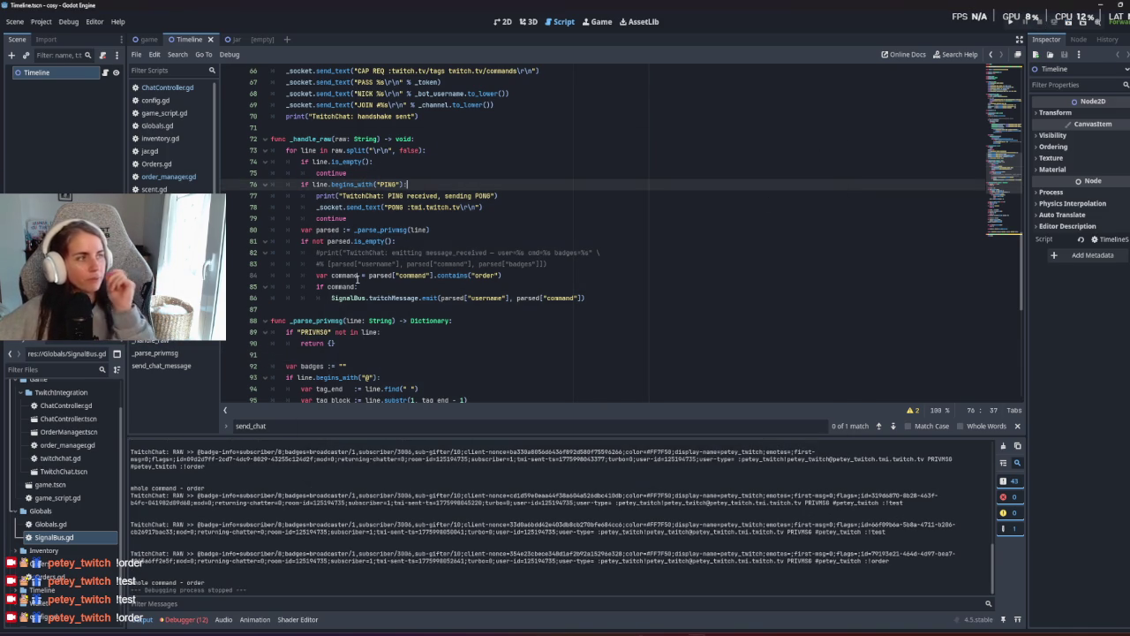
left_click(373, 349)
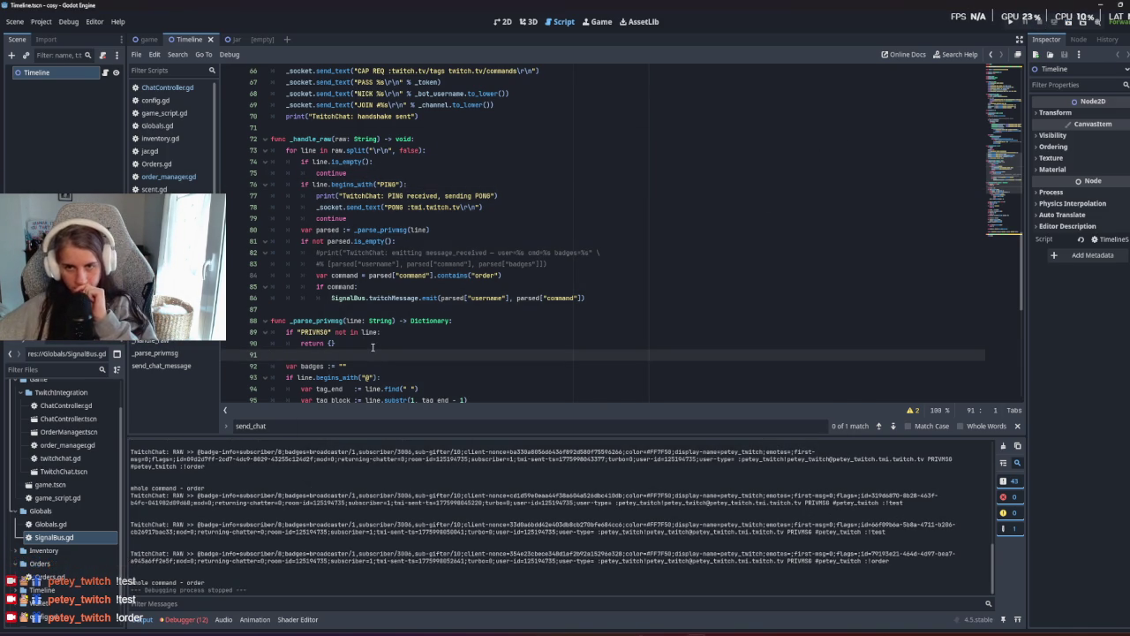
left_click_drag(547, 263, 271, 251)
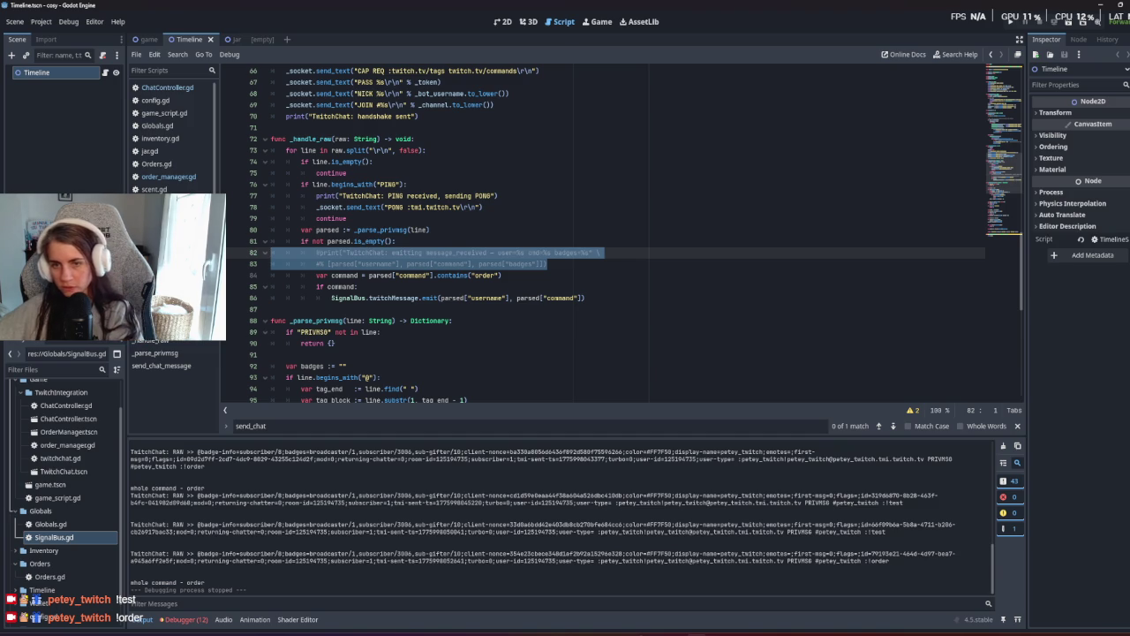
key("BackSpace")
key("BackSpace")
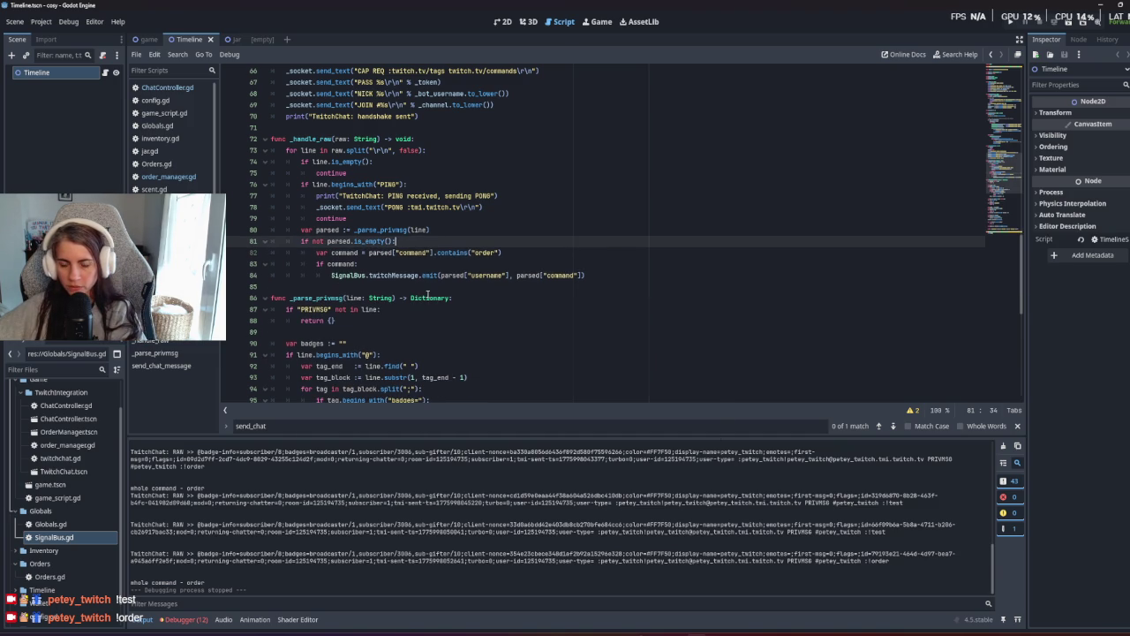
Fold _parse_privmsg, delete it along with send_chat_message, and run the game.
left_click(394, 288)
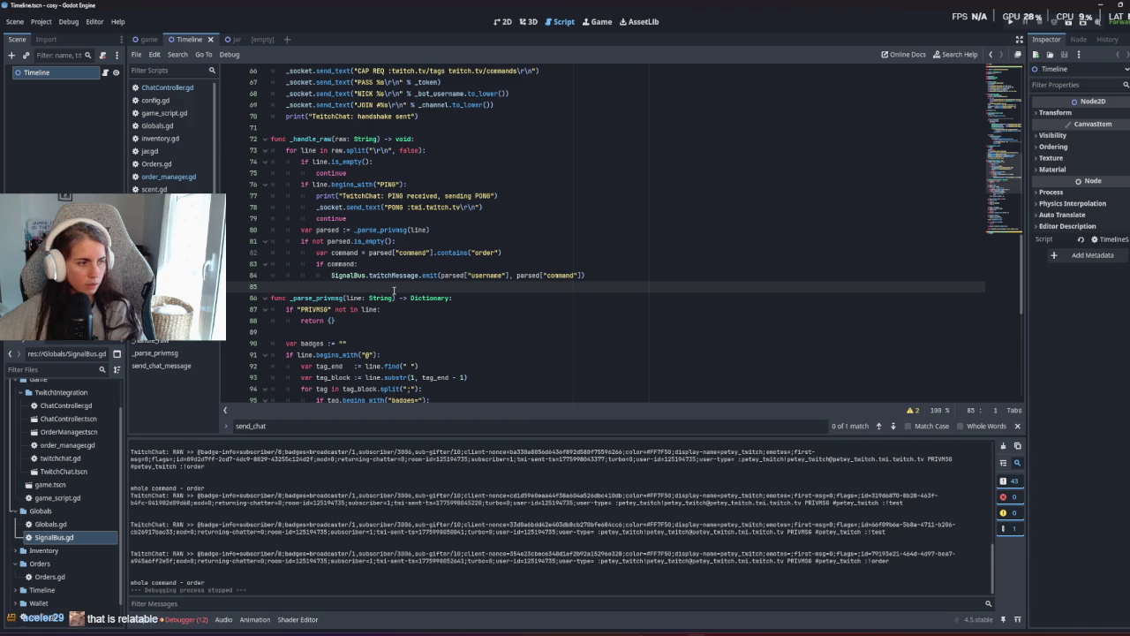
left_click(456, 254)
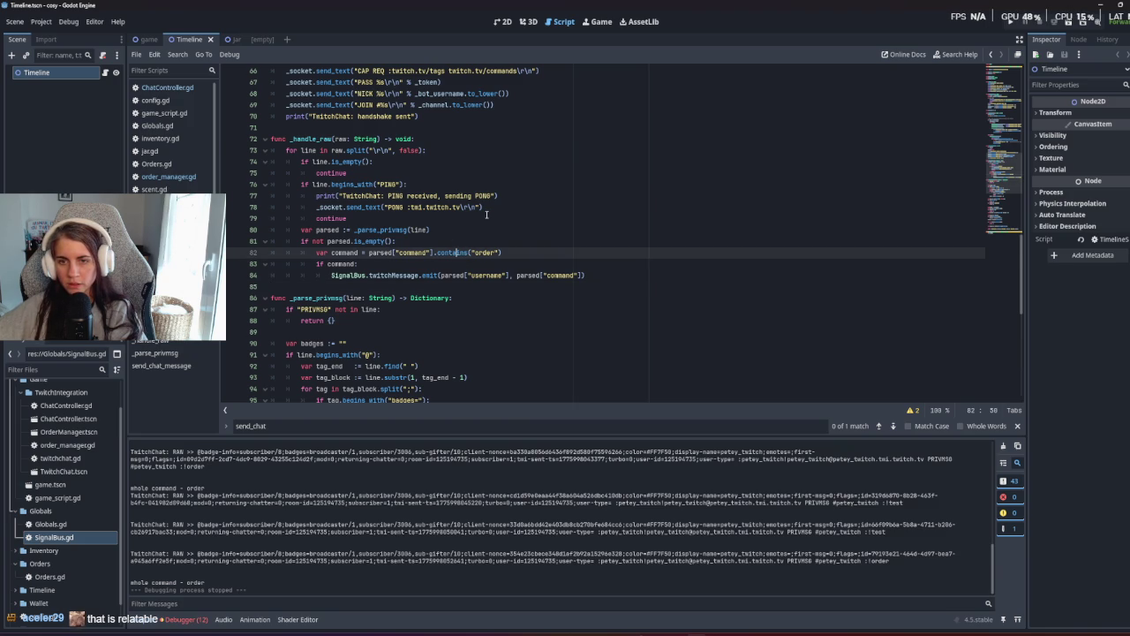
scroll(486, 214, "down", 3)
left_click(265, 197)
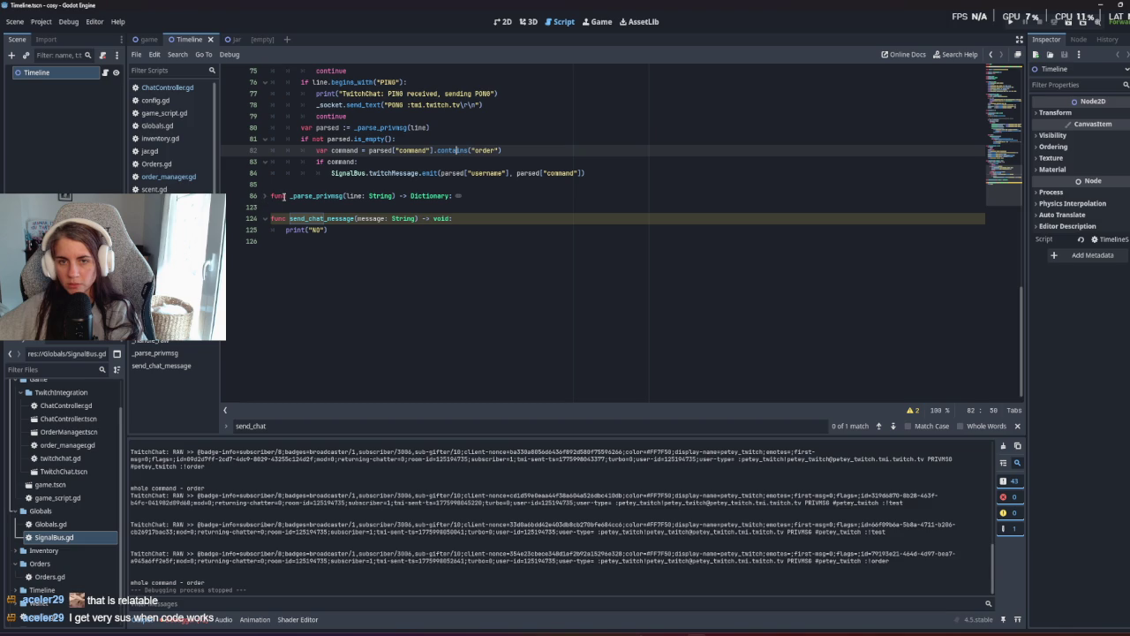
mouse_move(332, 230)
left_mouse_down()
mouse_move(263, 230)
mouse_move(234, 196)
left_mouse_up()
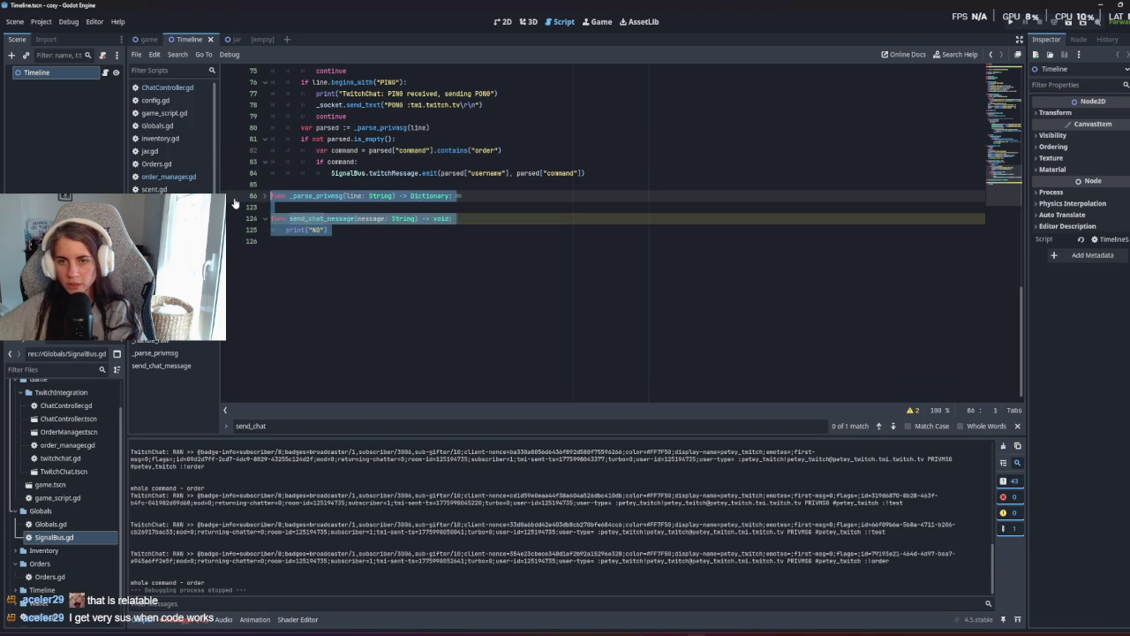
key("BackSpace")
key("BackSpace")
key("BackSpace")
key("F5")
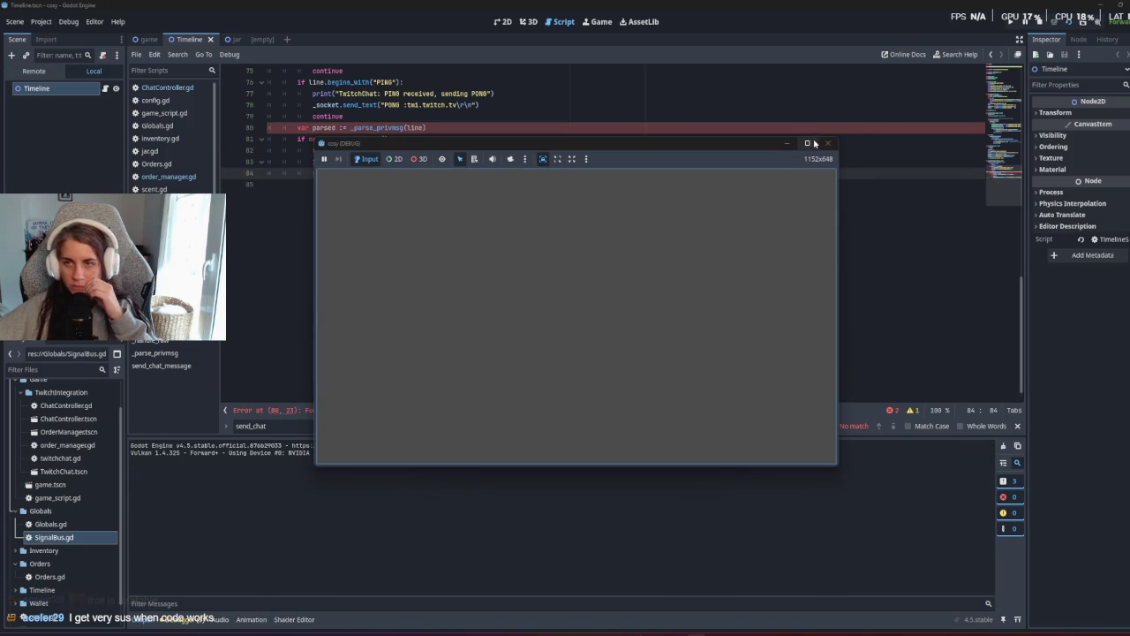
Stop the failed run and restore the deleted _parse_privmsg function.
left_click(1040, 23)
left_click(512, 280)
scroll(512, 283, "up", 6)
scroll(512, 293, "down", 1)
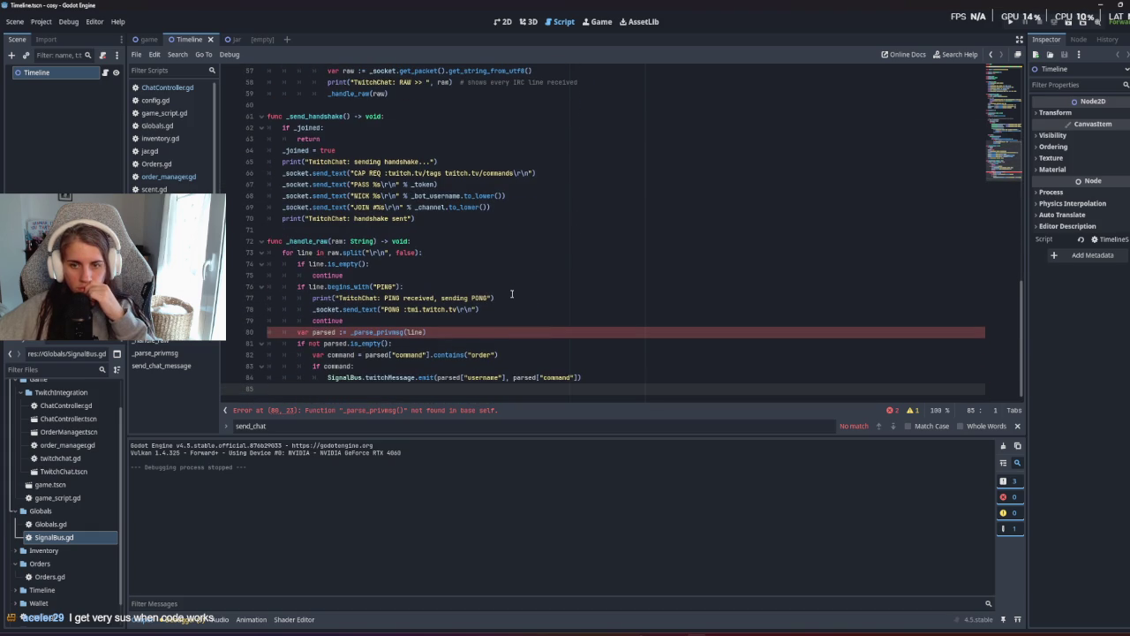
key("ctrl+v")
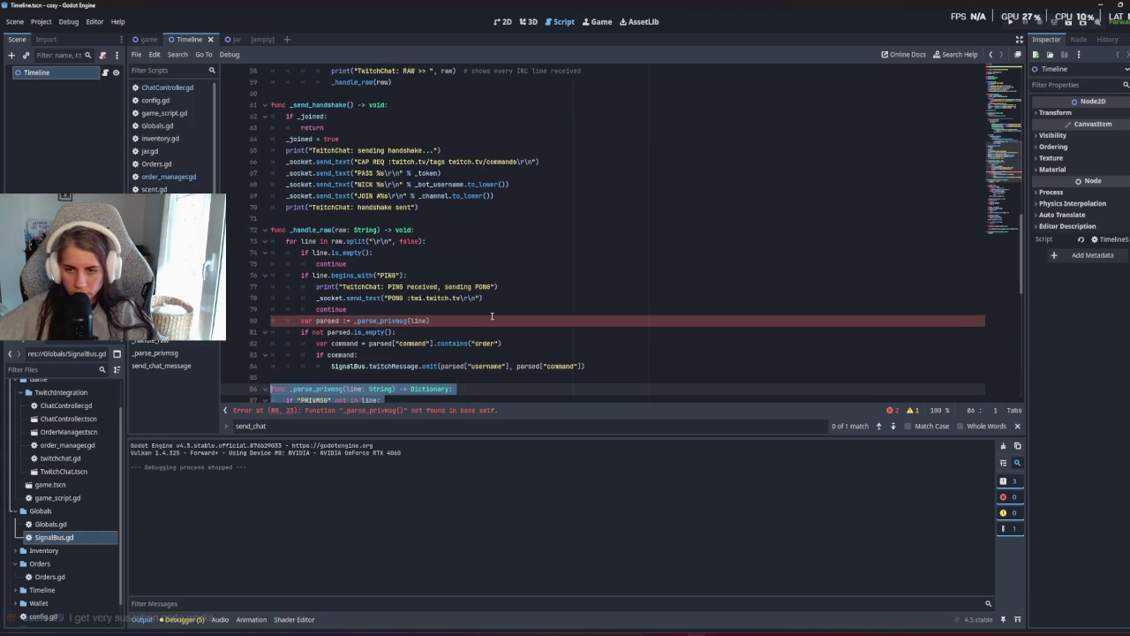
left_click(492, 316)
scroll(491, 316, "down", 3)
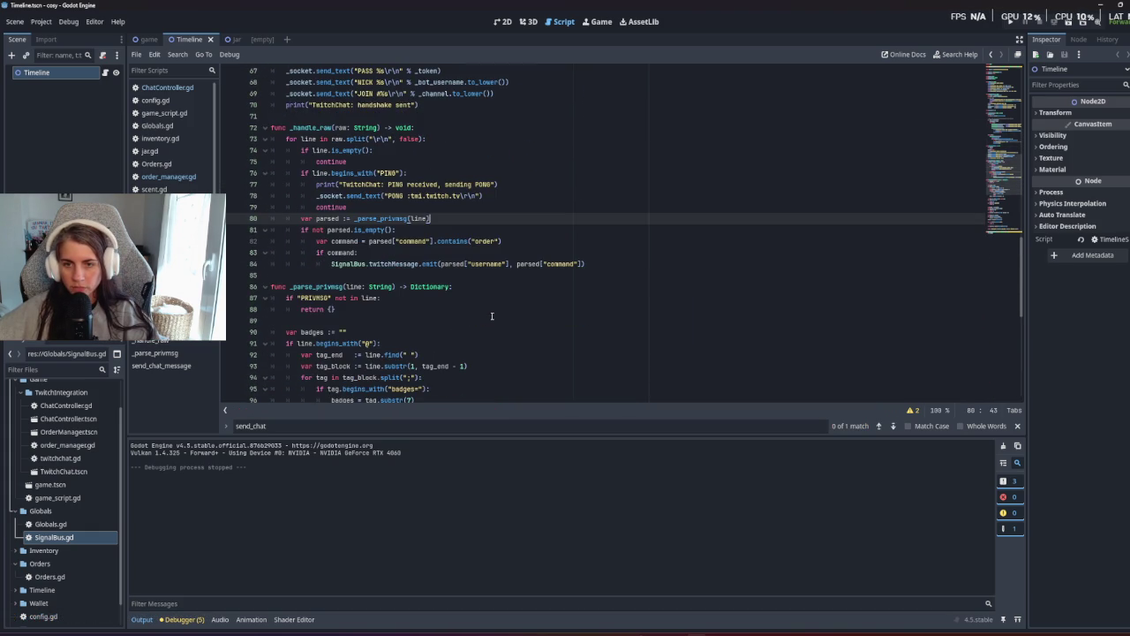
scroll(491, 316, "down", 10)
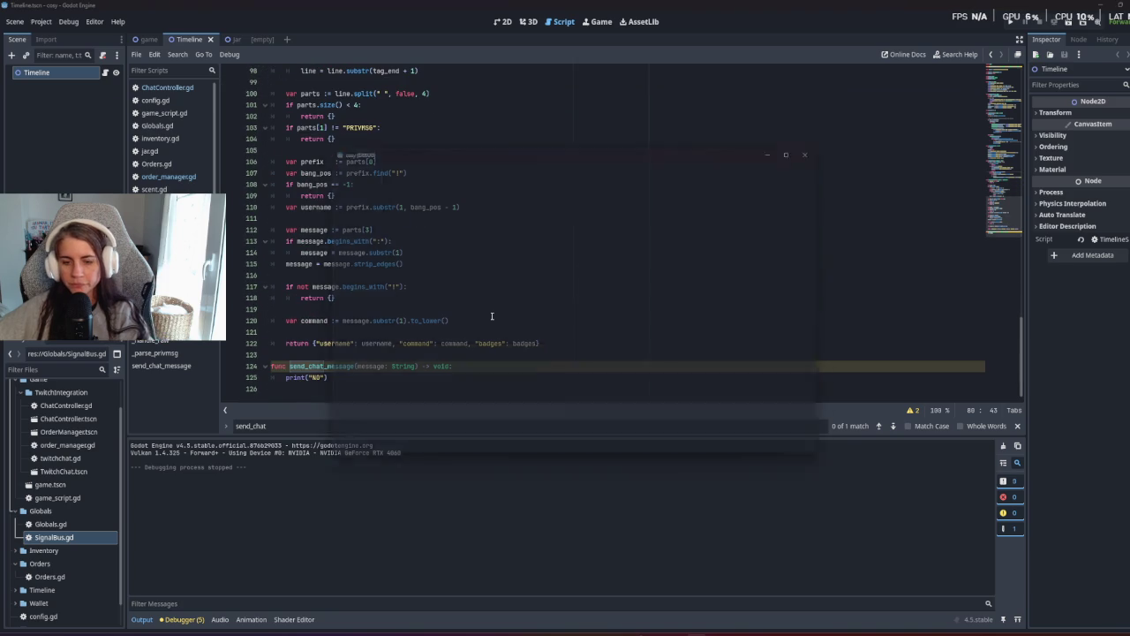
Rerun and stop the game, saving the game scene in between.
key("F5")
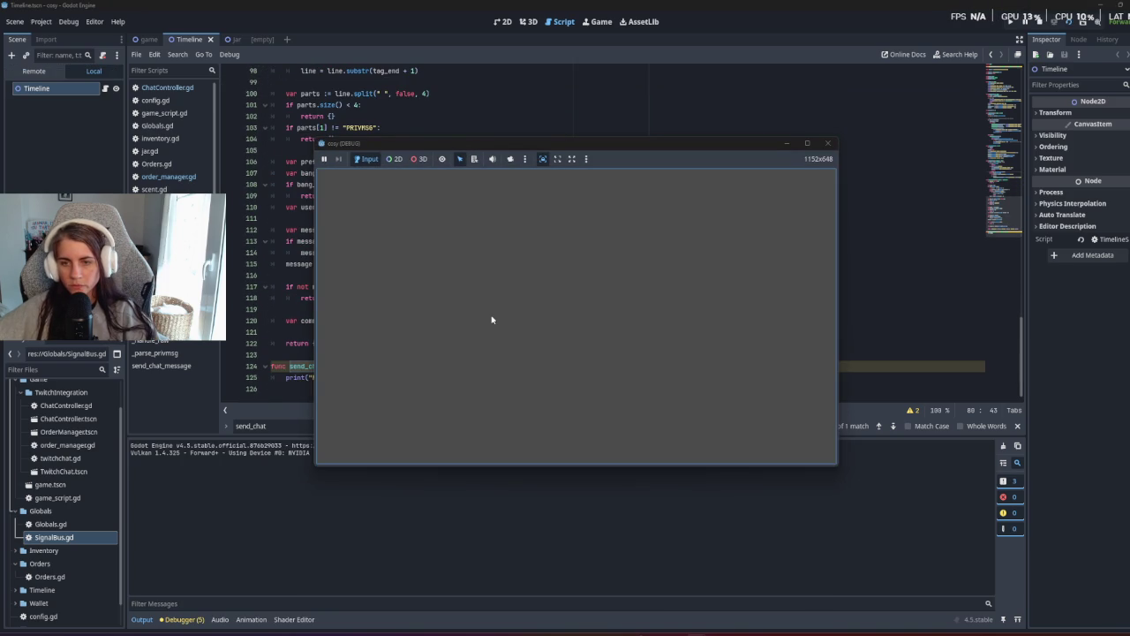
key("F8")
left_click(145, 39)
key("ctrl+s")
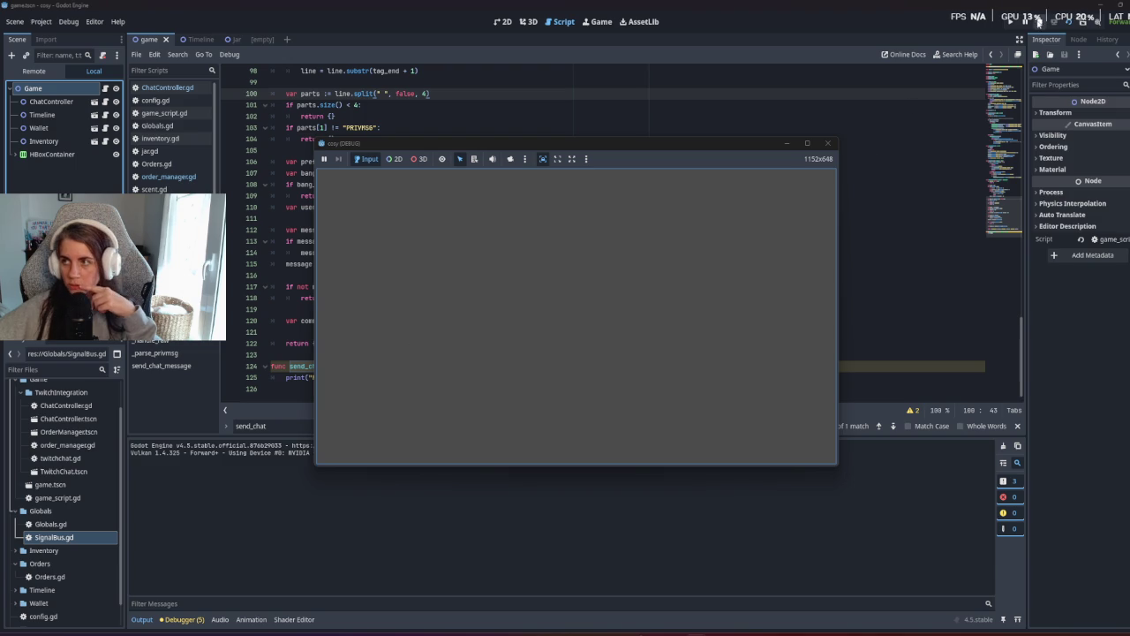
key("F8")
Delete only the send_chat_message function and test-run to confirm 'whole command - order' logs.
left_click(551, 185)
left_click_drag(329, 377, 241, 371)
key("BackSpace")
key("BackSpace")
key("BackSpace")
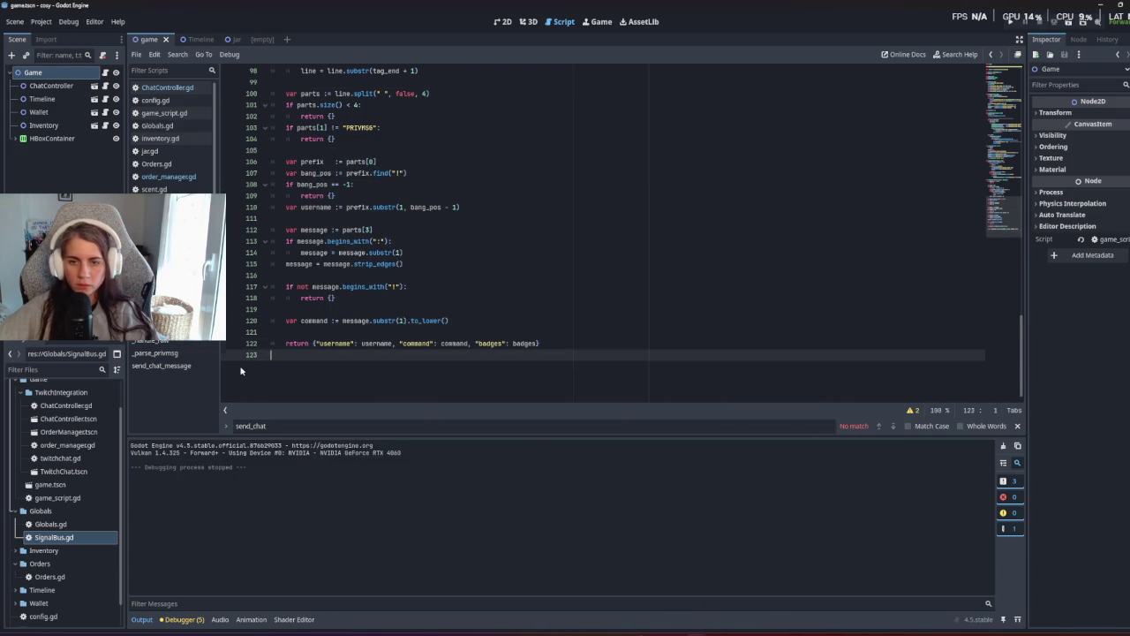
left_click(361, 375)
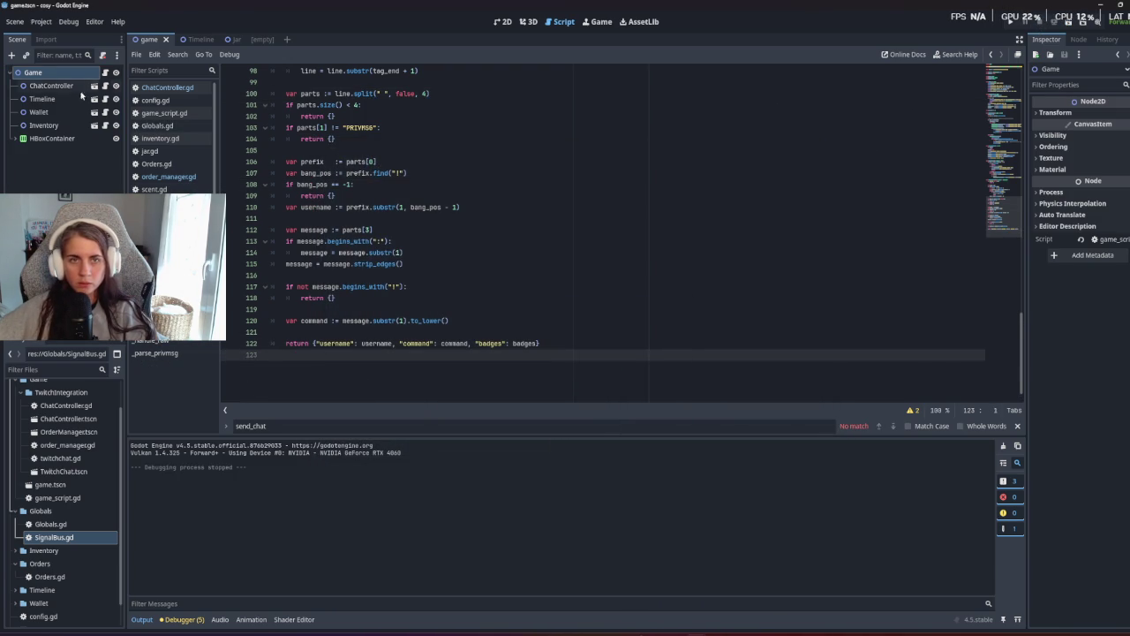
key("F5")
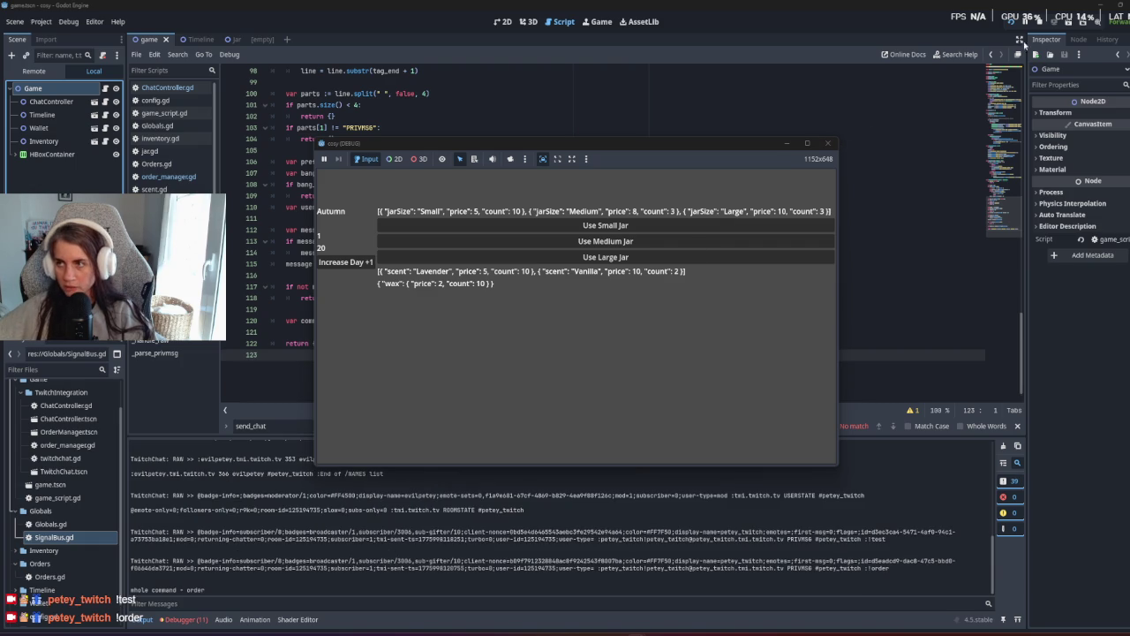
left_click(1037, 23)
left_click(549, 247)
scroll(549, 303, "up", 6)
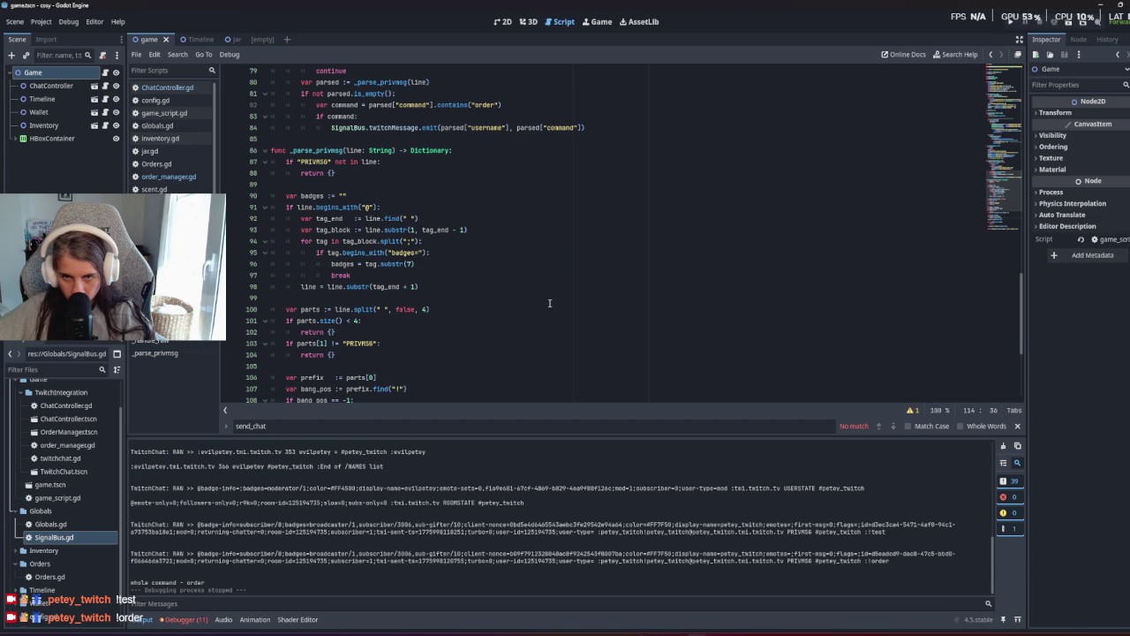
Scroll through twitchChat.gd to review the handshake code.
scroll(549, 302, "down", 2)
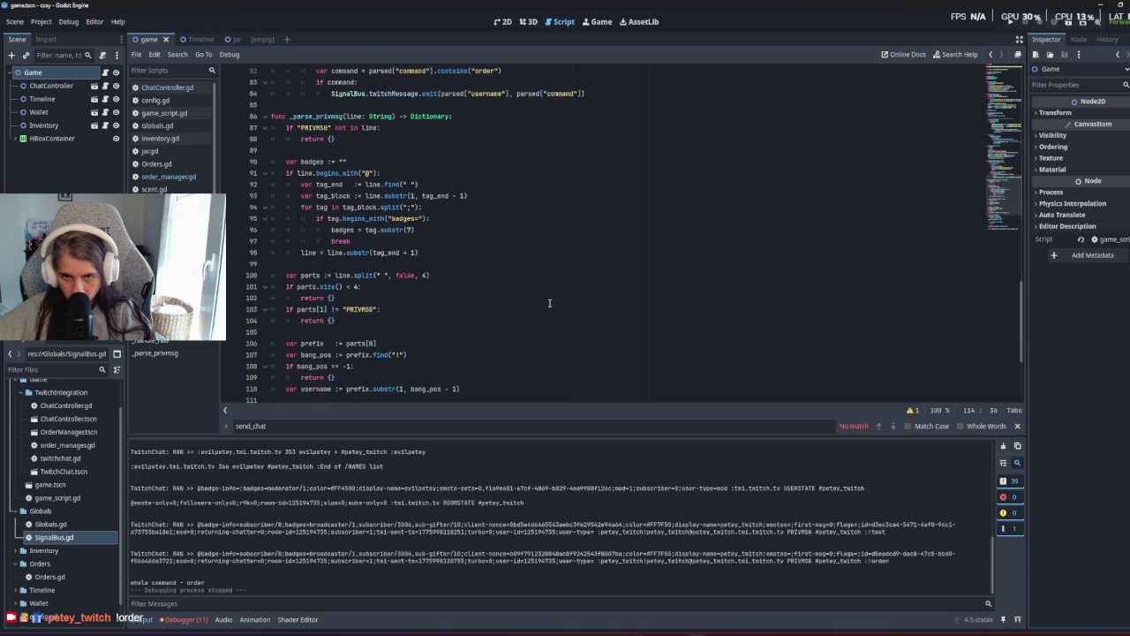
scroll(549, 303, "down", 3)
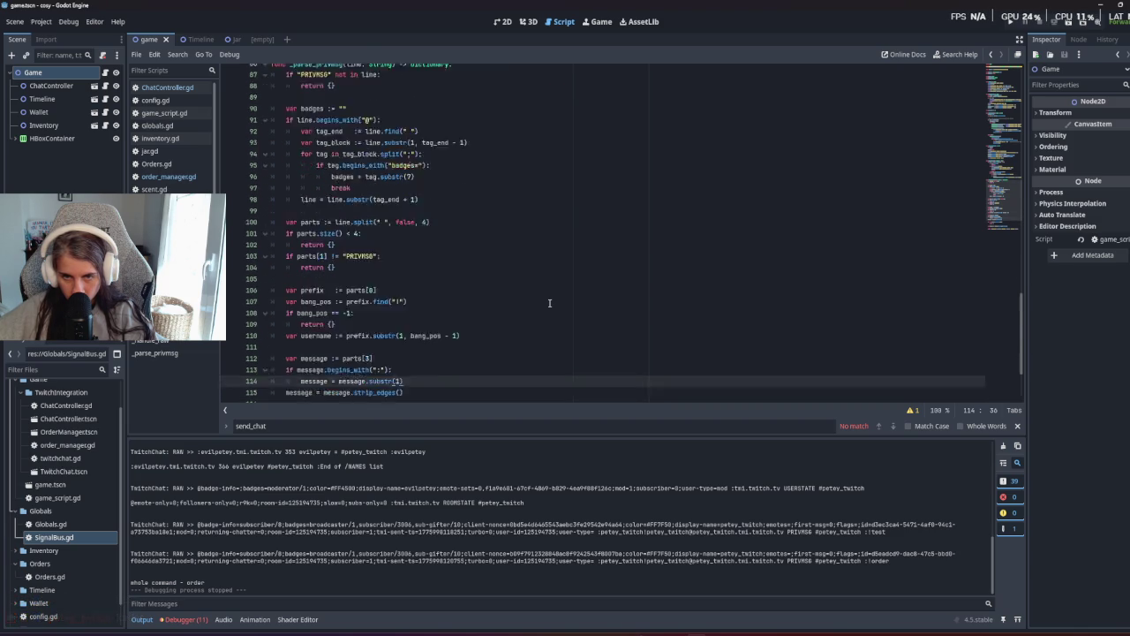
scroll(549, 303, "up", 10)
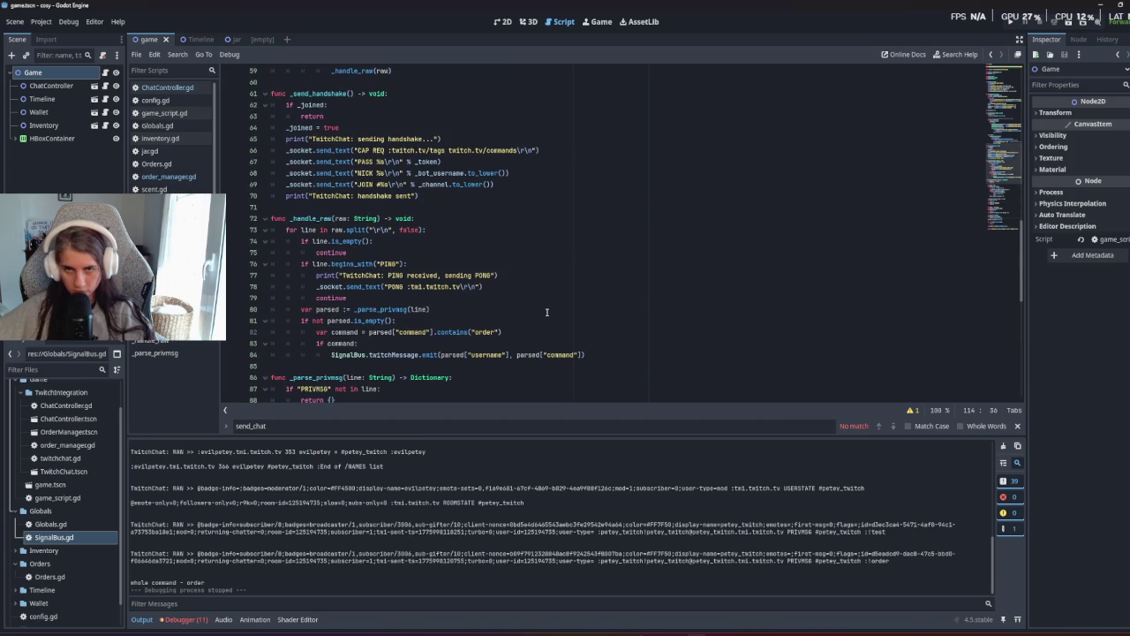
scroll(542, 315, "up", 5)
left_click(442, 252)
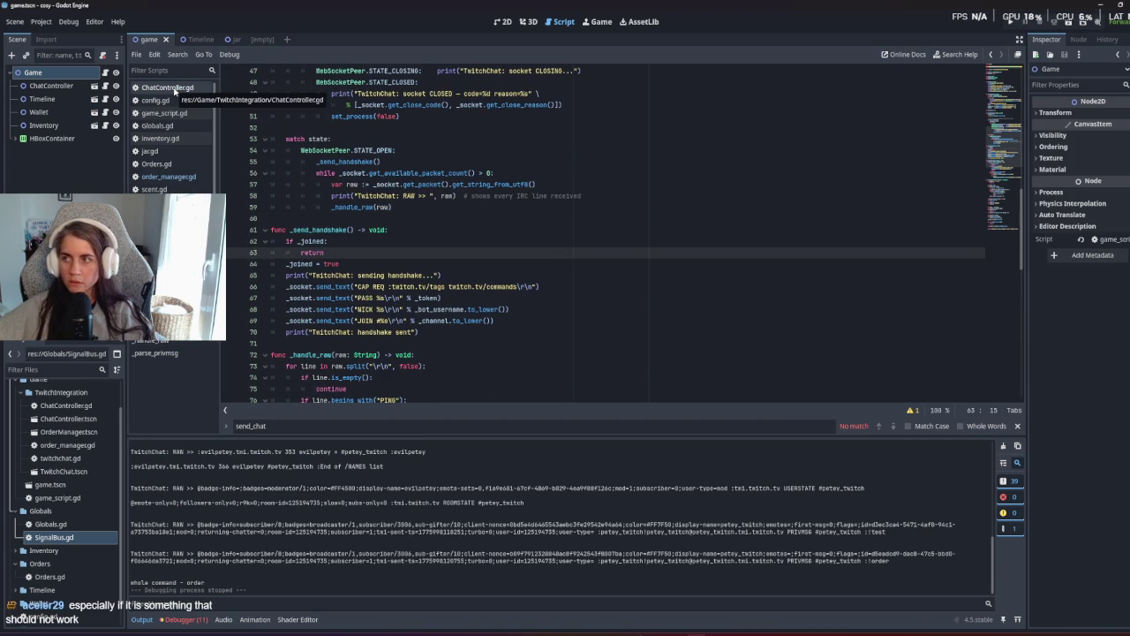
Look over ChatController.gd and order_manager.gd, and select 'order' in the output log.
left_click(174, 89)
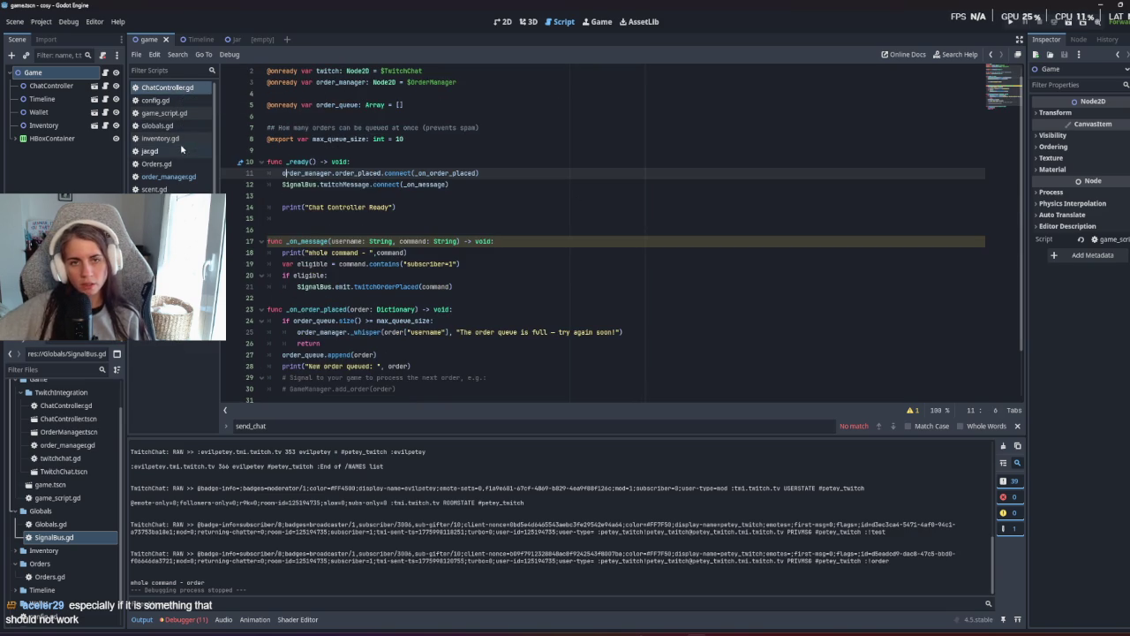
left_click(189, 177)
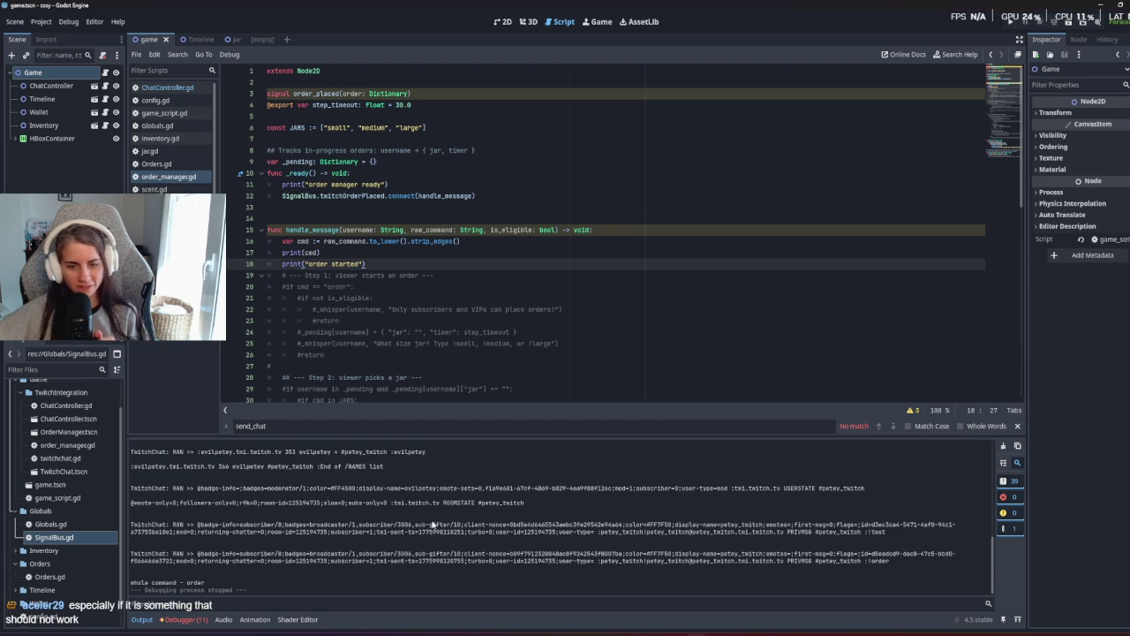
double_click(194, 582)
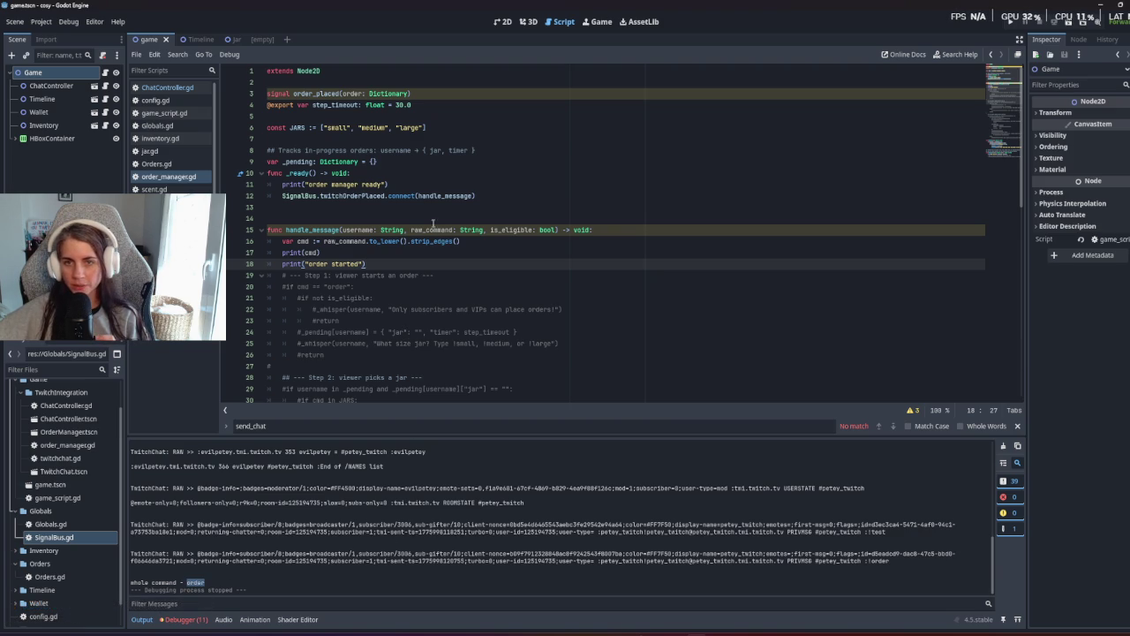
scroll(417, 265, "down", 10)
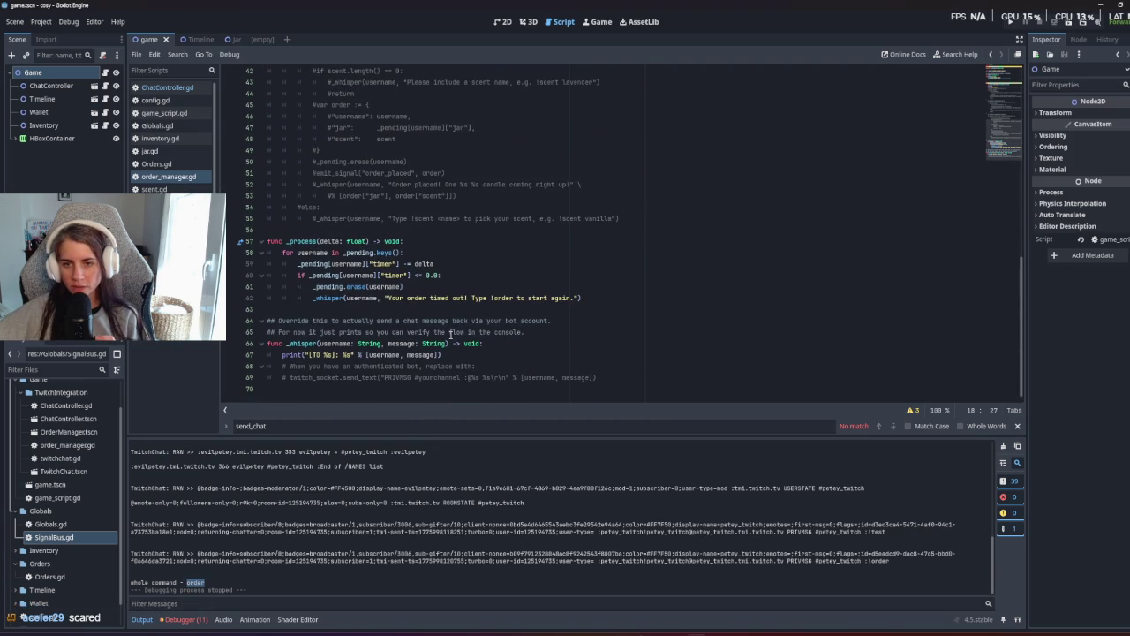
Go back through twitchChat.gd, then reopen ChatController.gd at its subscriber=1 eligibility check.
left_click(159, 214)
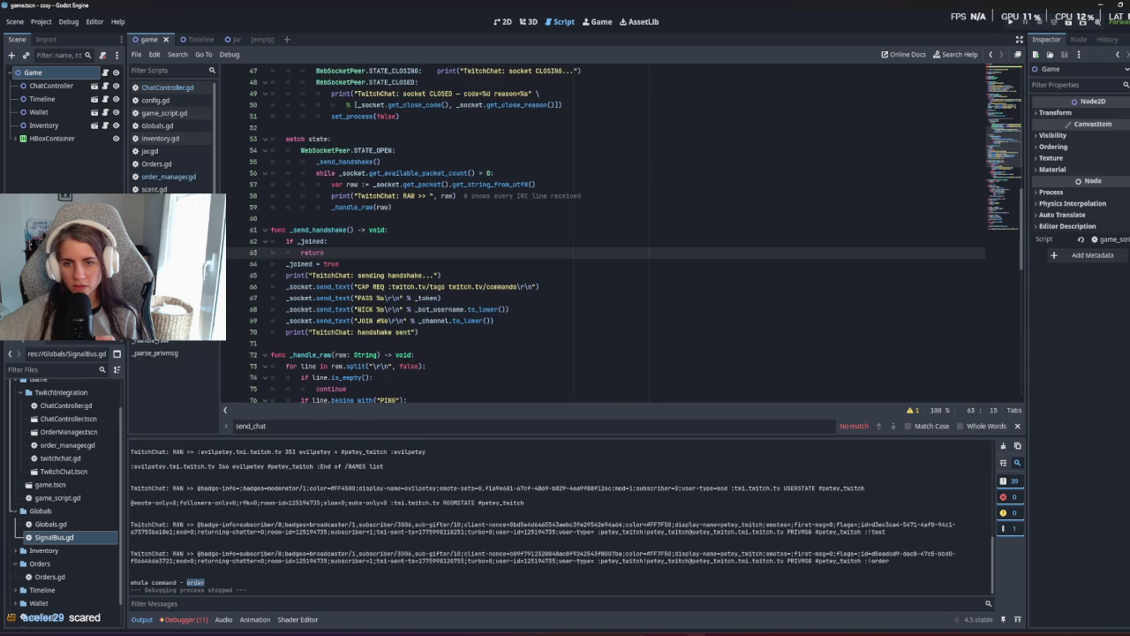
left_click(325, 115)
scroll(318, 294, "up", 10)
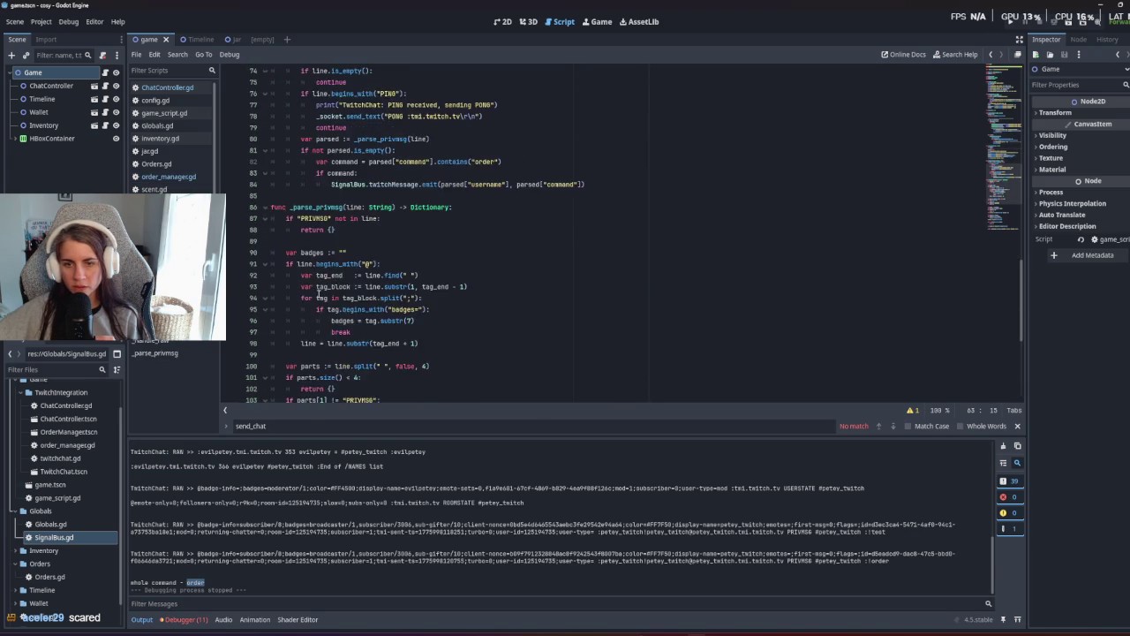
scroll(326, 315, "down", 1)
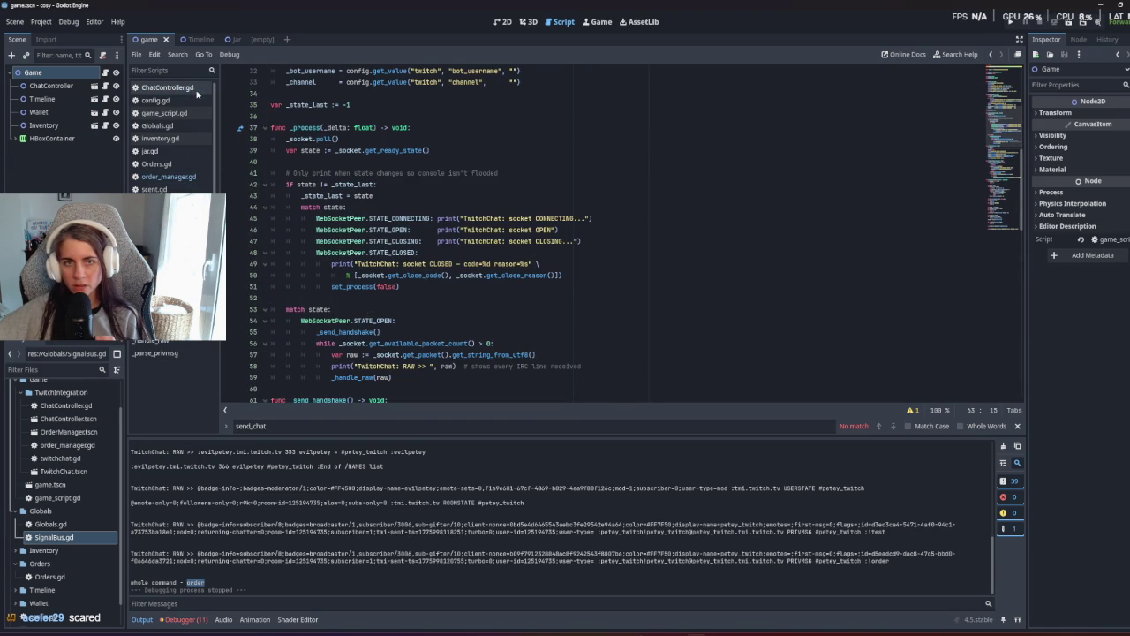
left_click(167, 88)
left_click(411, 254)
left_click(430, 263)
left_click(425, 298)
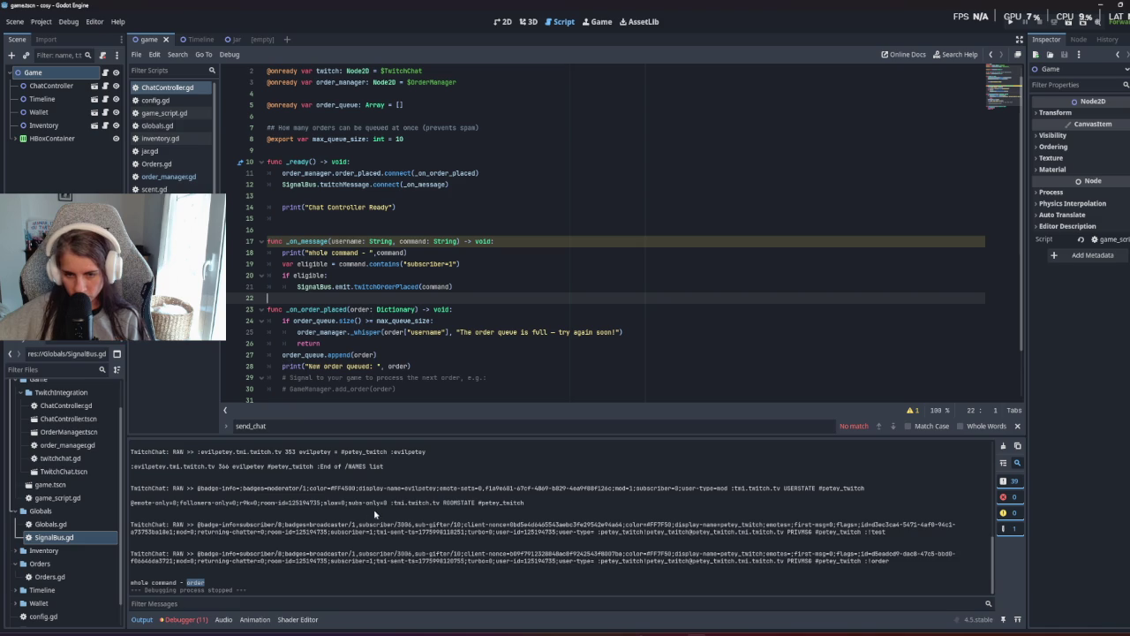
Compare the 'subscriber' tag in the Output log with the code on lines 23–24, then return to twitchChat.gd.
left_click(360, 562)
left_click_drag(360, 562, 329, 563)
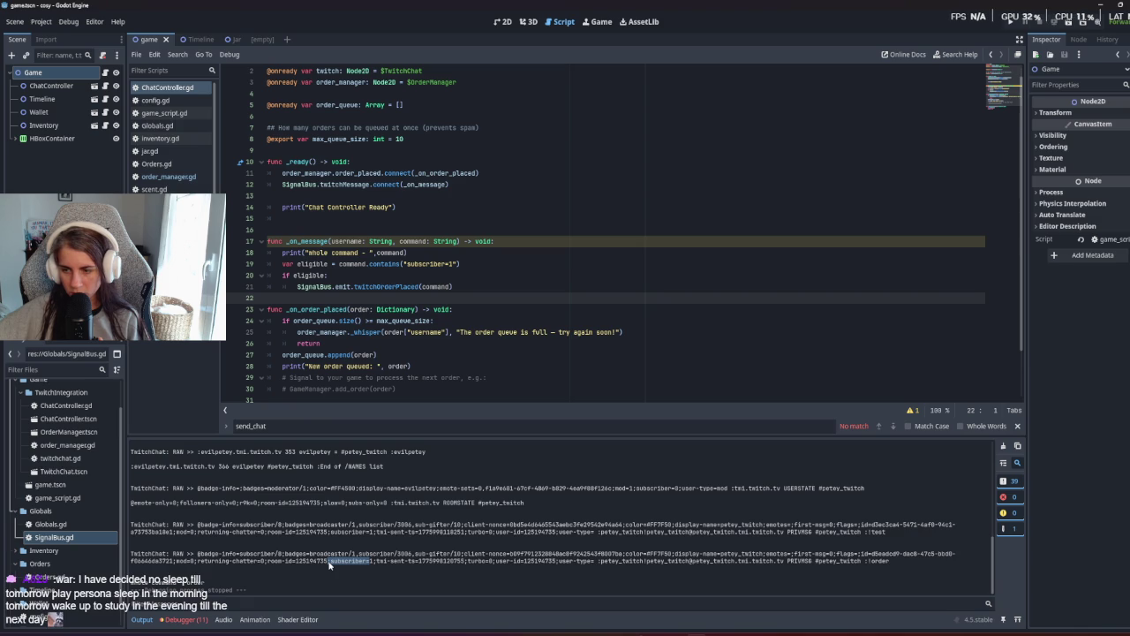
left_click(330, 565)
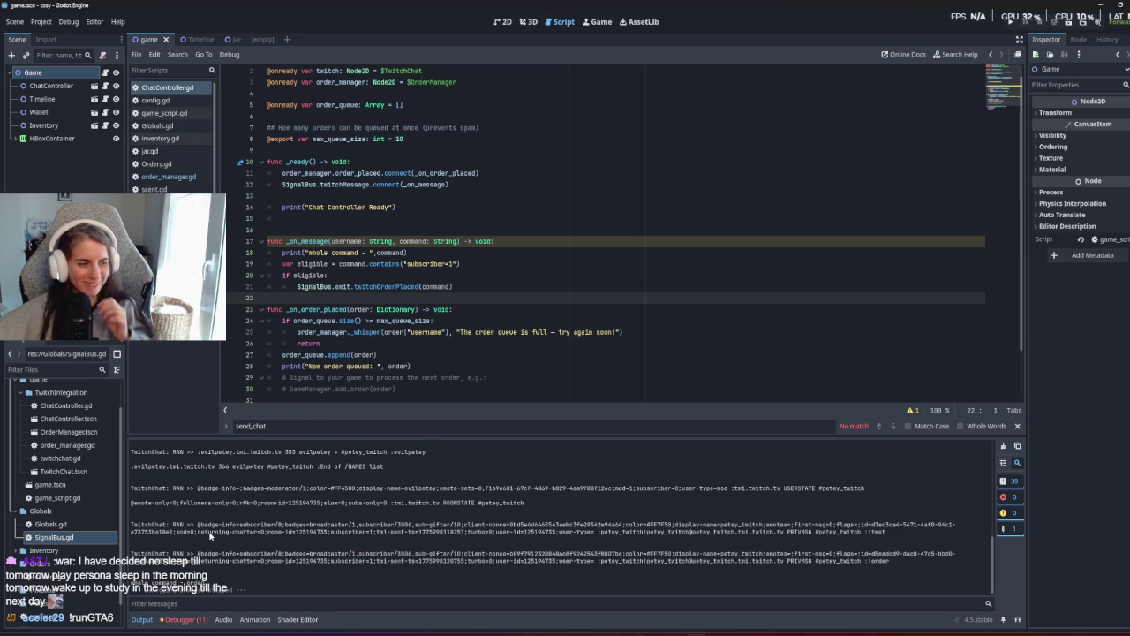
left_click_drag(377, 309, 408, 320)
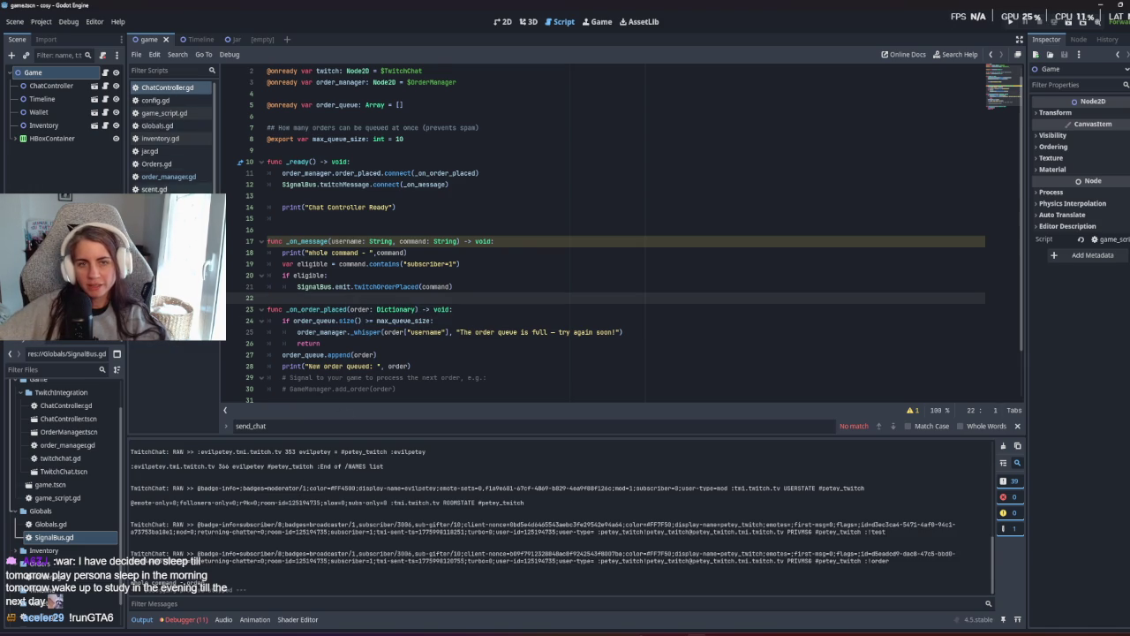
left_click(159, 215)
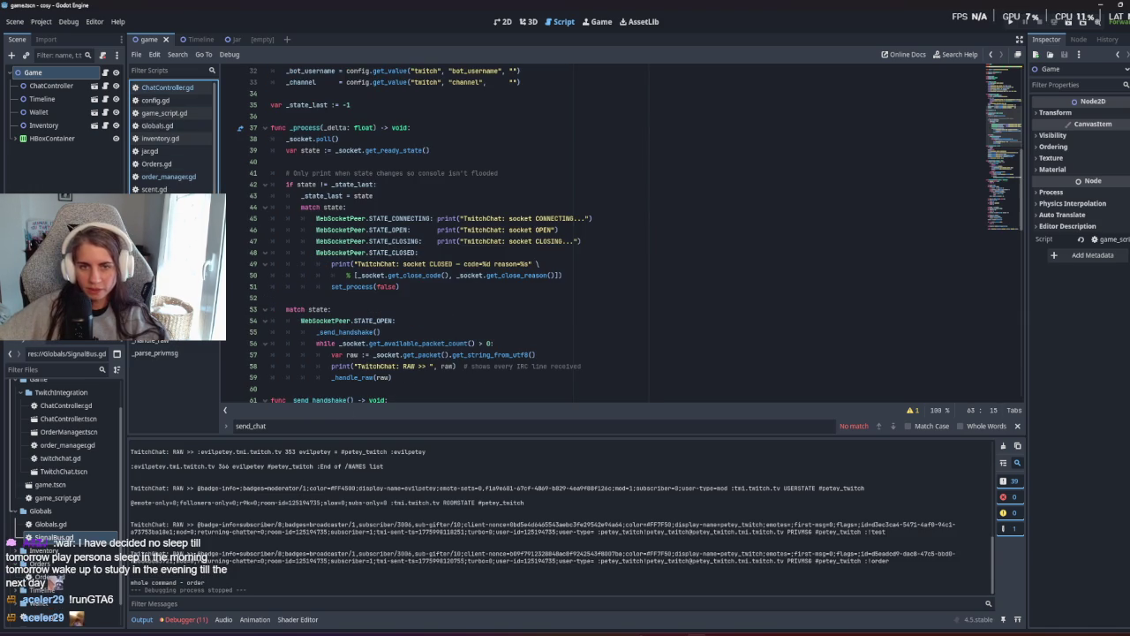
left_click(281, 116)
scroll(410, 369, "up", 6)
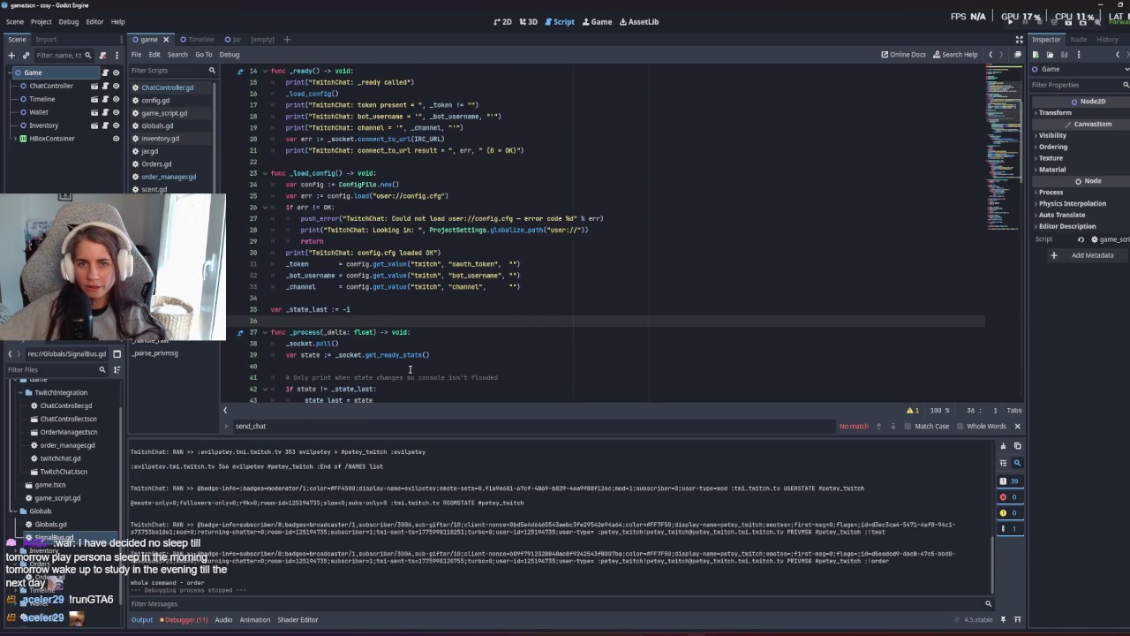
scroll(409, 366, "down", 4)
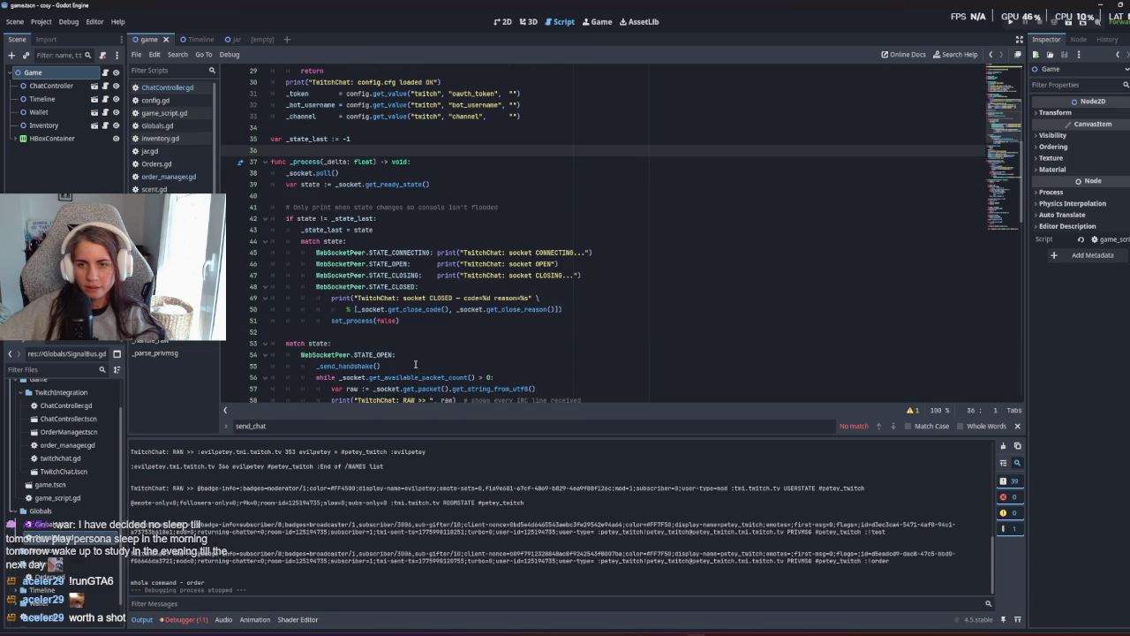
scroll(415, 364, "down", 3)
scroll(415, 364, "down", 10)
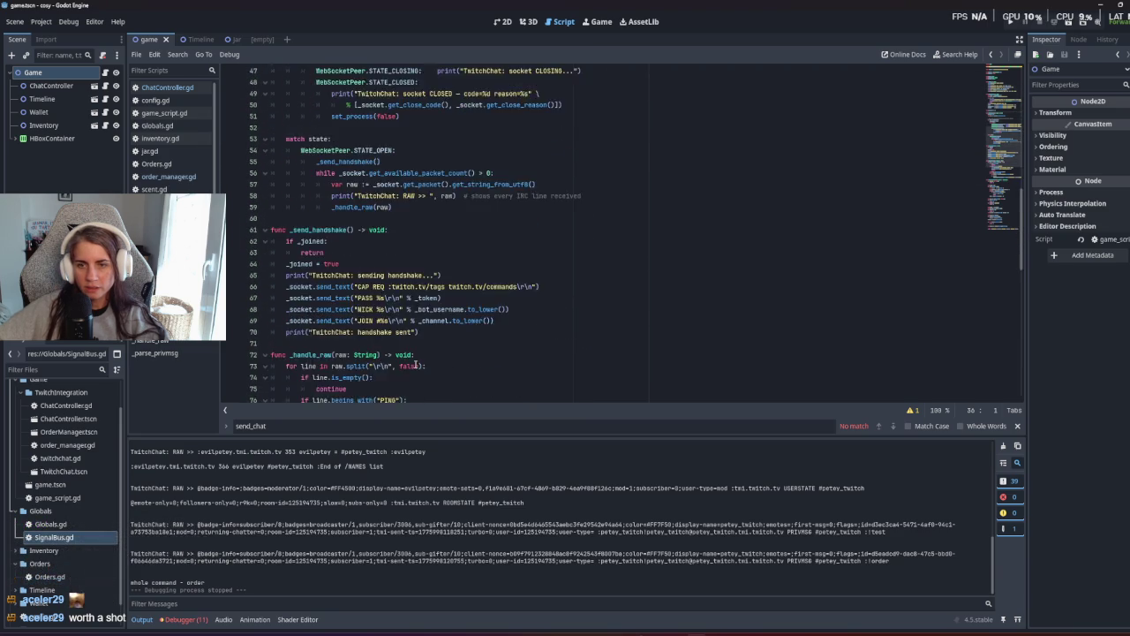
scroll(415, 363, "up", 1)
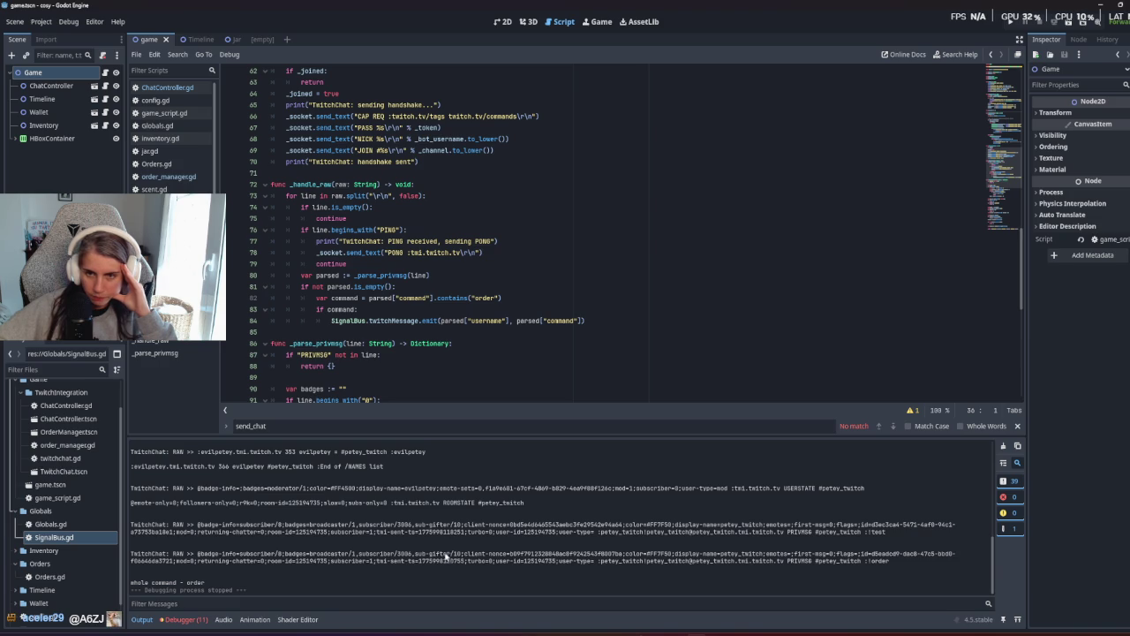
left_click(419, 300)
double_click(485, 321)
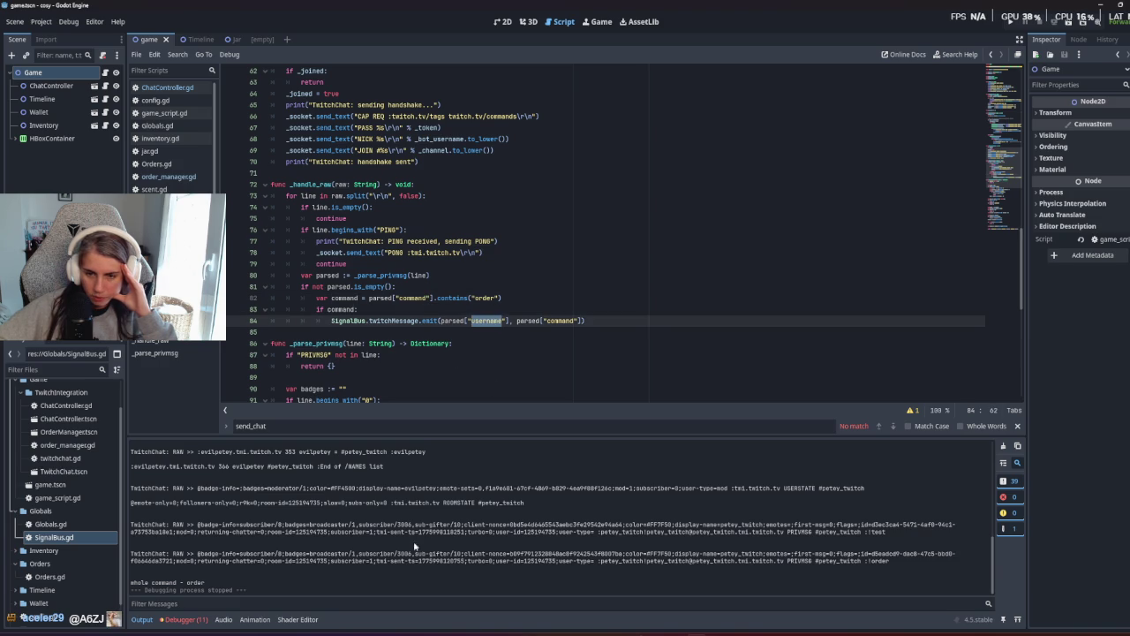
scroll(357, 333, "down", 2)
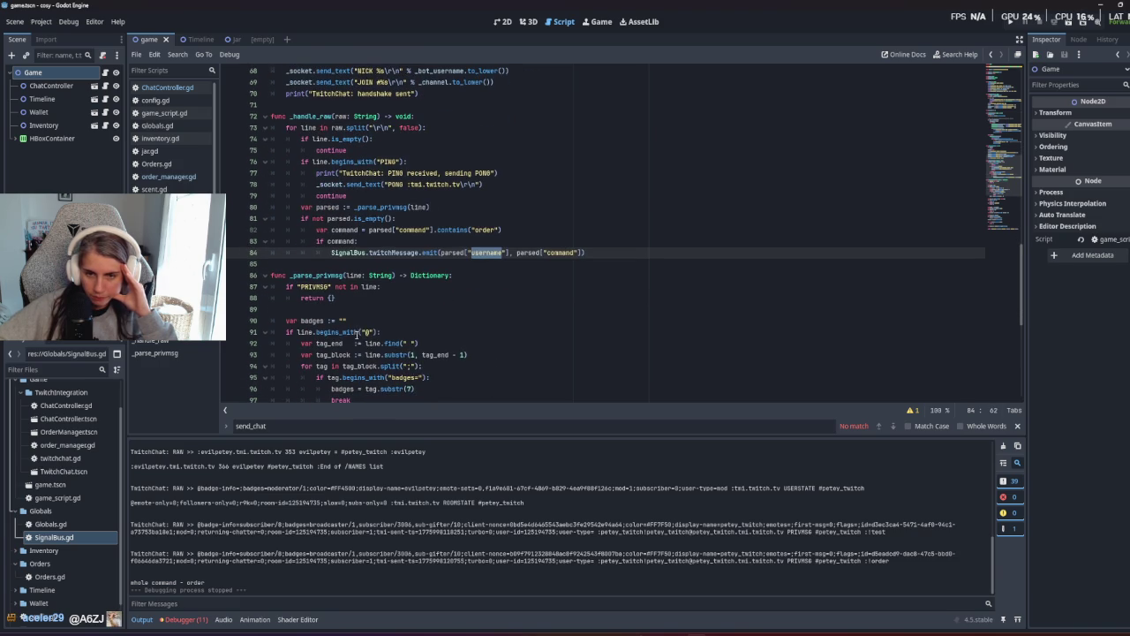
mouse_move(394, 360)
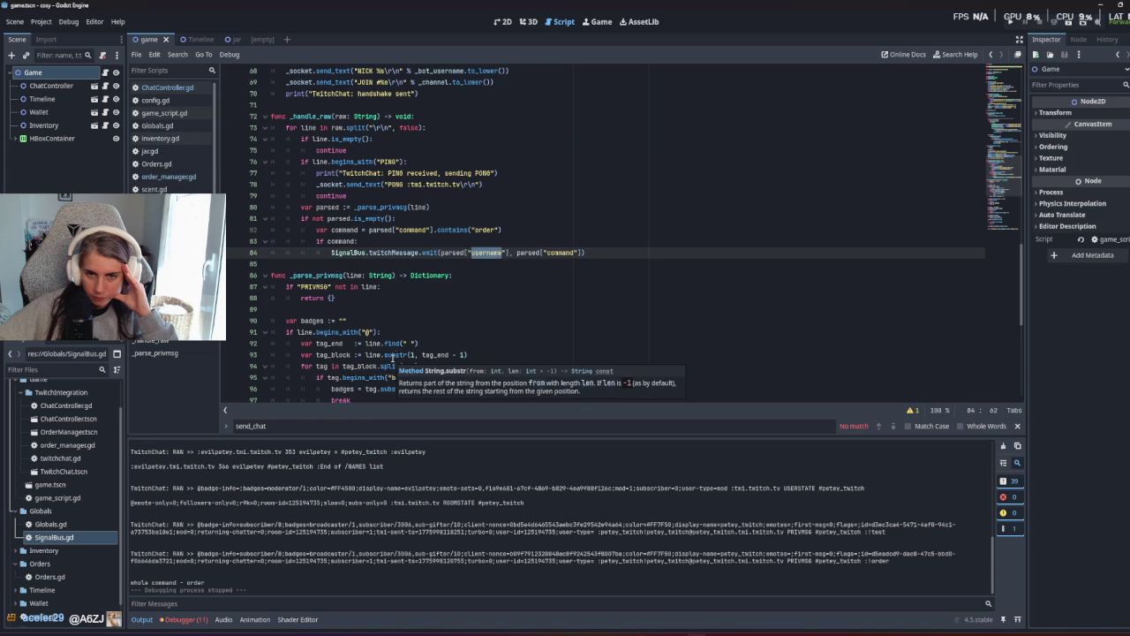
scroll(393, 357, "down", 3)
scroll(463, 312, "down", 3)
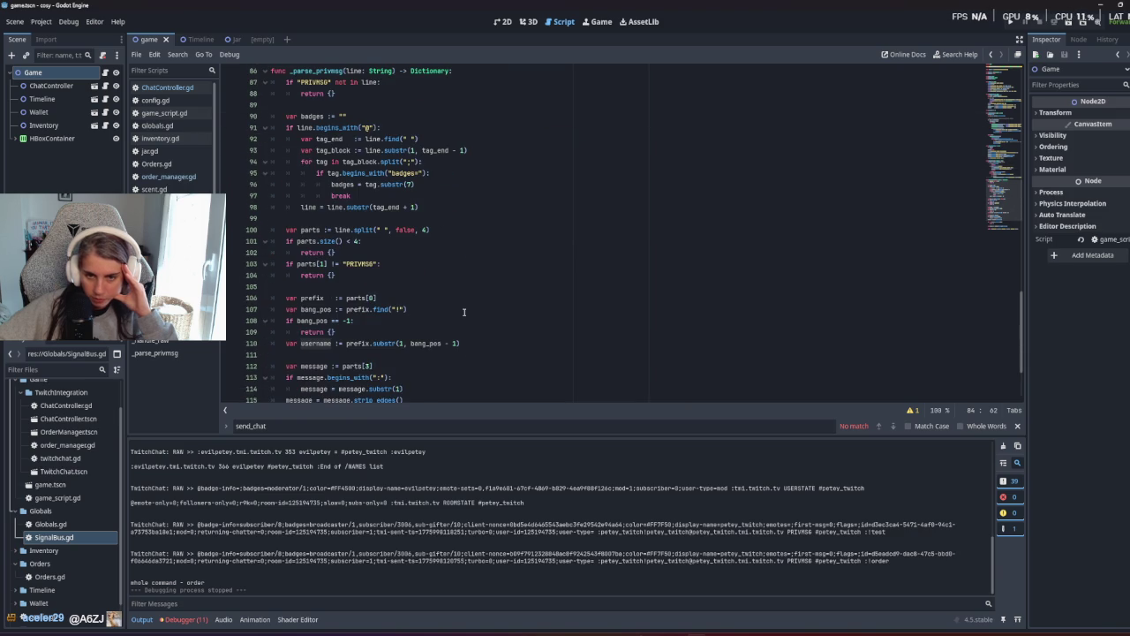
scroll(463, 311, "down", 2)
left_click(370, 277)
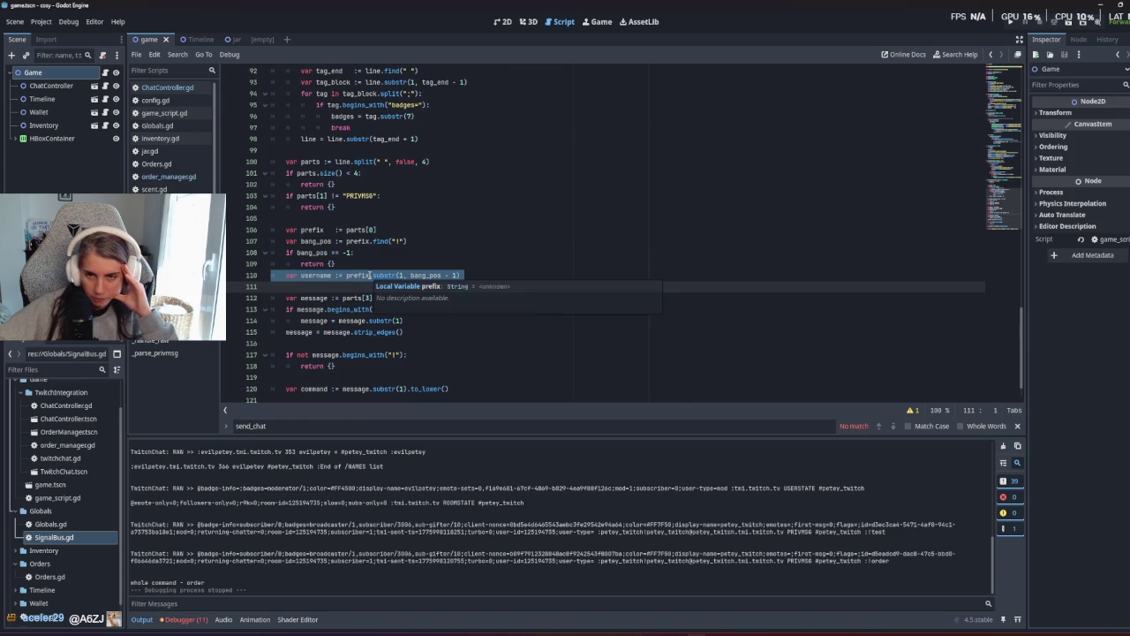
left_click(336, 283)
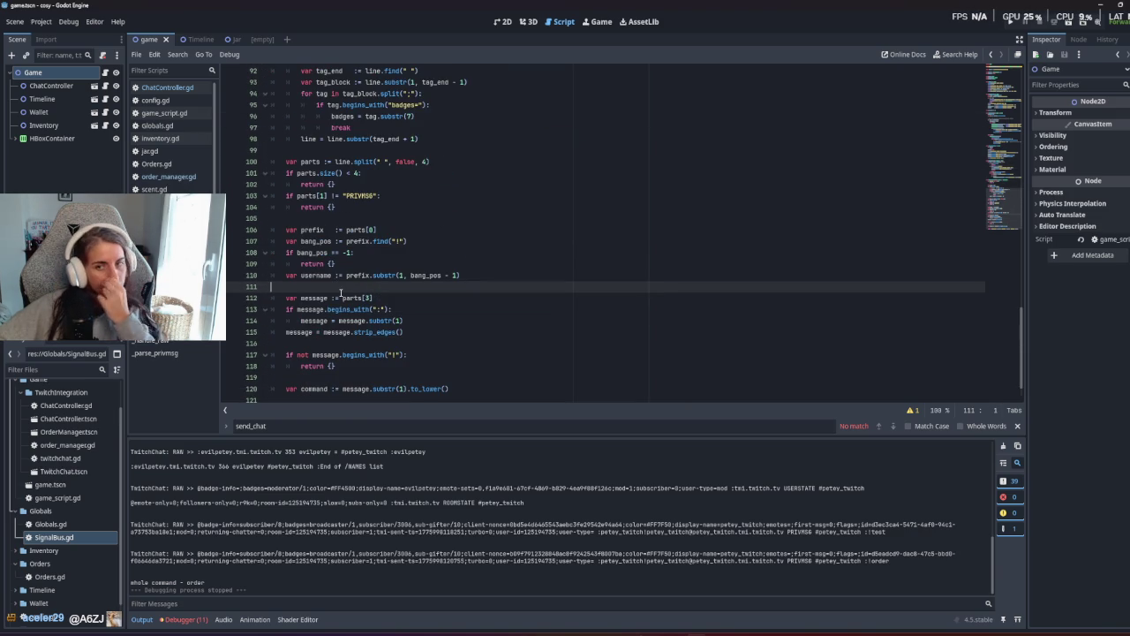
mouse_move(365, 298)
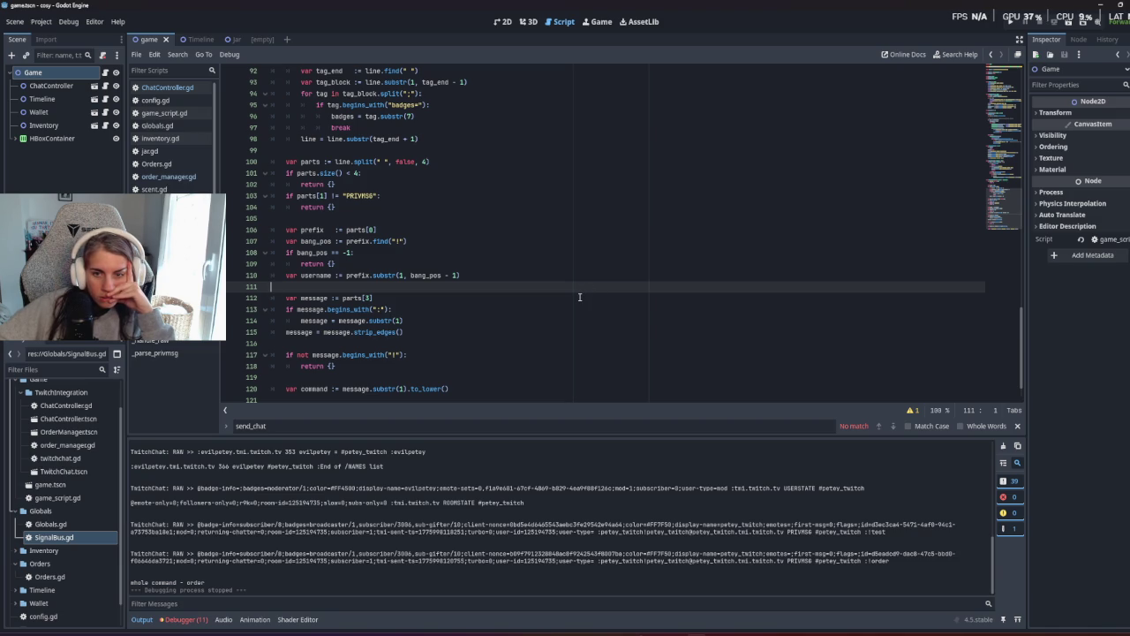
scroll(580, 297, "down", 1)
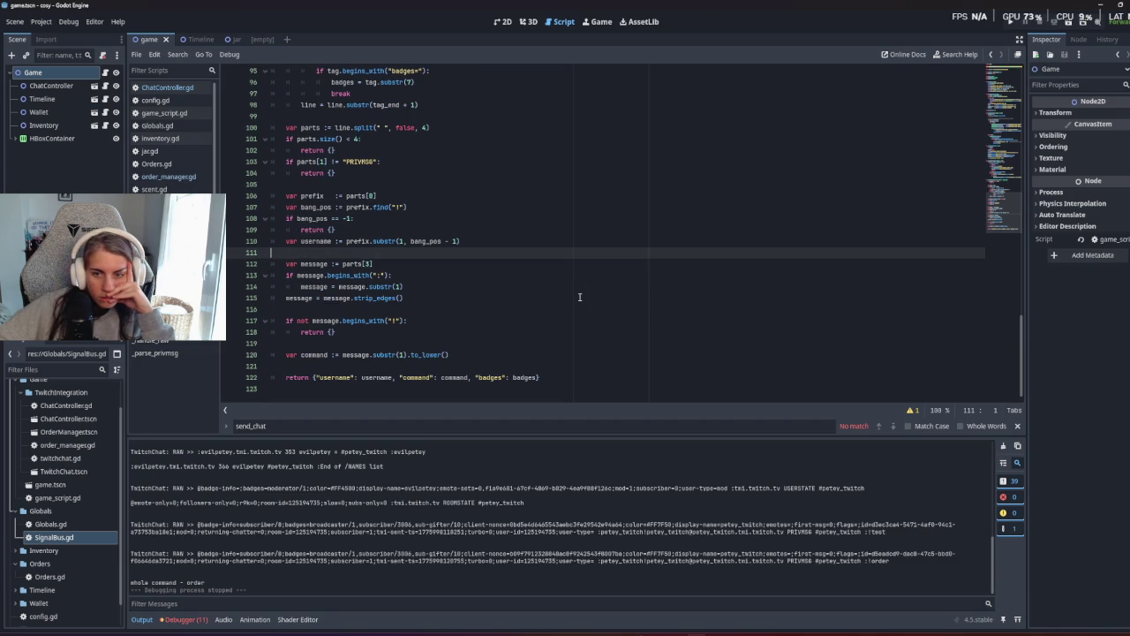
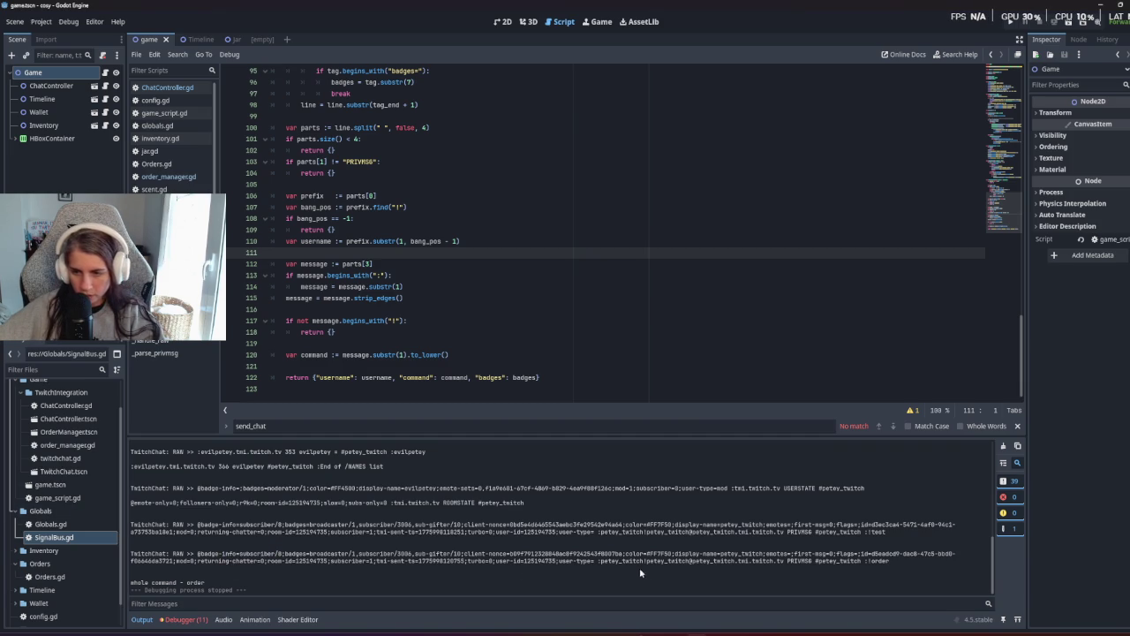
Inspect the logged !order message and where strip_edges and bang_pos are used in SignalBus.gd.
triple_click(363, 560)
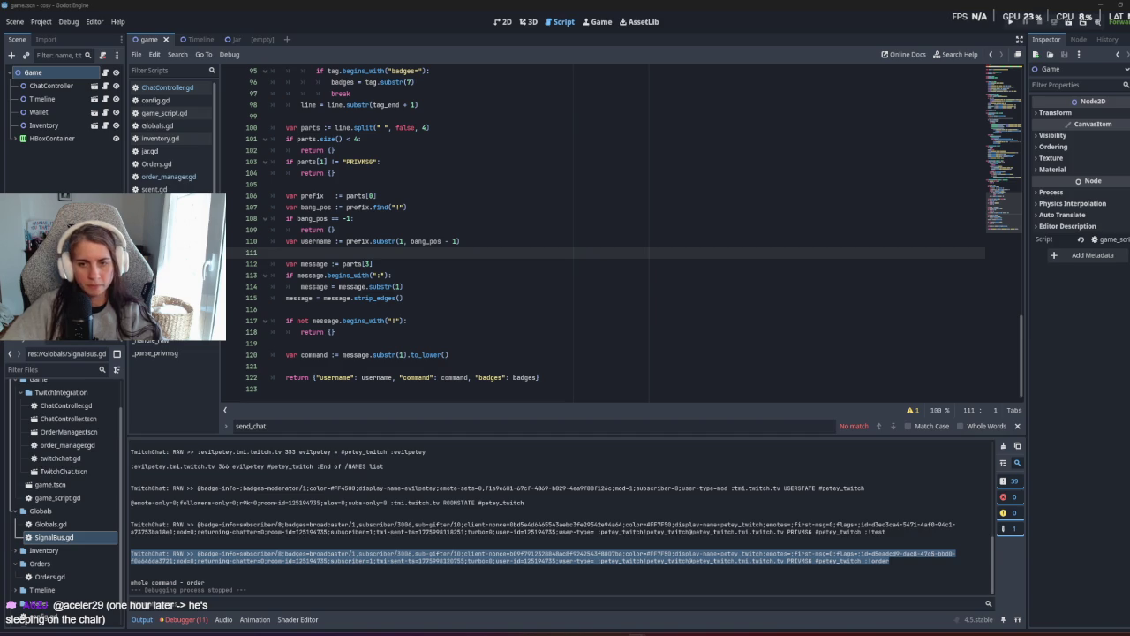
left_click(508, 368)
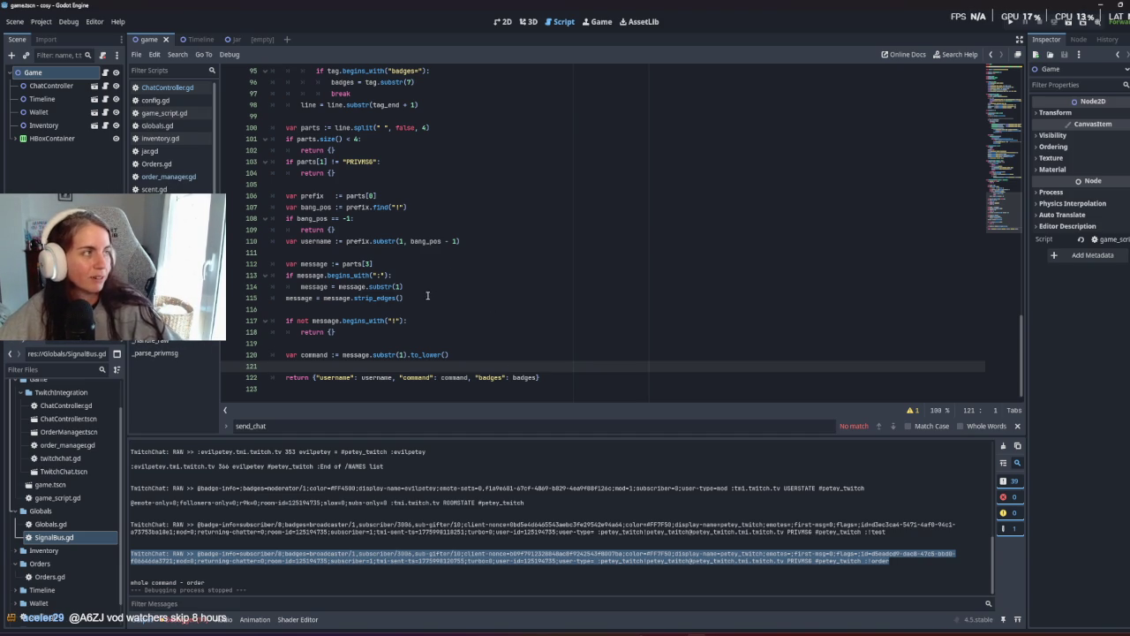
left_click(376, 298)
scroll(377, 298, "up", 2)
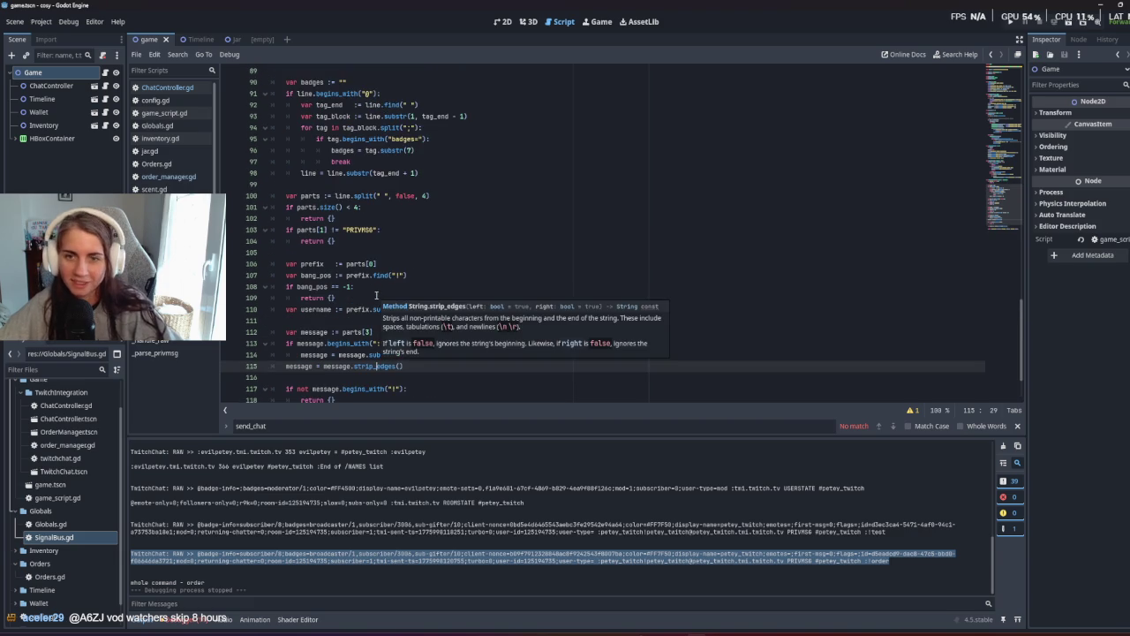
left_click(618, 253)
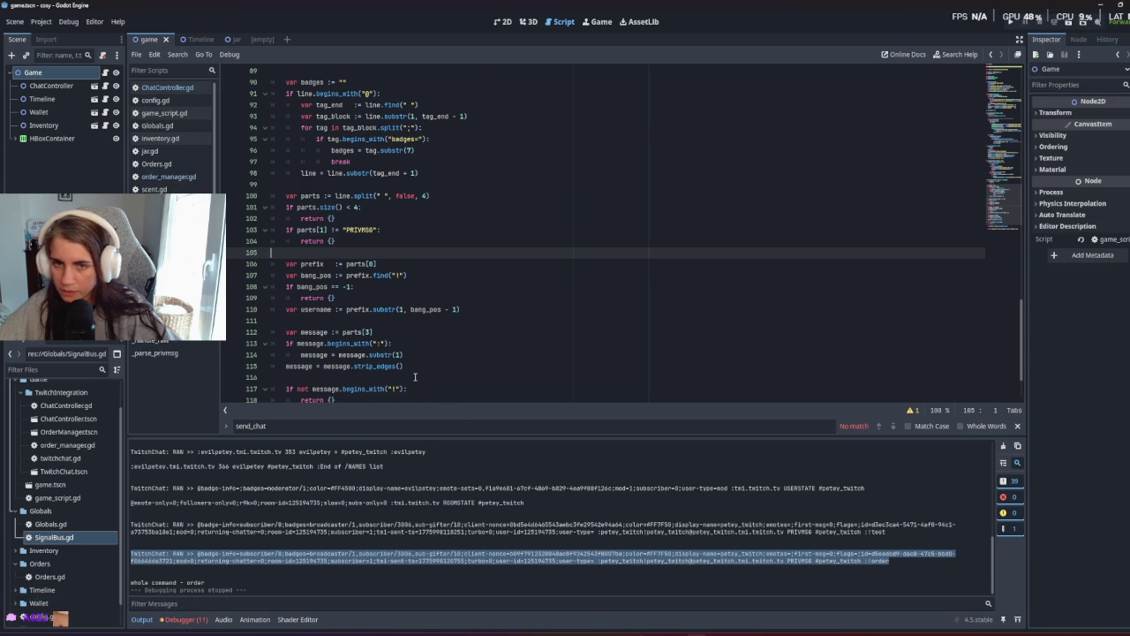
scroll(415, 377, "up", 1)
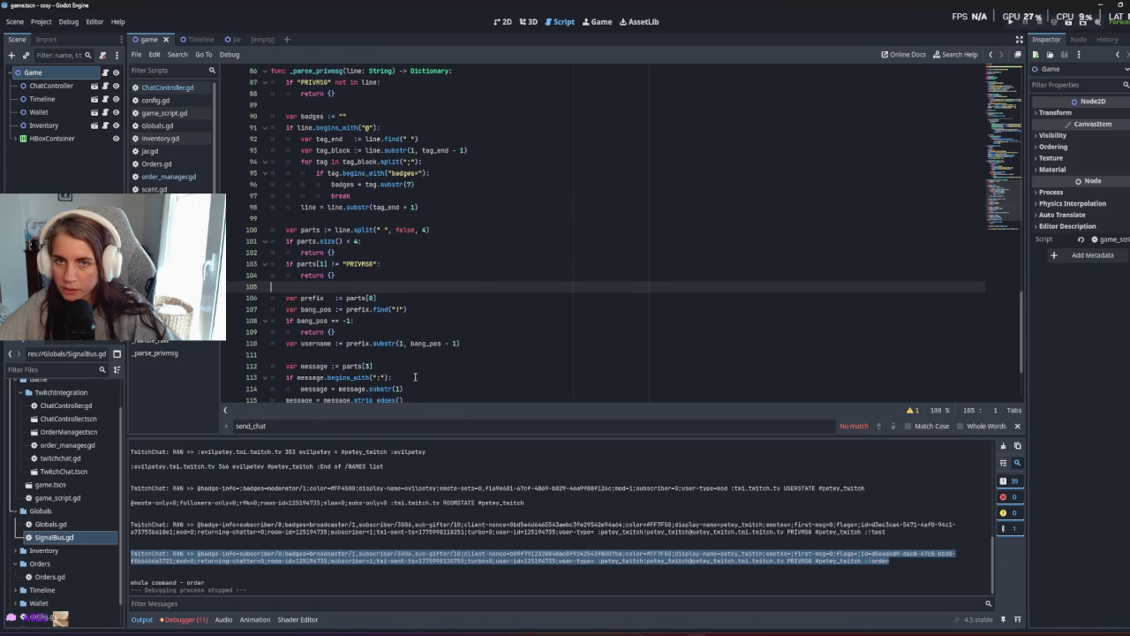
scroll(412, 377, "up", 1)
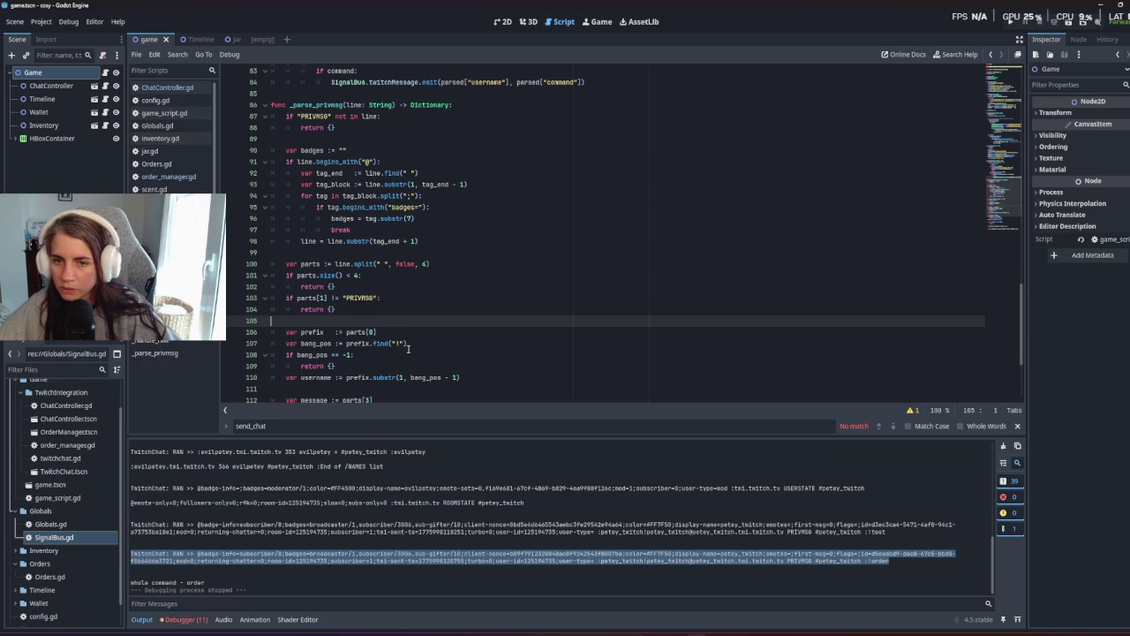
scroll(408, 349, "down", 1)
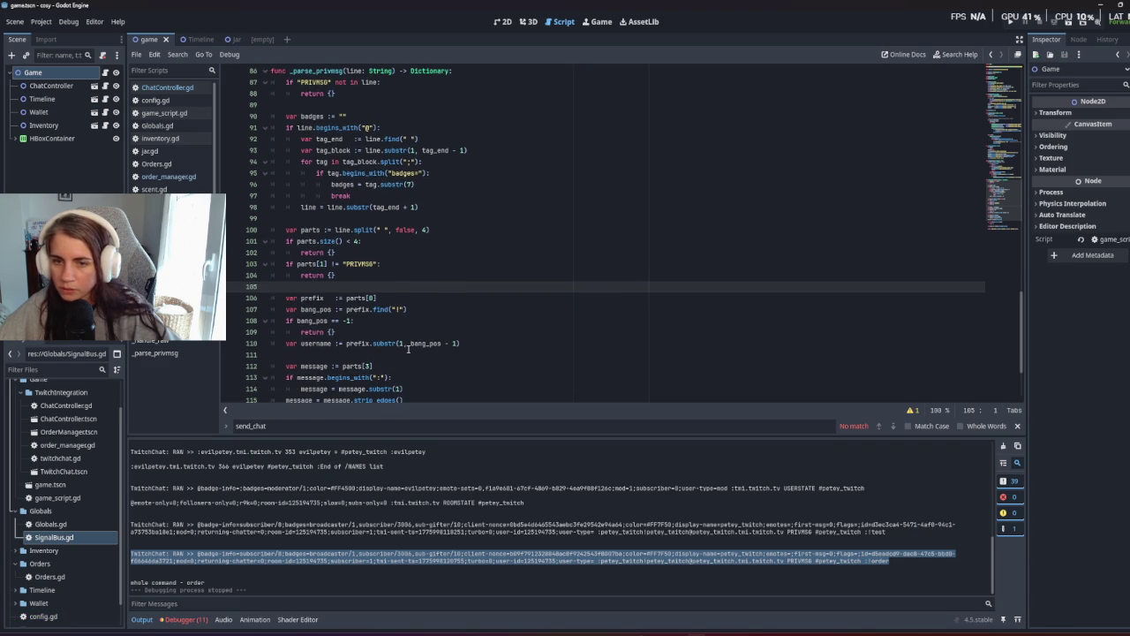
left_click(387, 343)
double_click(427, 344)
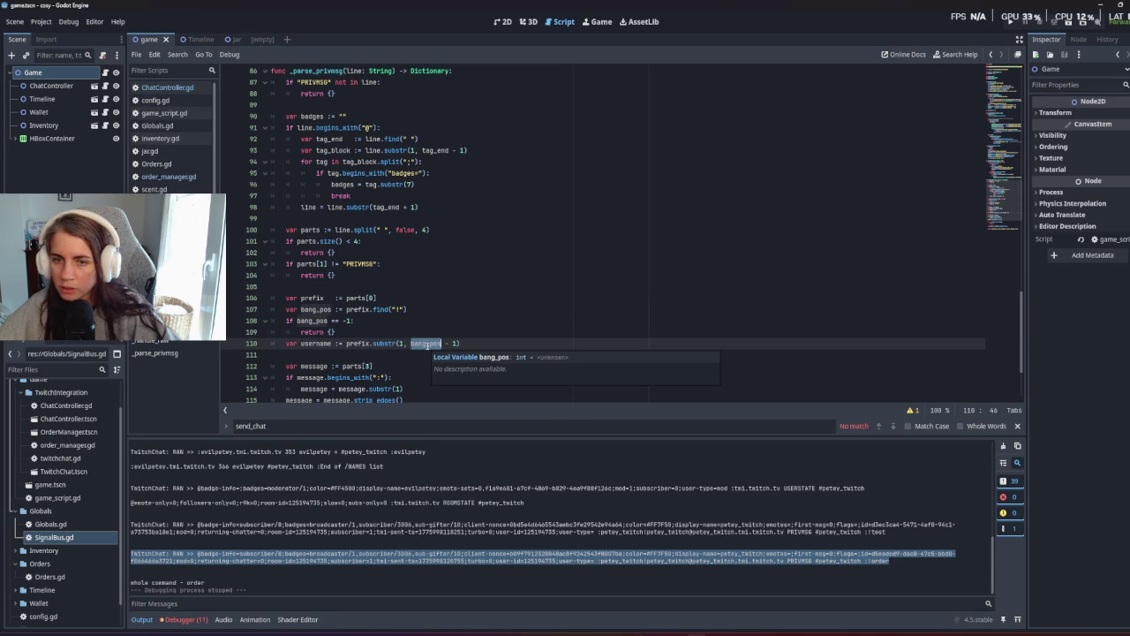
Add print(parts) on the line after the username extraction and run the game.
left_click(435, 353)
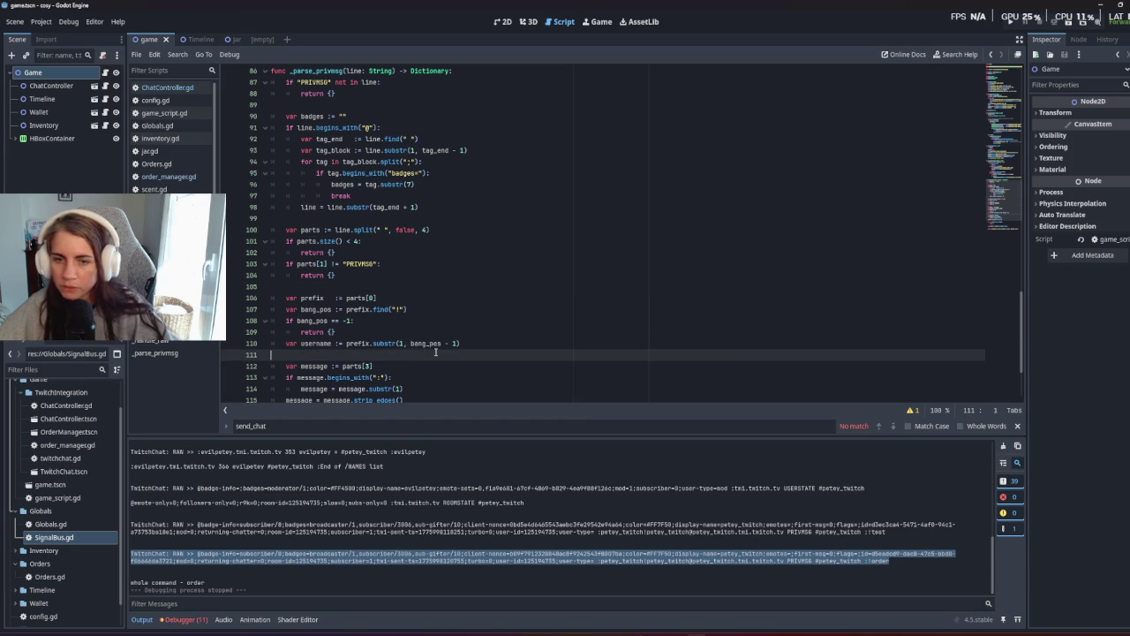
type("var ")
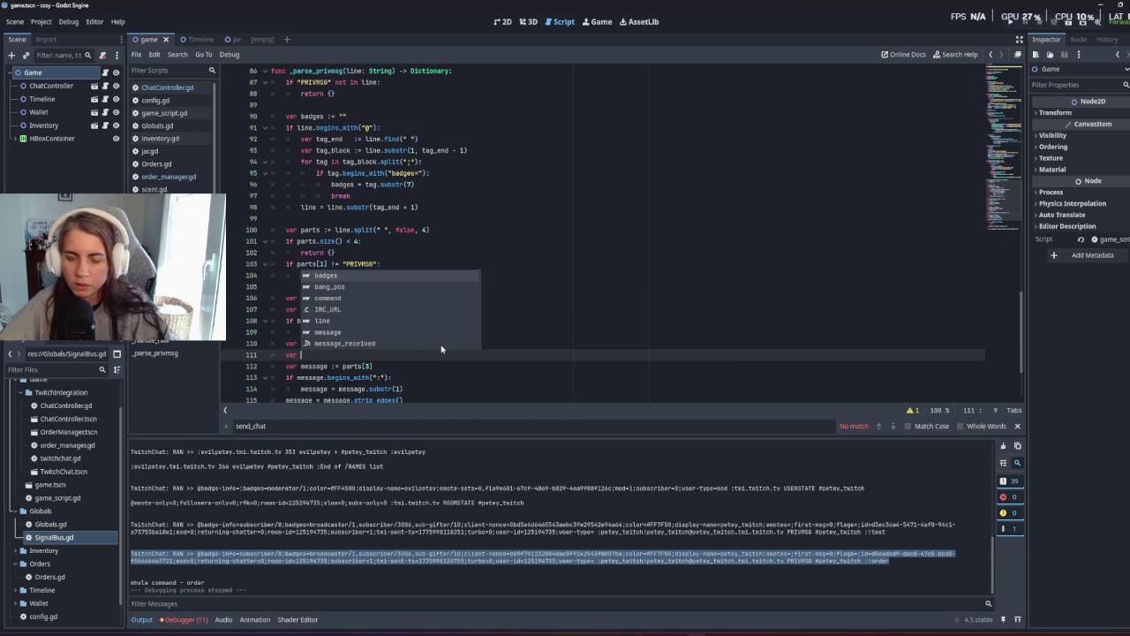
type("subscri")
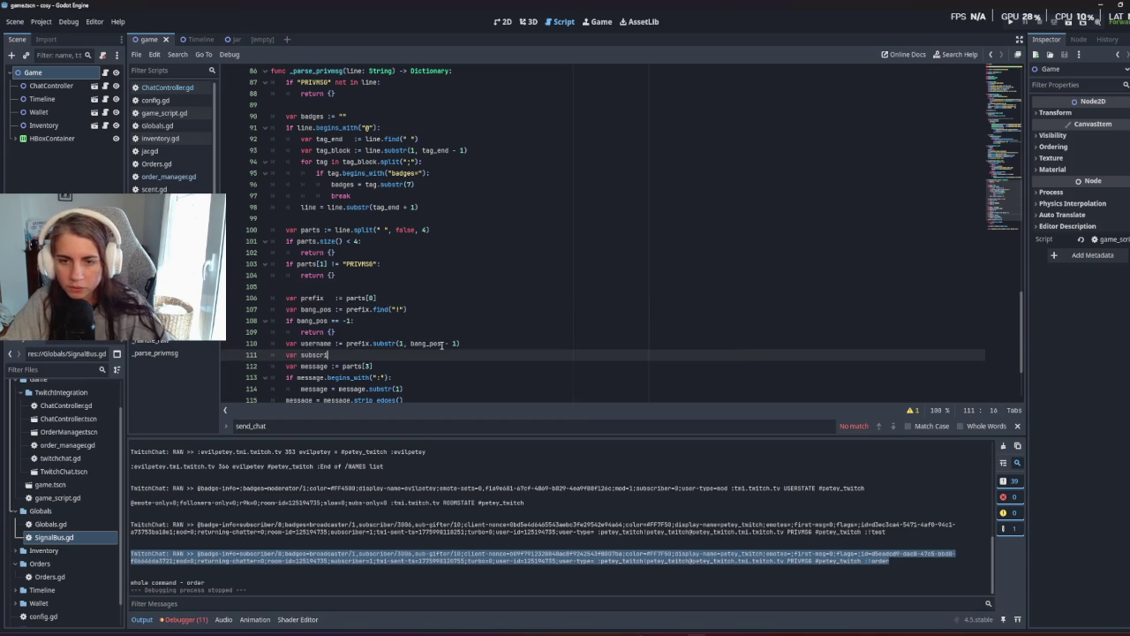
type("ber :")
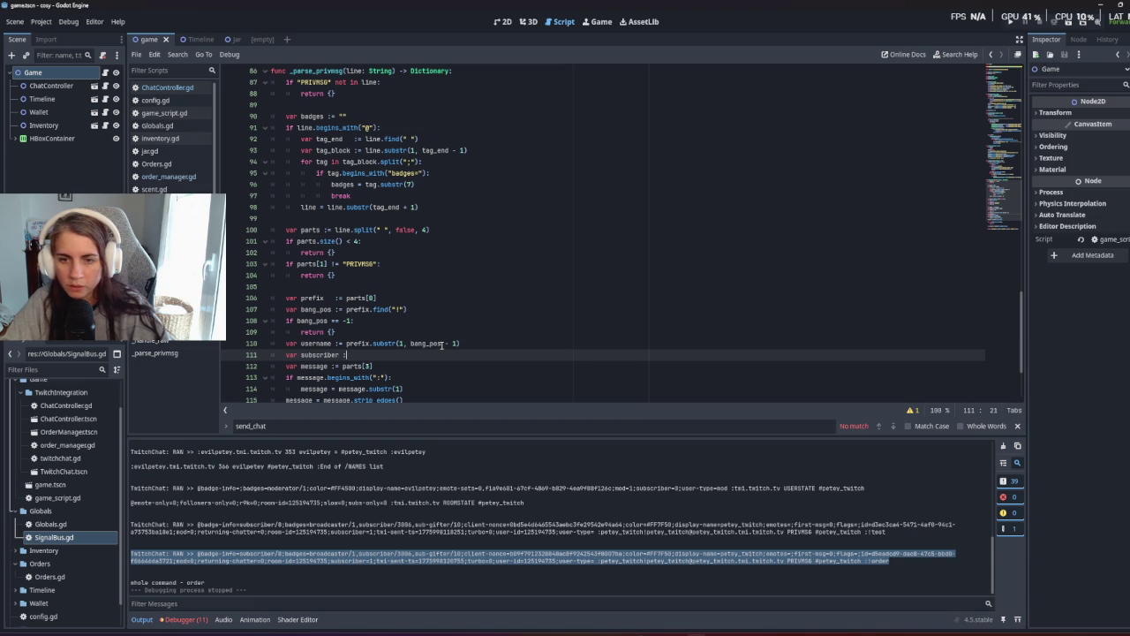
type("= p")
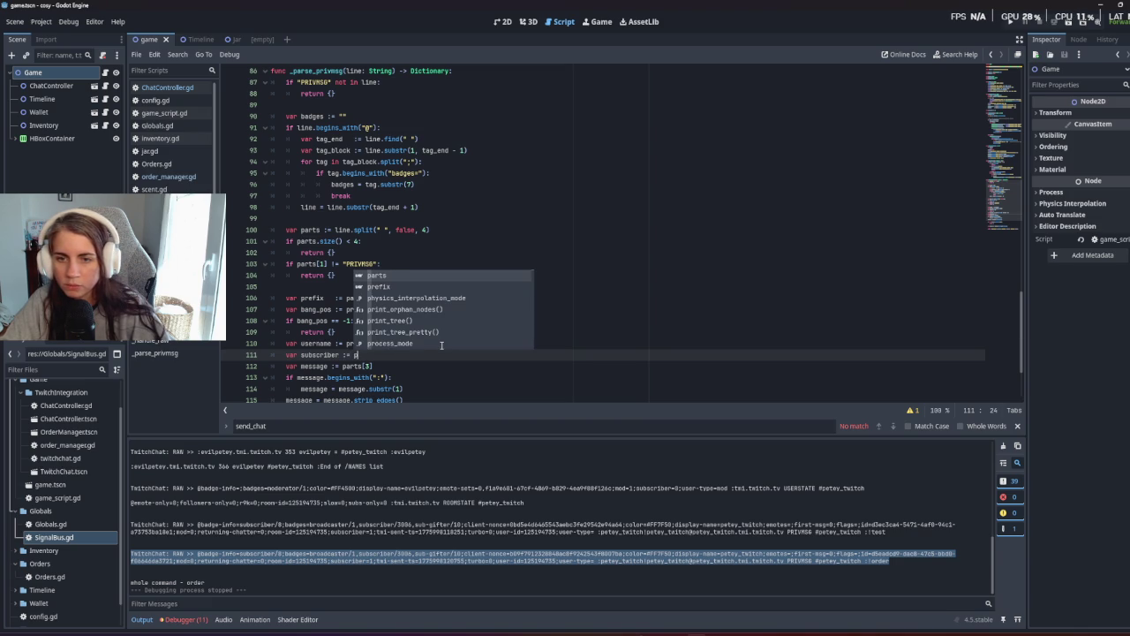
type("ar")
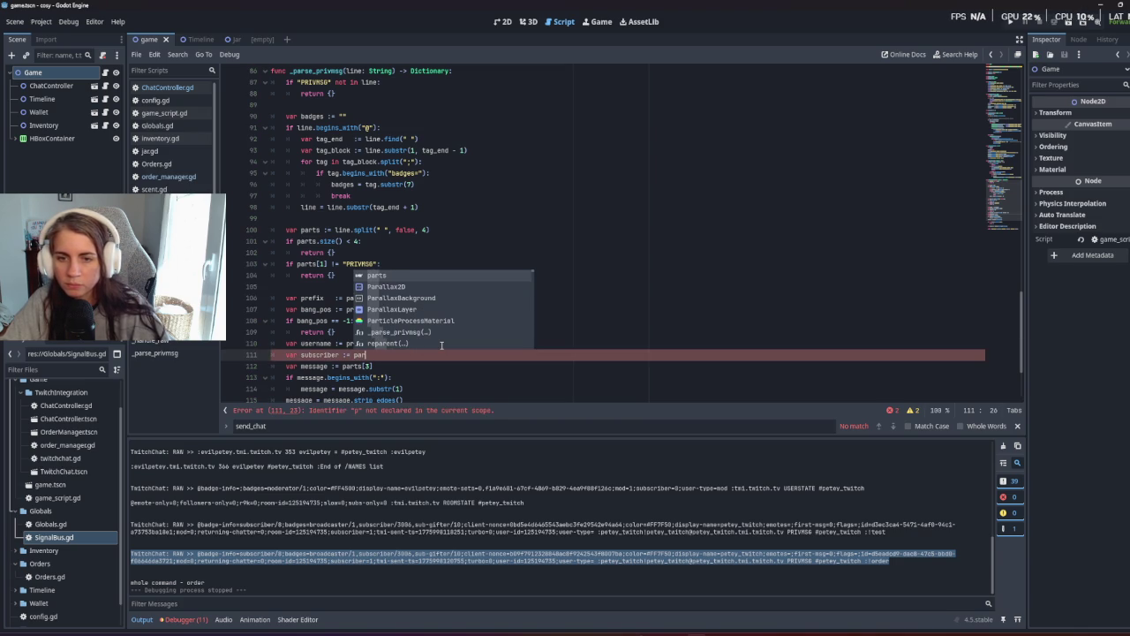
left_click(404, 277)
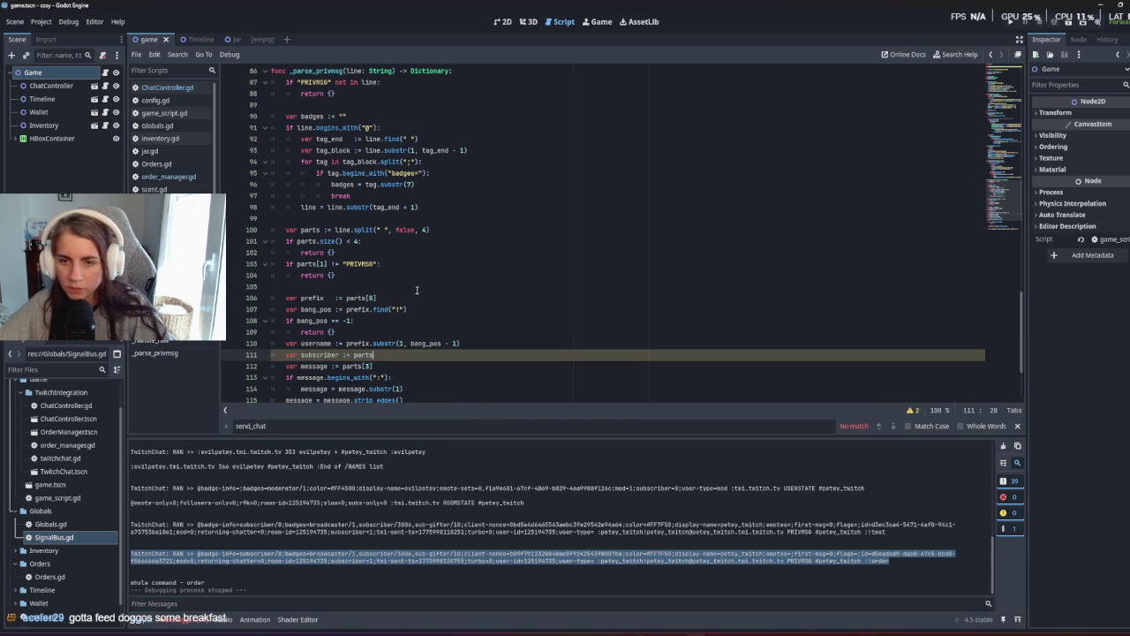
key("BackSpace")
key("BackSpace")
key("BackSpace")
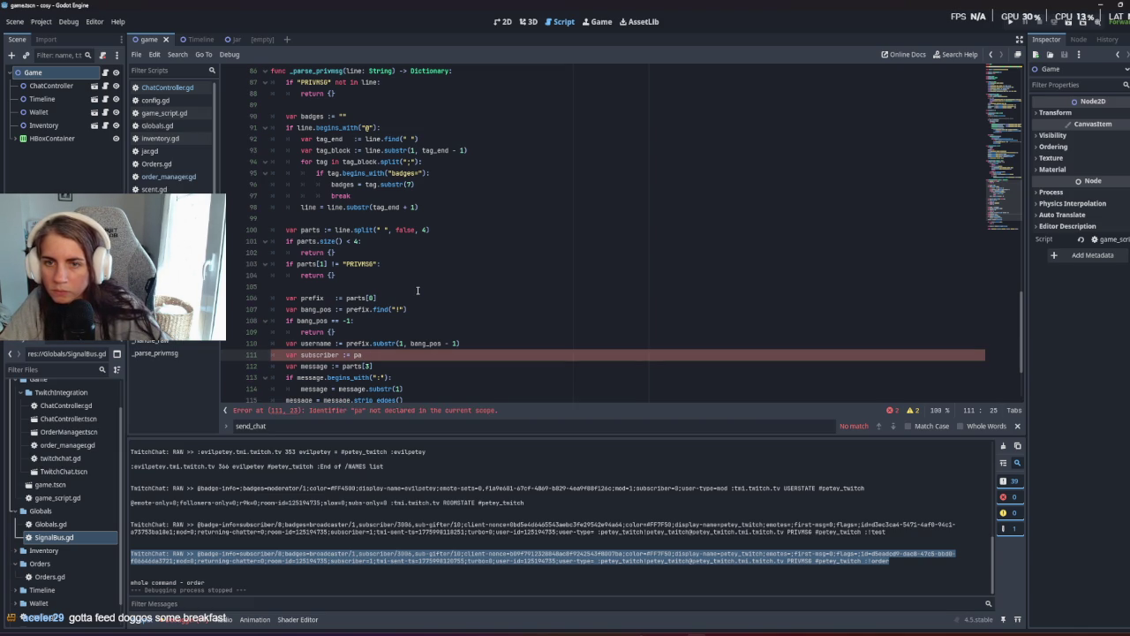
key("BackSpace")
key("BackSpace")
key("BackSpace")
type("print(")
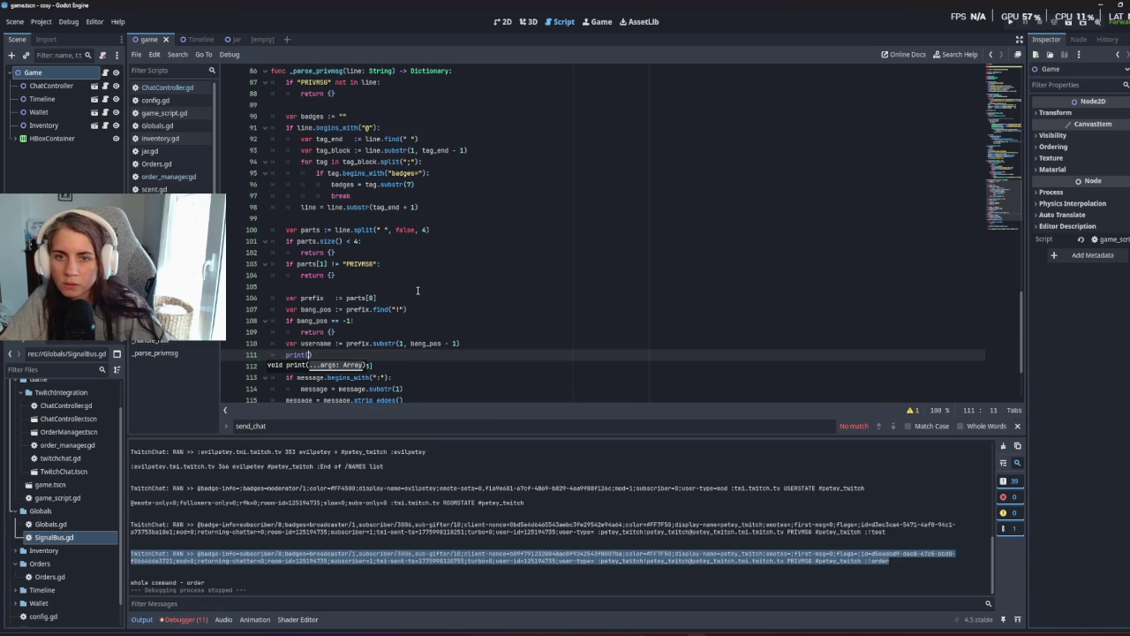
type("parts")
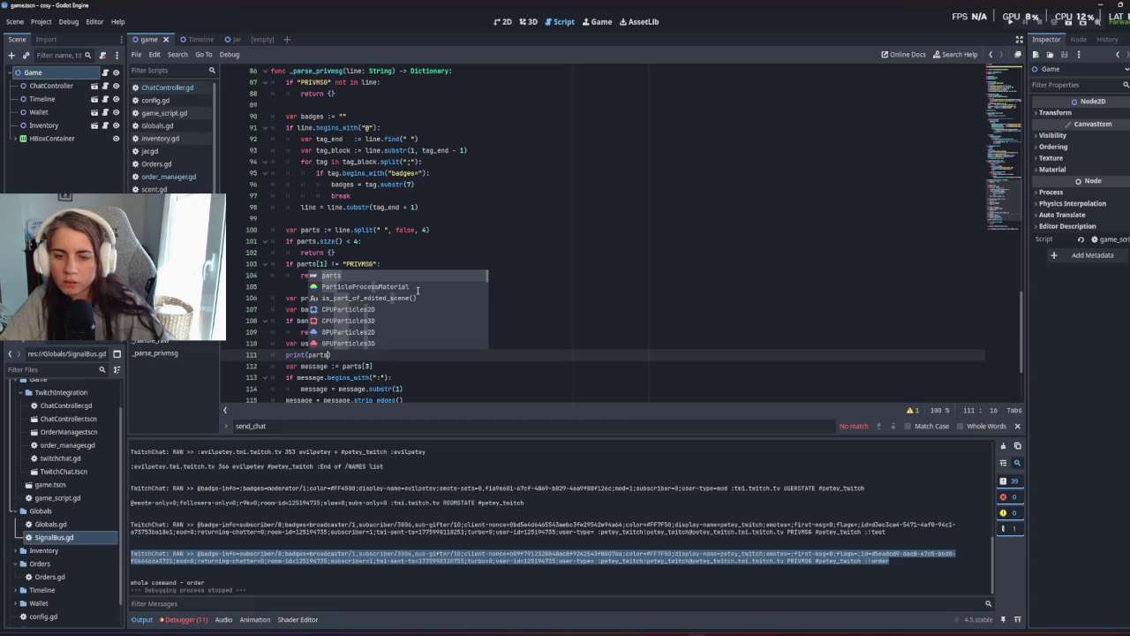
key("F5")
left_click(583, 388)
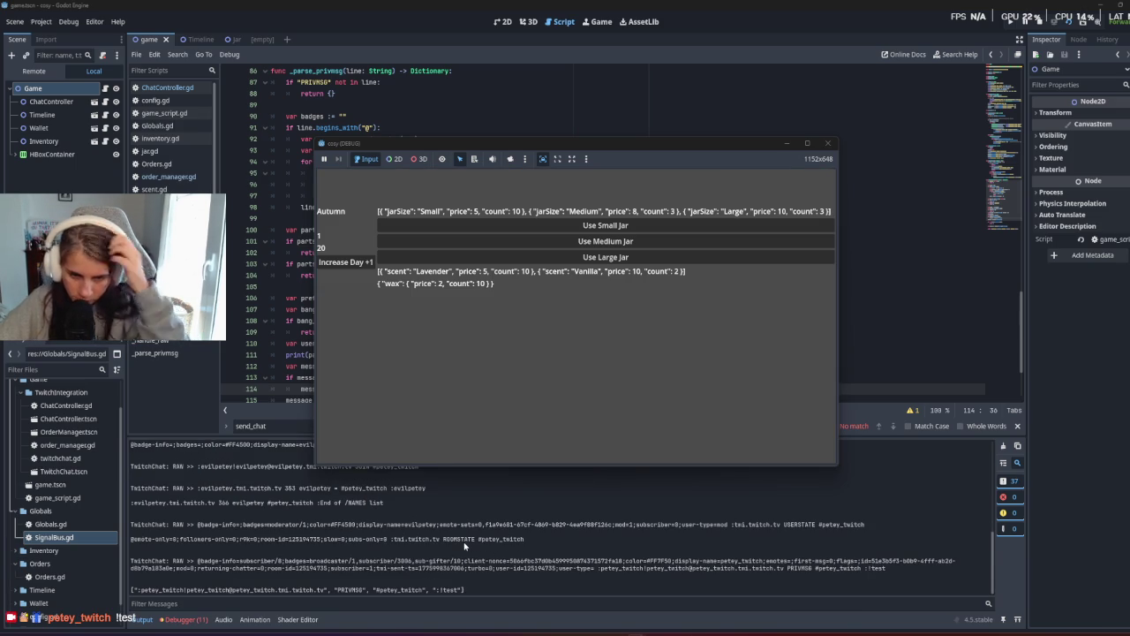
Stop the game, change the debug print from print(parts) to print(line), and rerun it.
key("F8")
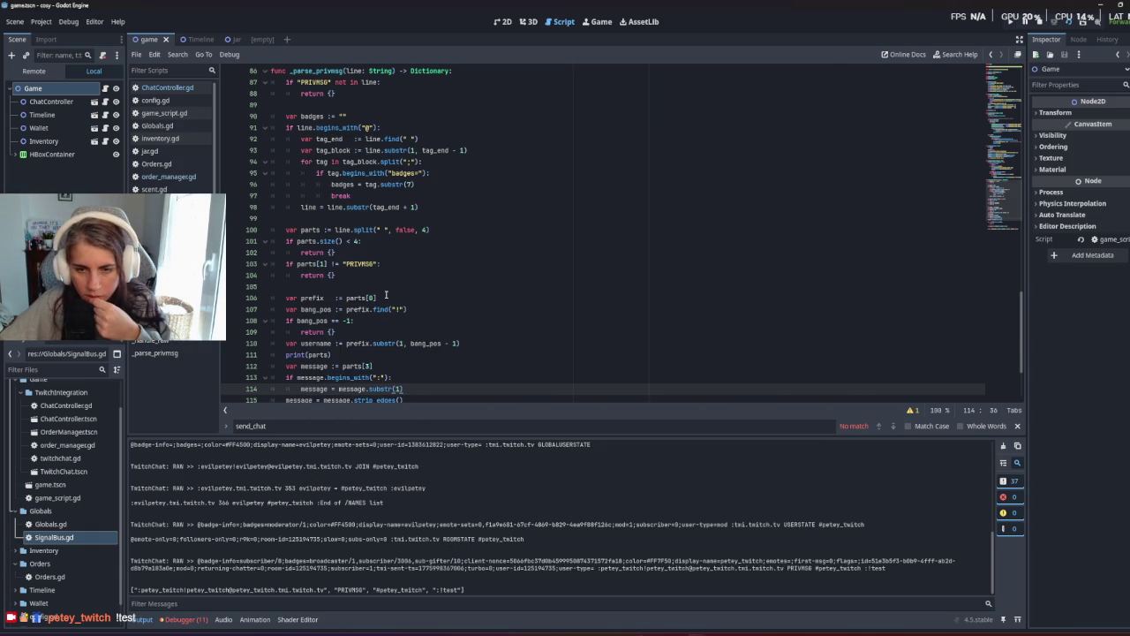
scroll(386, 294, "down", 3)
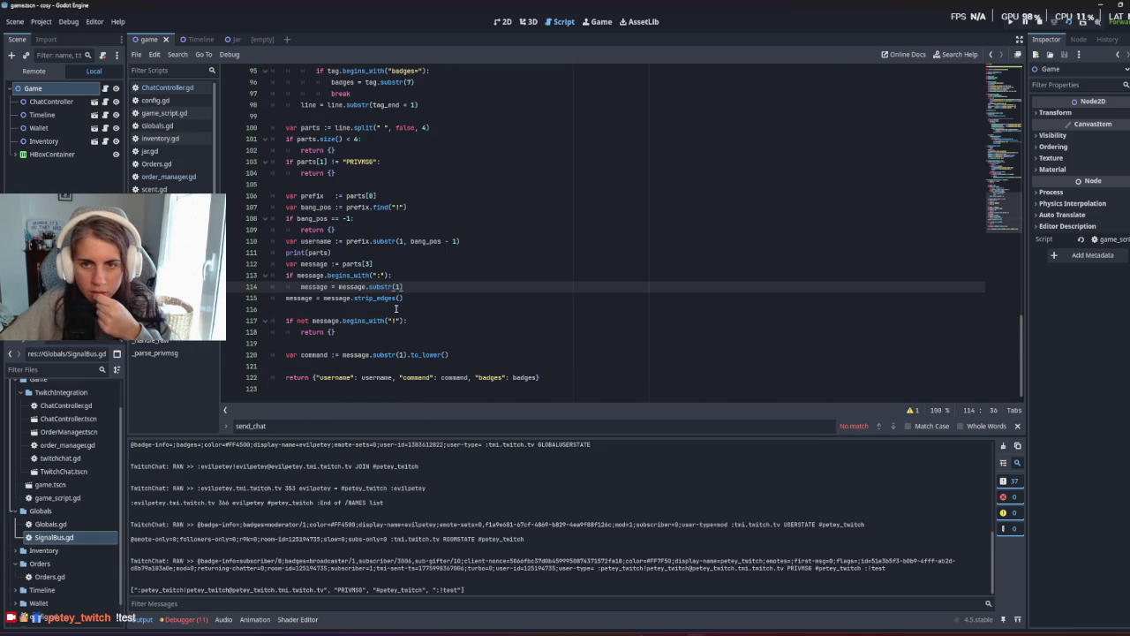
scroll(396, 311, "up", 2)
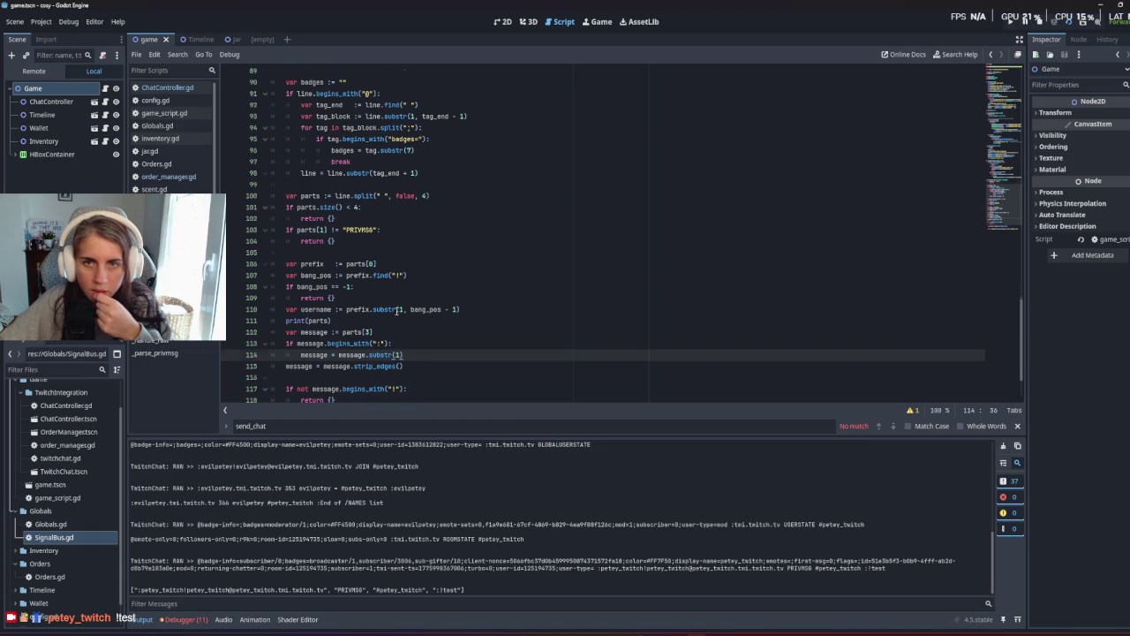
scroll(396, 310, "up", 2)
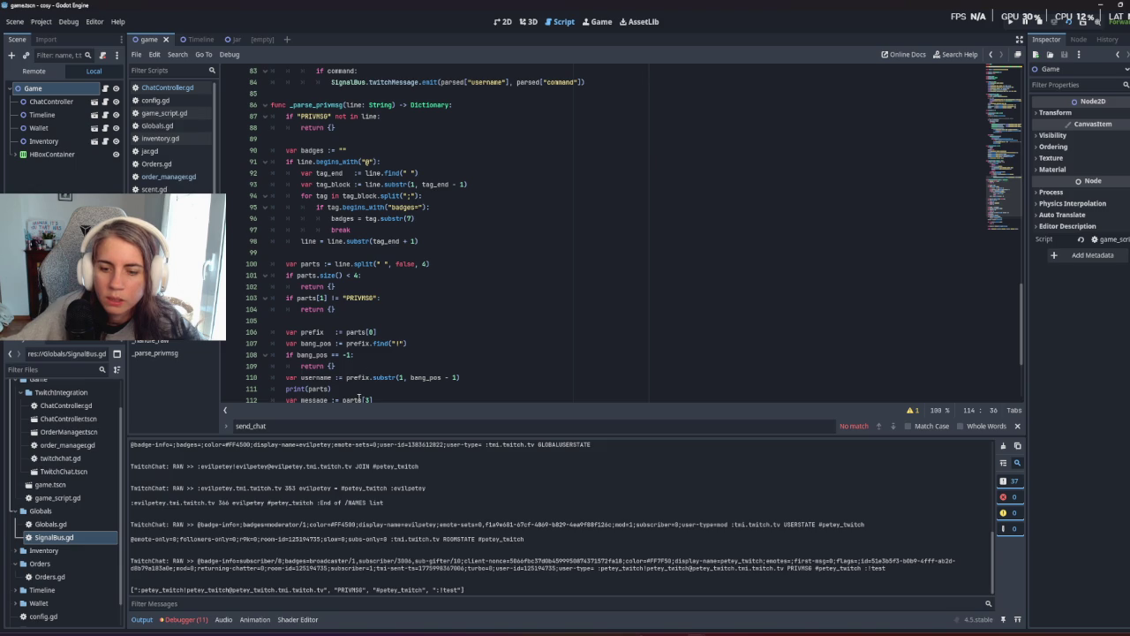
left_click_drag(341, 389, 301, 389)
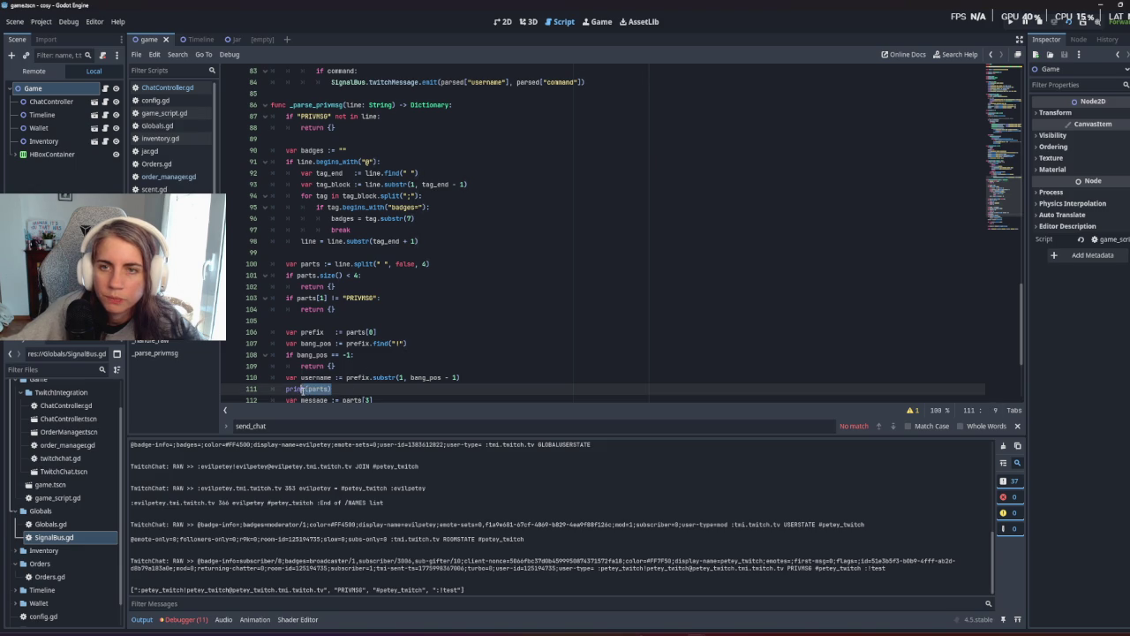
type("t()")
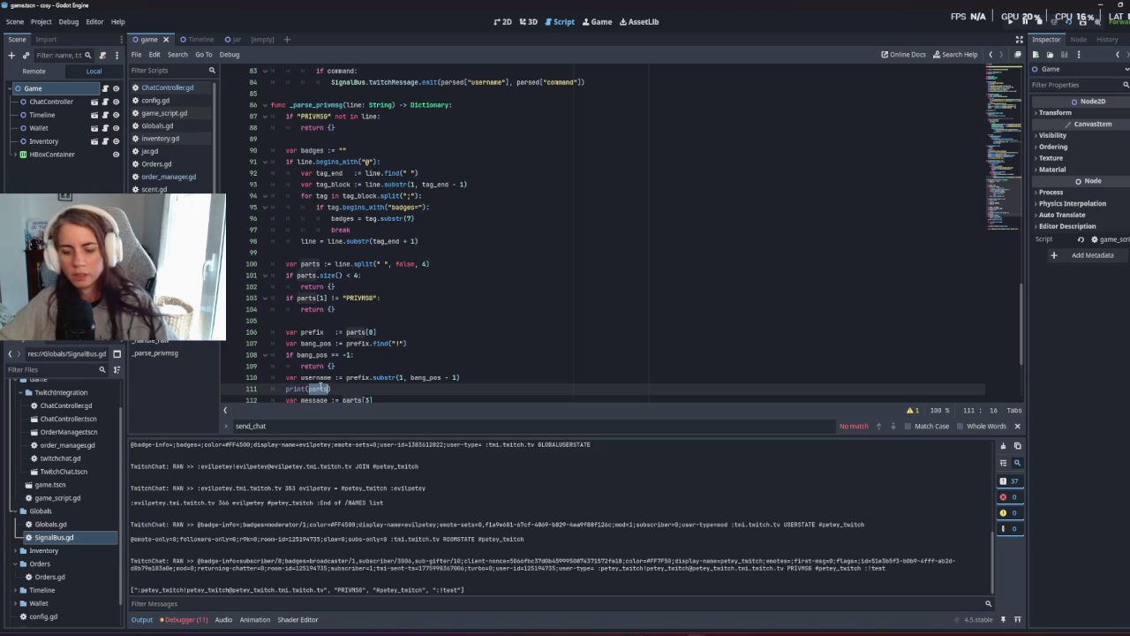
type("line")
key("F5")
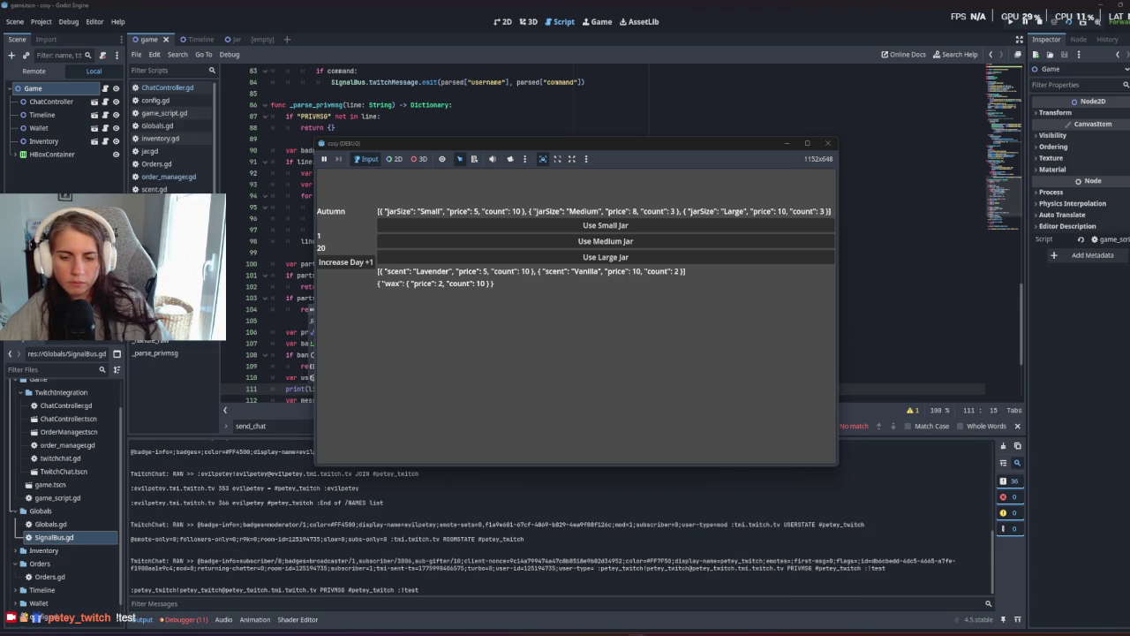
Add print("dis be the raw text ", raw) on line 81 and run the game.
left_click(249, 331)
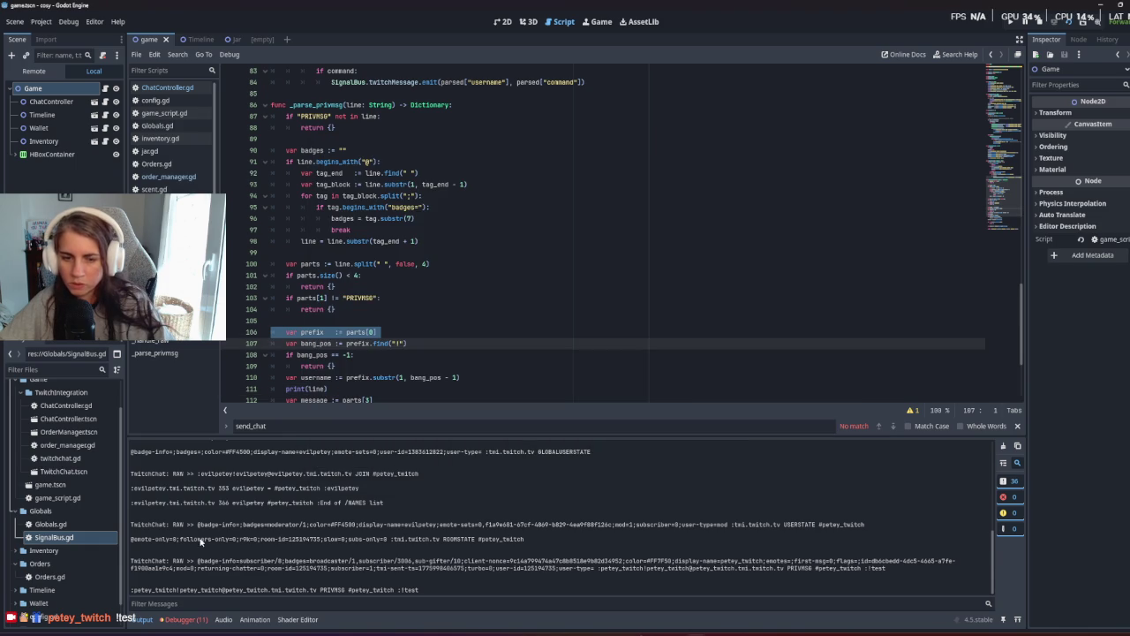
scroll(460, 370, "up", 4)
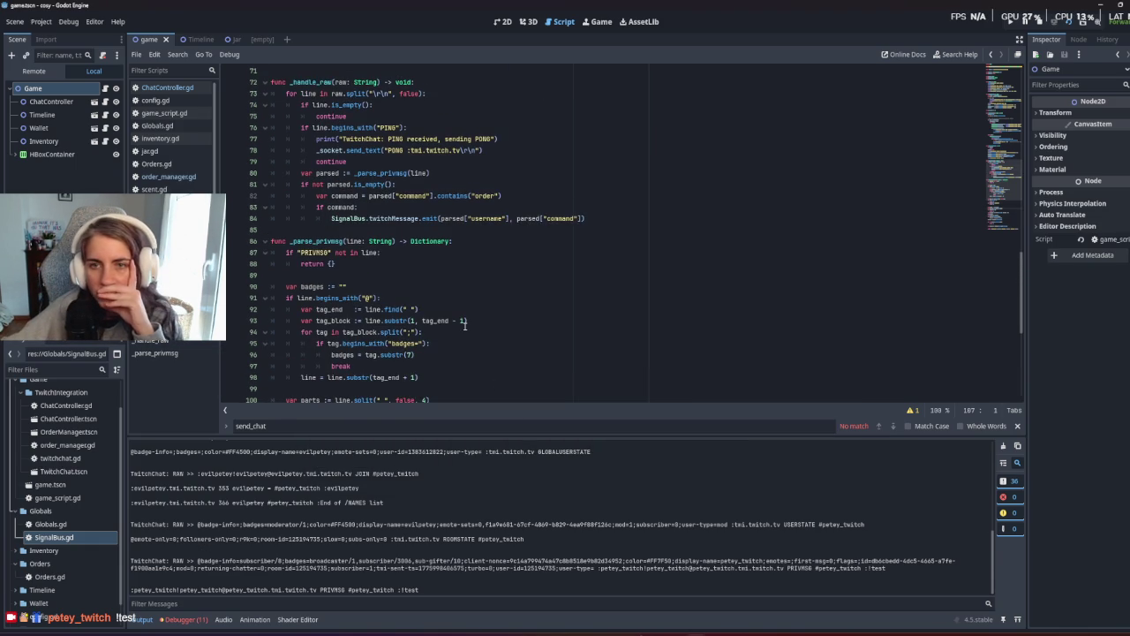
scroll(464, 326, "up", 3)
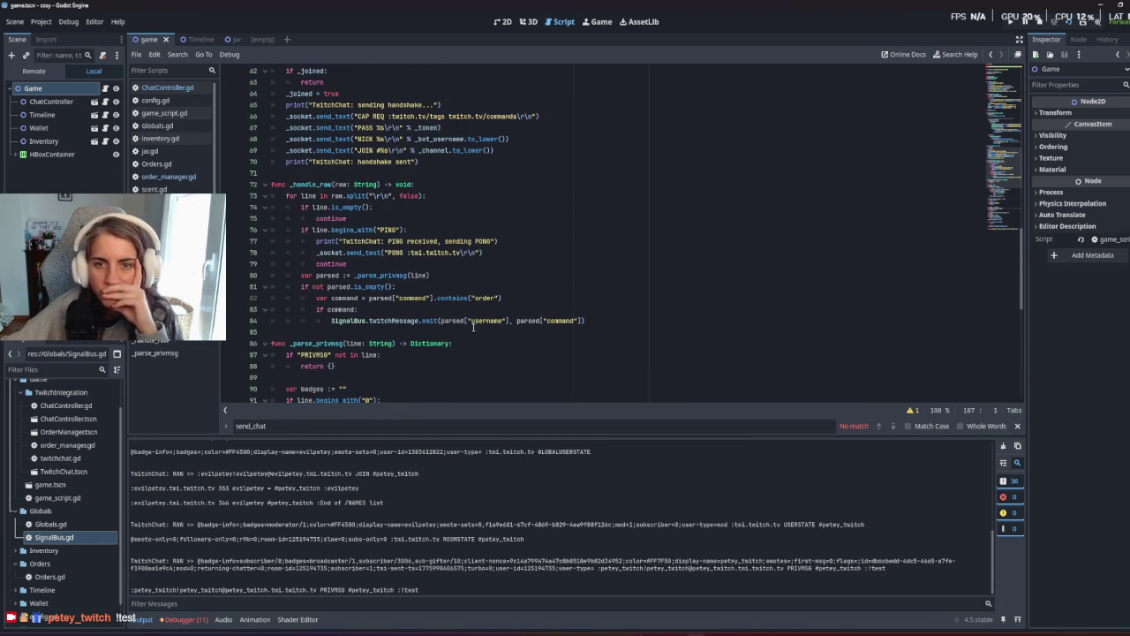
left_click(433, 274)
key("Return")
type("print(raw")
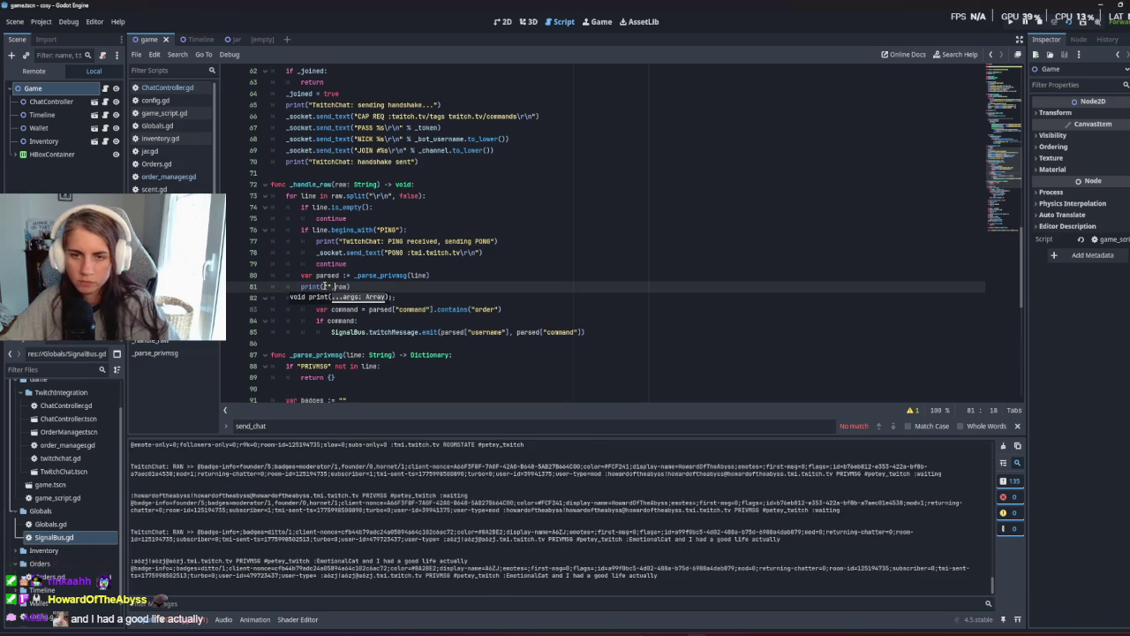
type("this be the raw")
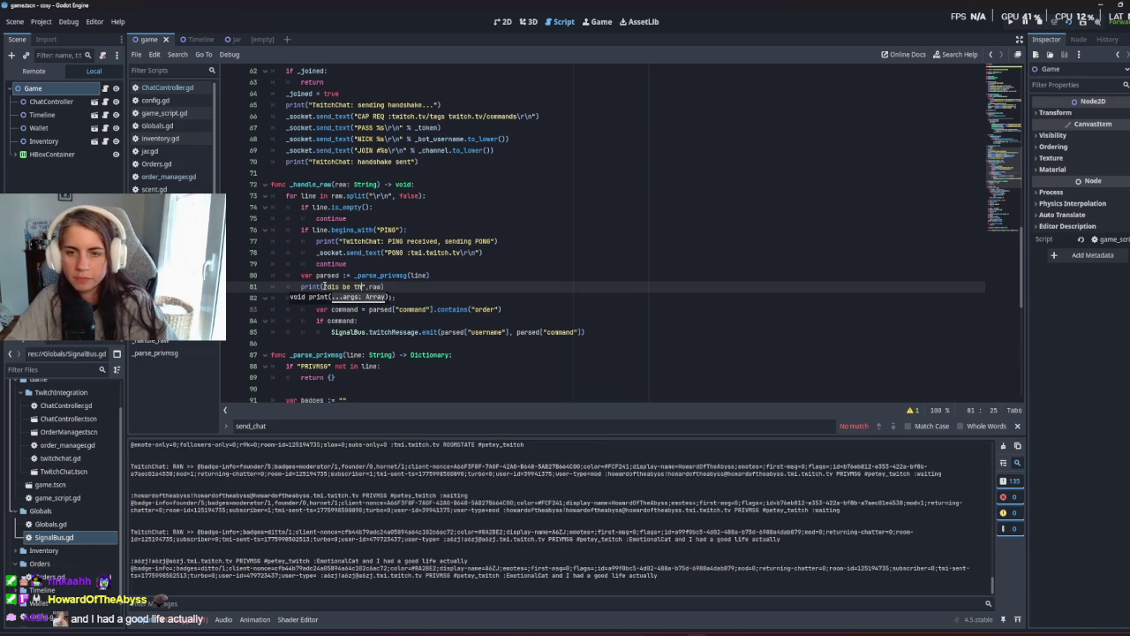
type(" text")
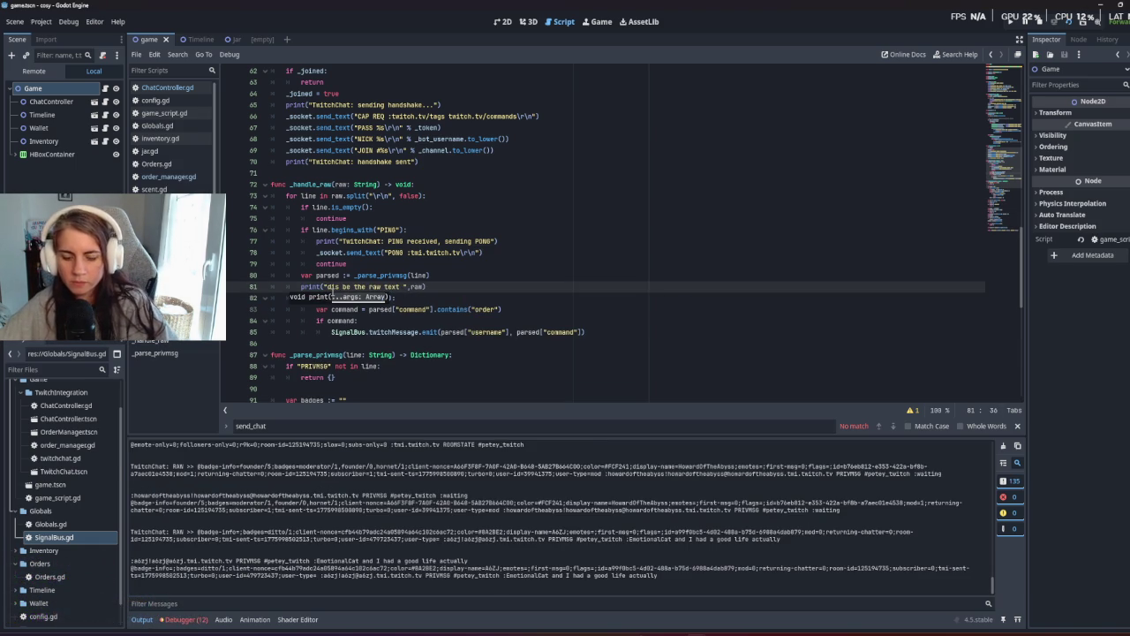
key("F5")
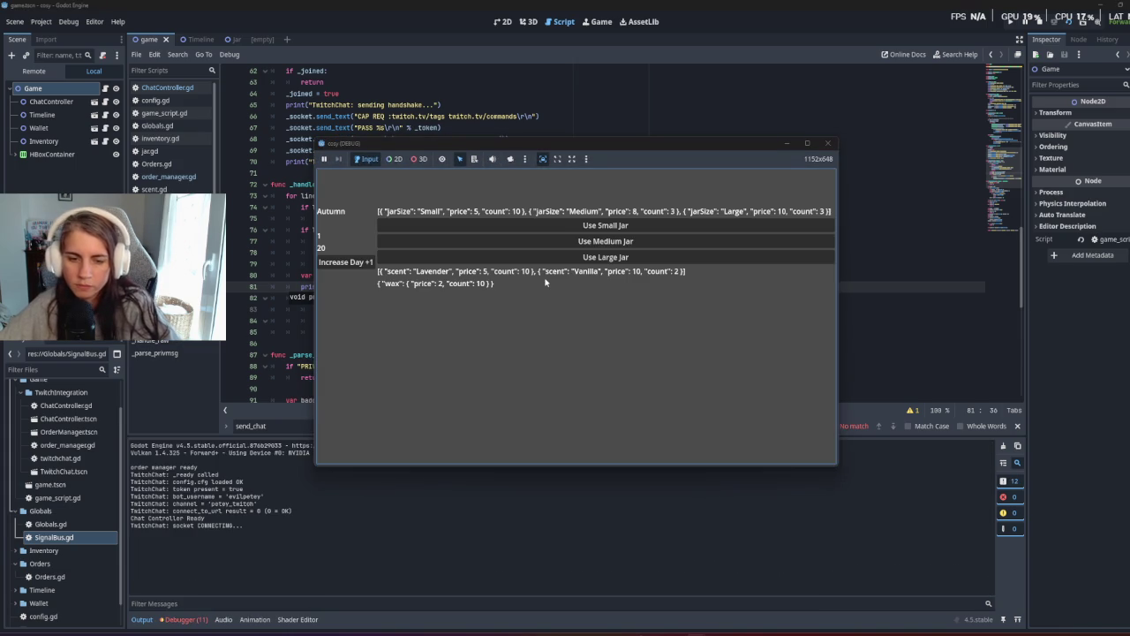
Read the "dis be the raw text" lines with tagged PRIVMSG data in the Output log.
mouse_move(369, 562)
left_mouse_down()
mouse_move(521, 565)
mouse_move(554, 543)
left_mouse_up()
left_click(555, 543)
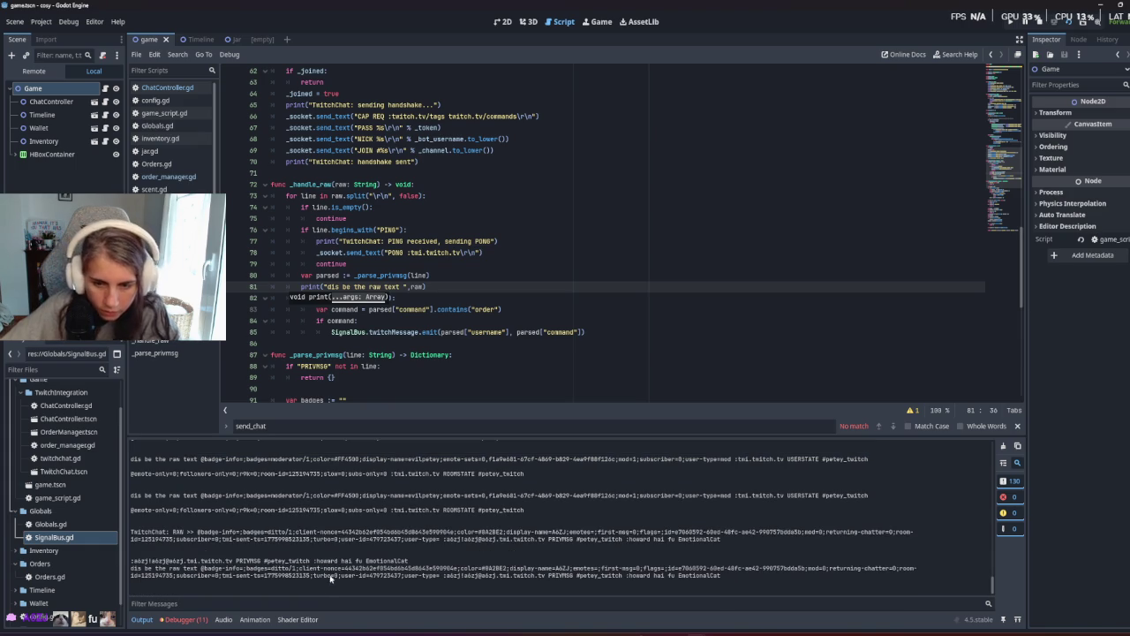
left_click_drag(340, 570, 482, 580)
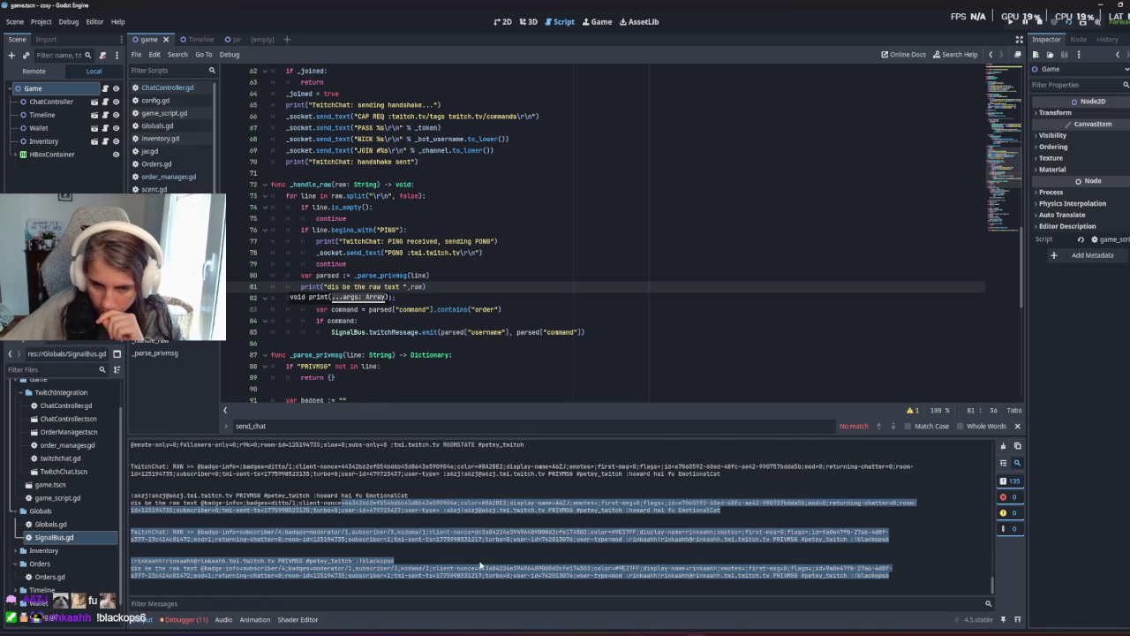
left_click(481, 565)
scroll(481, 565, "up", 1)
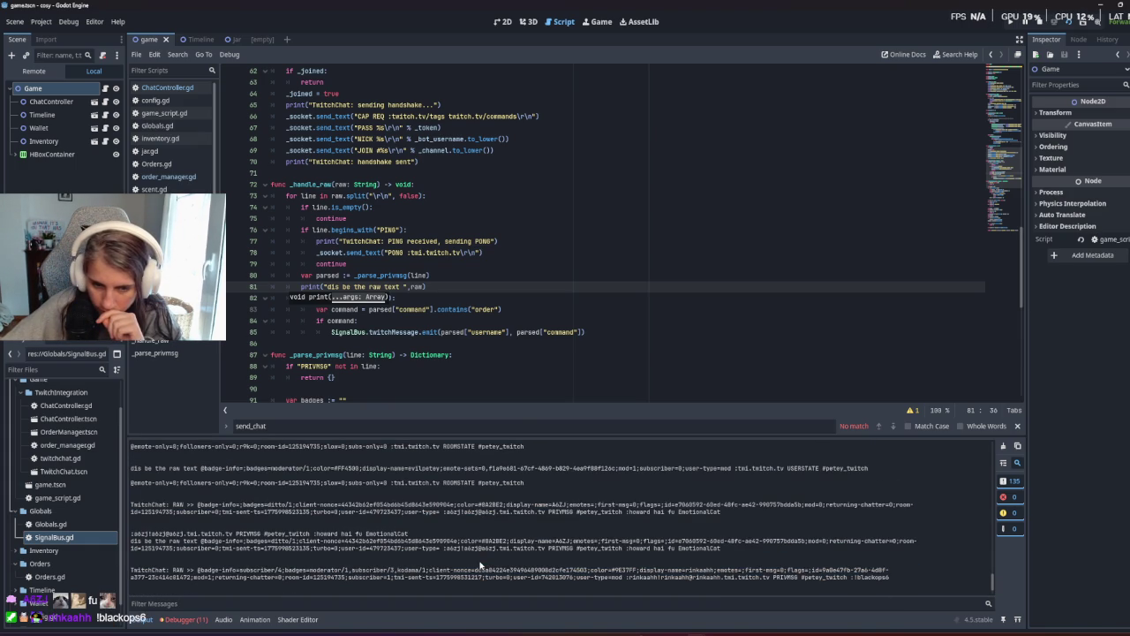
scroll(481, 566, "down", 1)
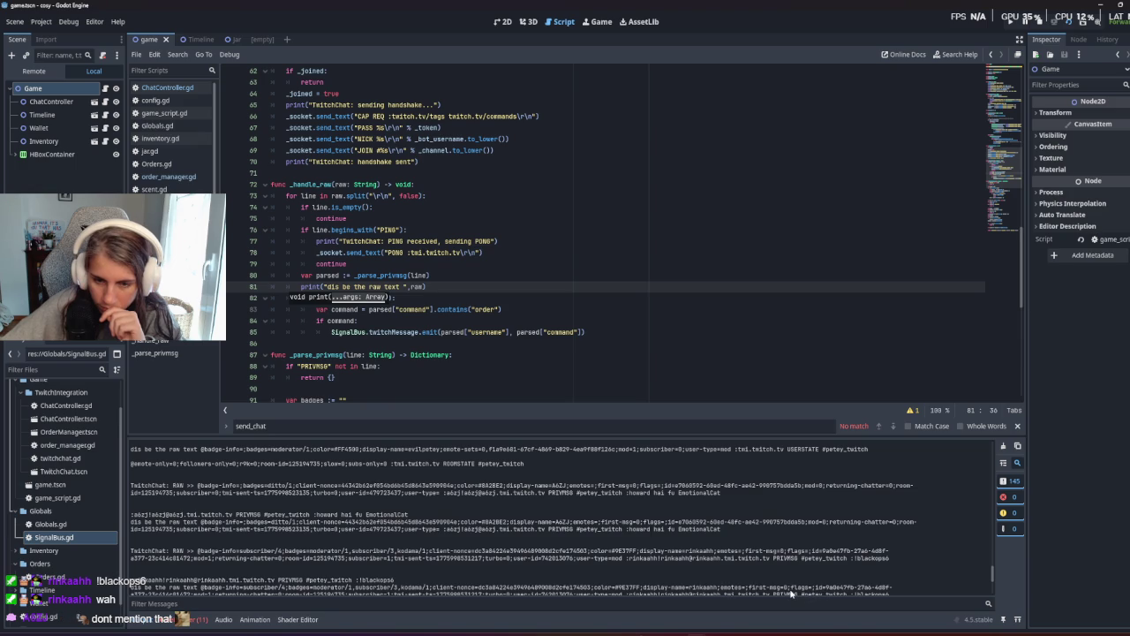
Change the raw-text debug print to output raw.contains("subscriber=1").
left_click(435, 287)
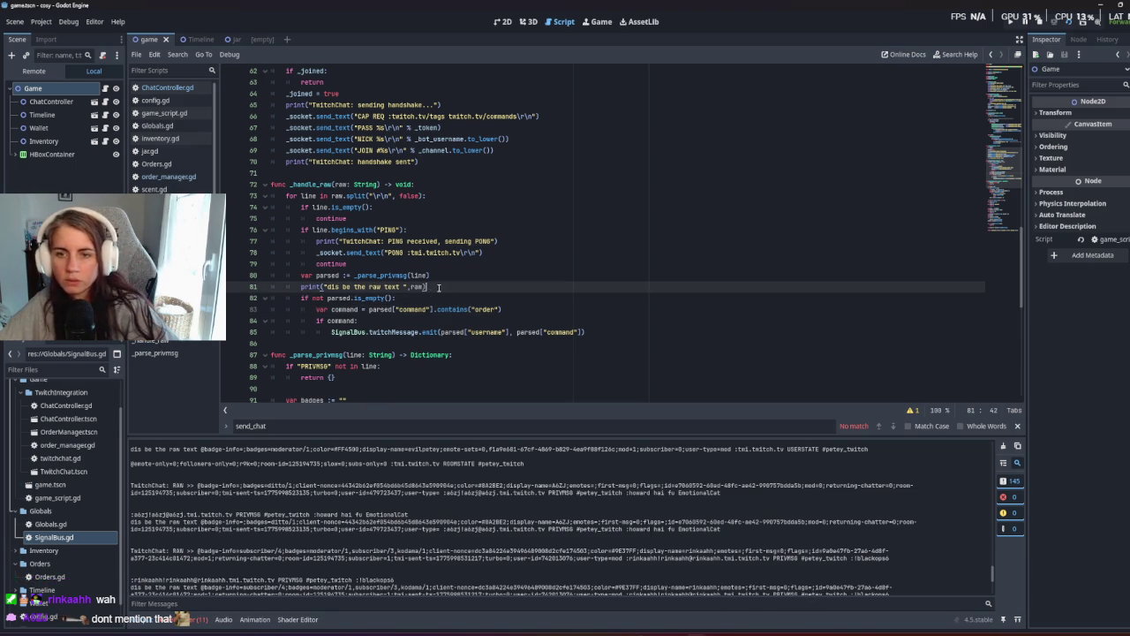
left_click(420, 287)
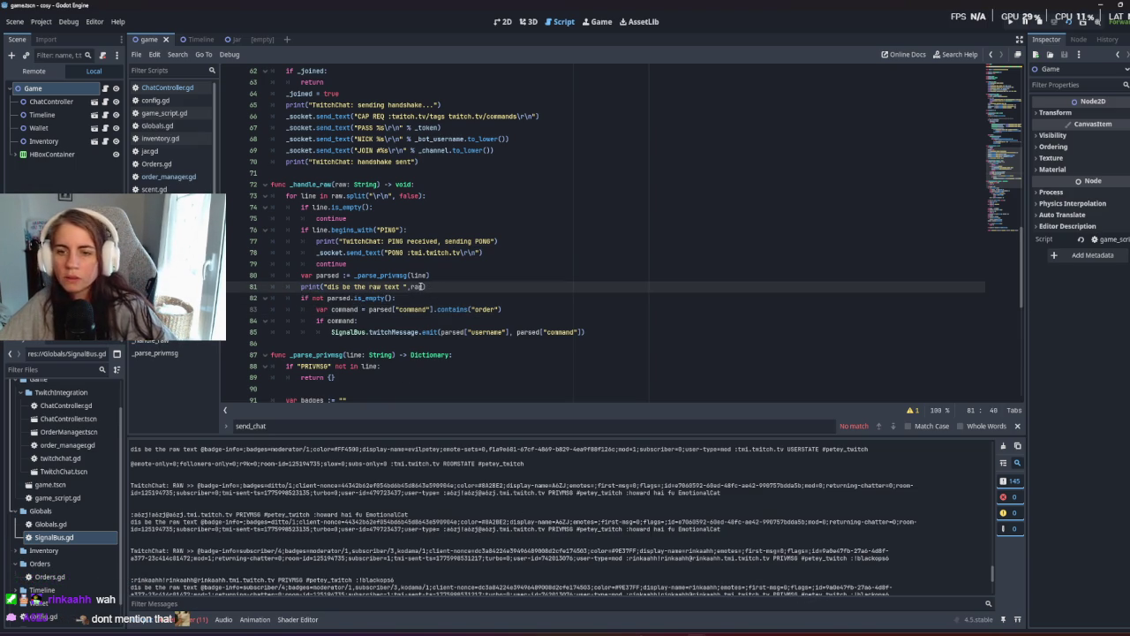
type(".")
key("Right")
type(".contain")
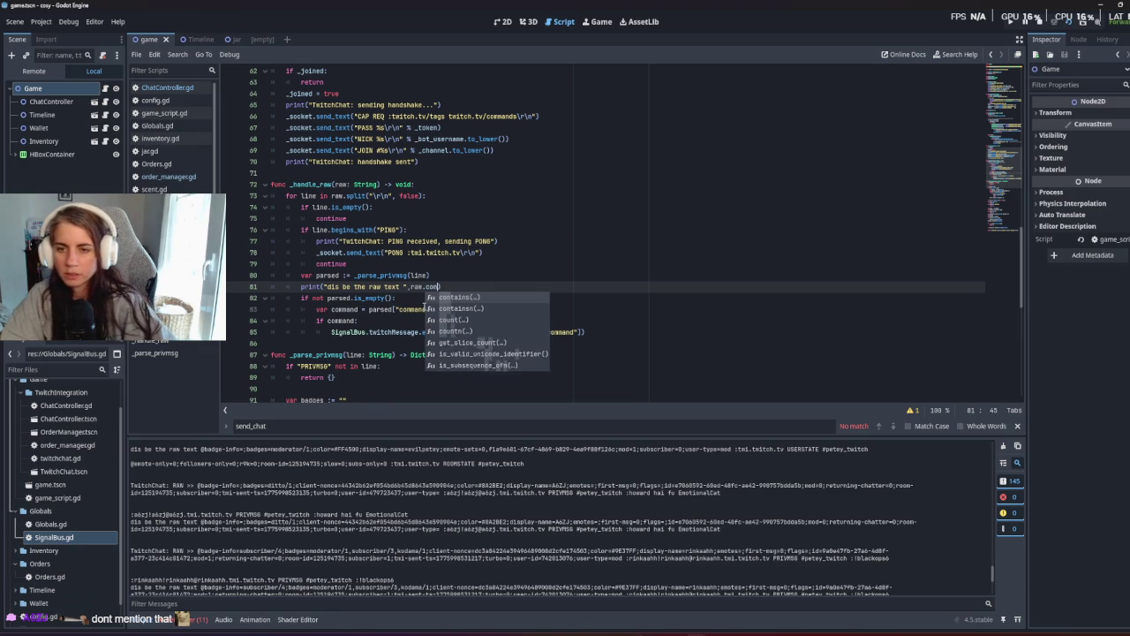
key("Return")
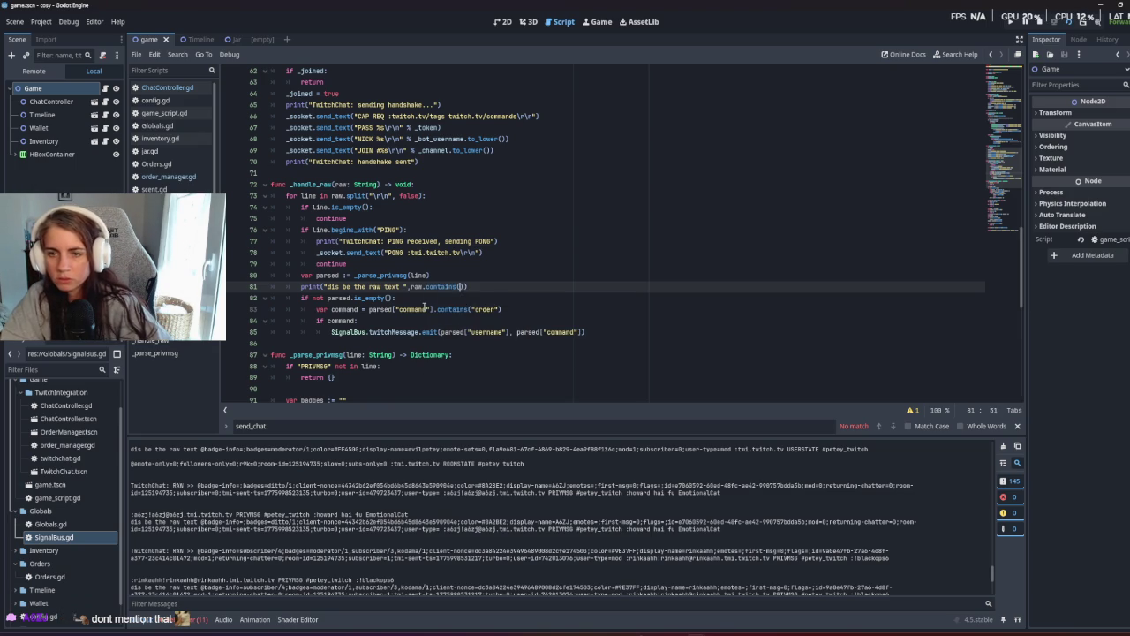
type("\"subscriber")
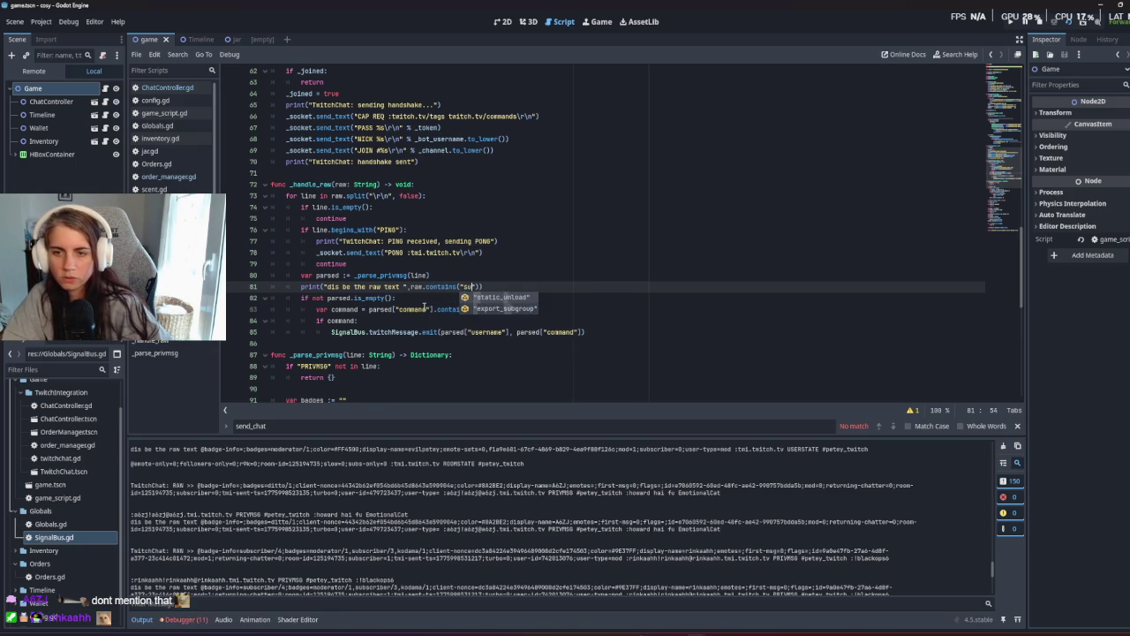
type("=1")
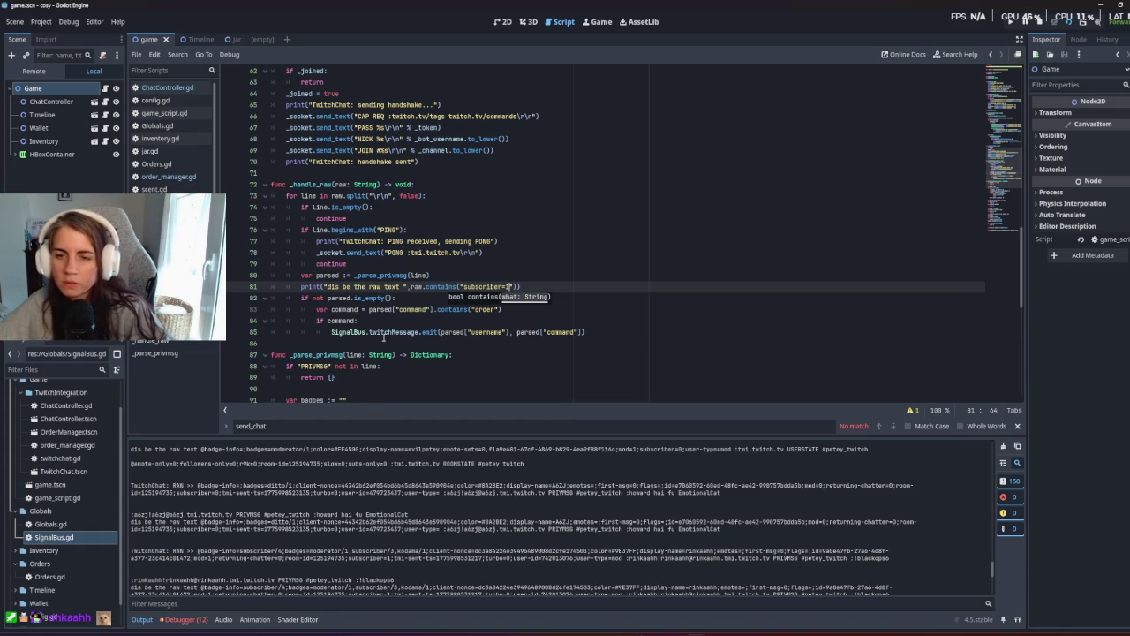
Run the game to see true/false subscriber results for new chat lines, then stop it.
left_click(376, 333)
key("F5")
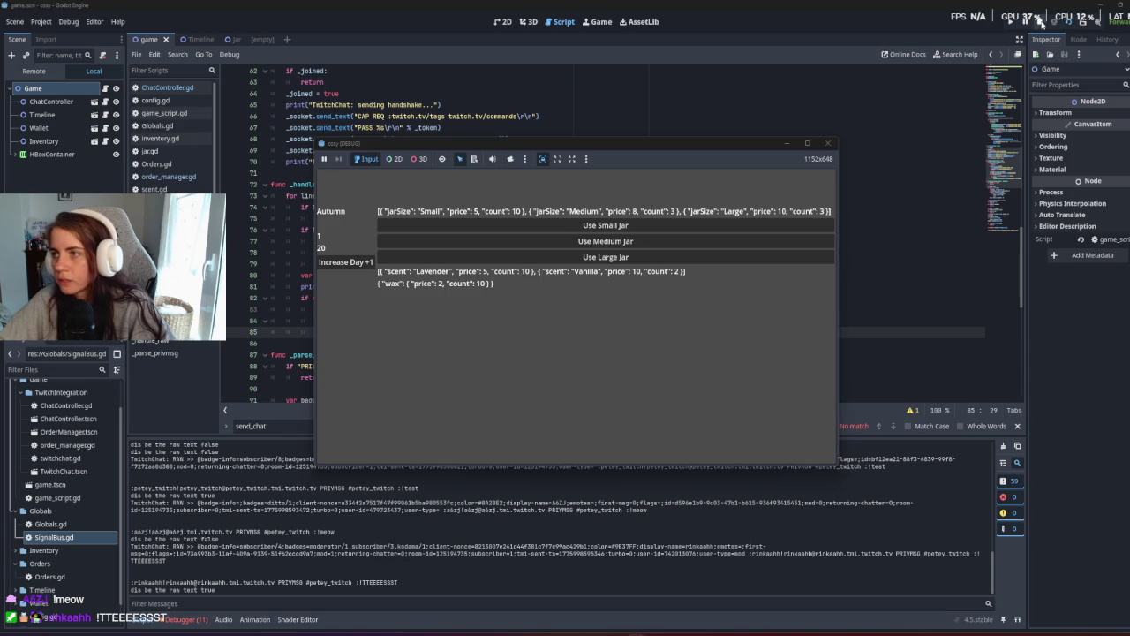
left_click(1041, 21)
left_click(337, 332)
left_click(354, 286)
left_click(353, 344)
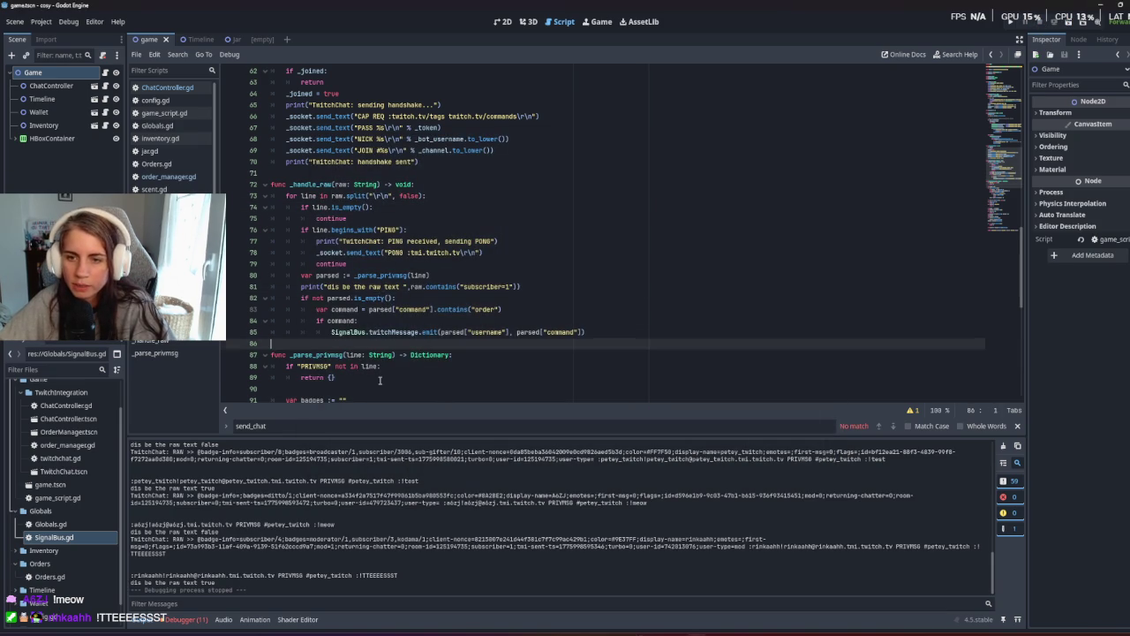
Replace the debug print with var subscribed = raw.contains("subscriber=1") on line 81.
left_click(362, 366)
left_click(382, 309)
left_click_drag(410, 287, 302, 287)
key("BackSpace")
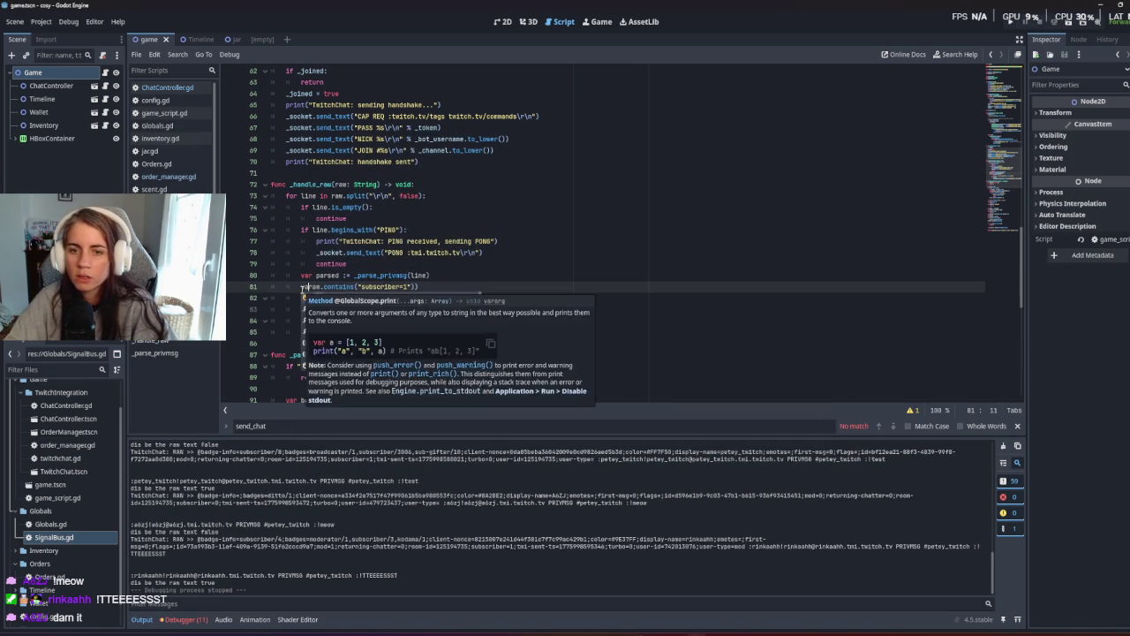
type("b")
key("BackSpace")
type("b")
key("BackSpace")
type("var ")
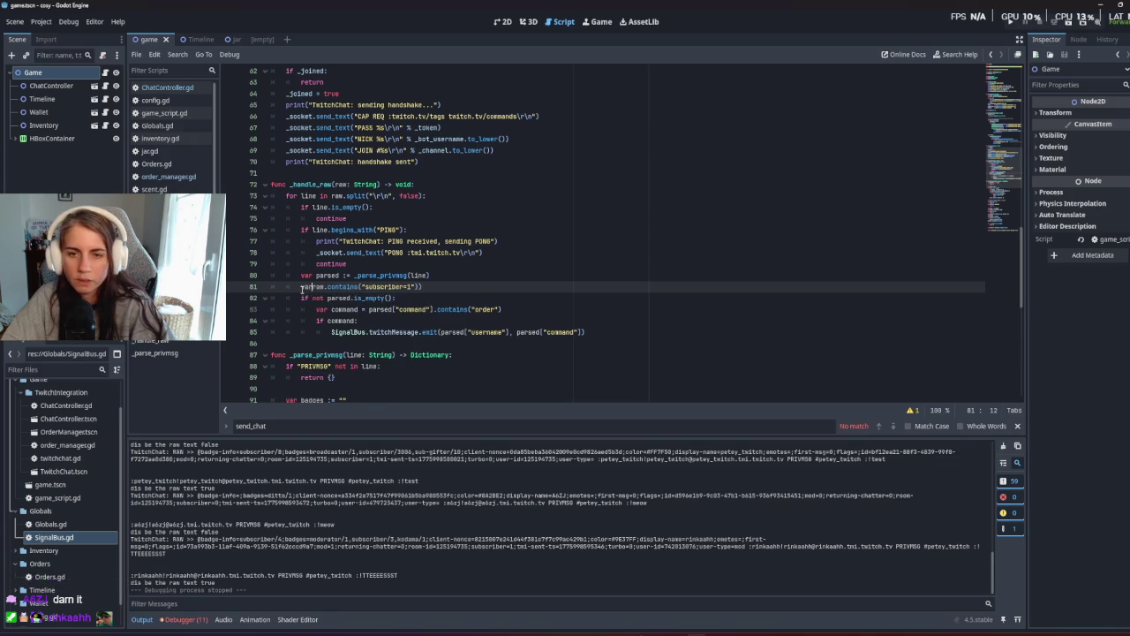
type("subscriber")
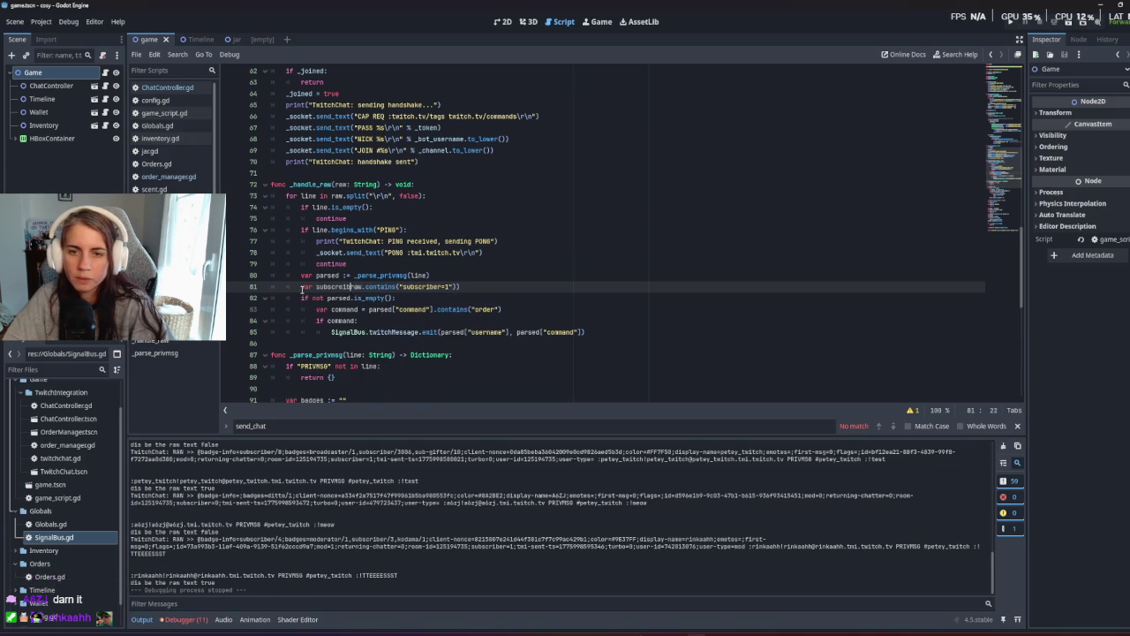
key("BackSpace")
key("BackSpace")
type("scribed")
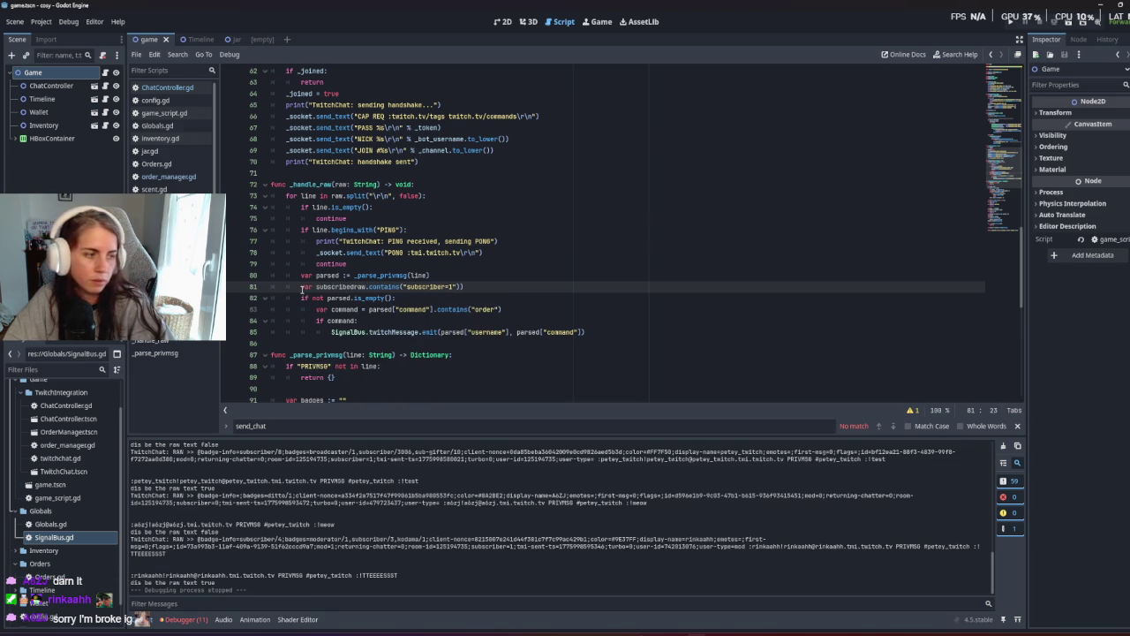
type(" =")
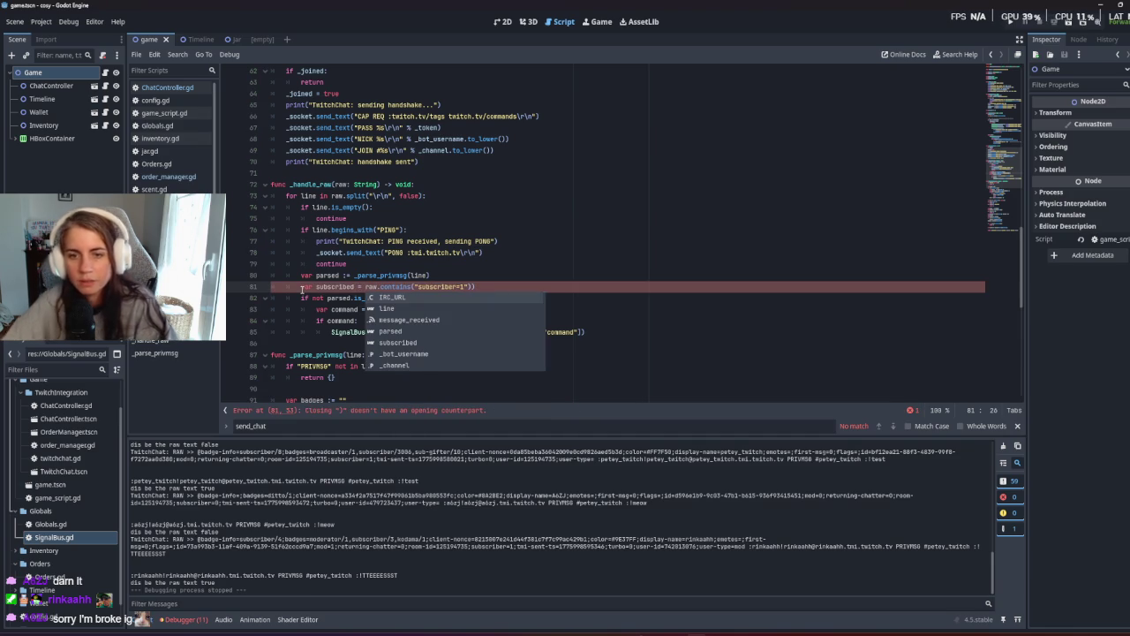
left_click(512, 286)
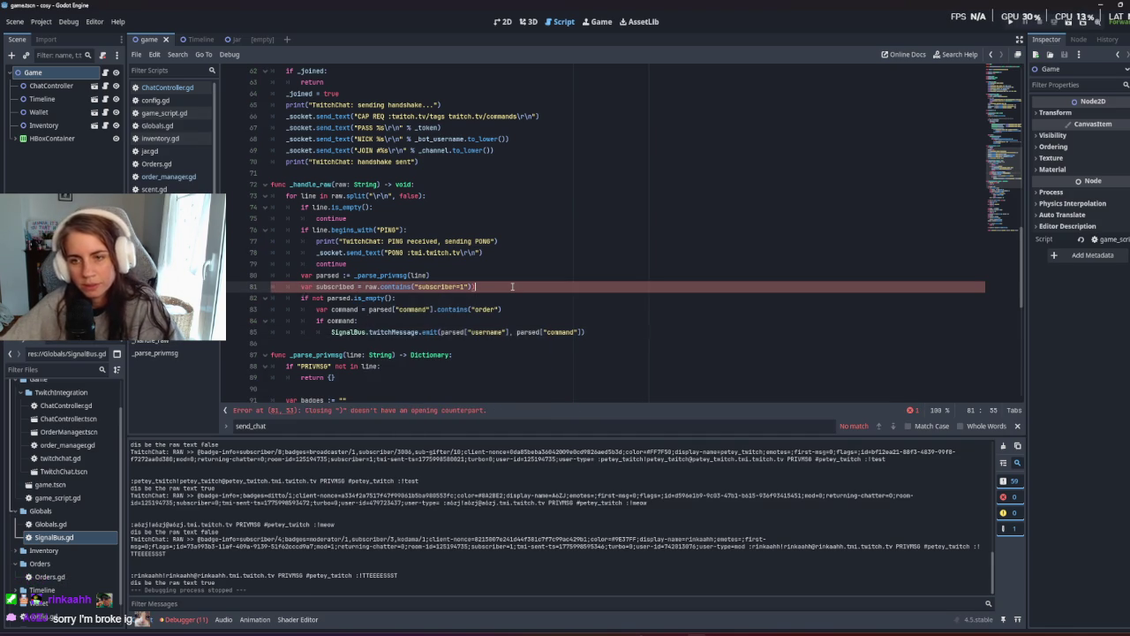
key("BackSpace")
Pass subscribed as an extra argument to the twitchMessage emit call.
left_click(354, 286)
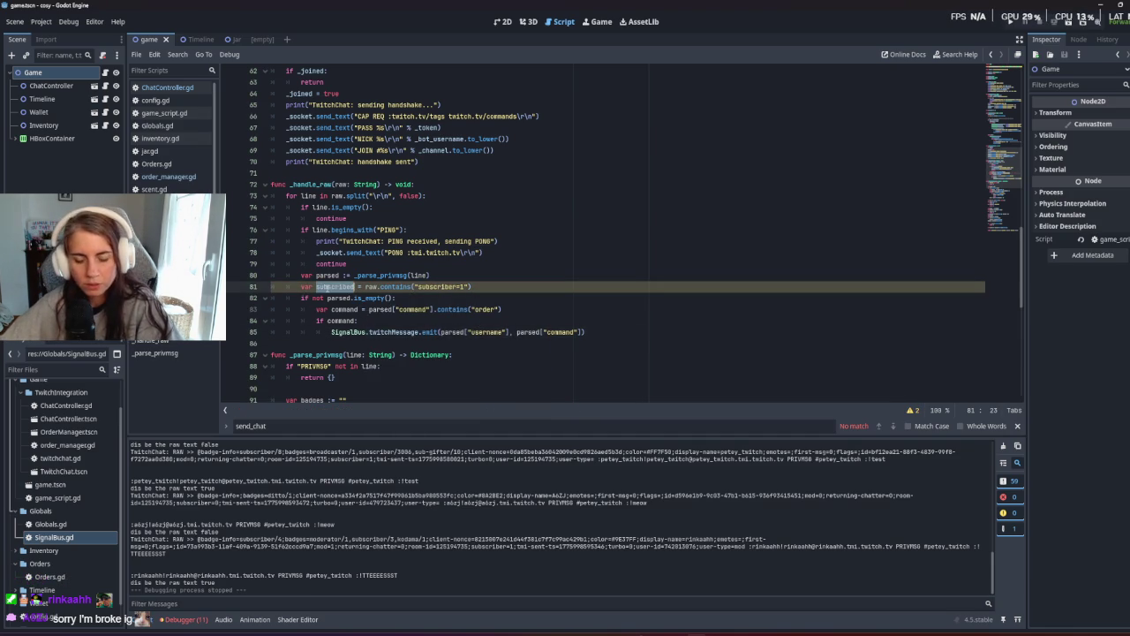
left_click(584, 370)
key("Up")
key("Up")
key("Up")
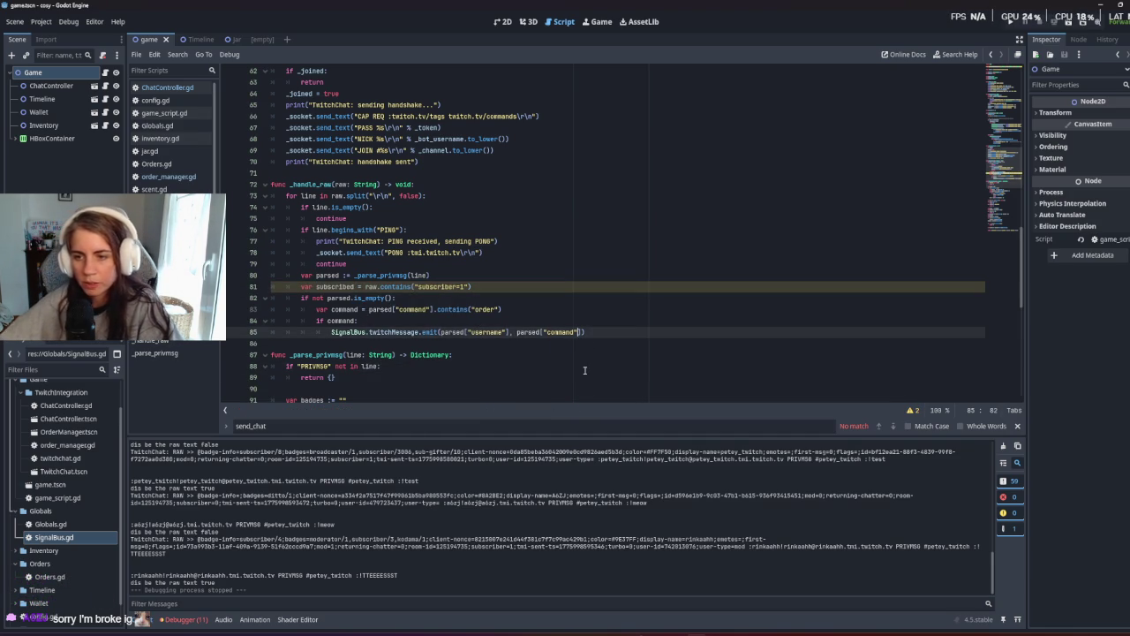
type(", subscribed")
left_click(489, 332)
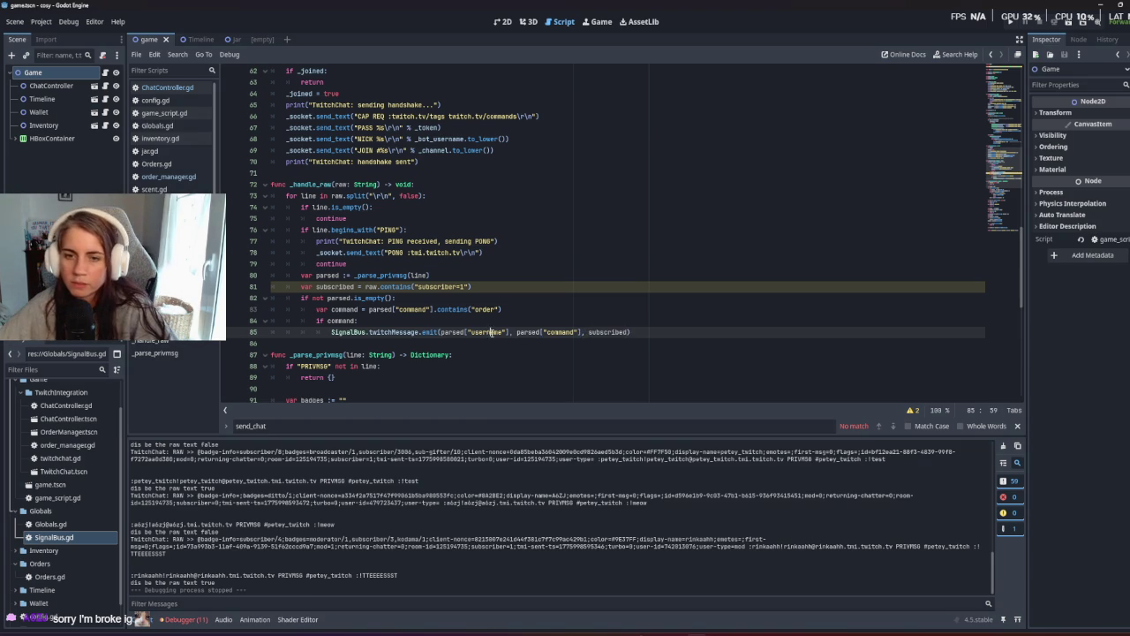
left_click(464, 343)
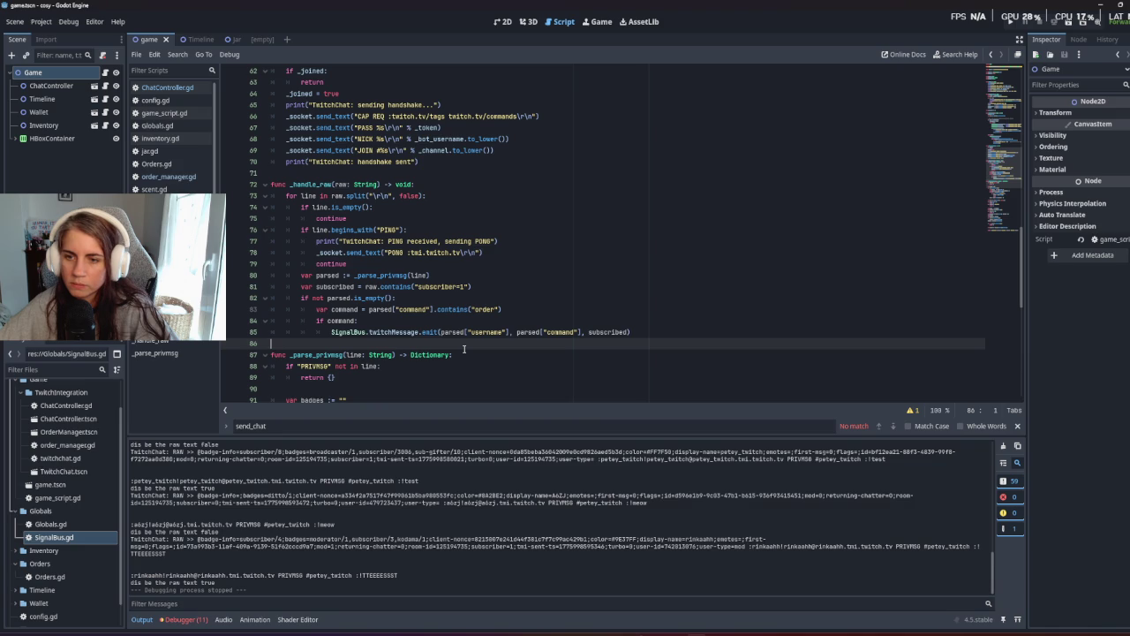
Change line 84 to if command & subscribed:, remove the extra emit argument, and run the game.
left_click(355, 320)
type("&")
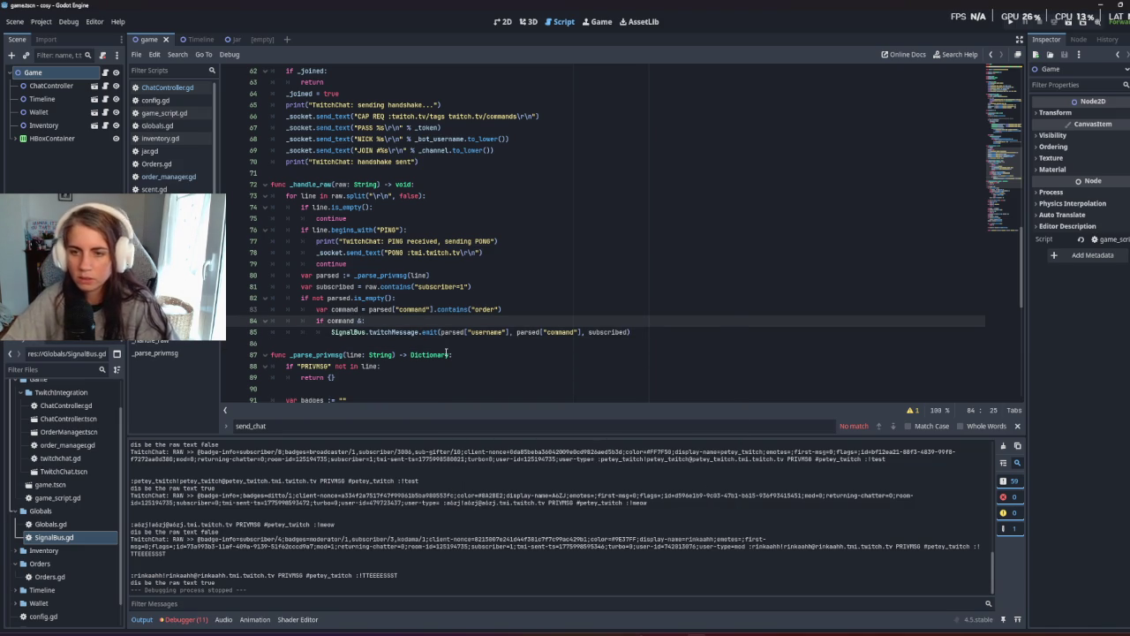
type(" subscribed:")
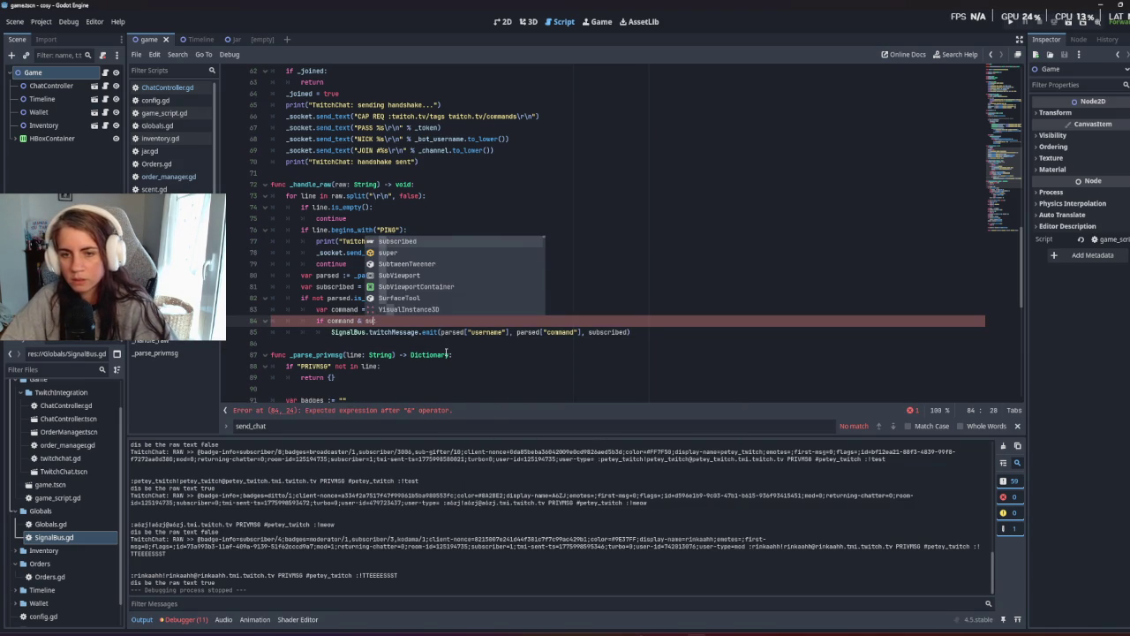
left_click(512, 360)
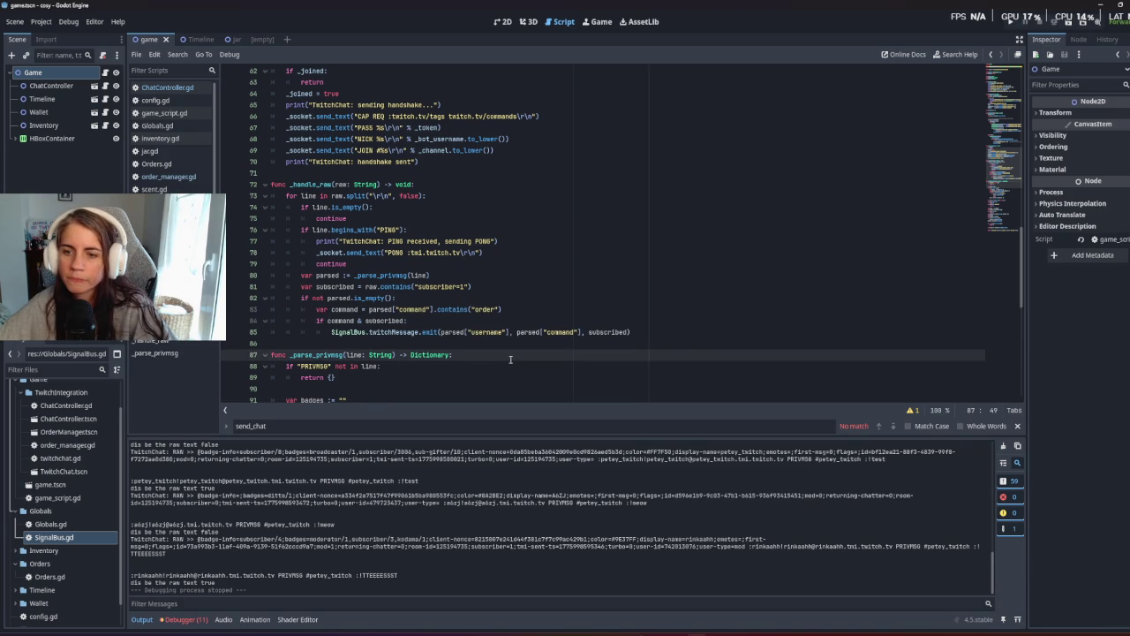
double_click(616, 333)
key("BackSpace")
key("BackSpace")
key("BackSpace")
left_click(592, 355)
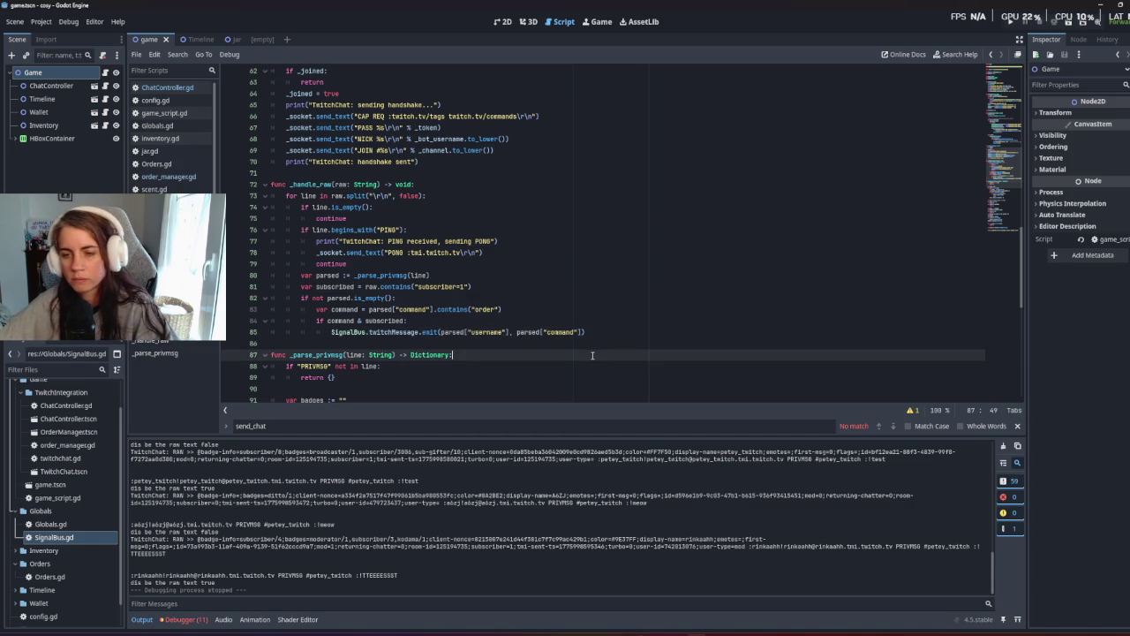
key("F5")
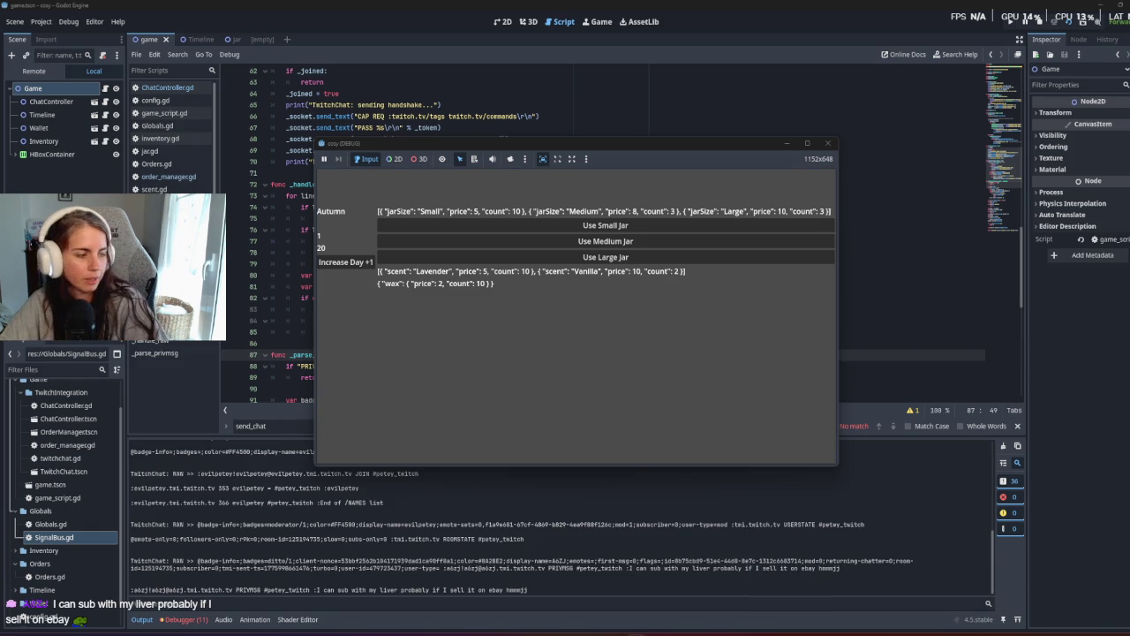
Stop the game and review _handle_raw and _parse_privmsg around the twitchMessage emit.
key("F8")
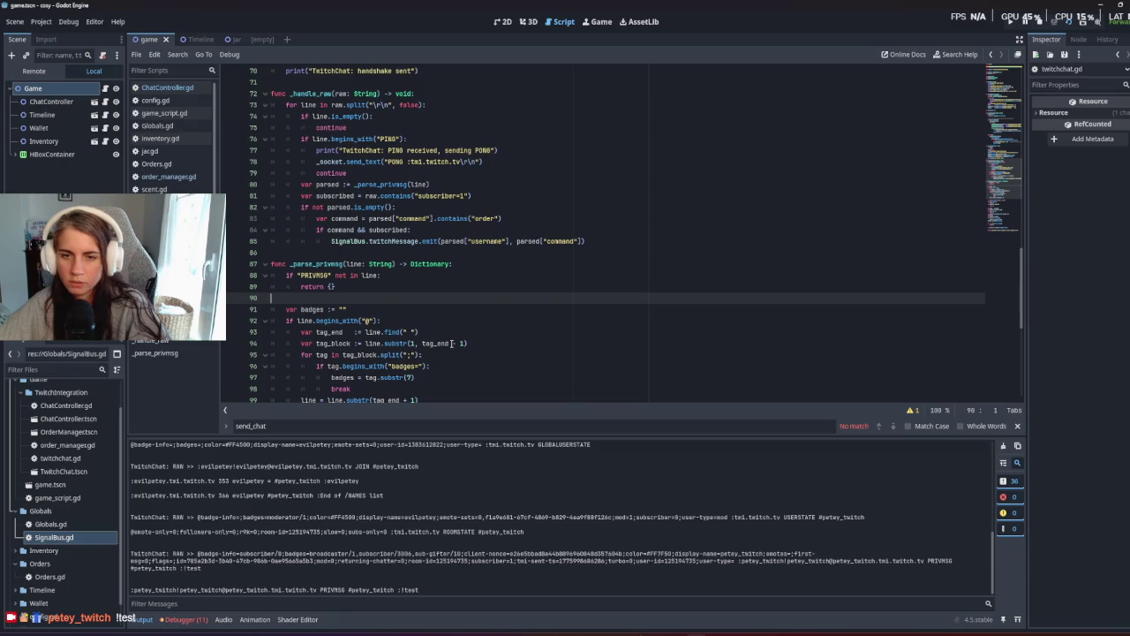
scroll(398, 270, "up", 6)
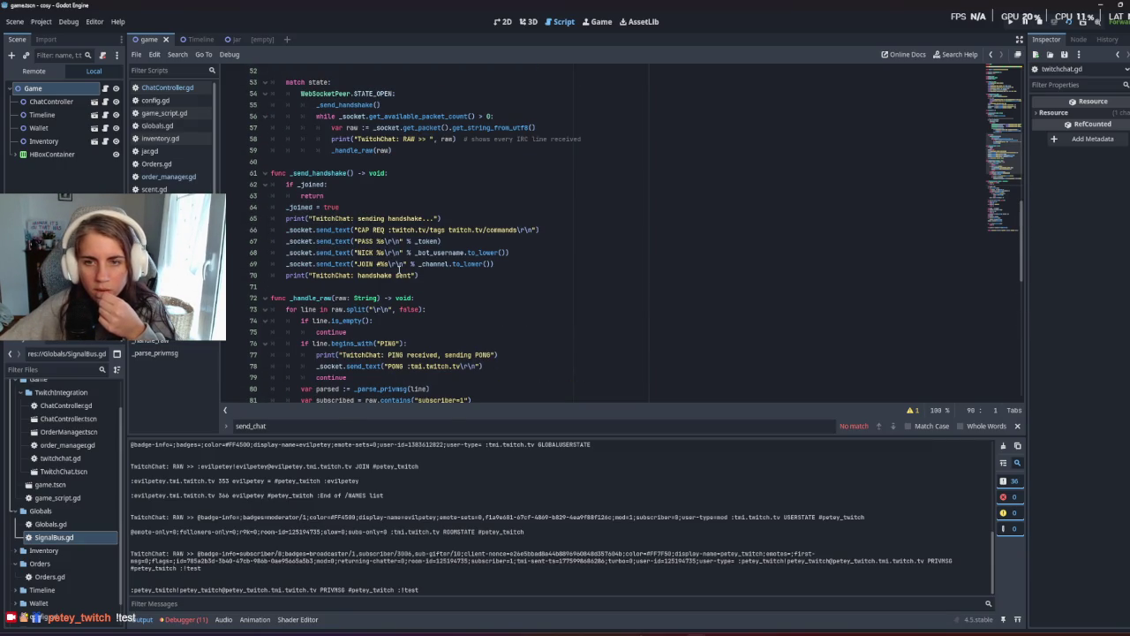
scroll(408, 243, "down", 15)
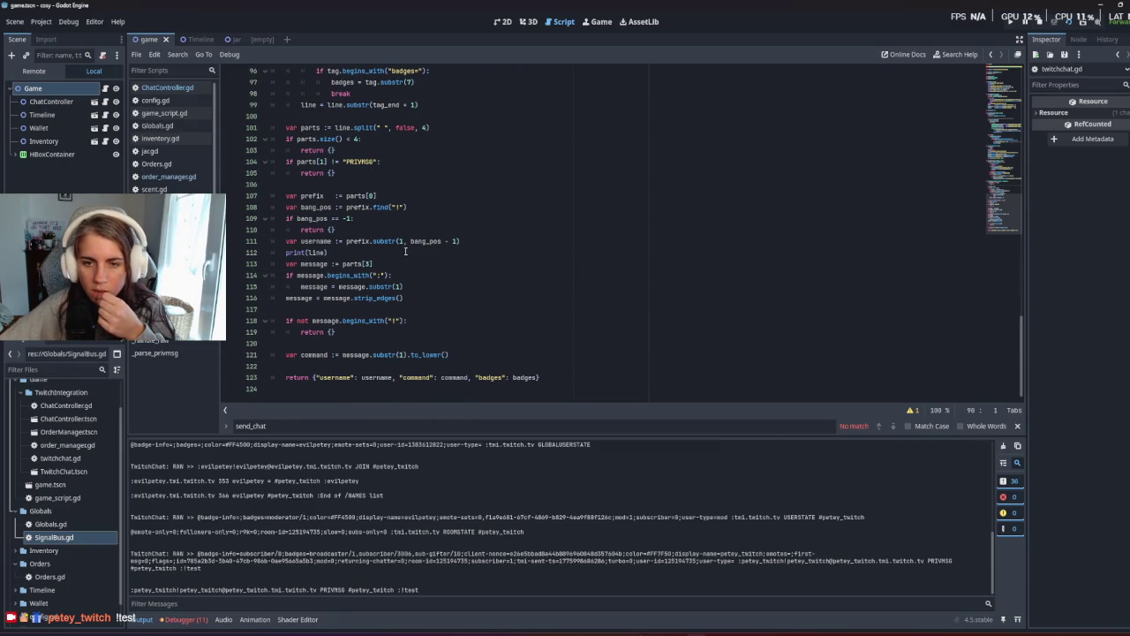
scroll(405, 252, "up", 10)
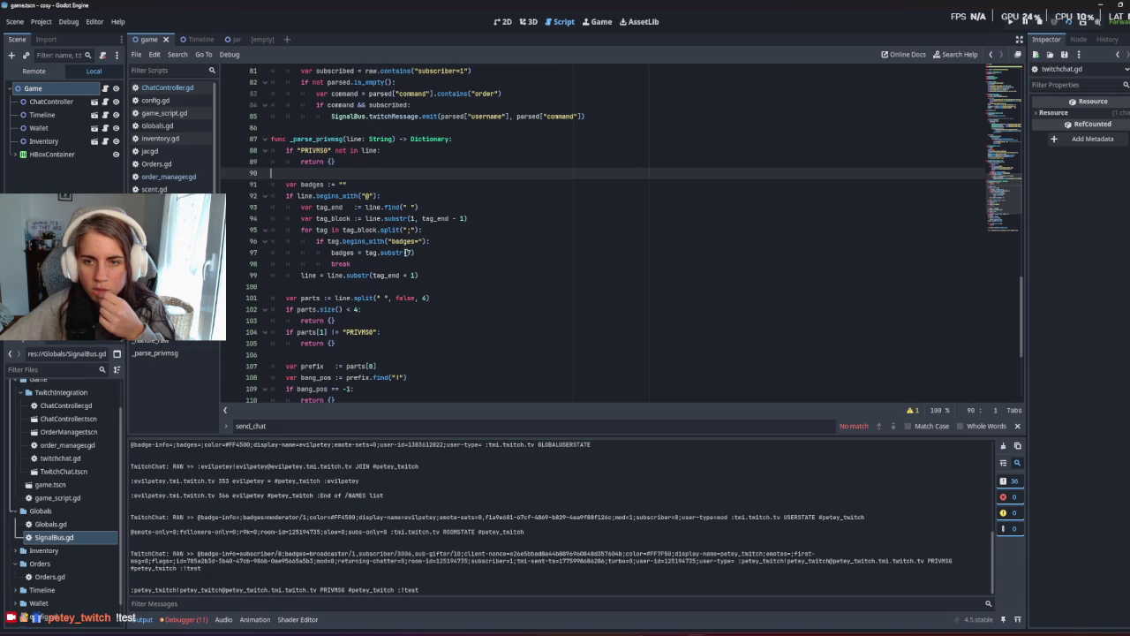
scroll(425, 278, "up", 2)
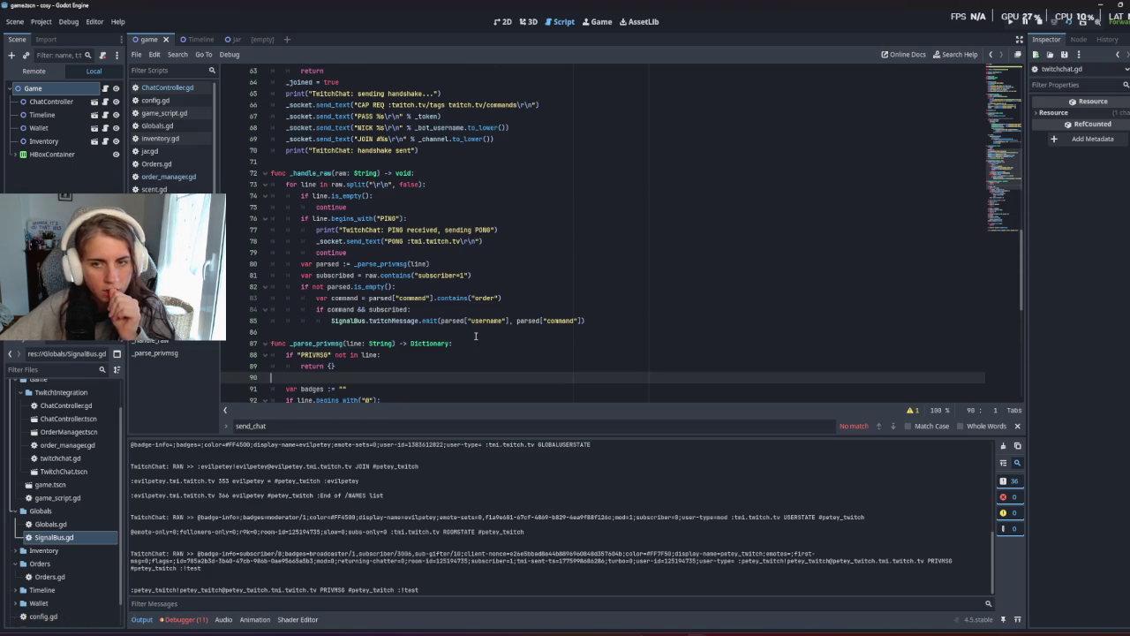
double_click(394, 321)
left_click(476, 356)
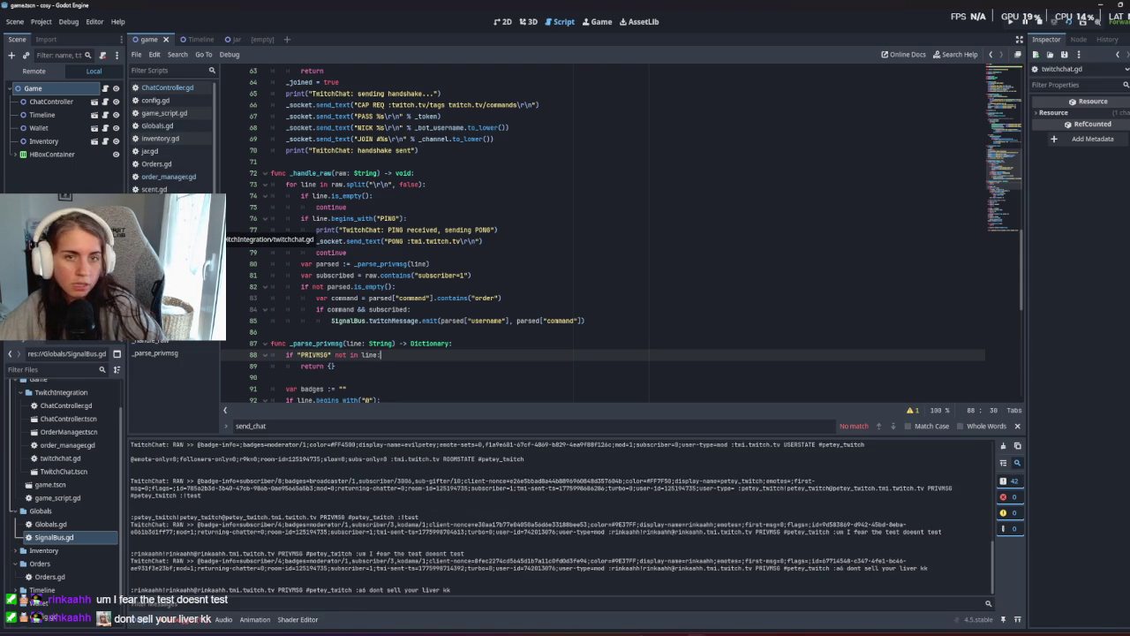
Review the order steps in order_manager.gd, then switch to ChatController.gd.
left_click(167, 177)
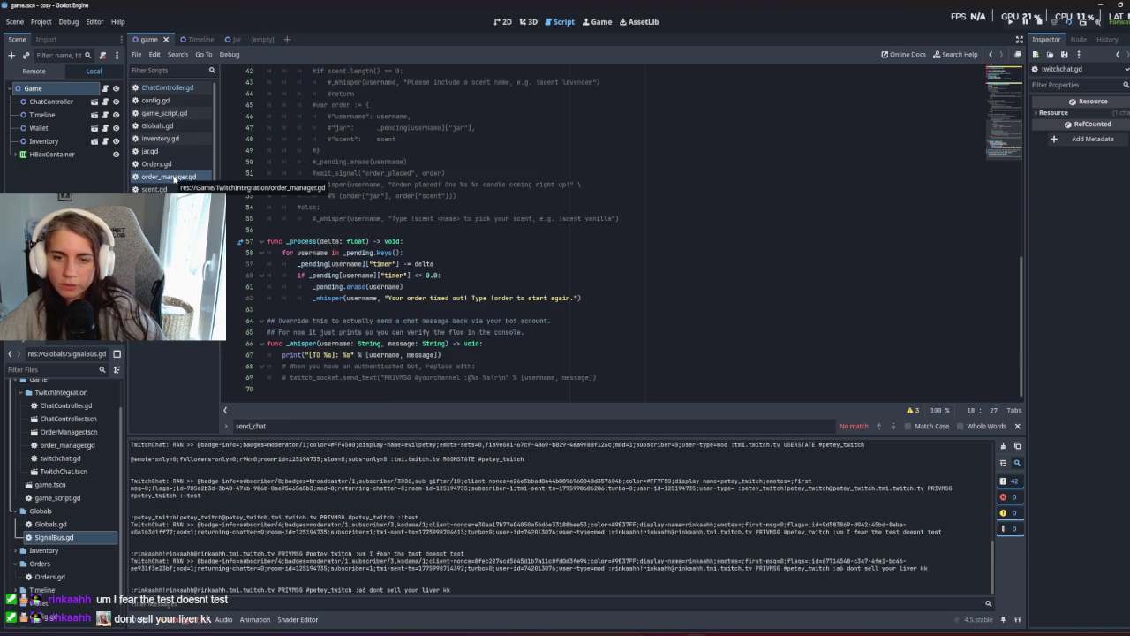
scroll(360, 303, "up", 13)
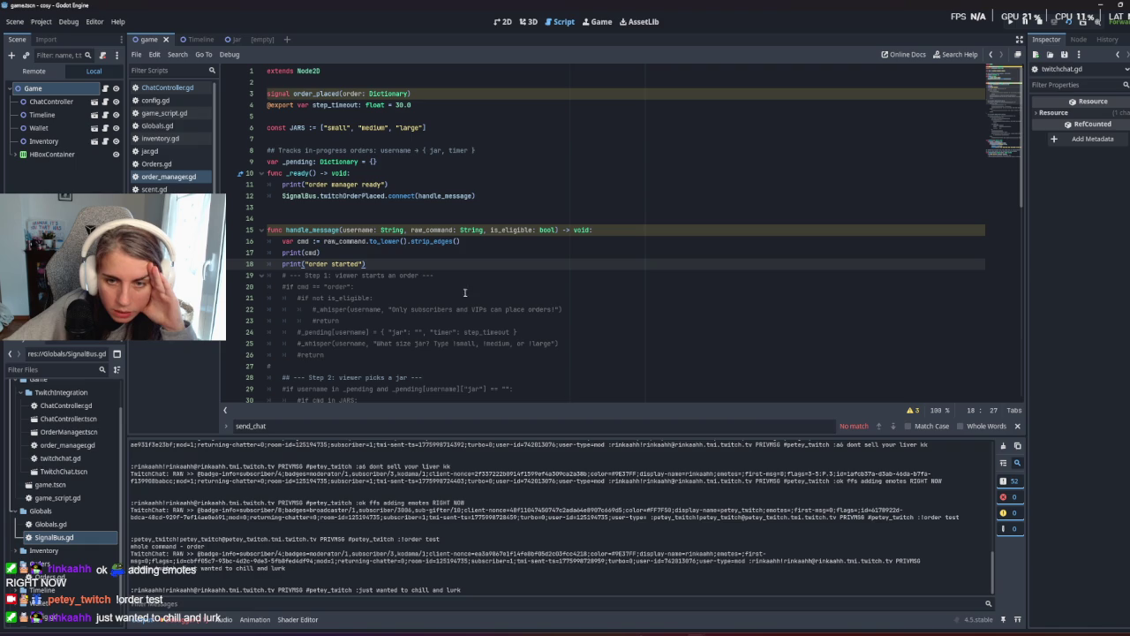
scroll(457, 286, "down", 10)
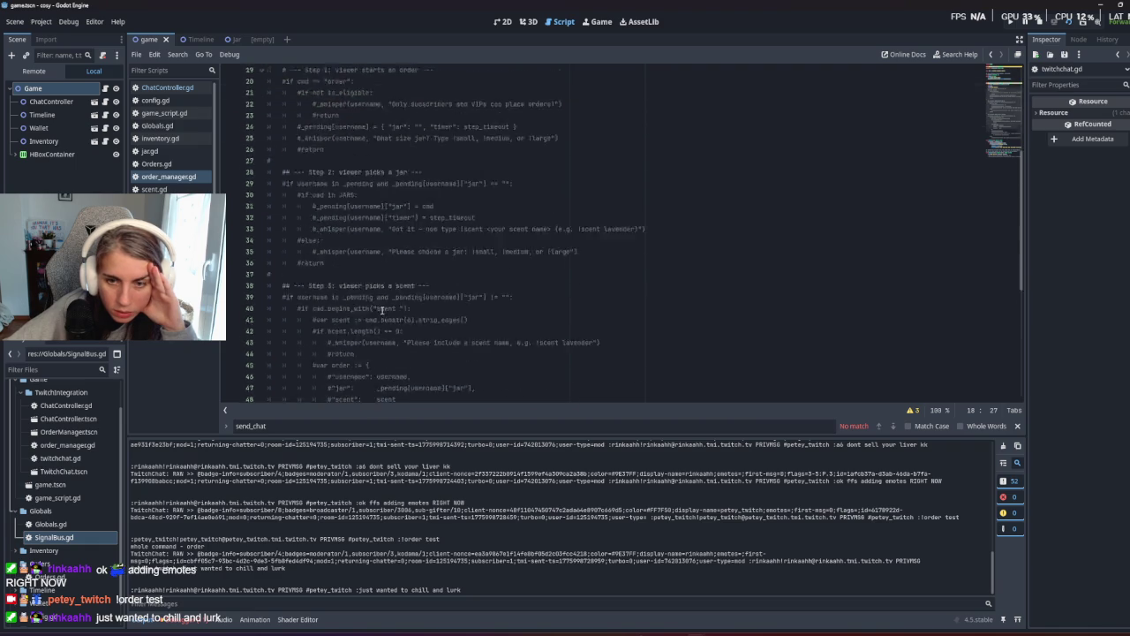
scroll(379, 324, "down", 2)
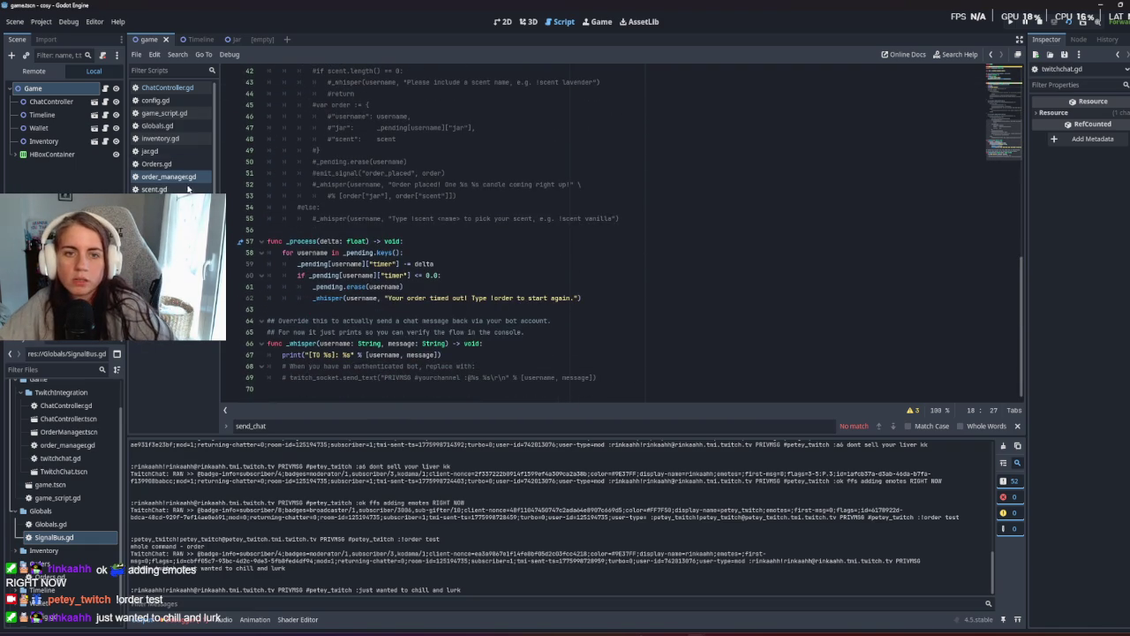
left_click(173, 89)
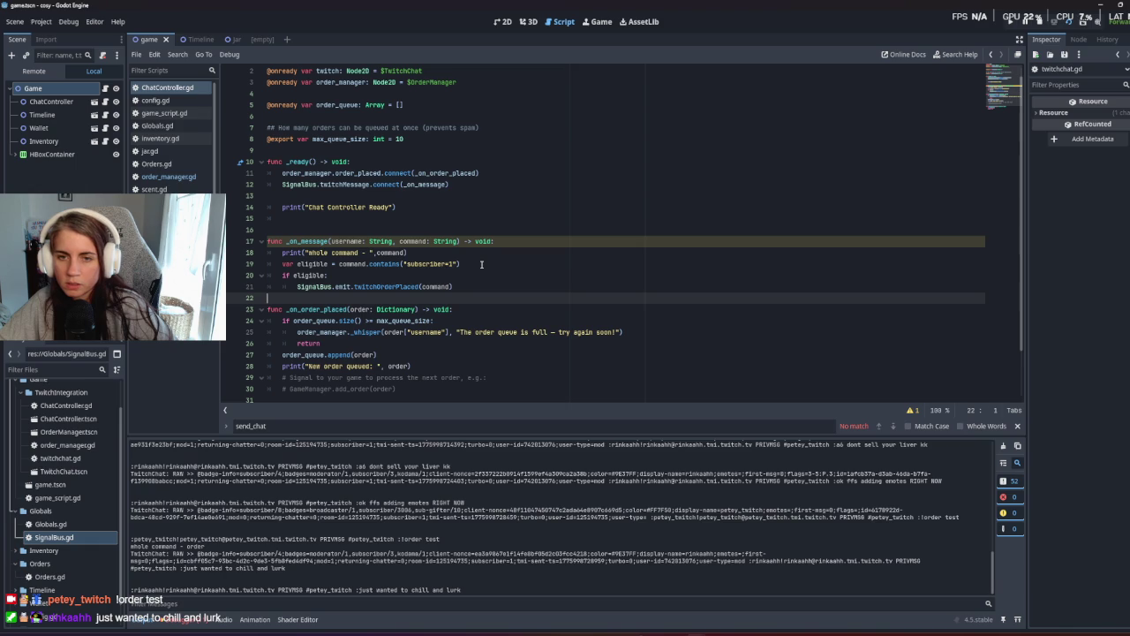
Delete the var eligible line from _on_message in ChatController.gd, keeping the if line.
left_click_drag(482, 263, 482, 255)
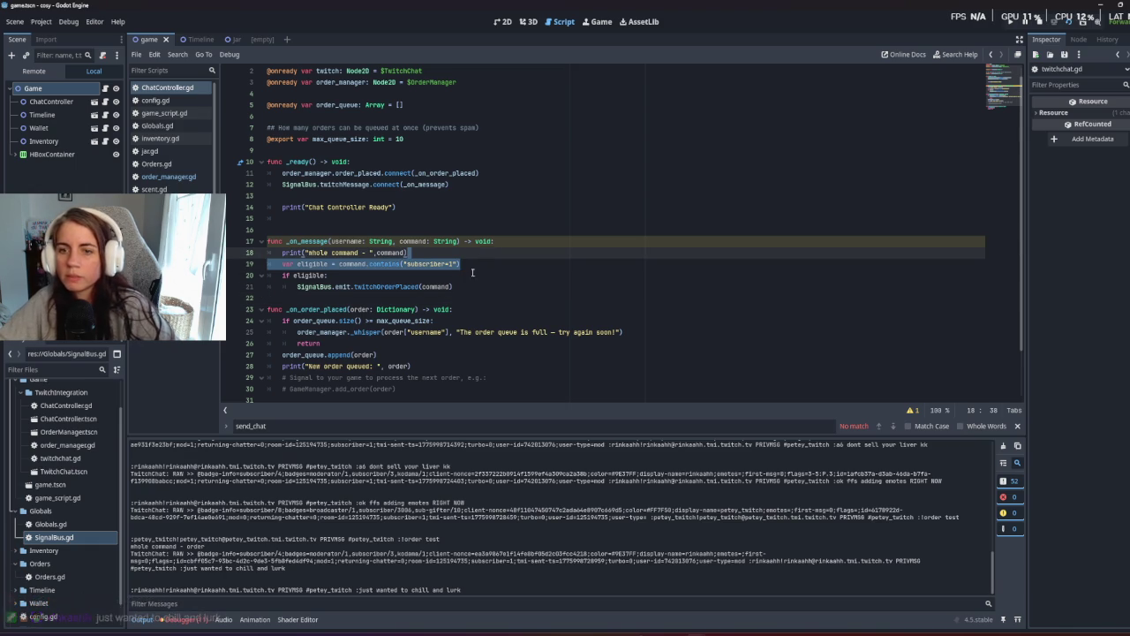
left_click(476, 280)
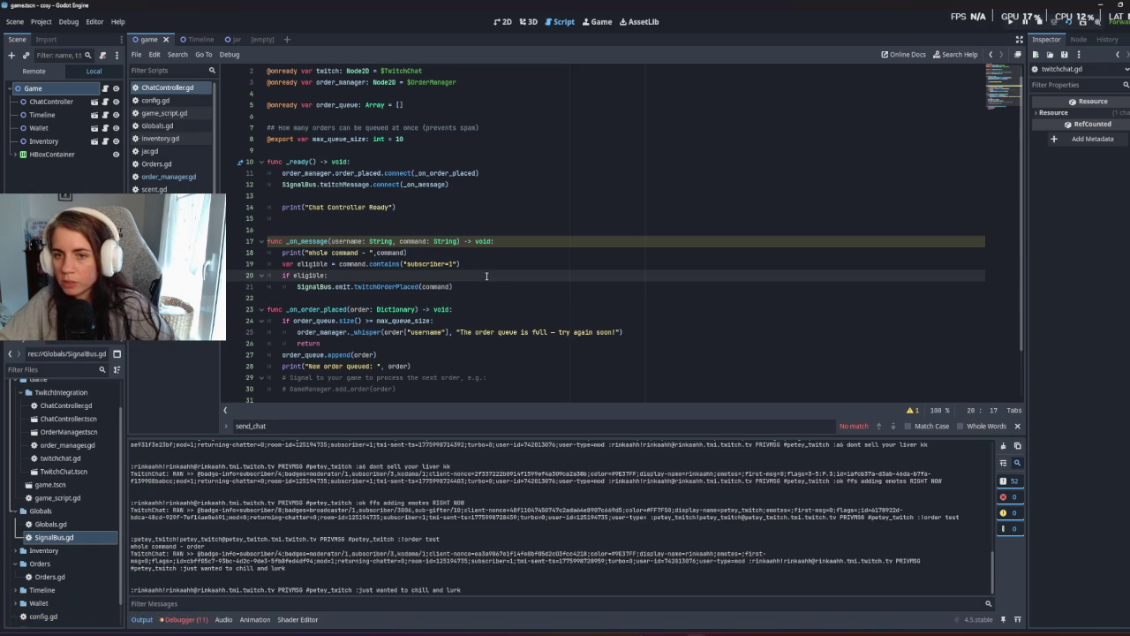
left_click_drag(487, 276, 488, 253)
key("BackSpace")
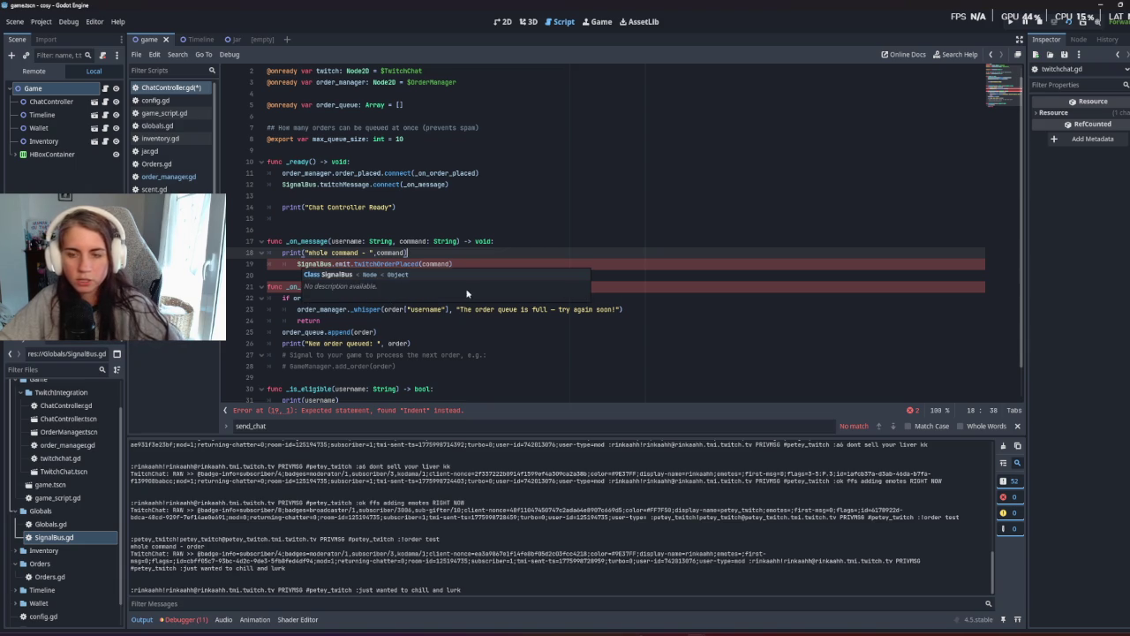
key("ctrl+z")
left_click(495, 279)
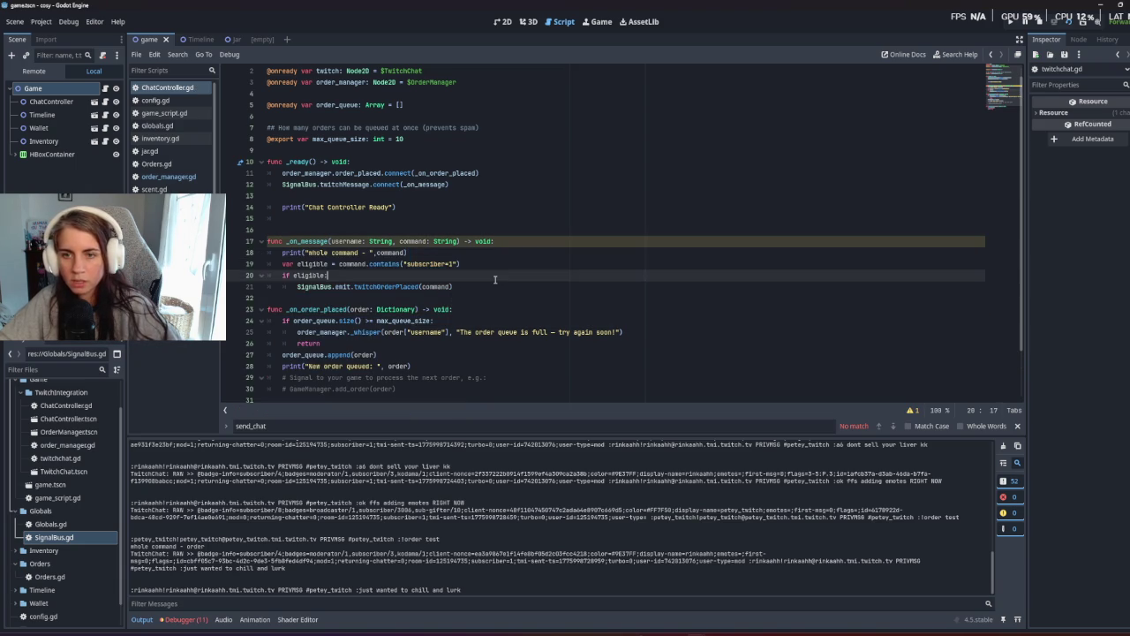
left_click_drag(485, 263, 490, 256)
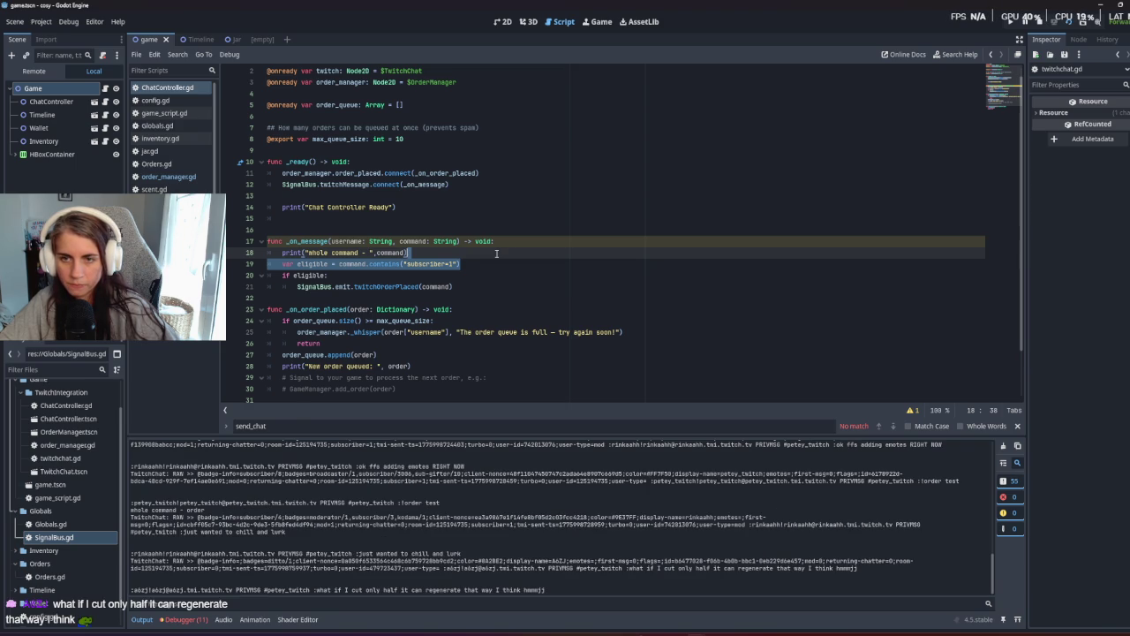
key("BackSpace")
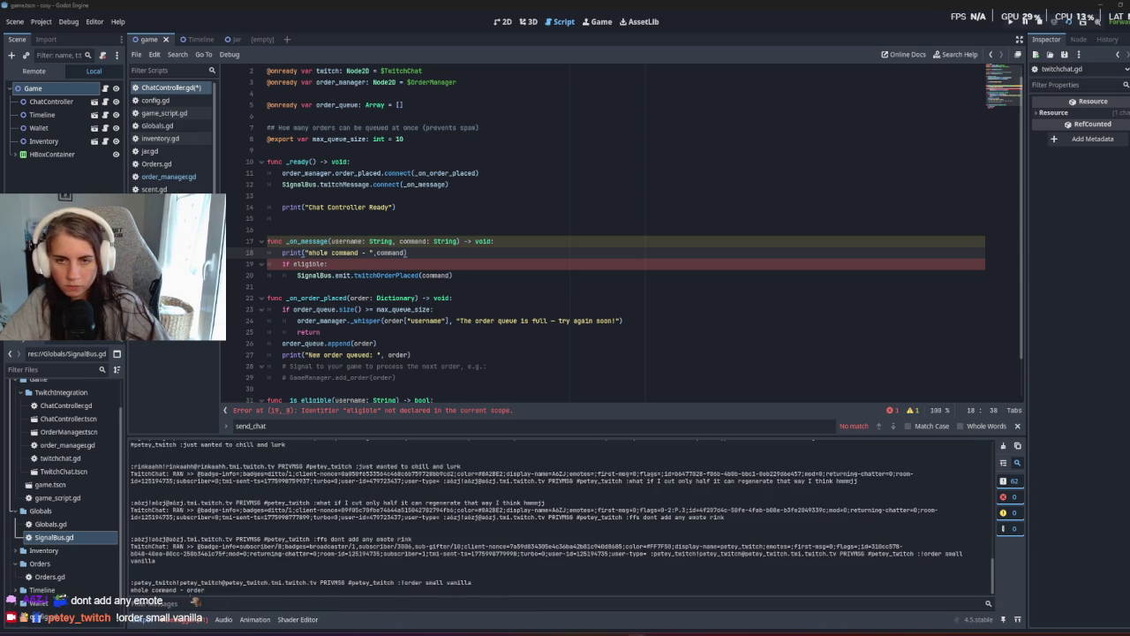
Remove the print("Chat Controller Ready") line and save the script.
left_click(424, 266)
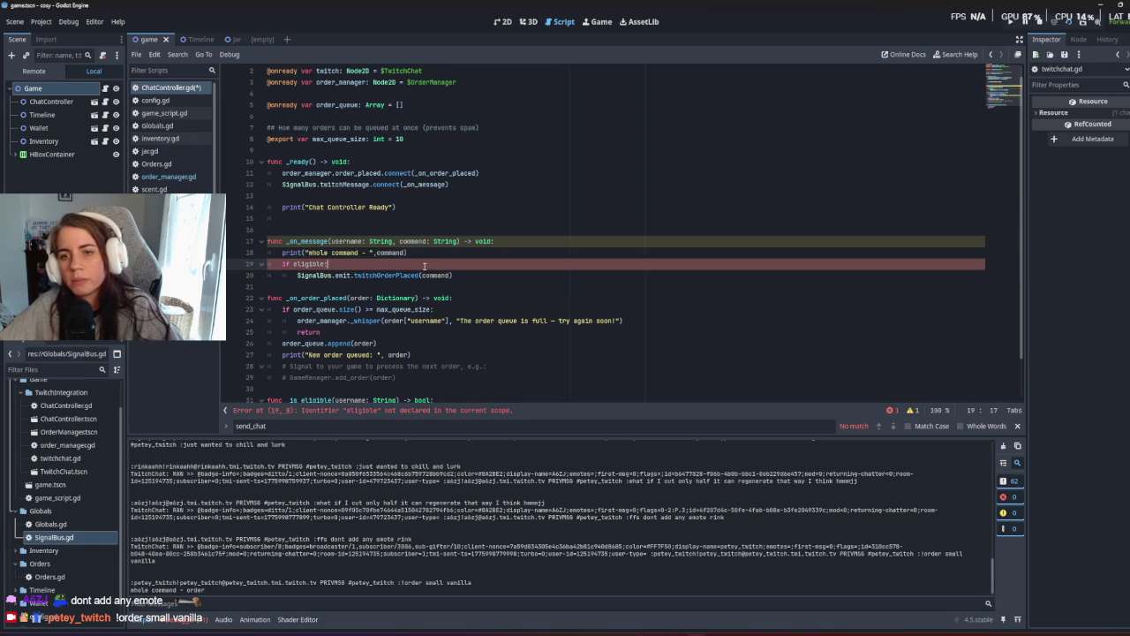
left_click(401, 366)
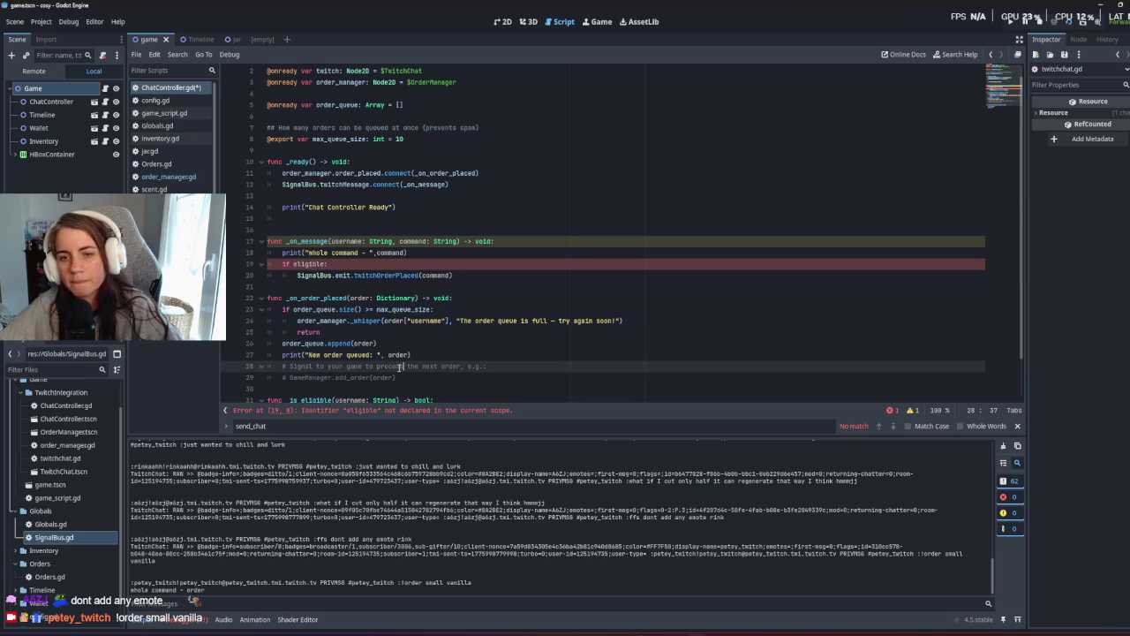
left_click(393, 298)
left_click(390, 276)
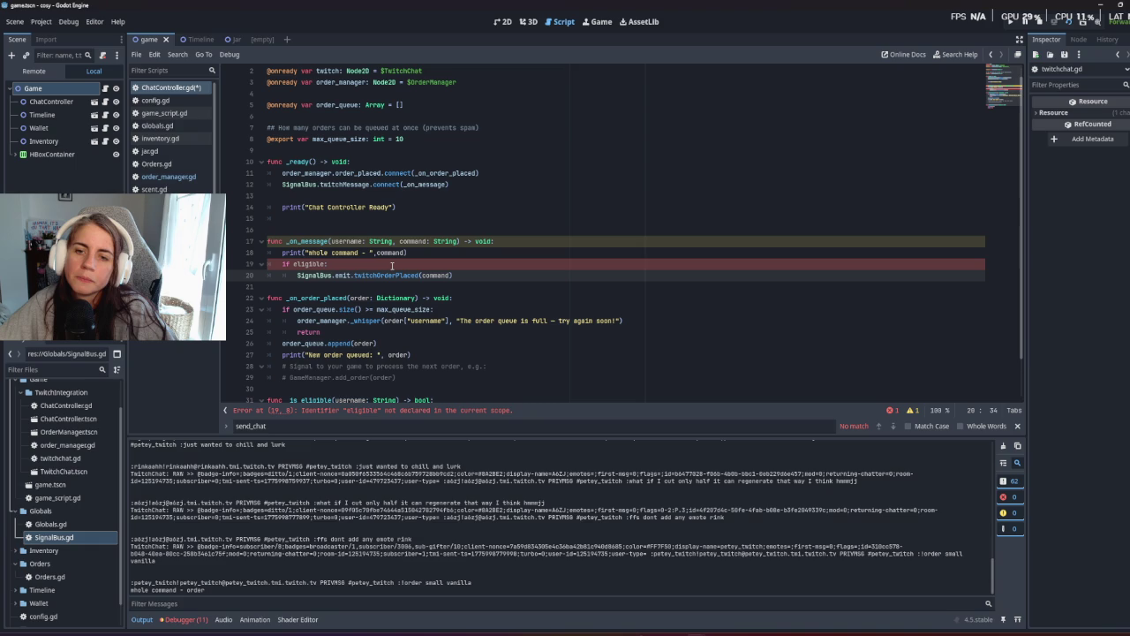
left_click_drag(422, 196, 422, 209)
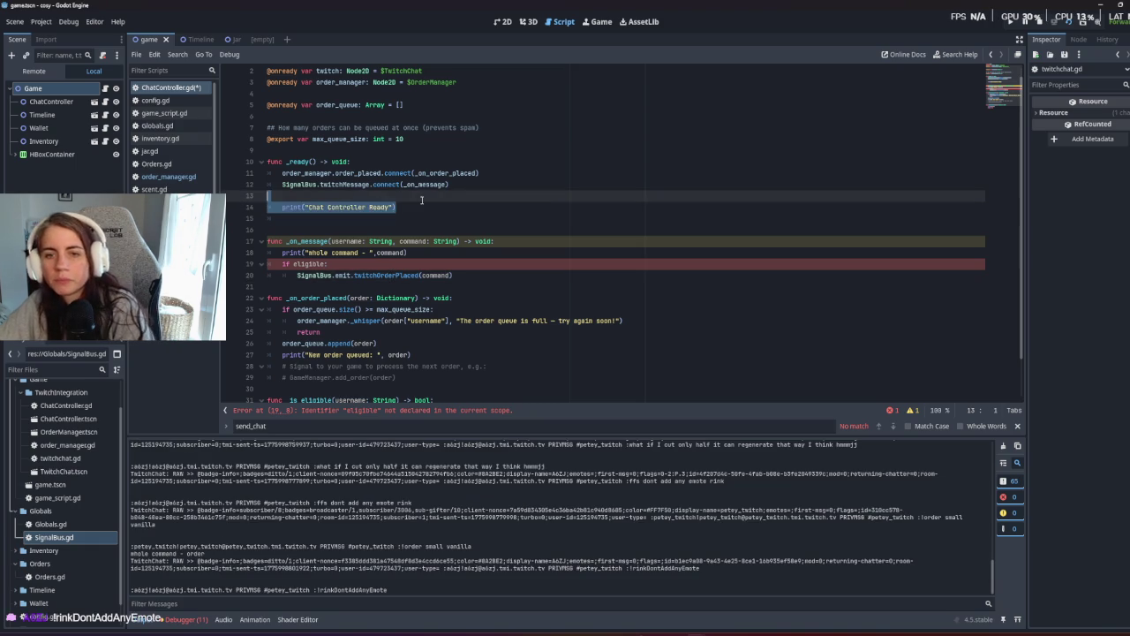
key("BackSpace")
key("BackSpace")
key("ctrl+s")
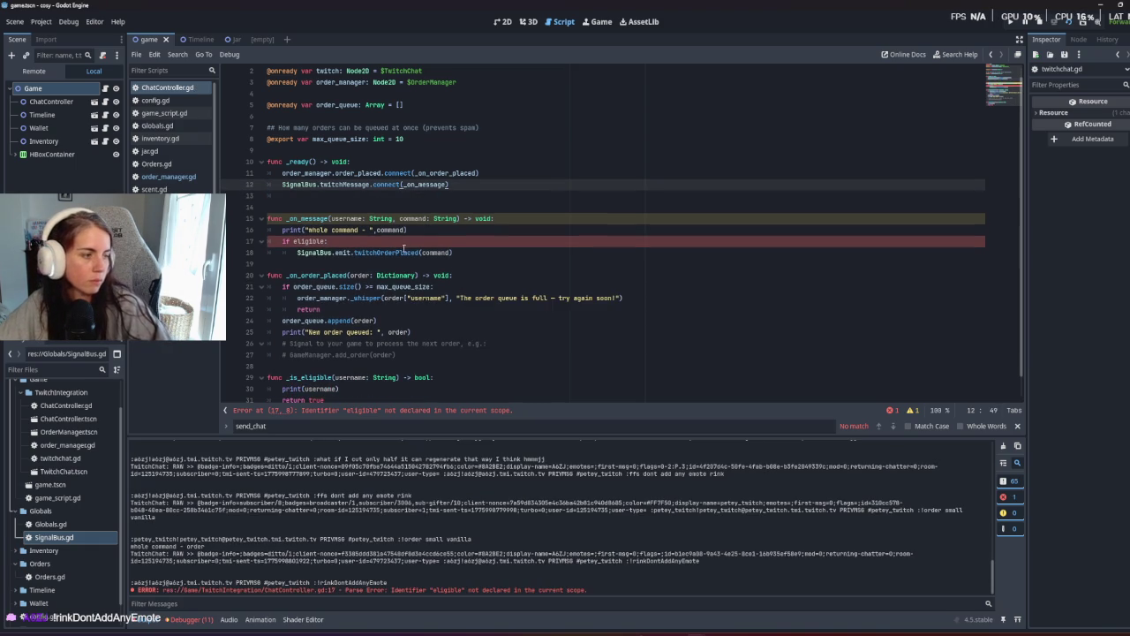
left_click(325, 208)
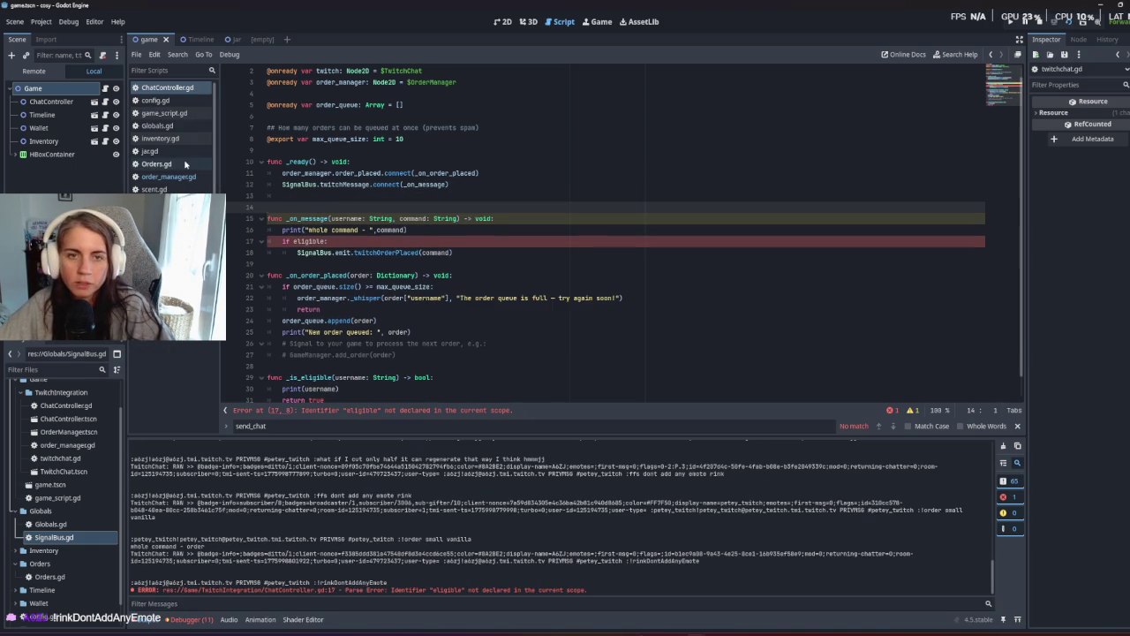
In twitchchat.gd, add print(parsed["command"]) inside the subscribed branch above the emit and save.
left_click(164, 215)
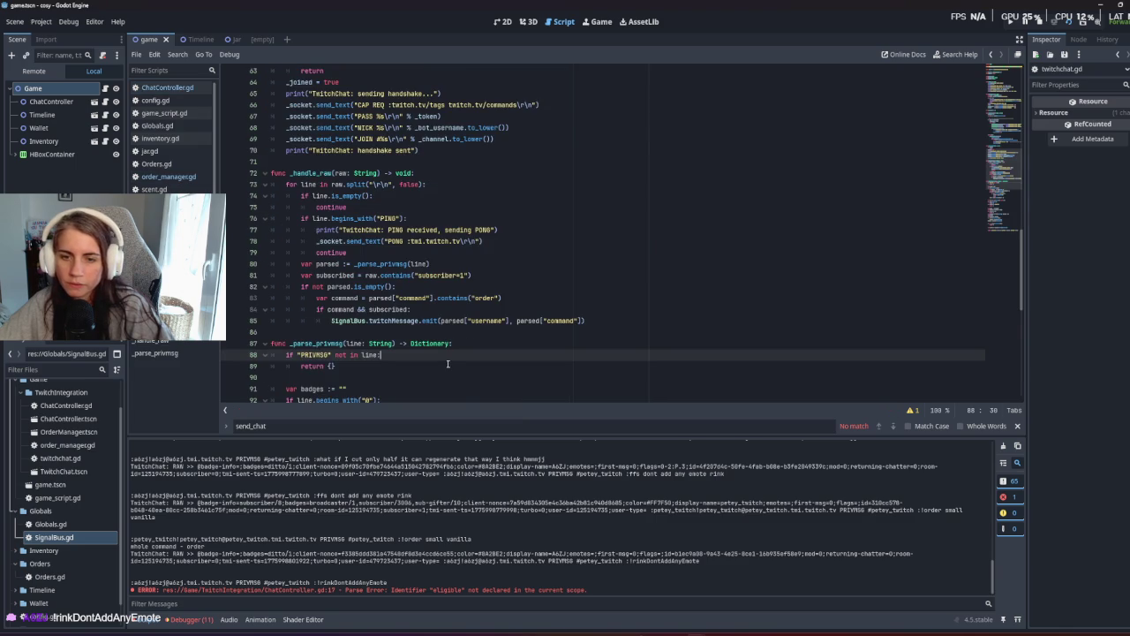
scroll(449, 364, "down", 10)
scroll(448, 364, "down", 1)
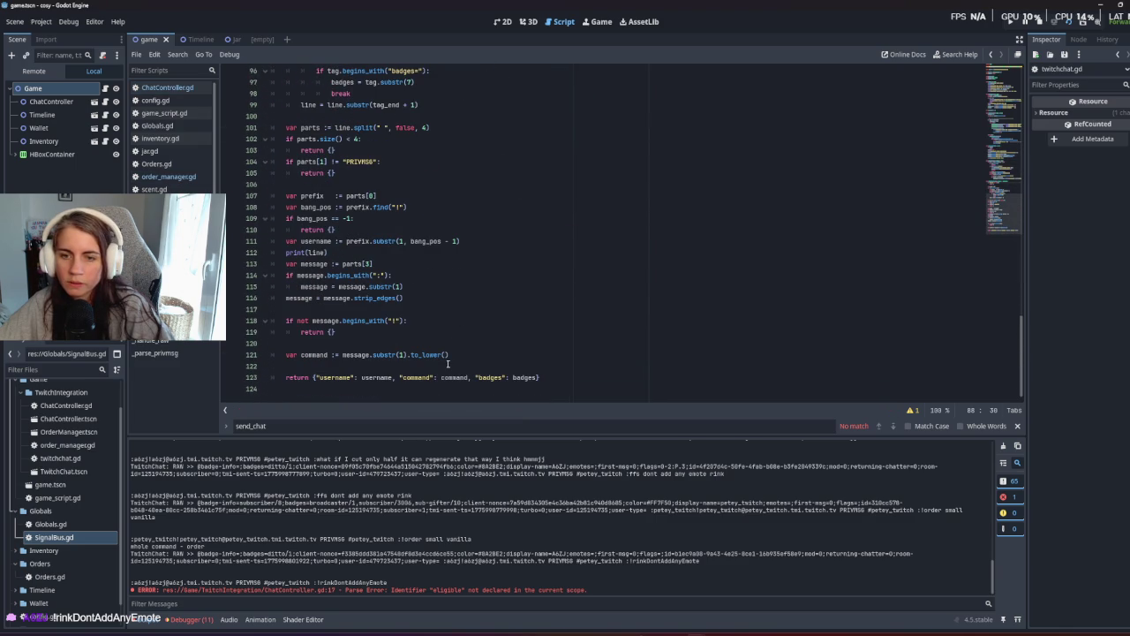
scroll(448, 364, "up", 10)
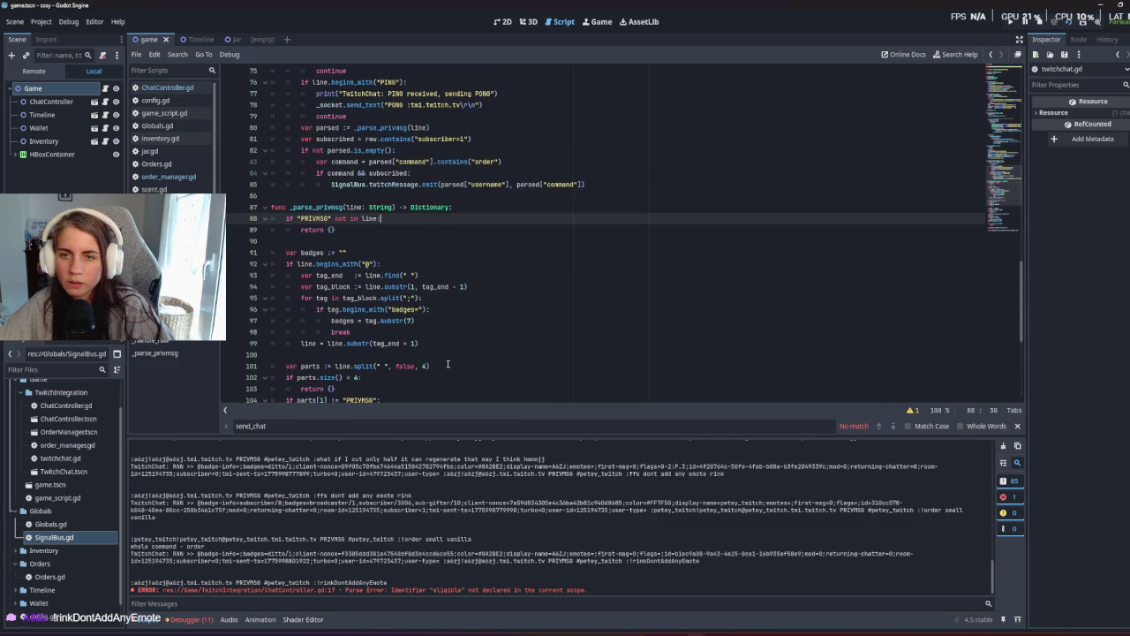
left_click(427, 276)
key("Return")
type("print(")
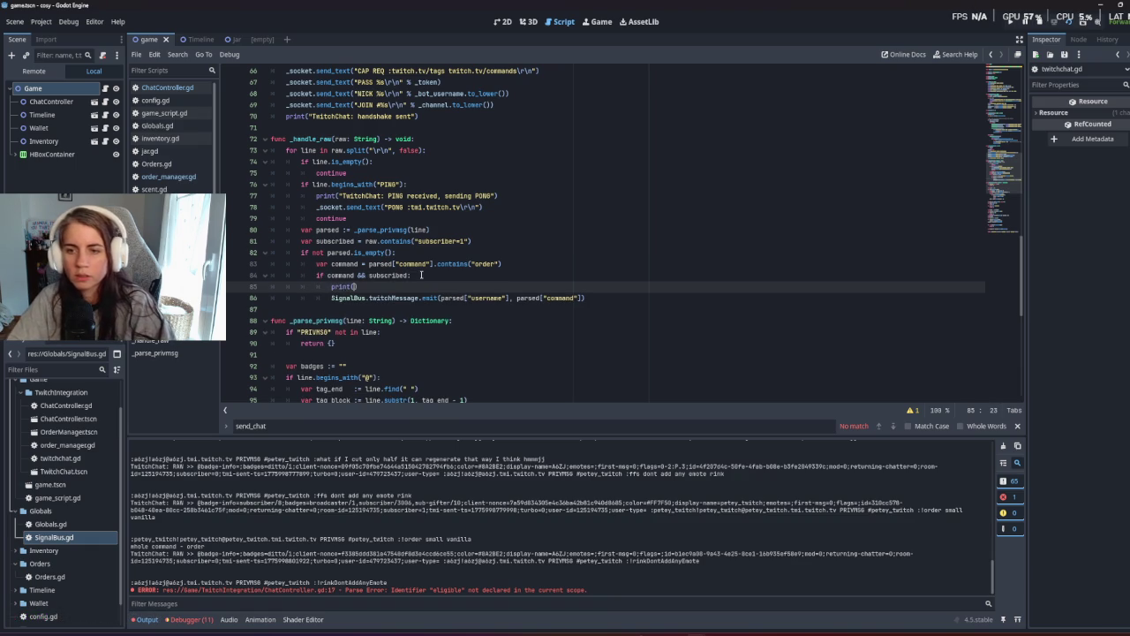
left_click_drag(516, 298, 580, 298)
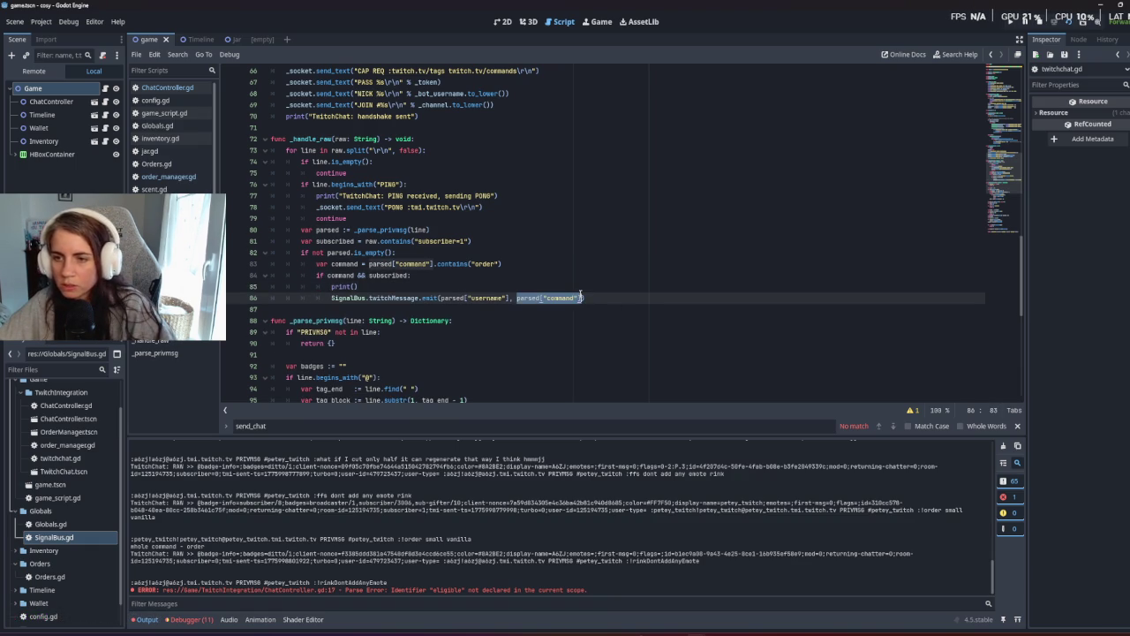
key("ctrl+c")
left_click(353, 286)
key("ctrl+v")
key("ctrl+s")
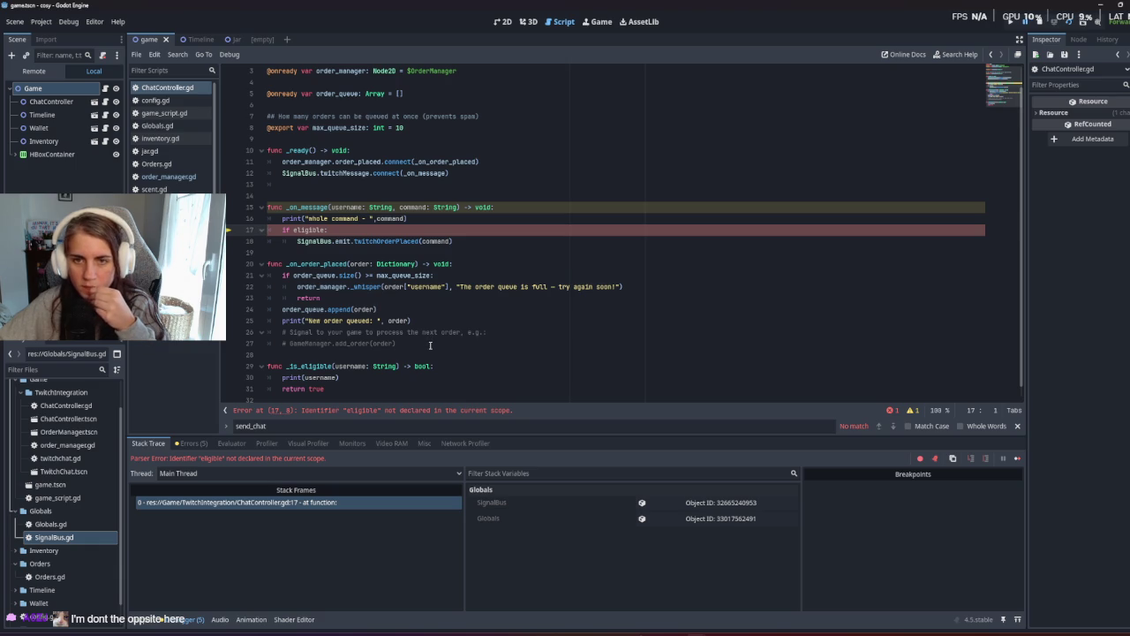
Undo the recent ChatController edits to restore eligible as command.contains("subscriber=1").
left_click(354, 241)
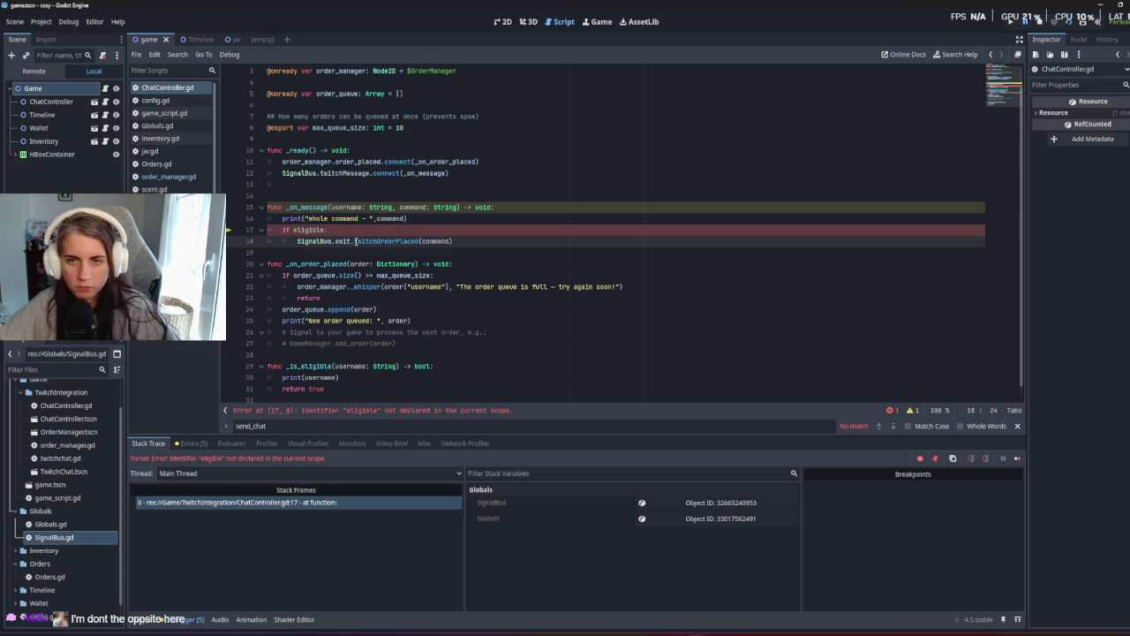
key("ctrl+z")
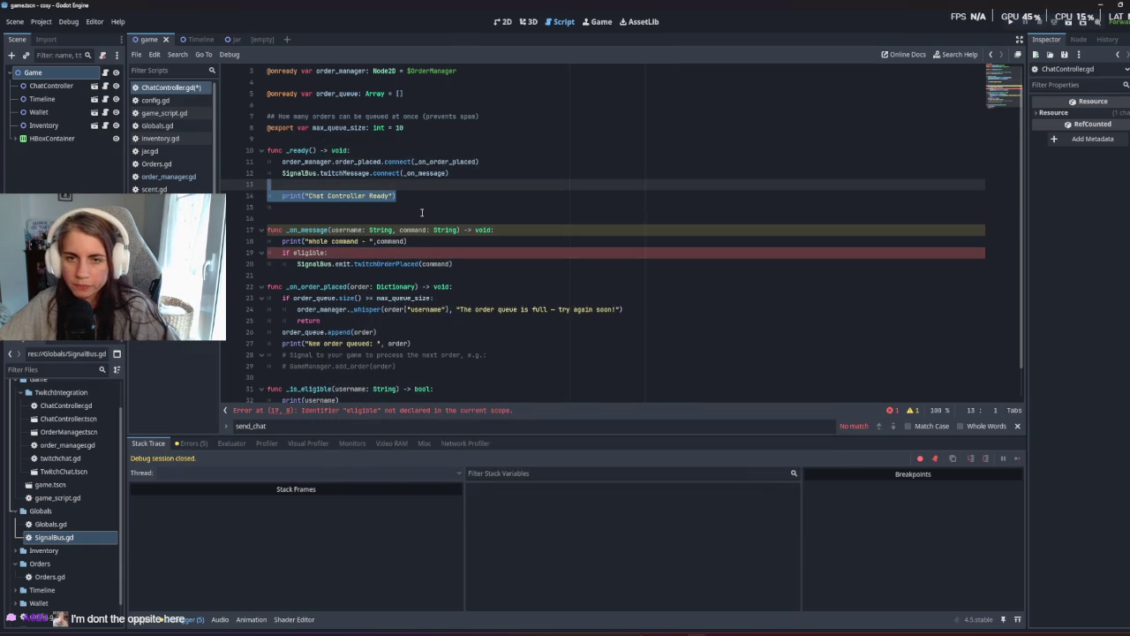
key("ctrl+z")
left_click(409, 253)
key("ctrl+z")
key("ctrl+z")
key("ctrl+z")
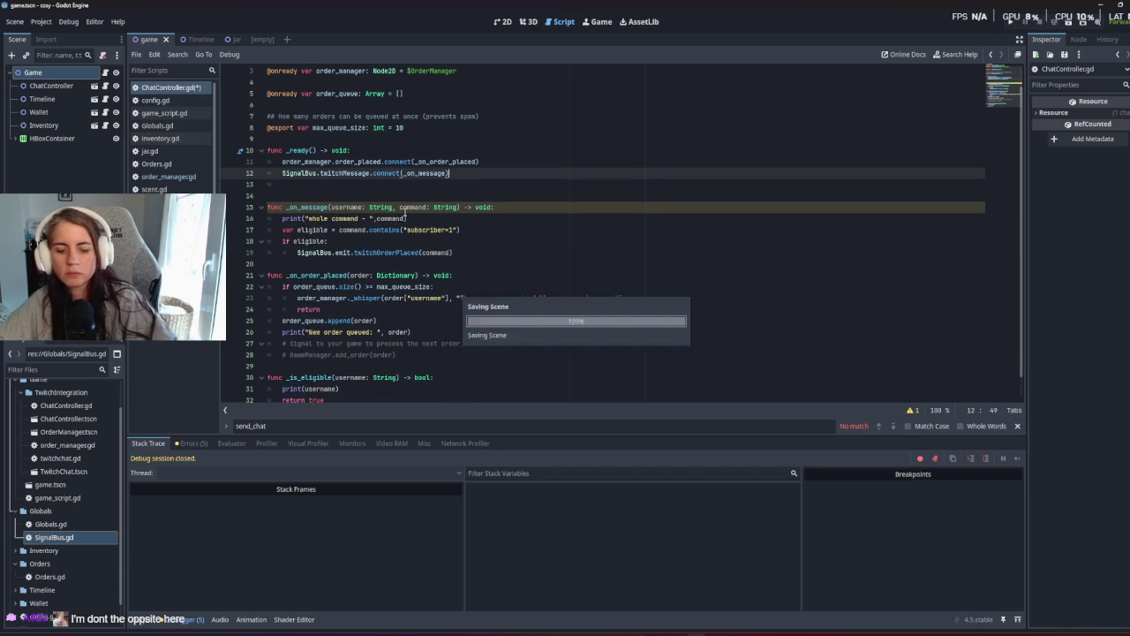
Run the game so '!order test test' logs 'whole command - order', then stop it.
key("F5")
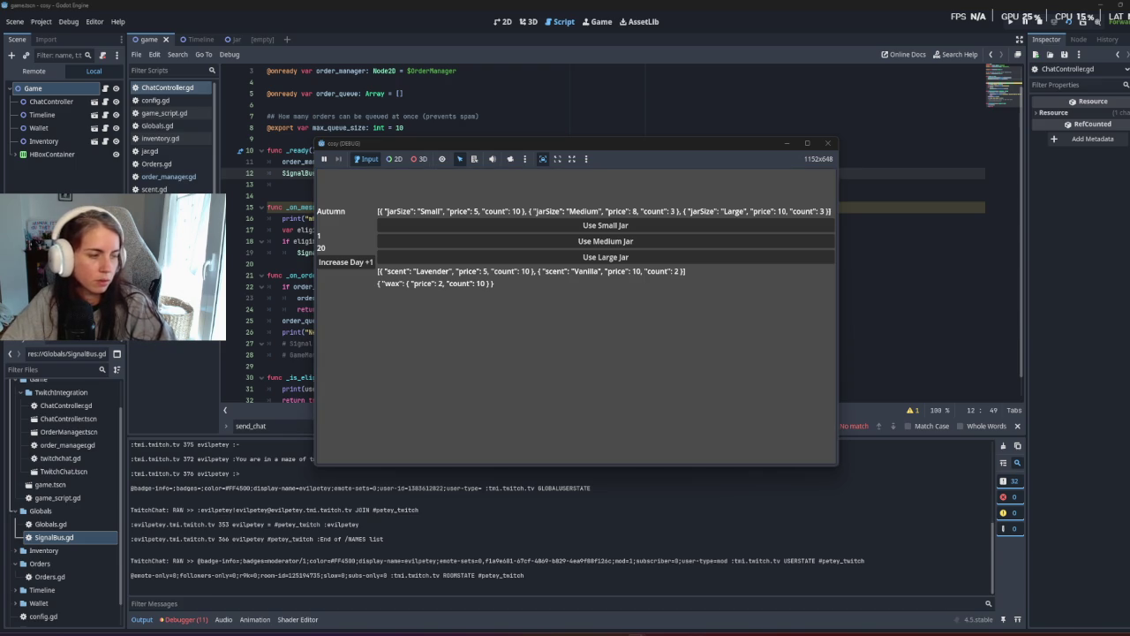
key("F8")
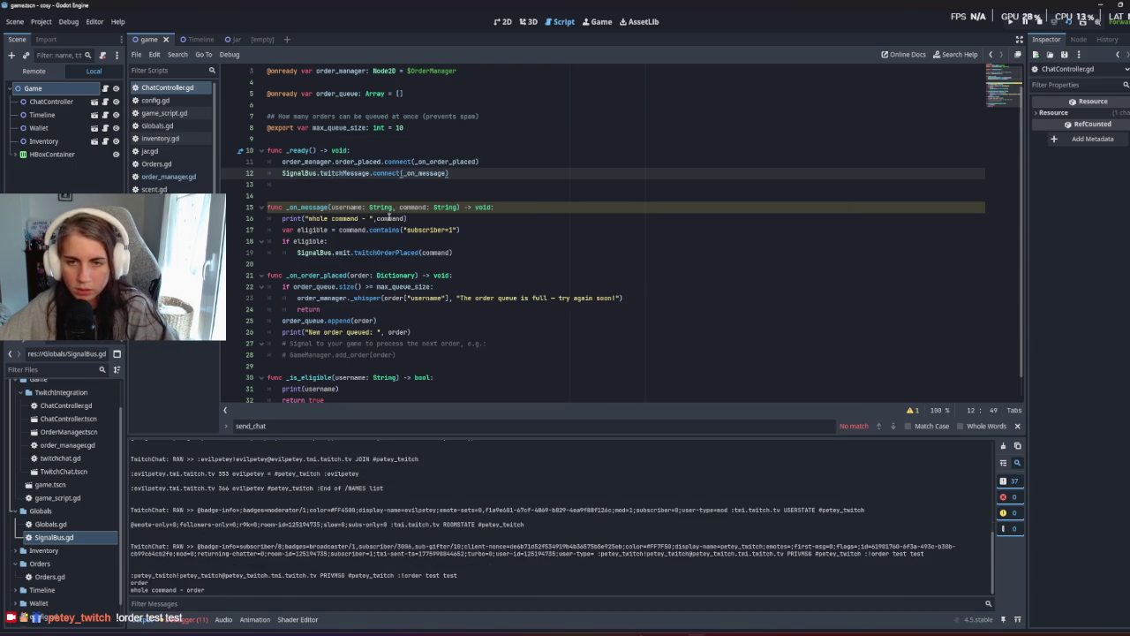
scroll(441, 285, "down", 1)
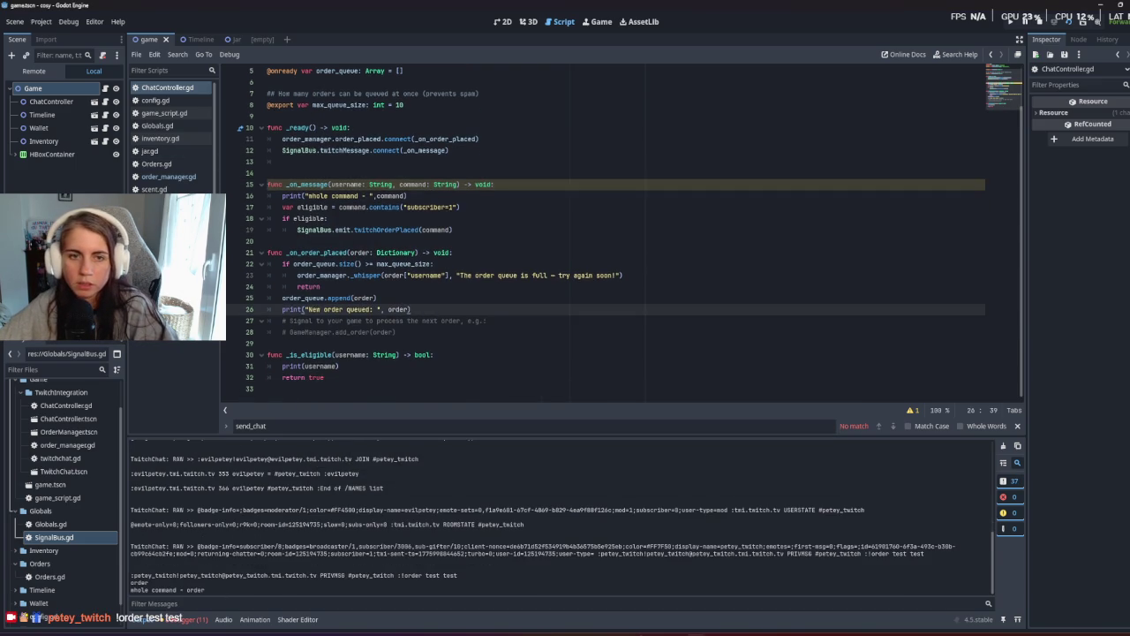
Open twitchchat.gd and go to the end of the command extraction line 122.
left_click(159, 215)
scroll(376, 365, "down", 5)
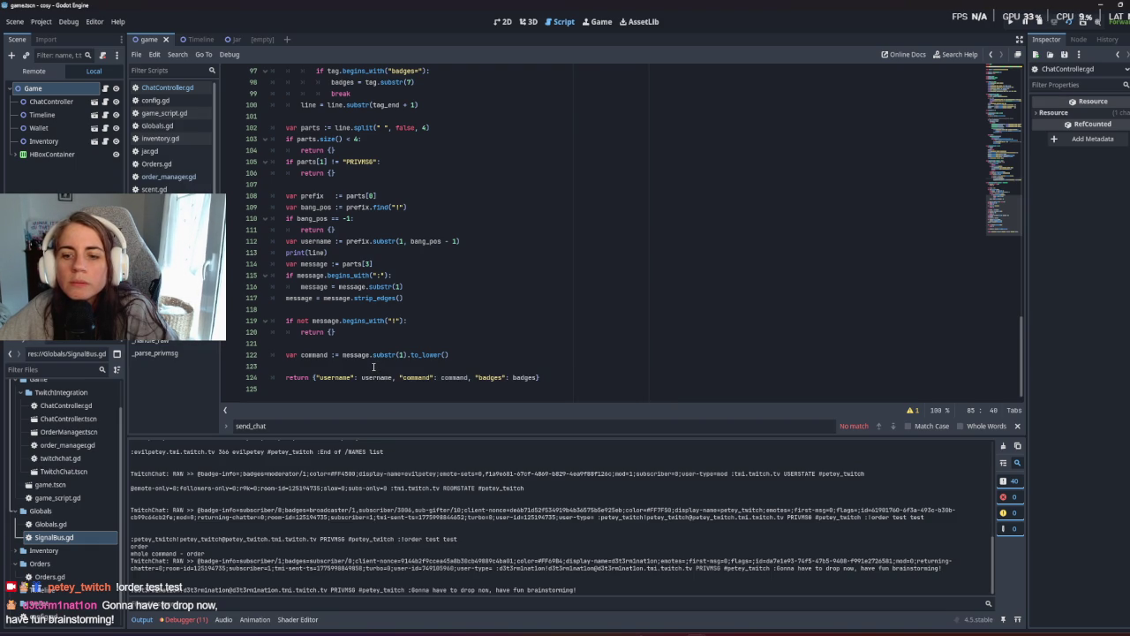
scroll(373, 367, "up", 3)
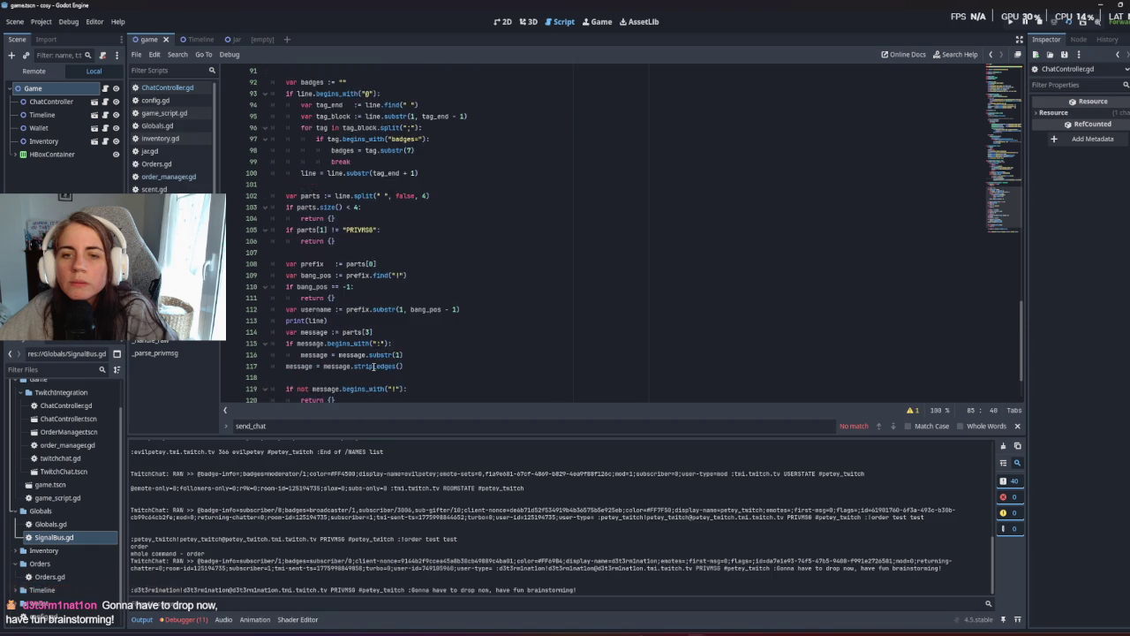
scroll(374, 365, "up", 3)
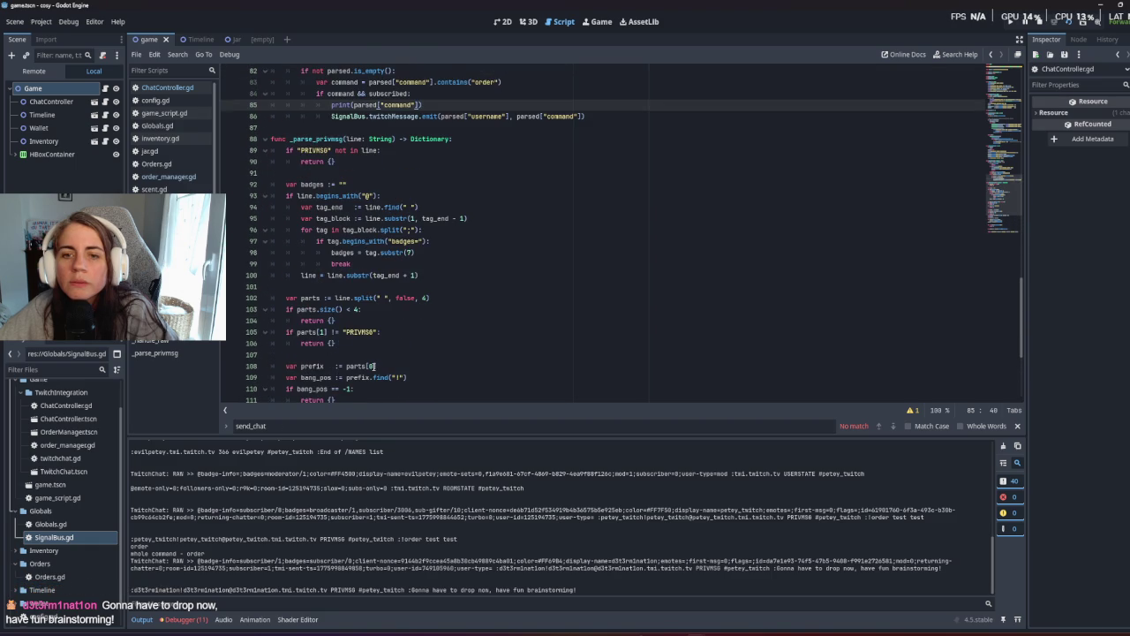
scroll(374, 366, "down", 6)
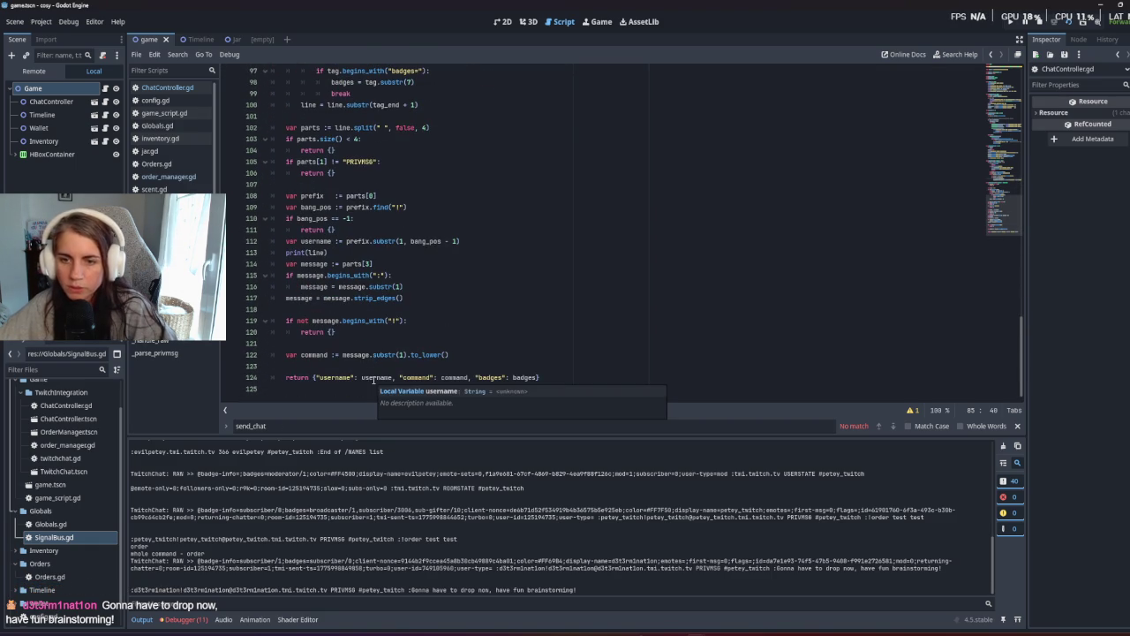
left_click(355, 355)
left_click(403, 355)
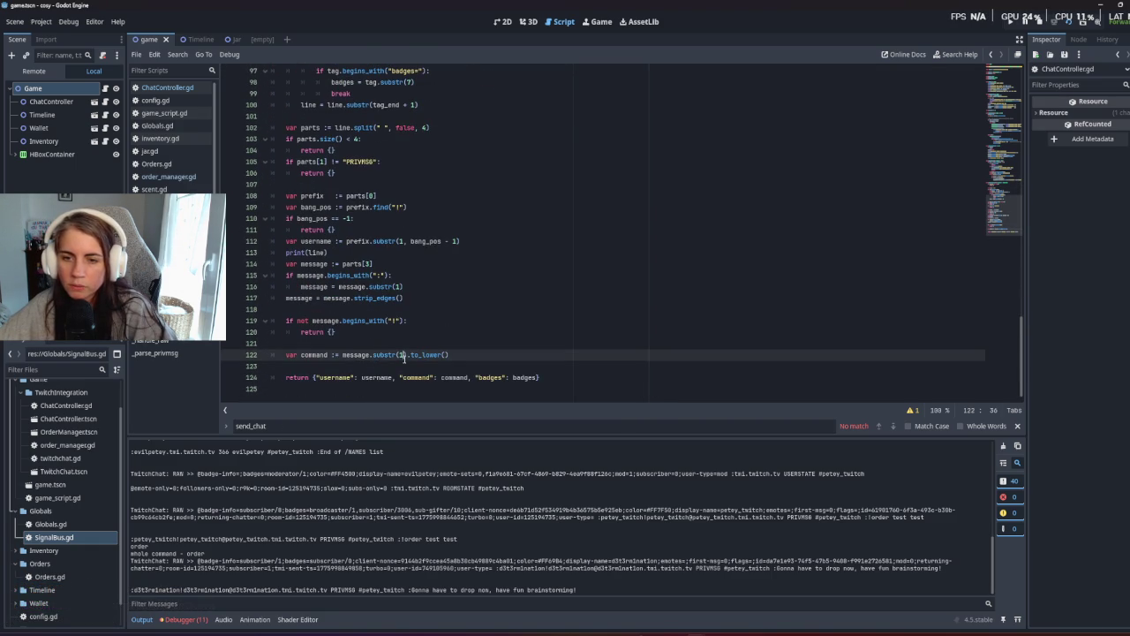
left_click(445, 355)
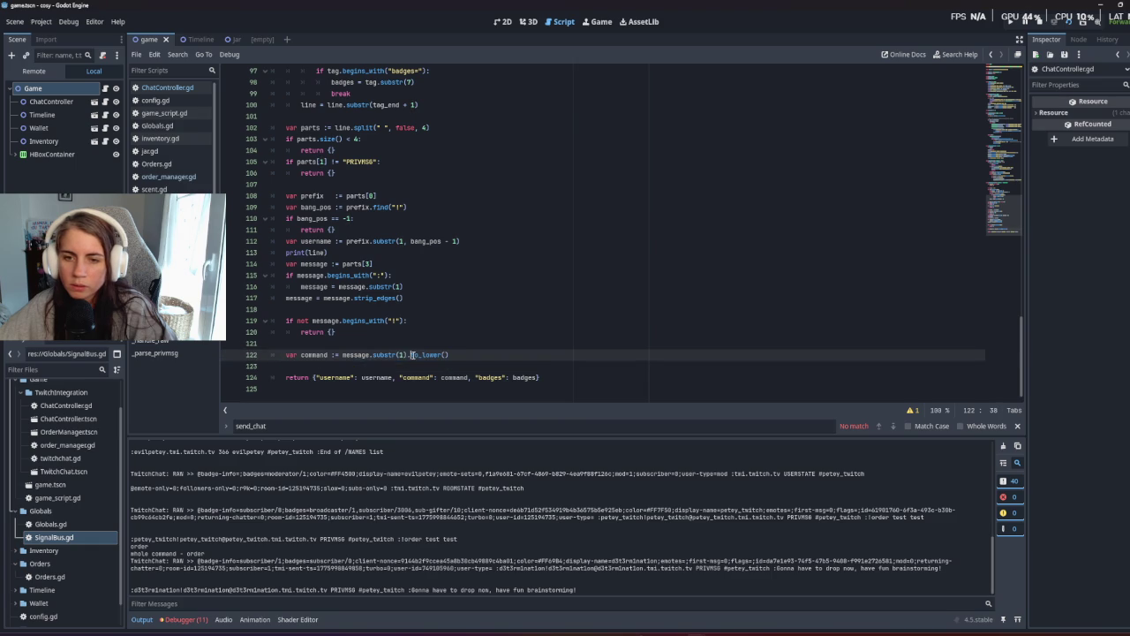
left_click(453, 354)
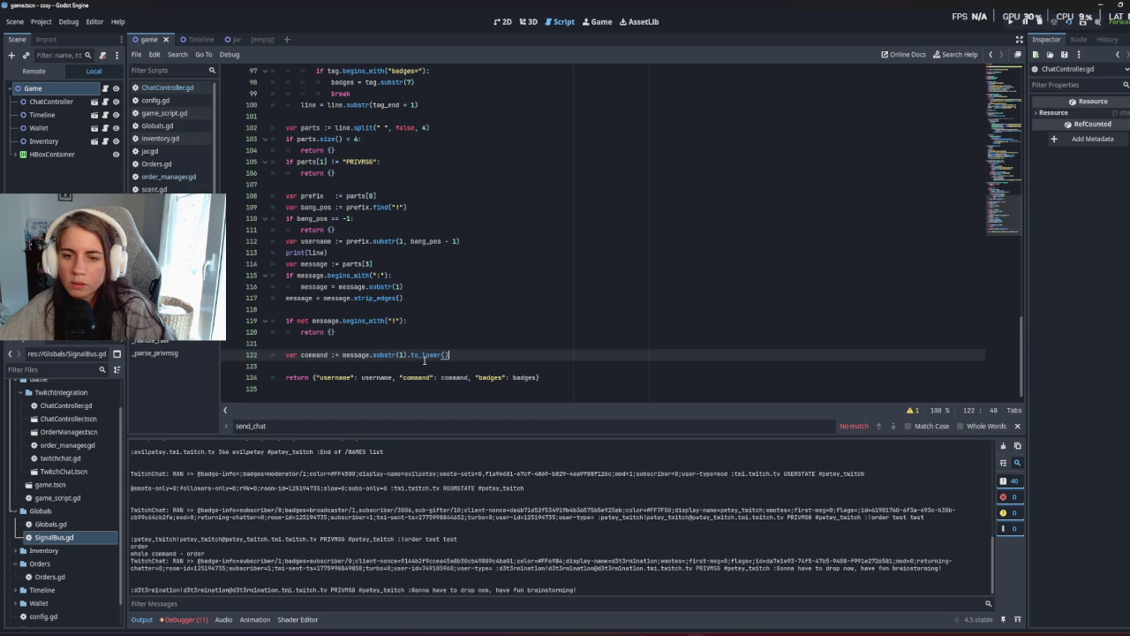
Add print(message) after the command line and run the game to check the output.
key("Return")
type("print(message")
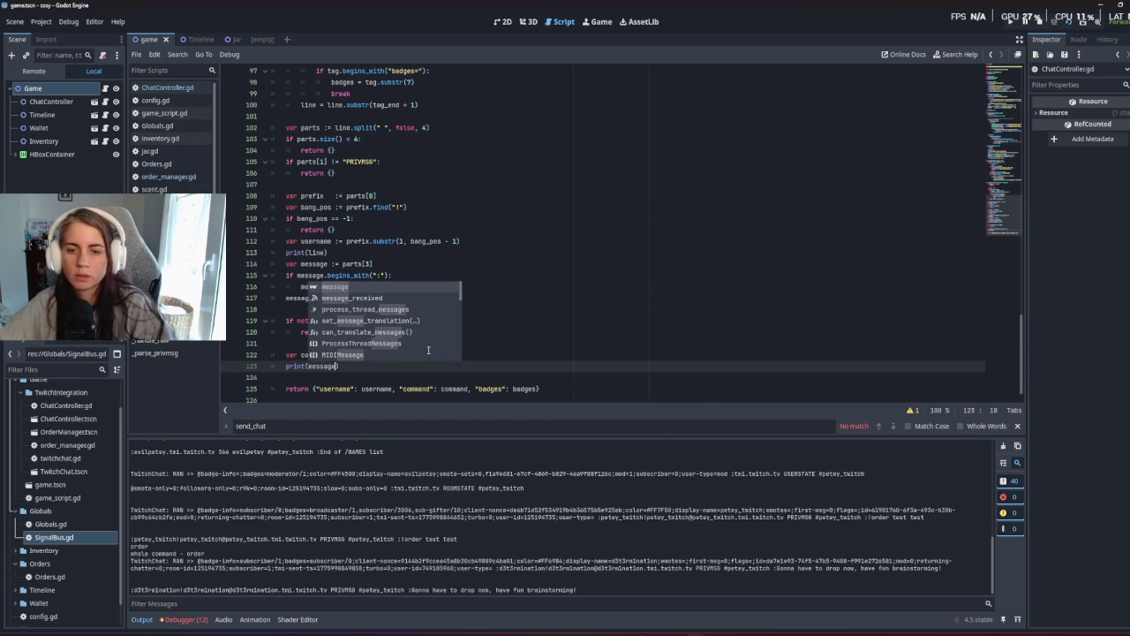
key("F5")
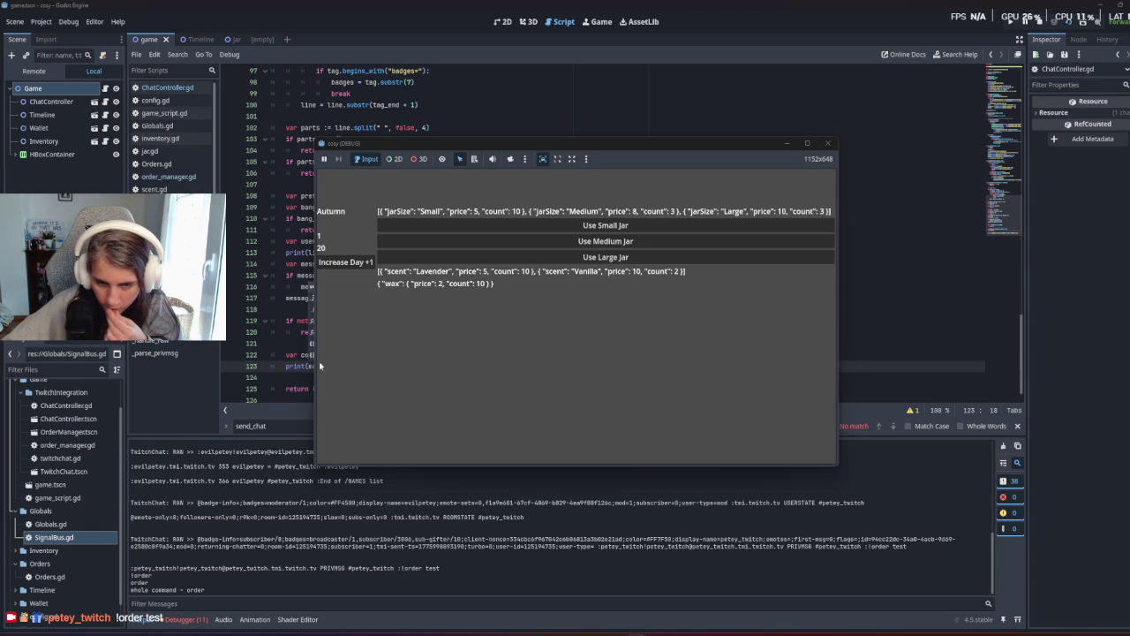
Select the strip_edges line in the chat parser.
left_click(274, 366)
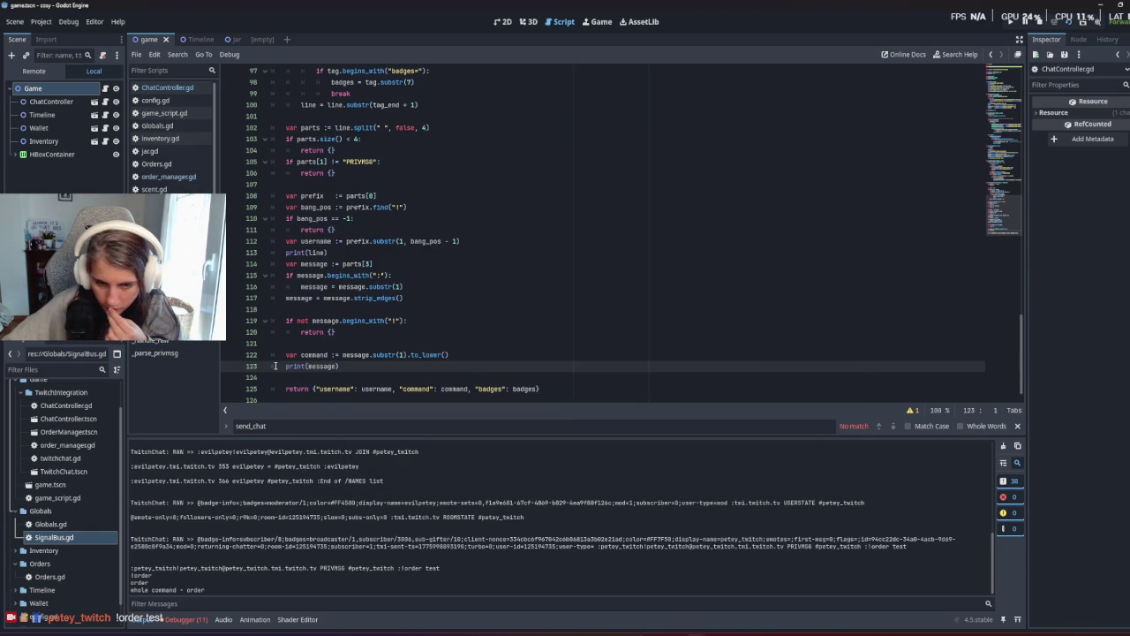
left_click(307, 365)
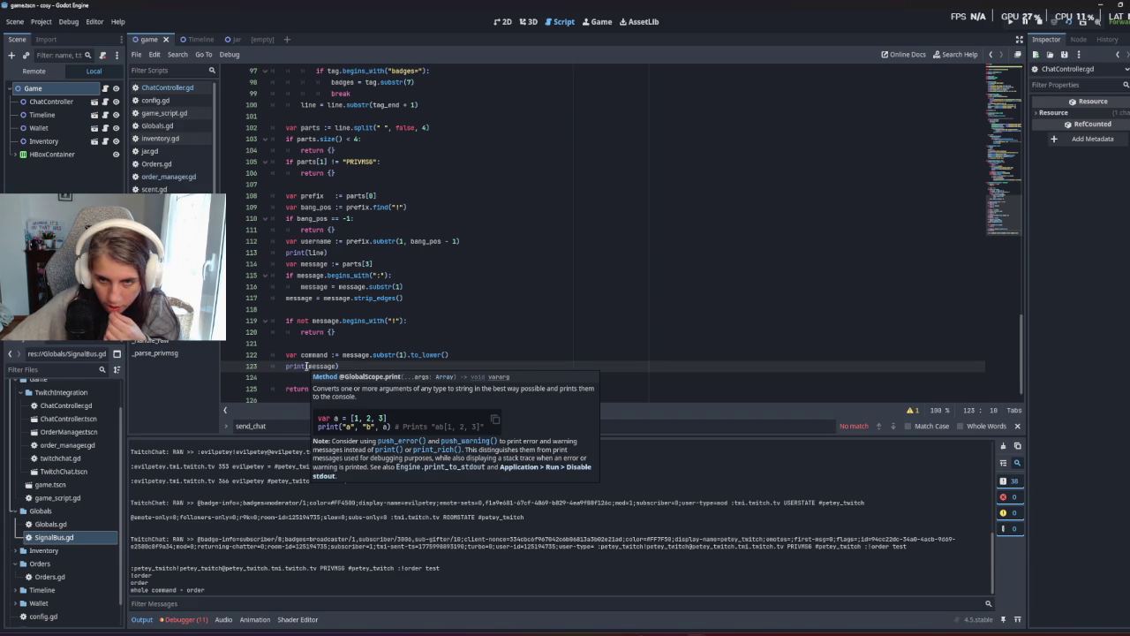
left_click_drag(427, 286, 424, 297)
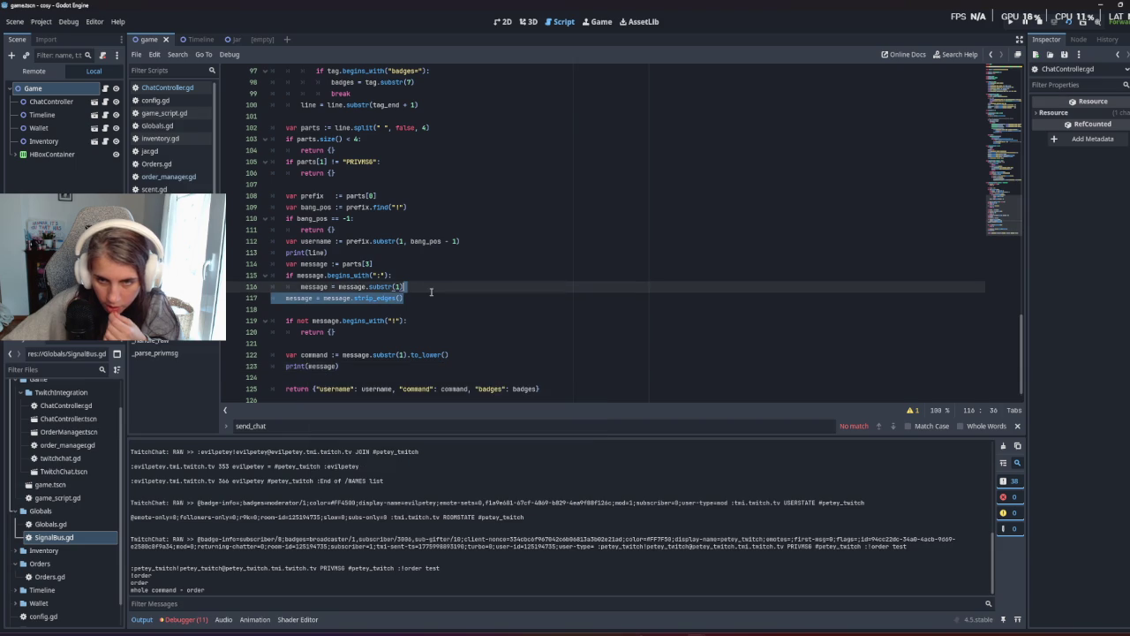
Delete the strip_edges line and the stray character on line 116, then test-run and stop the game.
key("BackSpace")
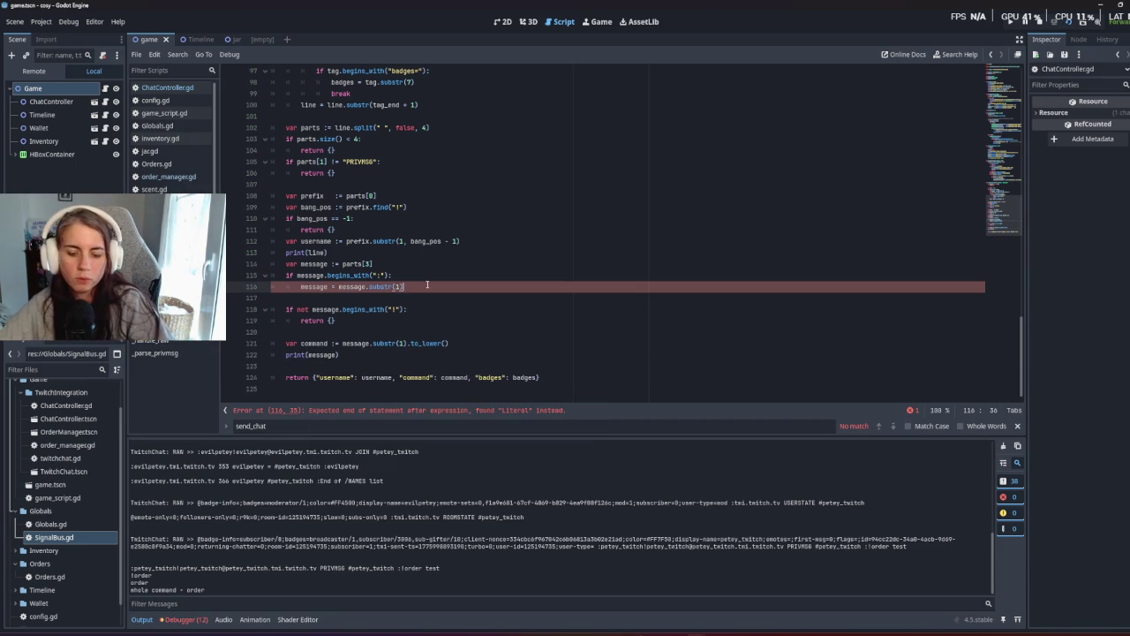
key("BackSpace")
key("F5")
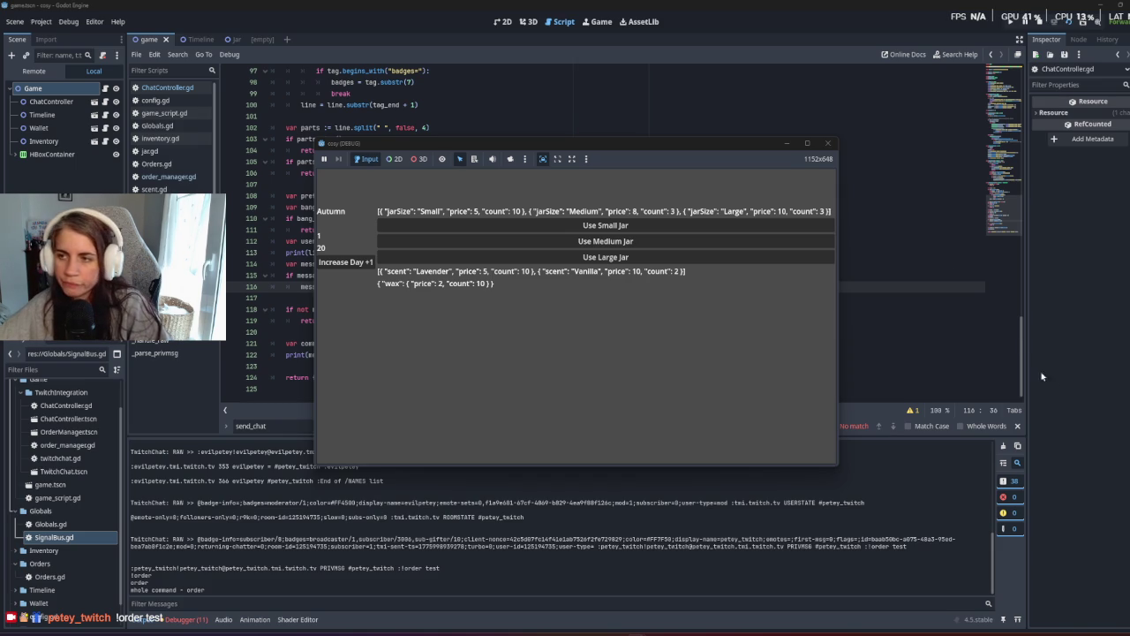
left_click(1038, 23)
left_click(553, 241)
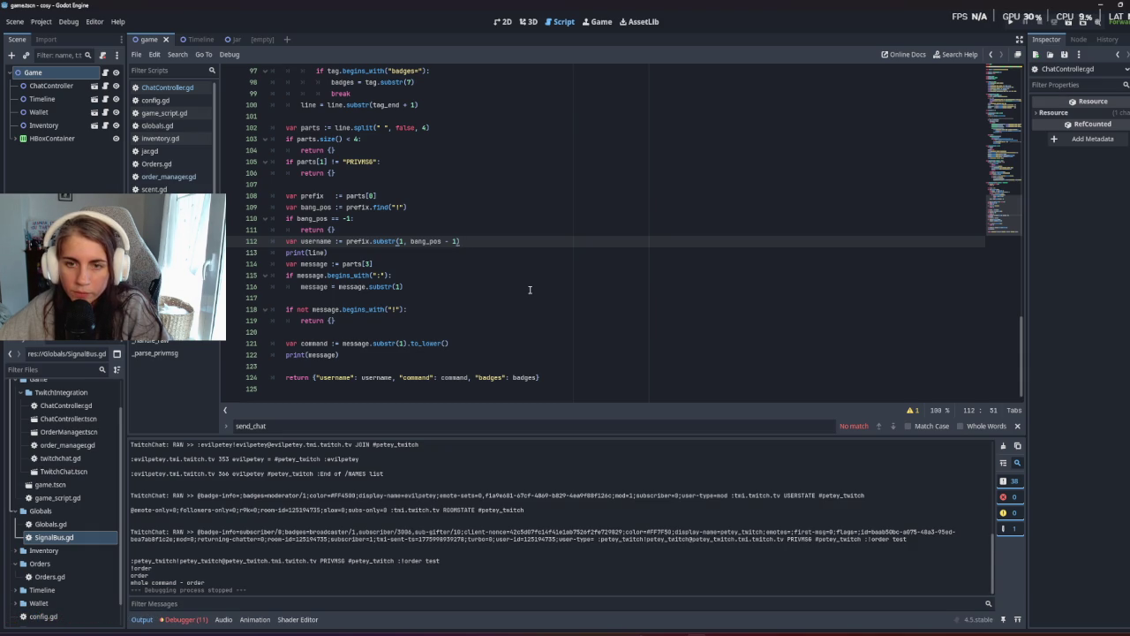
left_click(420, 287)
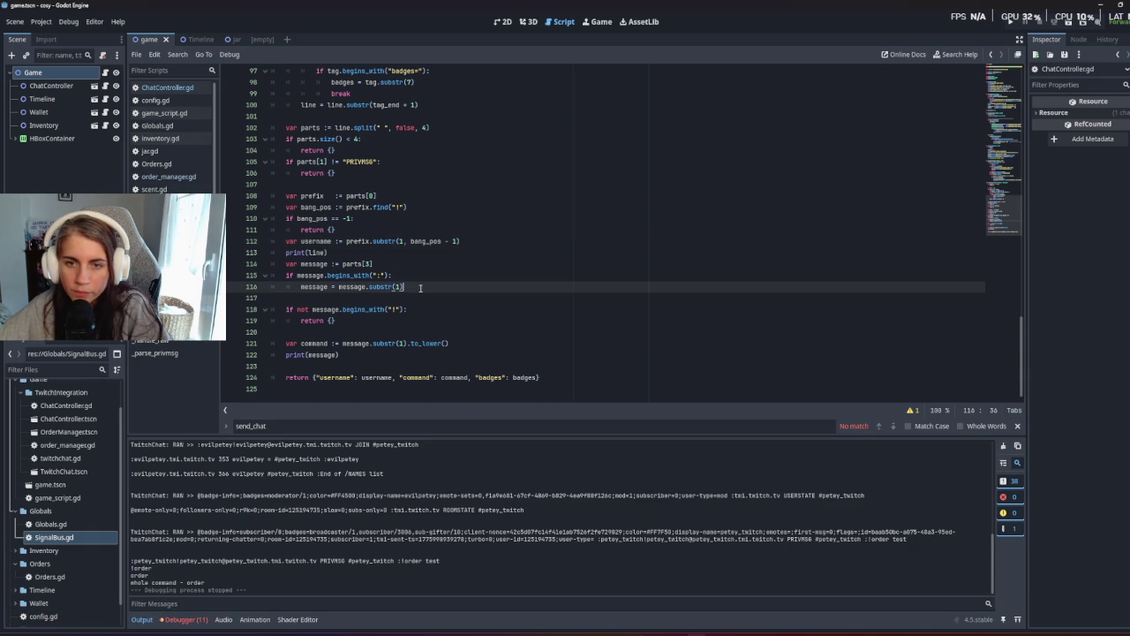
left_click(406, 263)
key("Return")
type("print(mess")
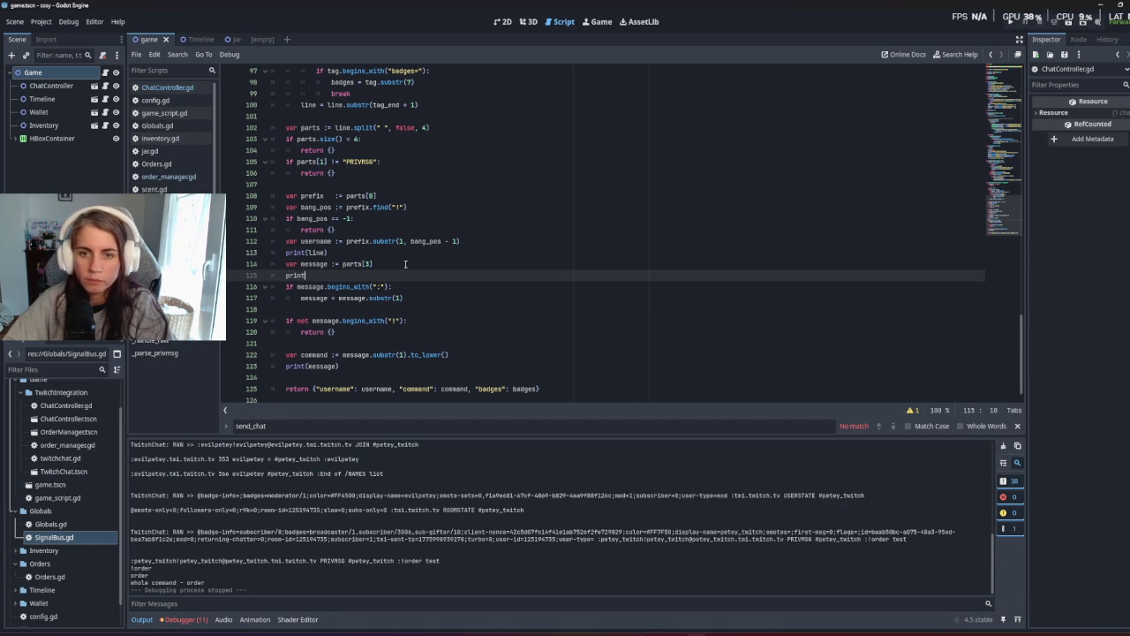
type("age")
key("Left")
key("Left")
key("Left")
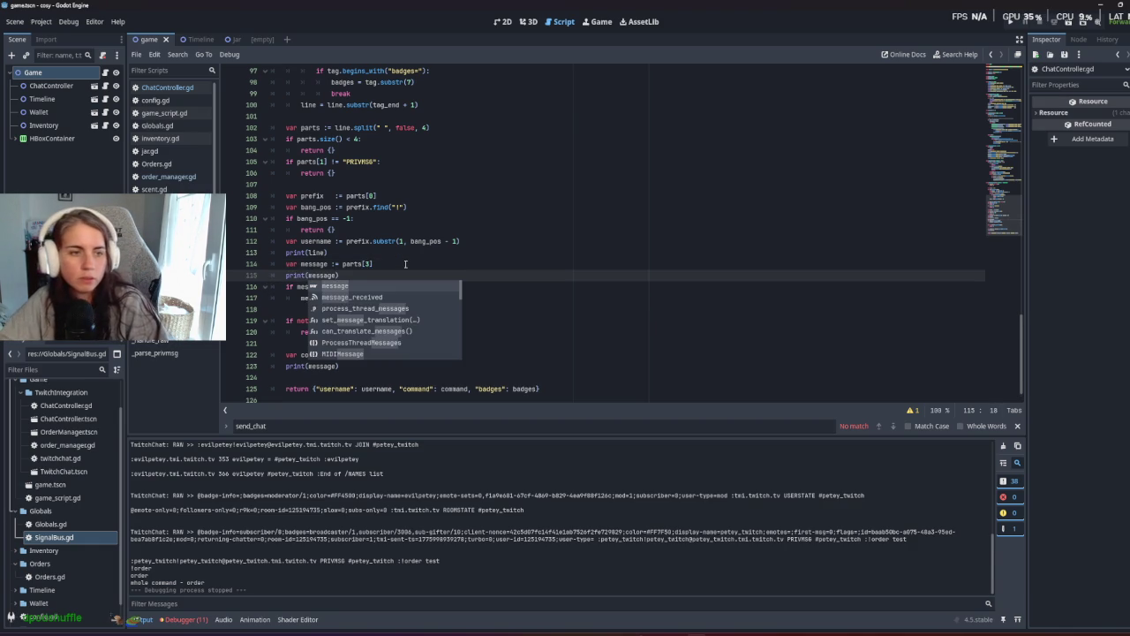
key("Left")
key("Left")
type("\"")
type("Test\",")
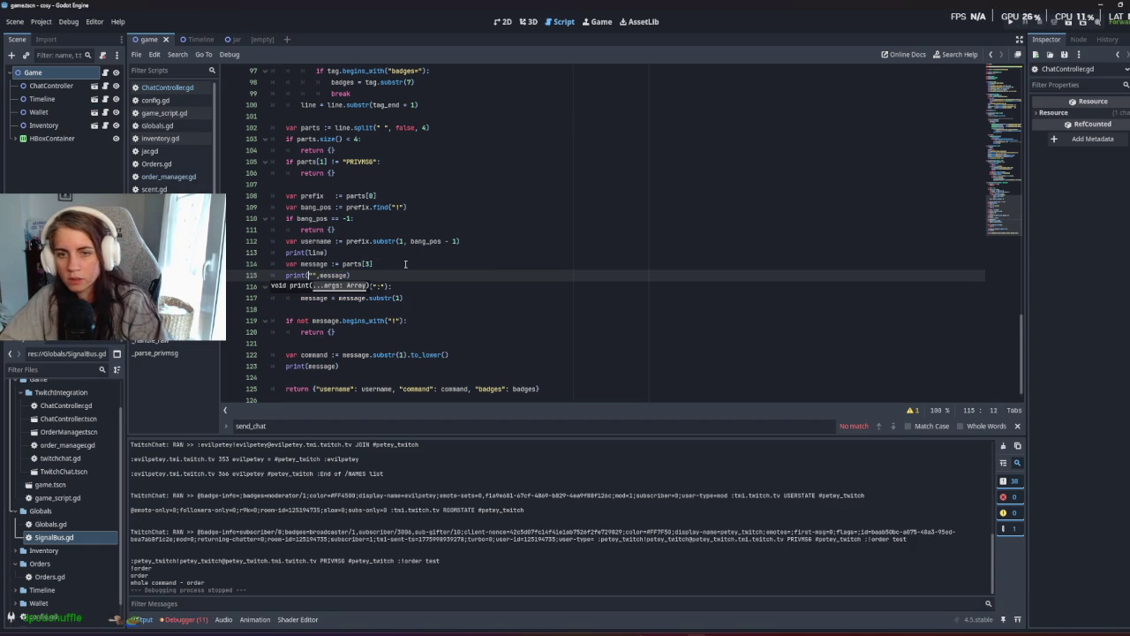
type(" Message")
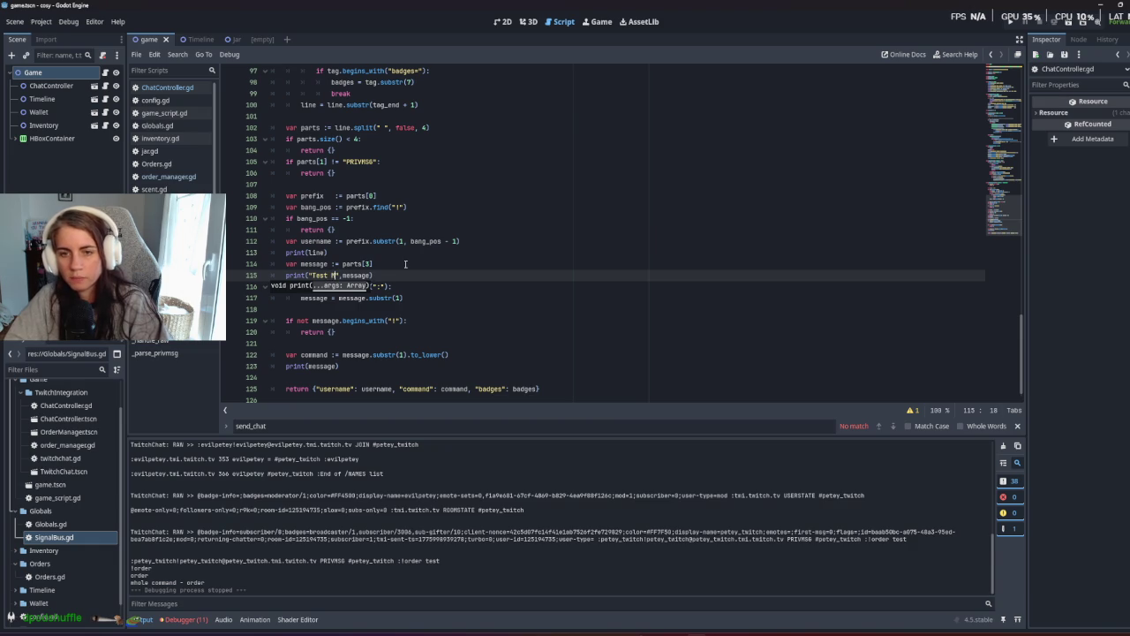
left_click(405, 263)
key("F5")
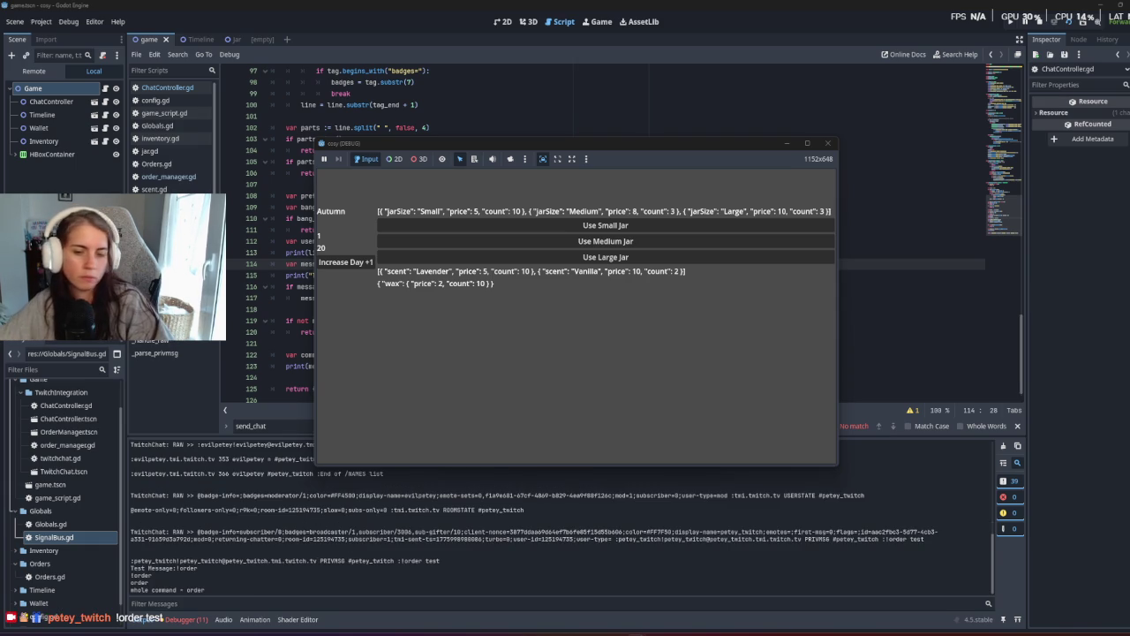
left_click(298, 563)
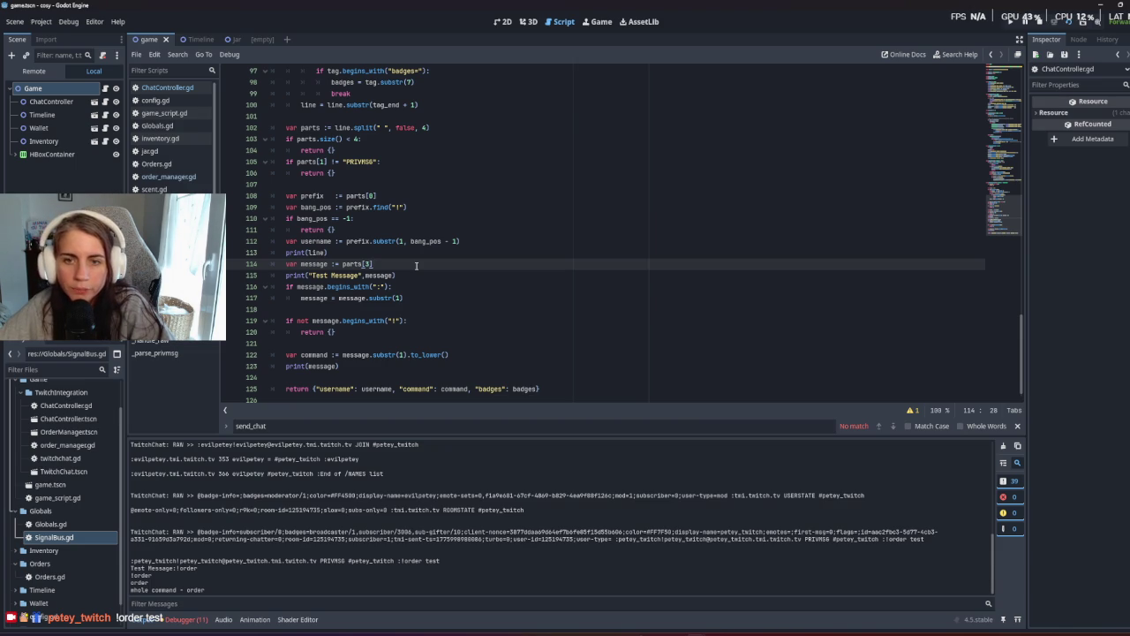
scroll(416, 265, "up", 2)
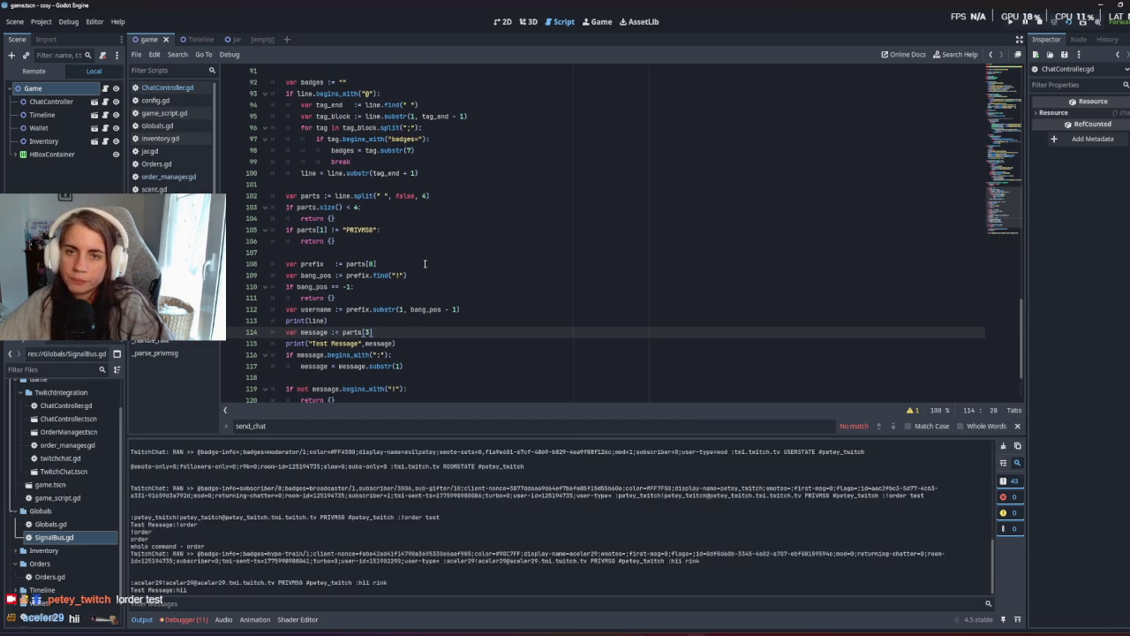
scroll(424, 264, "up", 1)
scroll(425, 263, "down", 3)
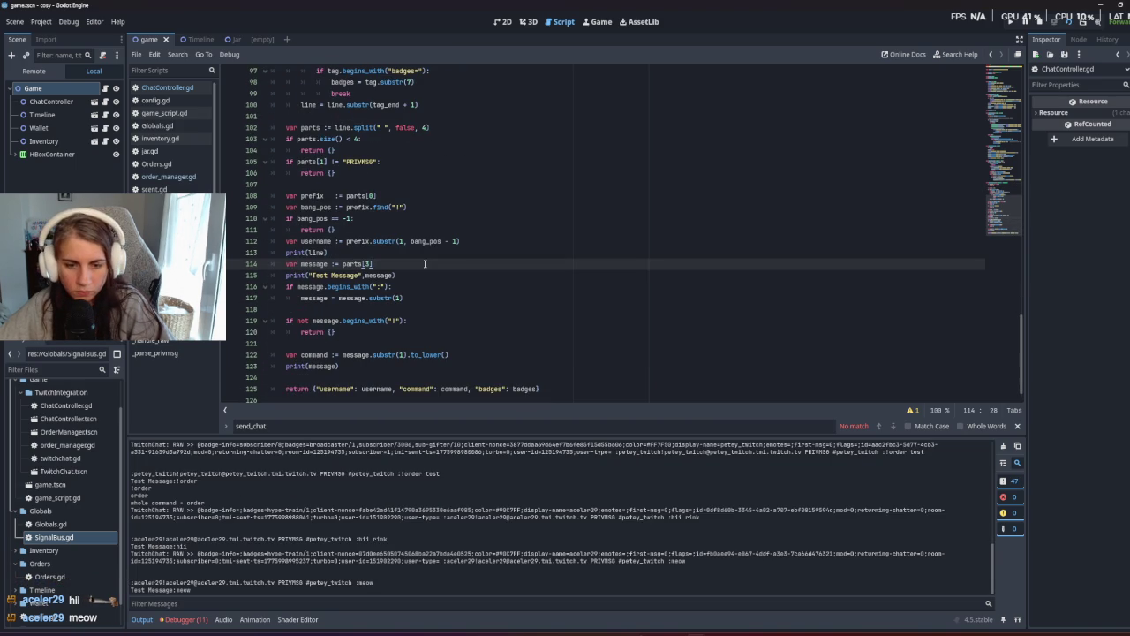
double_click(181, 546)
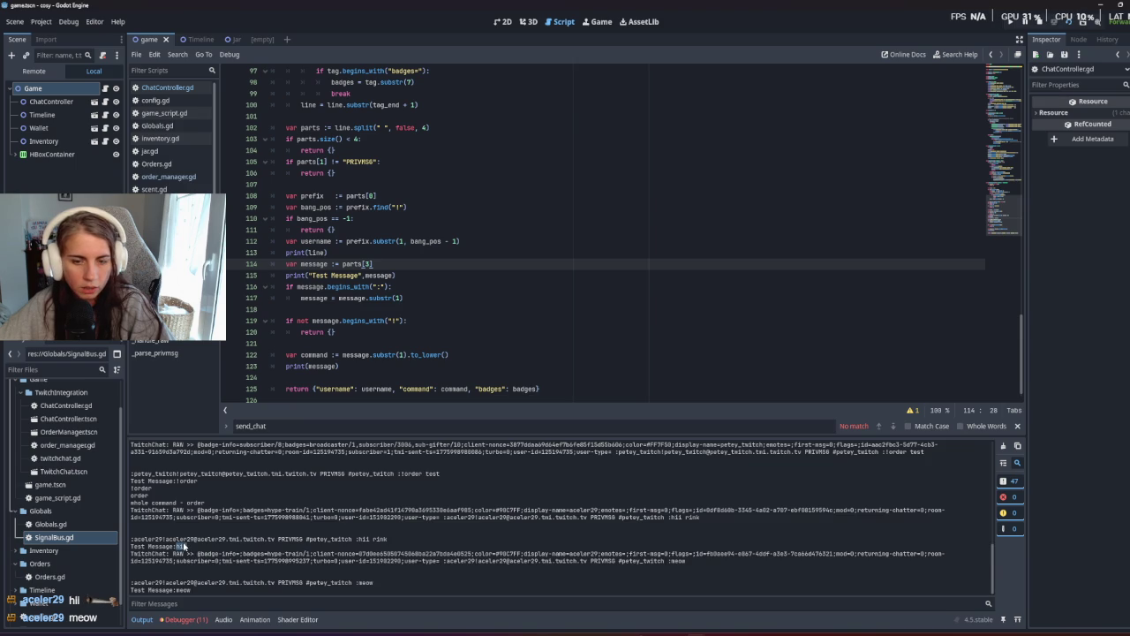
left_click(214, 547)
left_click(441, 298)
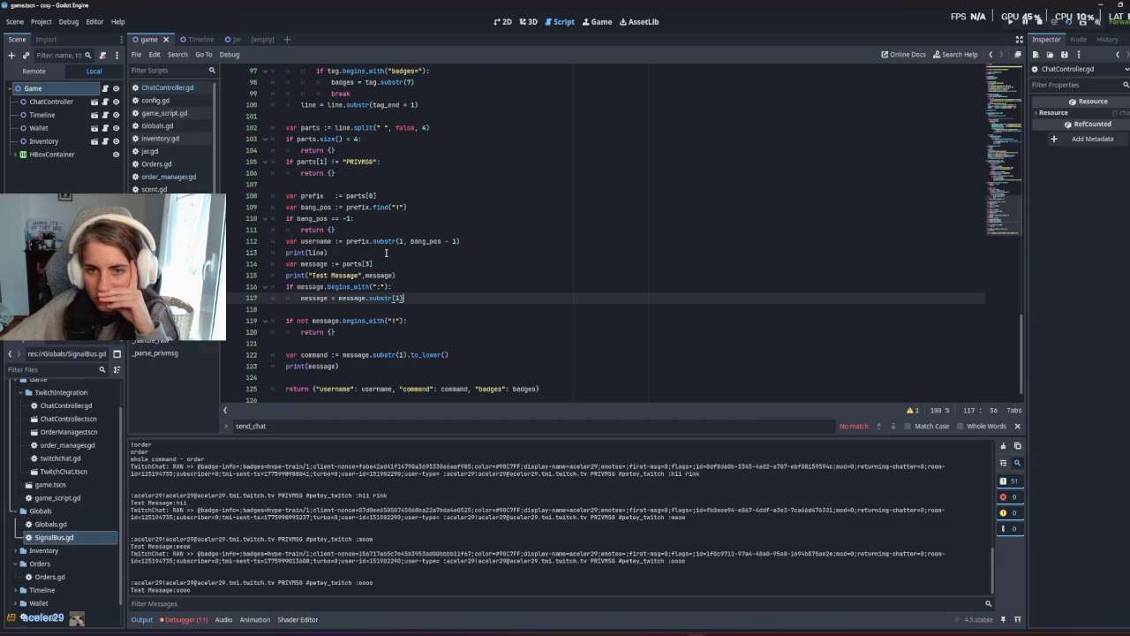
left_click(351, 263)
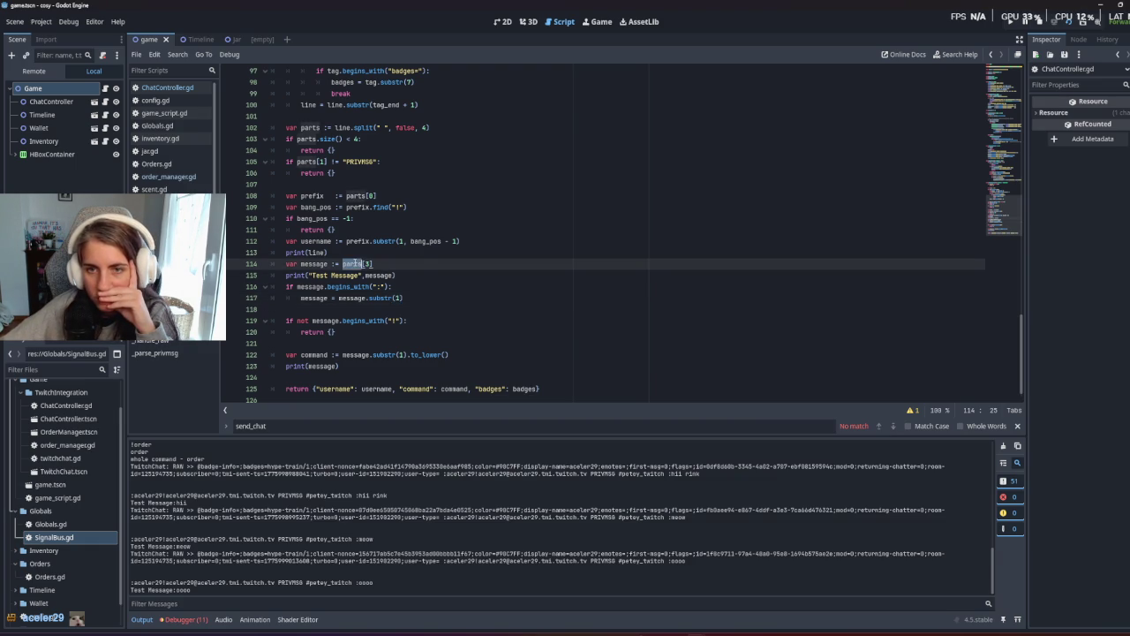
key("End")
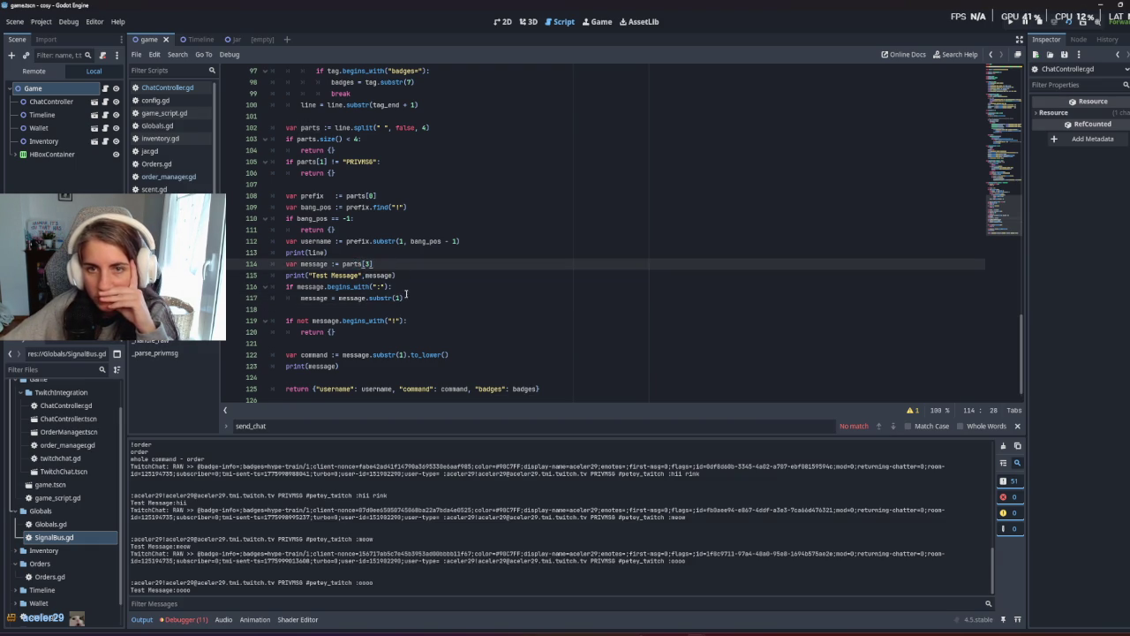
scroll(406, 297, "up", 2)
scroll(415, 313, "up", 2)
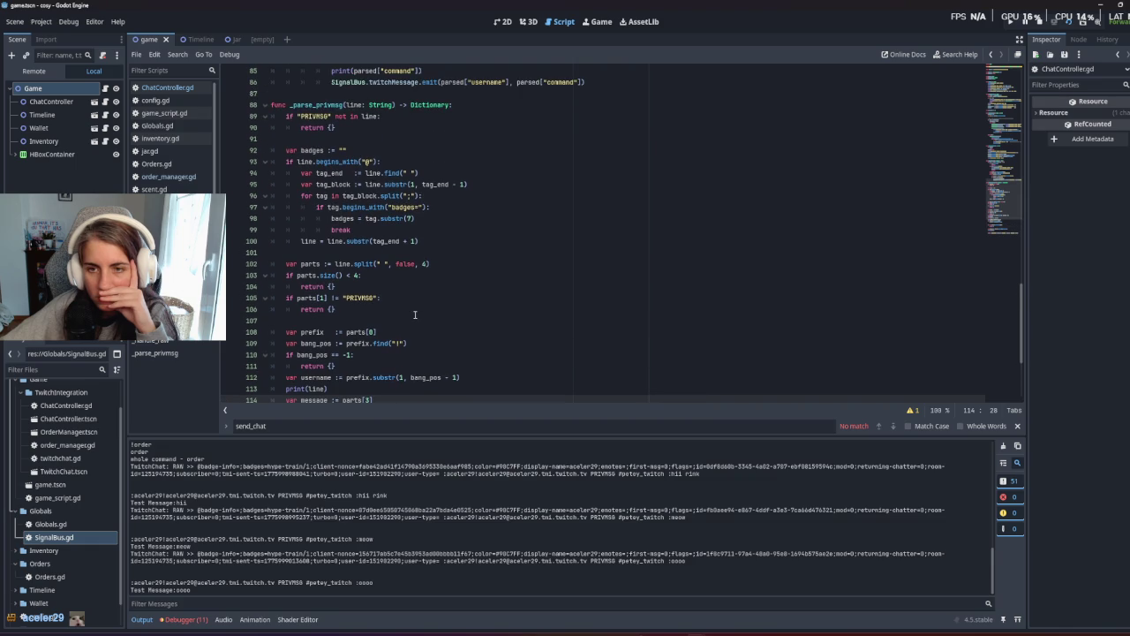
left_click(435, 268)
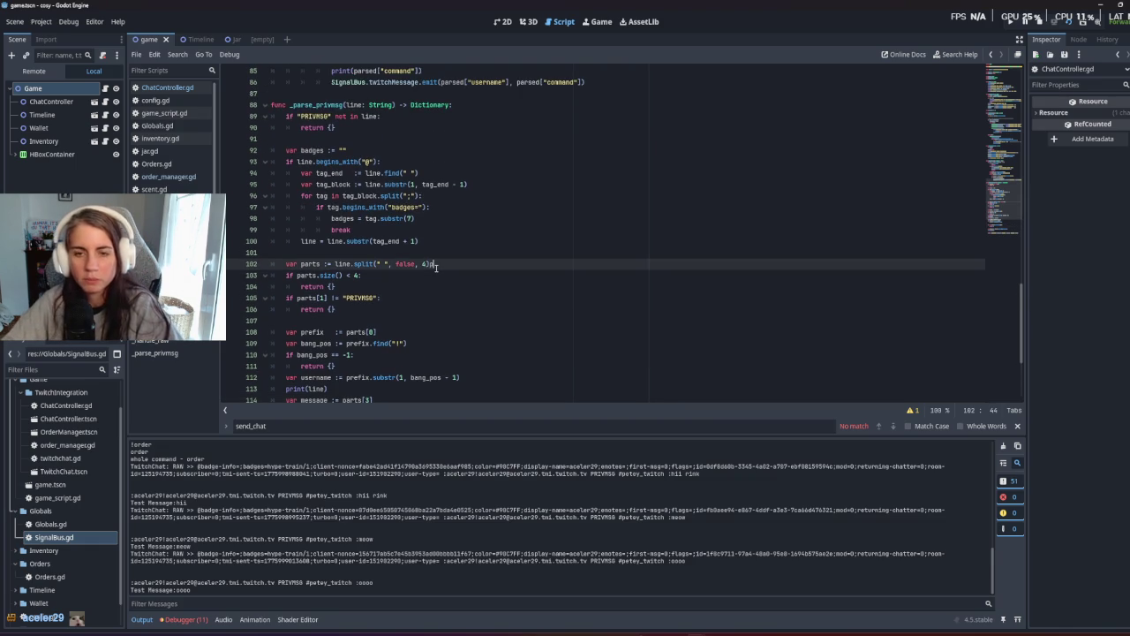
Add print(parts) below the split line and run the project.
key("Return")
type("print(parts")
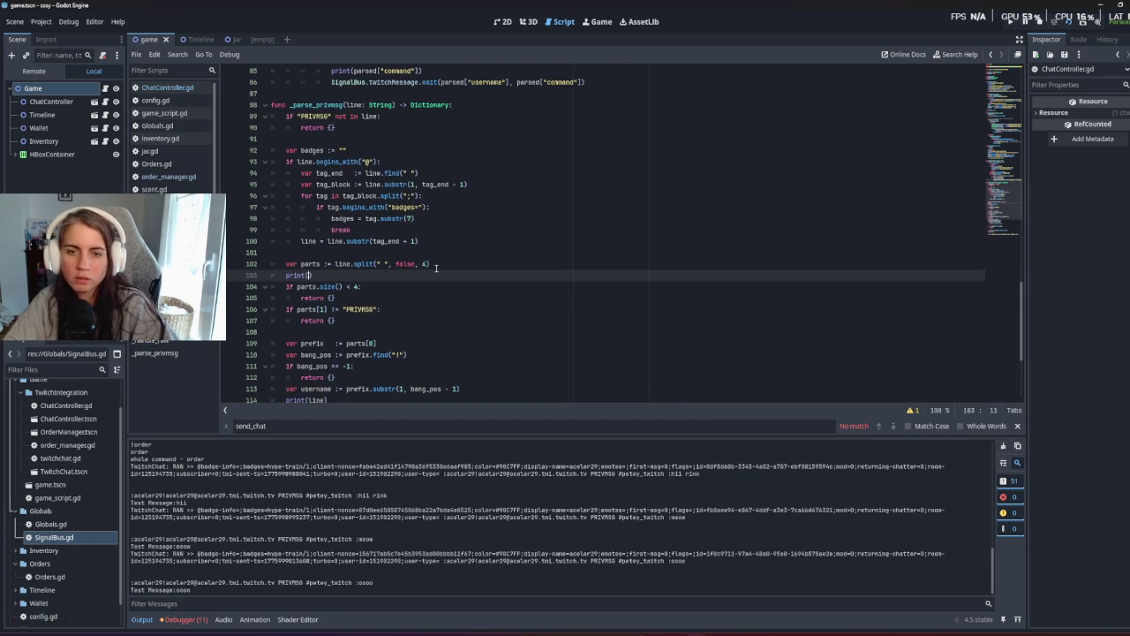
left_click(618, 253)
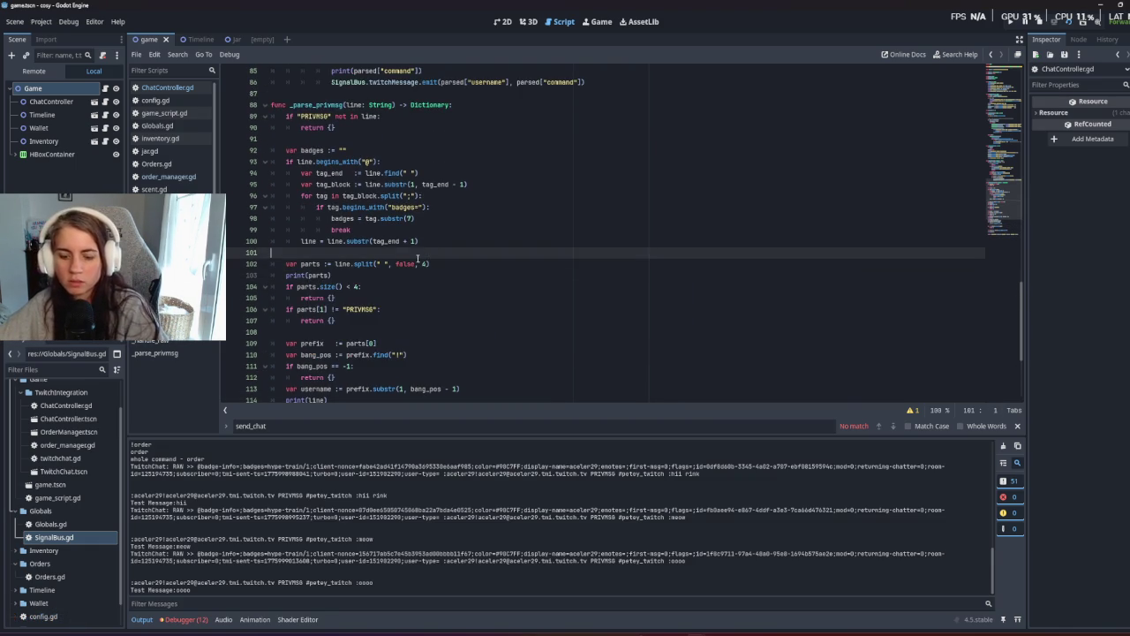
key("F5")
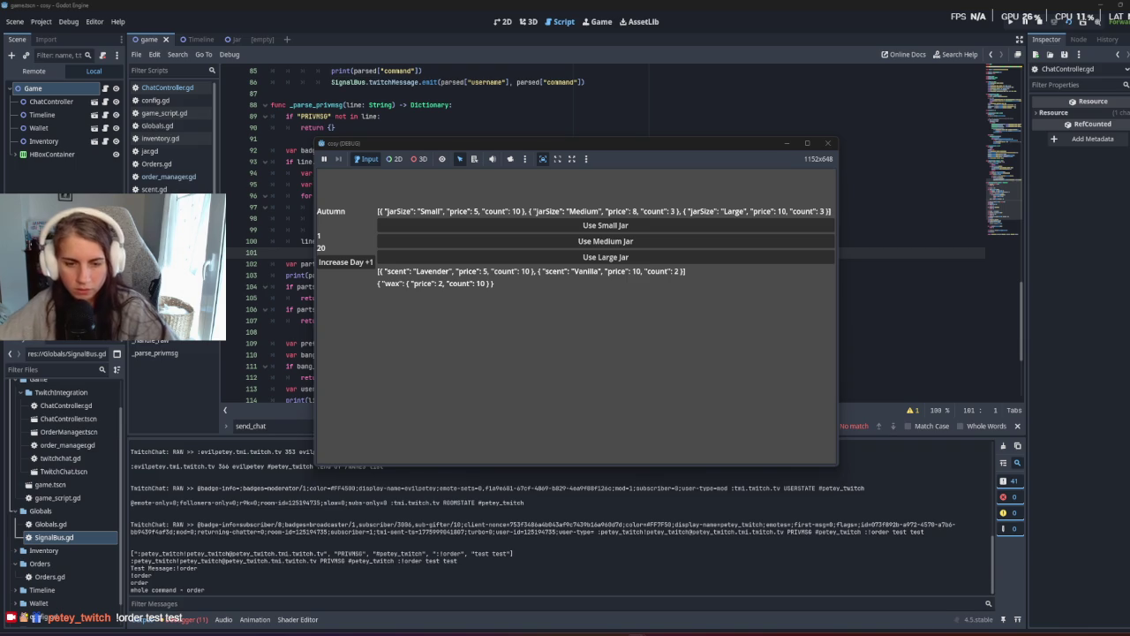
Close the game and inspect the 'order' entry in the logged parts array.
left_click(302, 554)
left_click(440, 555)
double_click(457, 556)
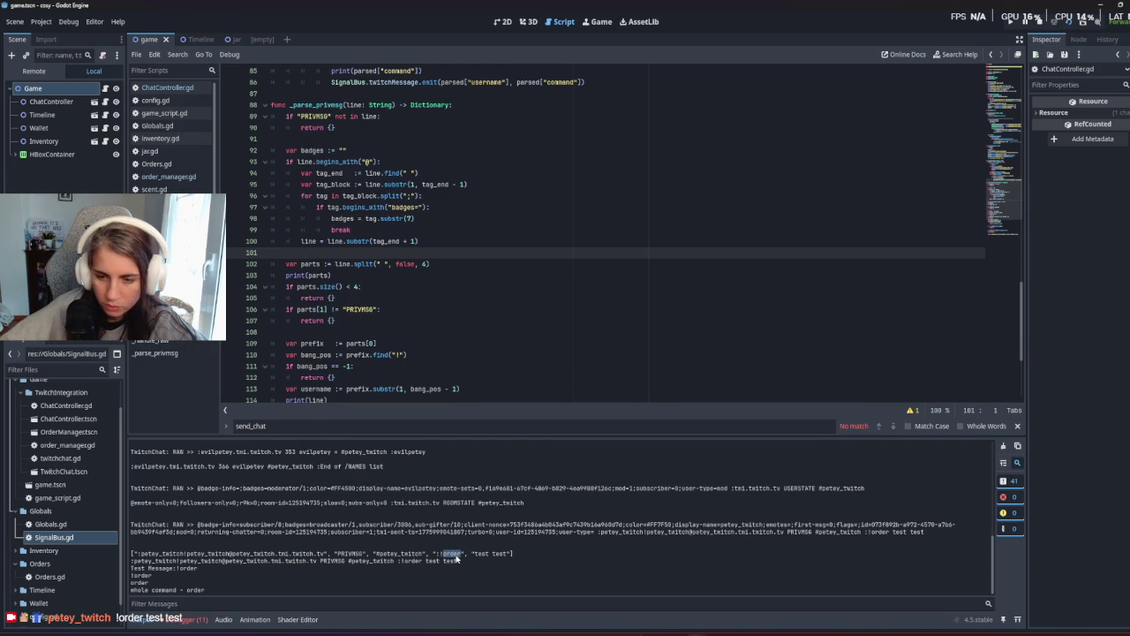
left_click(324, 555)
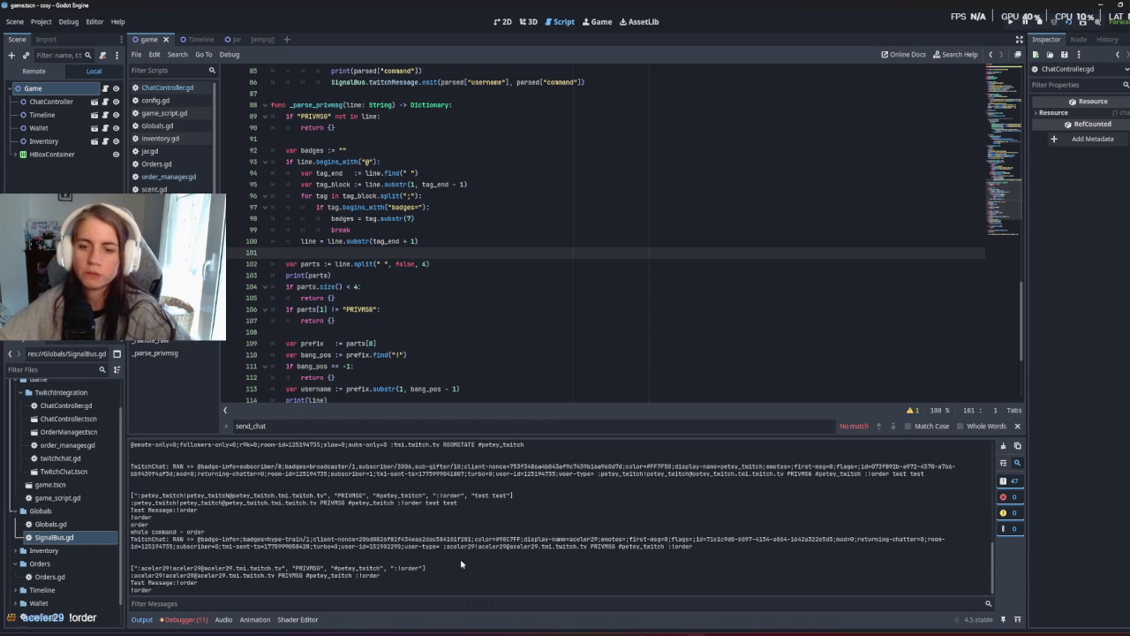
Place the caret just before the closing brace of the parser's return dictionary.
left_click(460, 348)
scroll(460, 348, "down", 5)
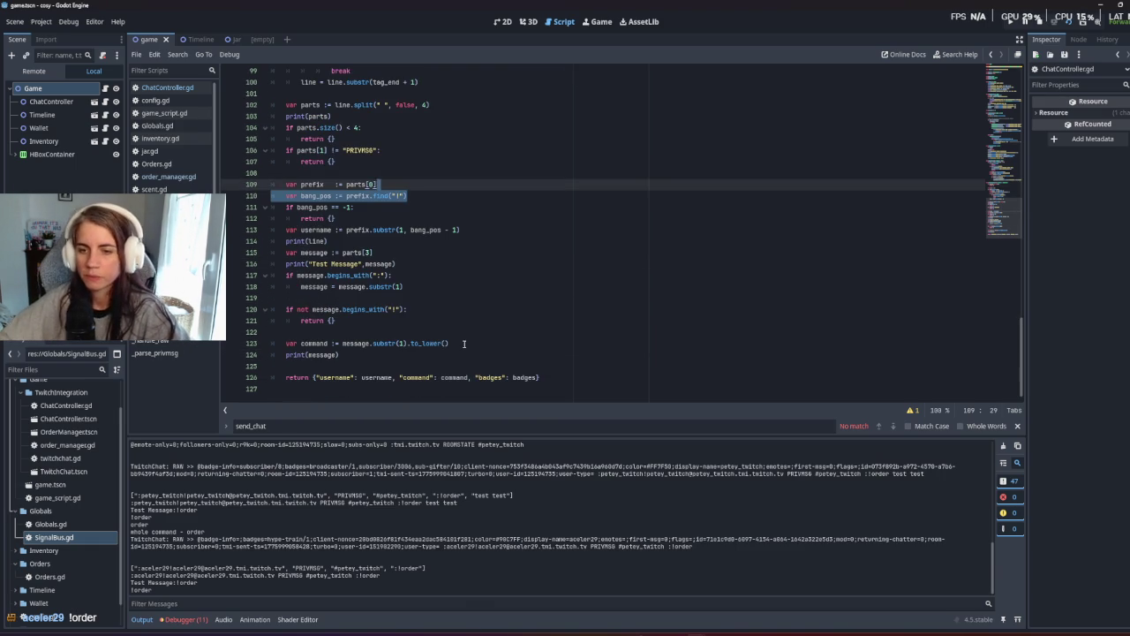
left_click(562, 388)
key("Left")
key("Left")
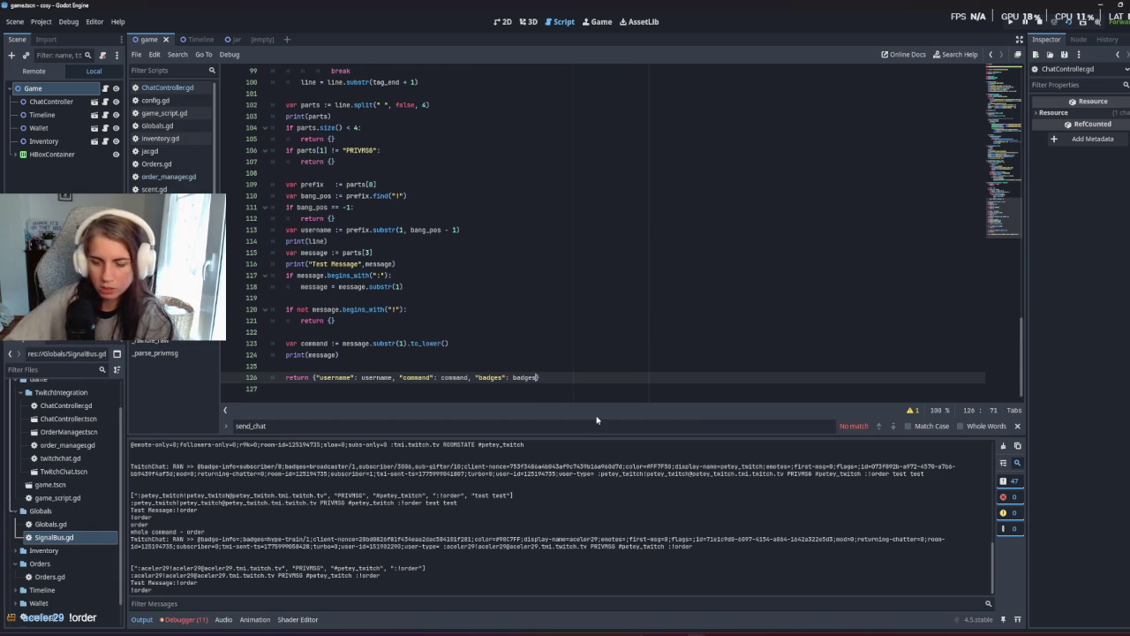
Add a "context" key to the parser's returned dictionary.
type("\"")
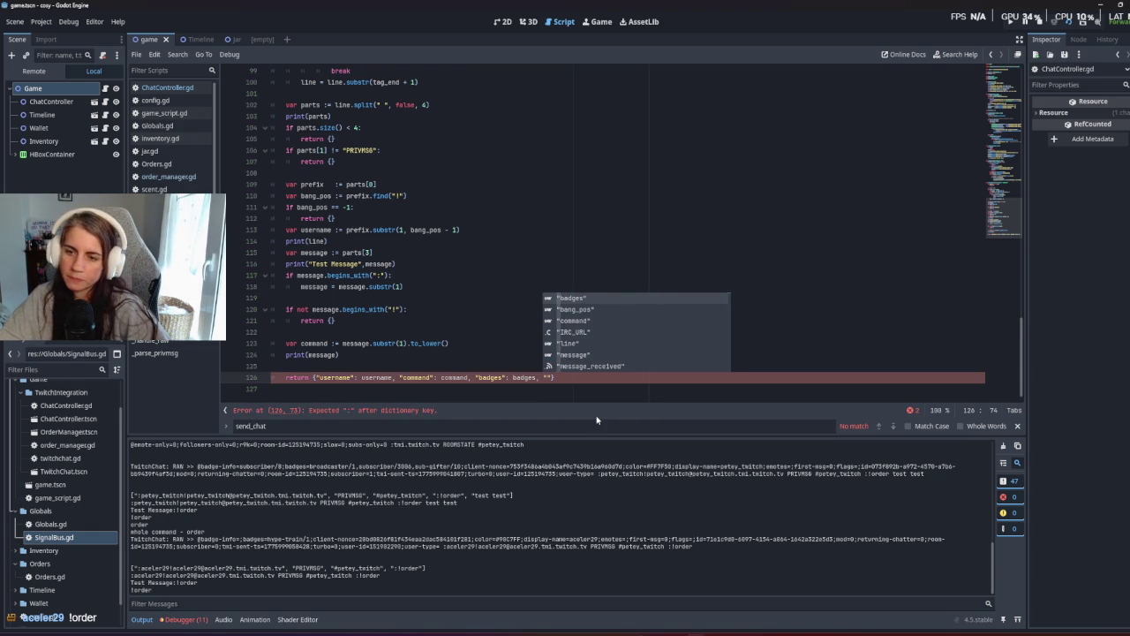
type("order\":")
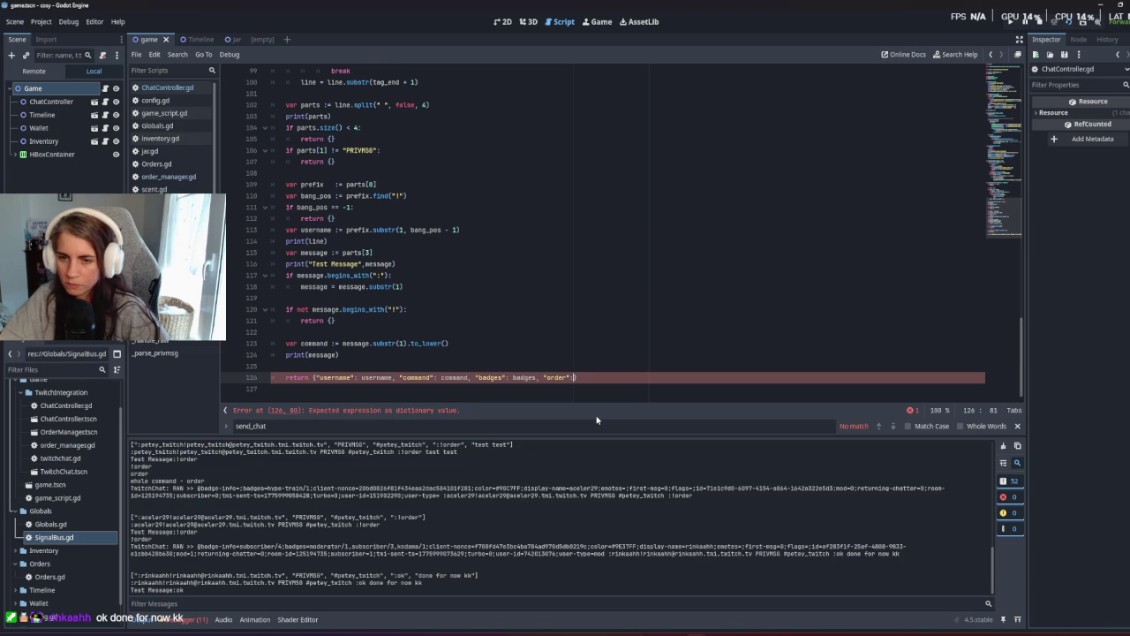
key("BackSpace")
key("BackSpace")
key("BackSpace")
type("\"c")
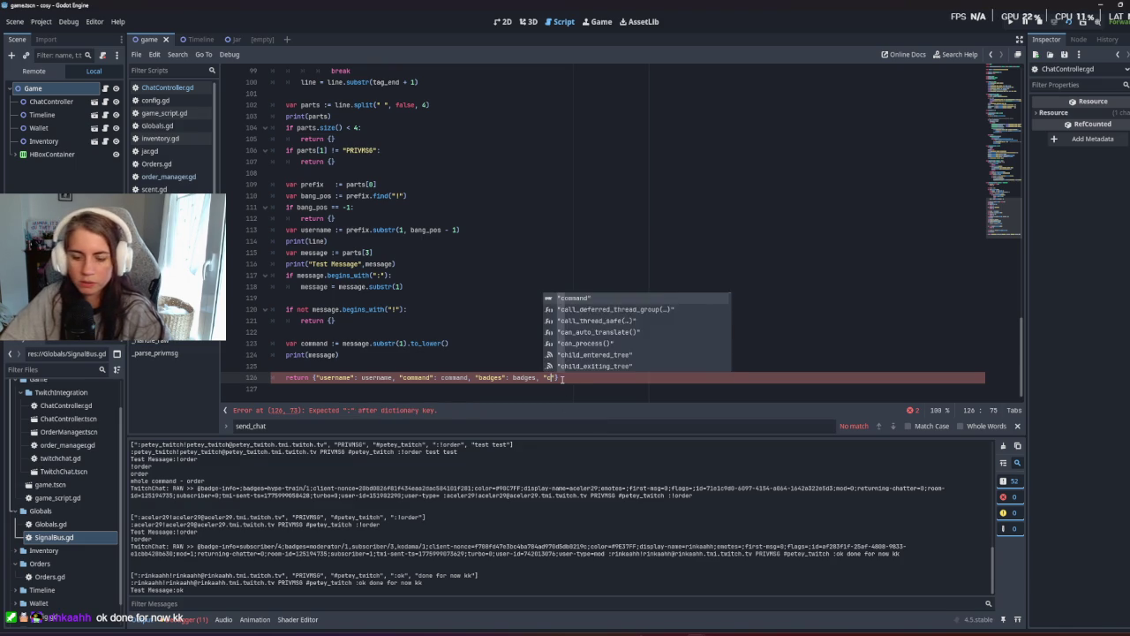
type("ontext")
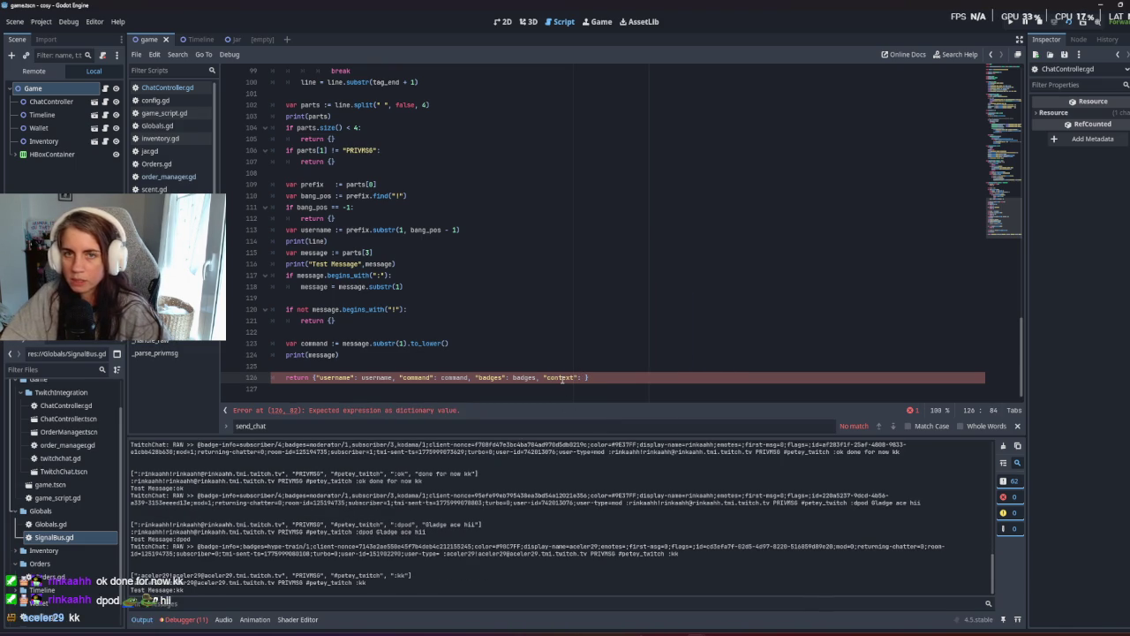
Insert var context := parts[4] after the message line and save the script.
scroll(561, 379, "up", 5)
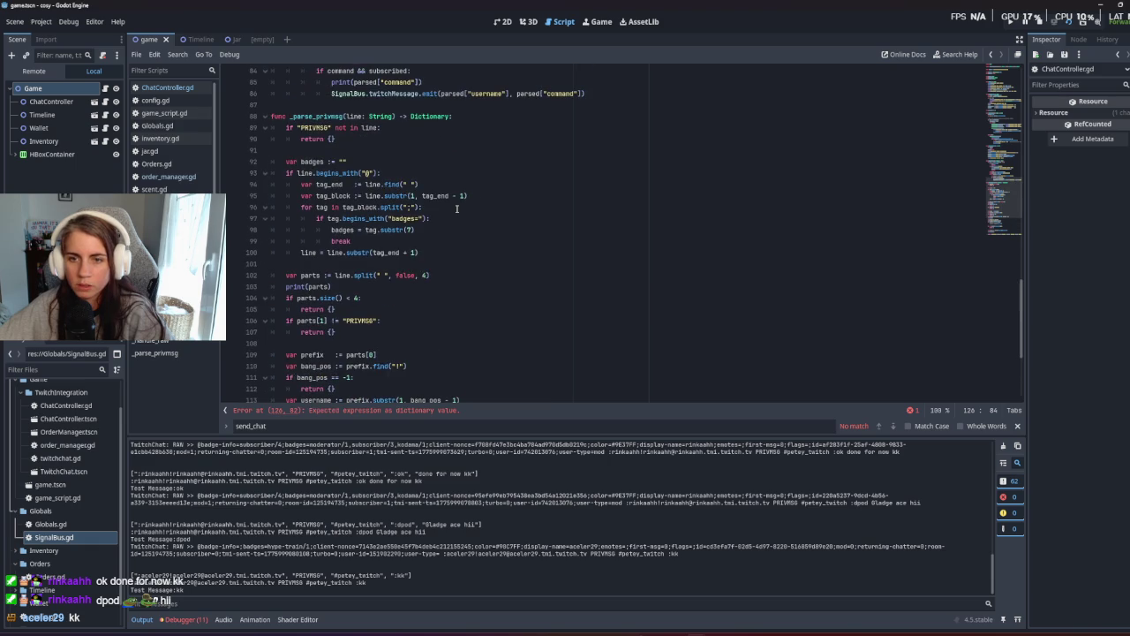
scroll(456, 209, "down", 3)
scroll(456, 209, "down", 1)
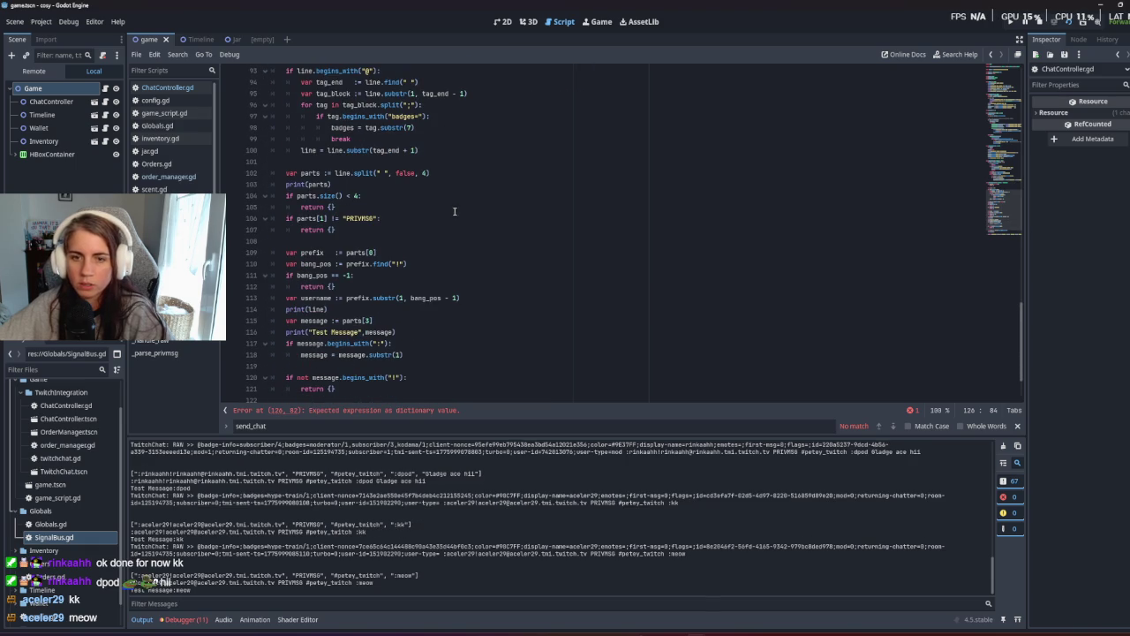
left_click(414, 316)
left_click(412, 330)
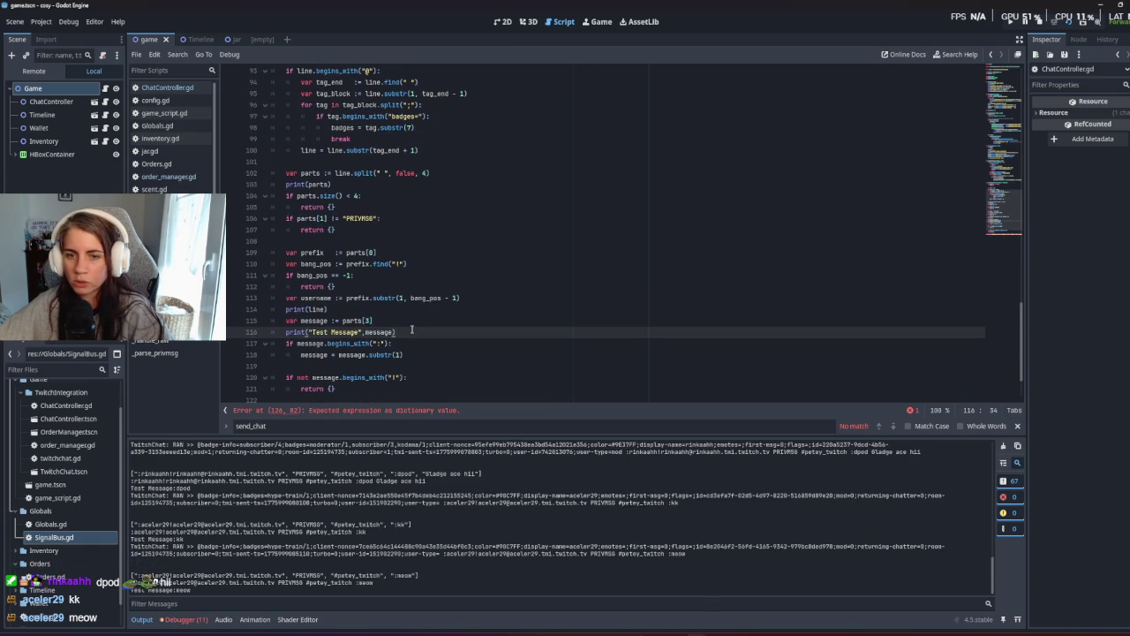
key("ctrl+shift+Return")
type("var c")
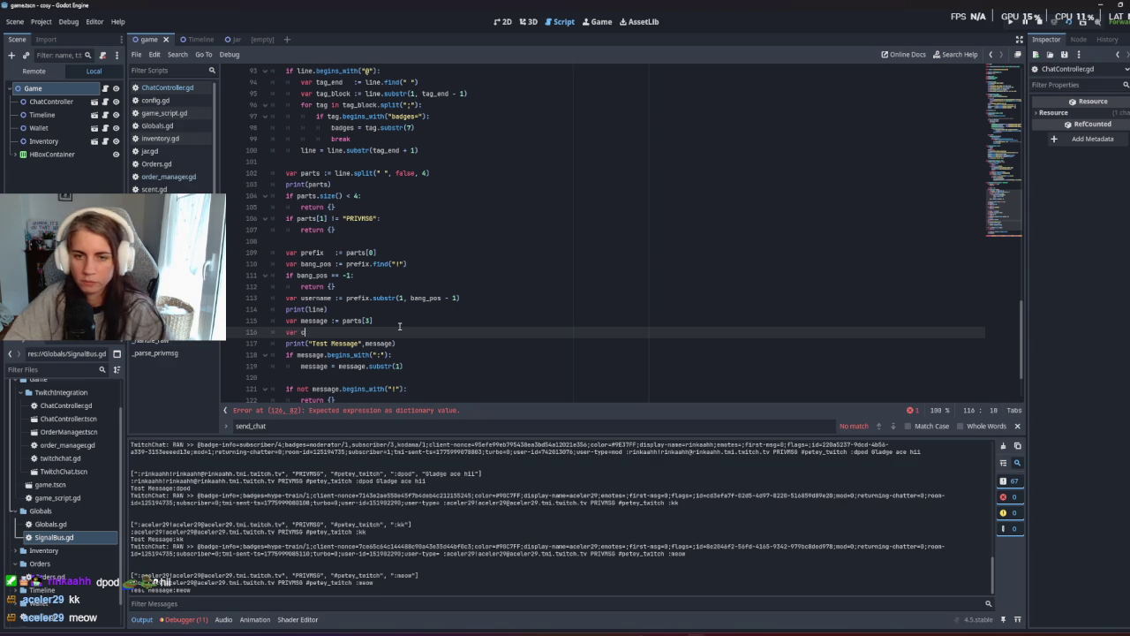
type("ontext :=")
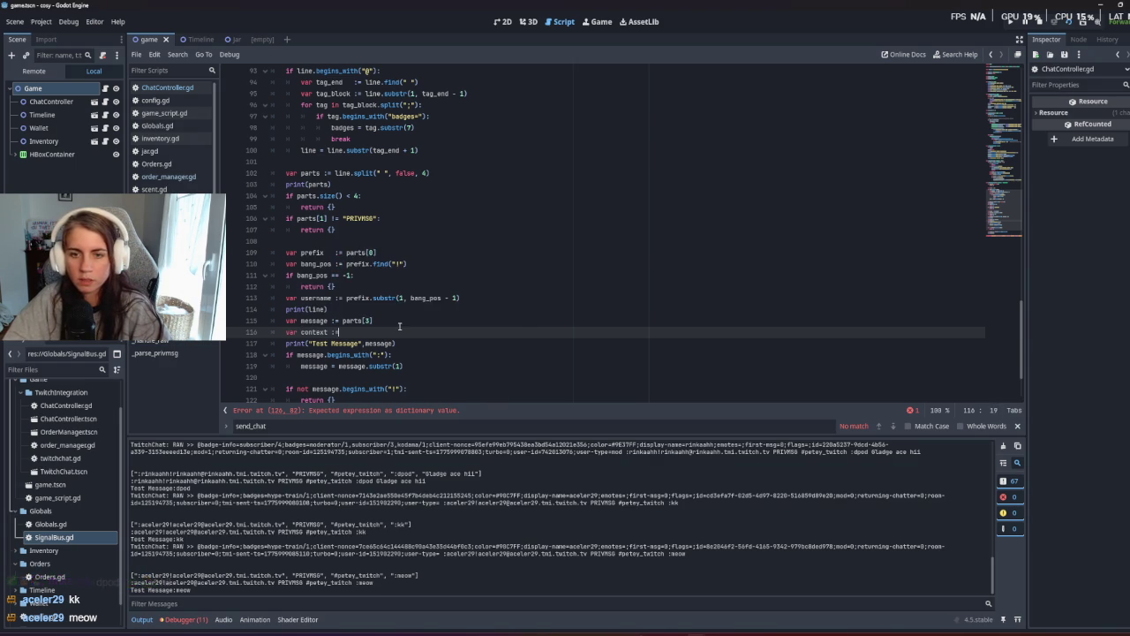
type(" parts[4")
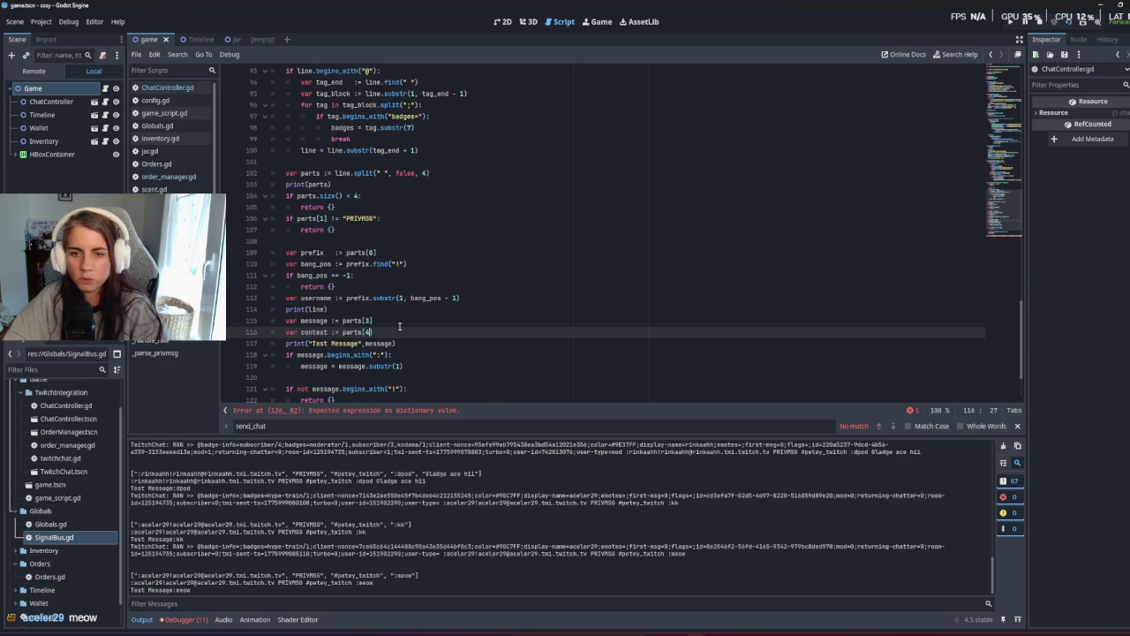
type("]")
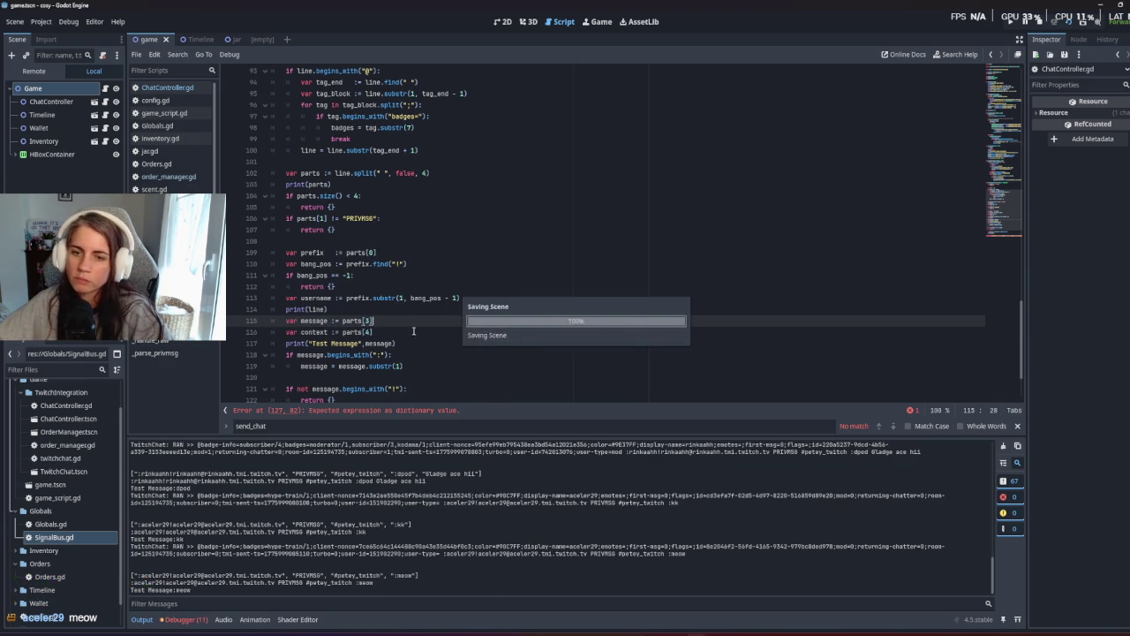
key("ctrl+s")
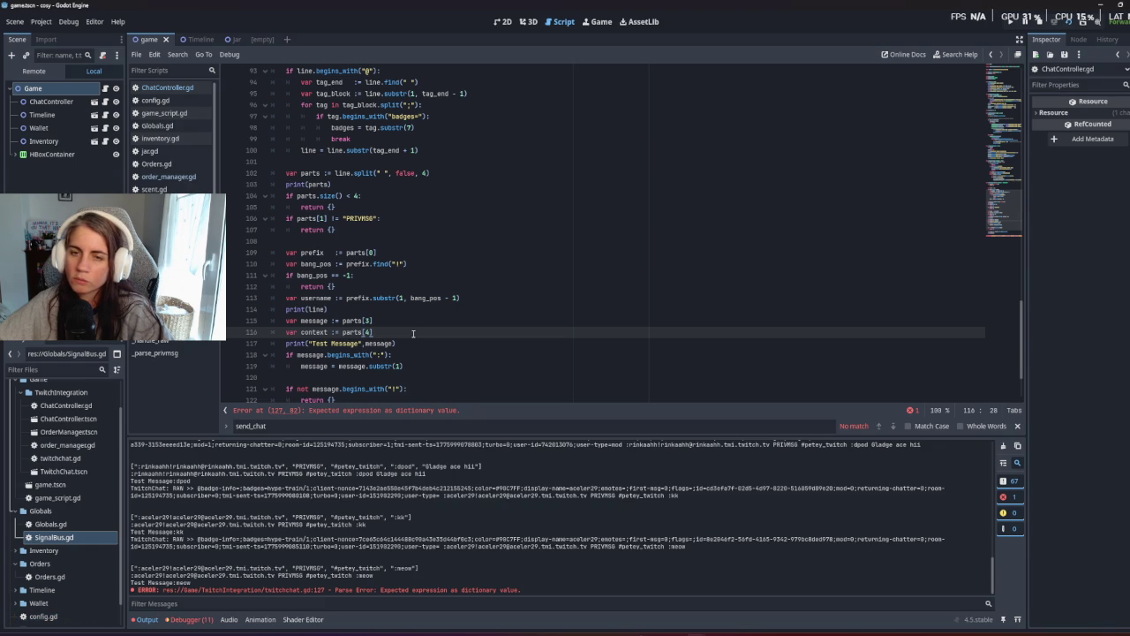
Set the returned "context" key's value to the context variable.
scroll(412, 332, "down", 3)
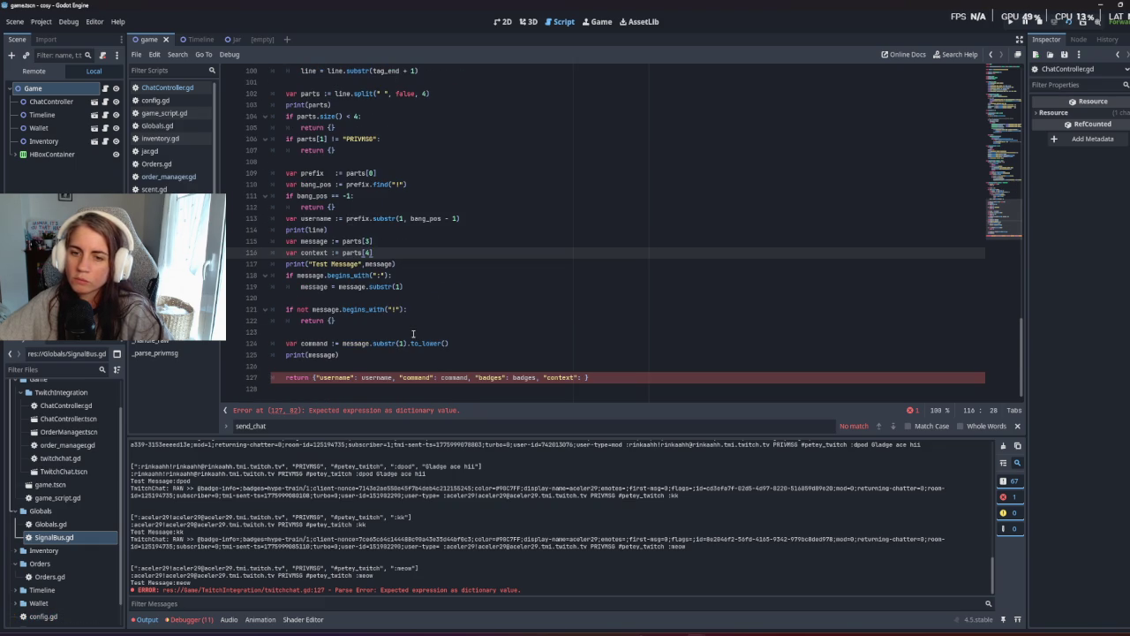
left_click(579, 378)
type("context")
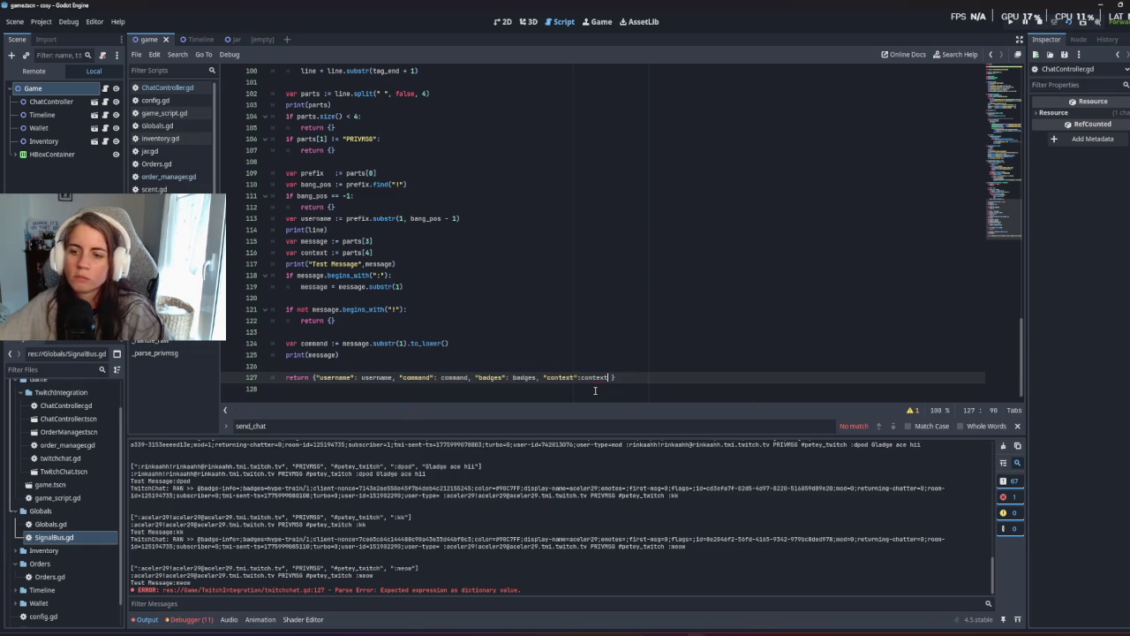
Delete the print(message) and print("Test Message", message) debug lines.
left_click(494, 342)
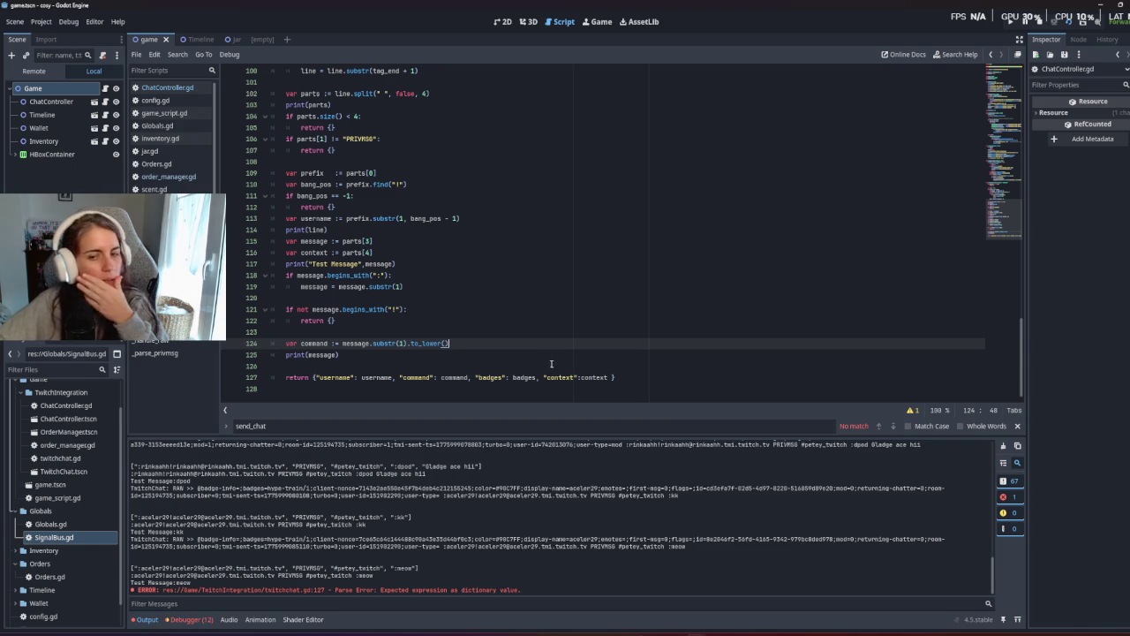
left_click(403, 354)
key("BackSpace")
key("BackSpace")
key("BackSpace")
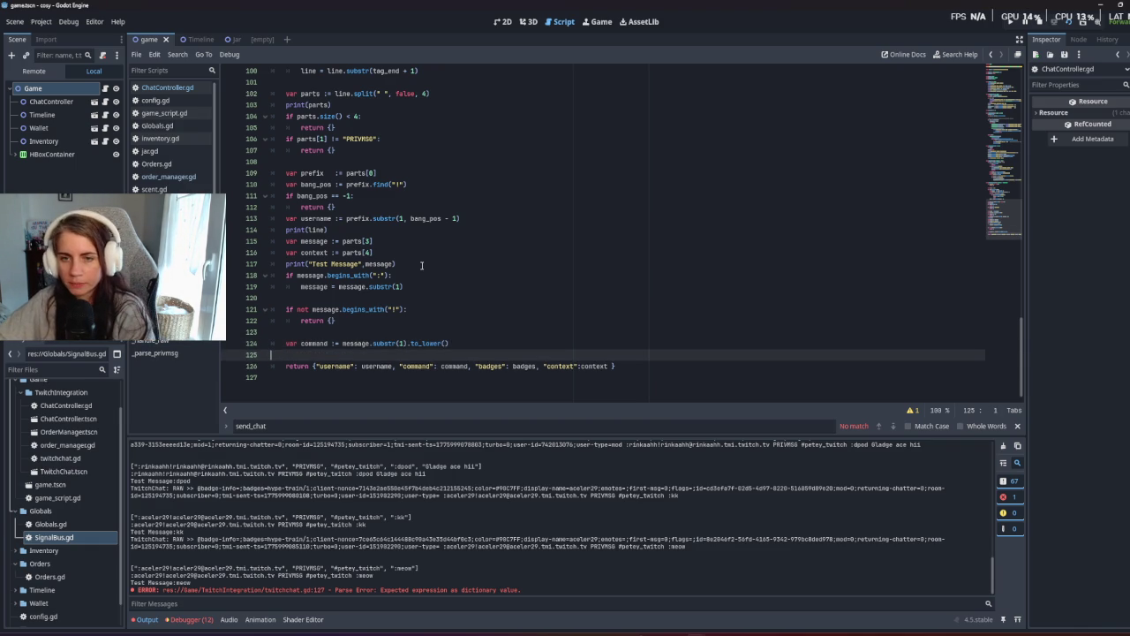
left_click_drag(397, 264, 425, 256)
key("BackSpace")
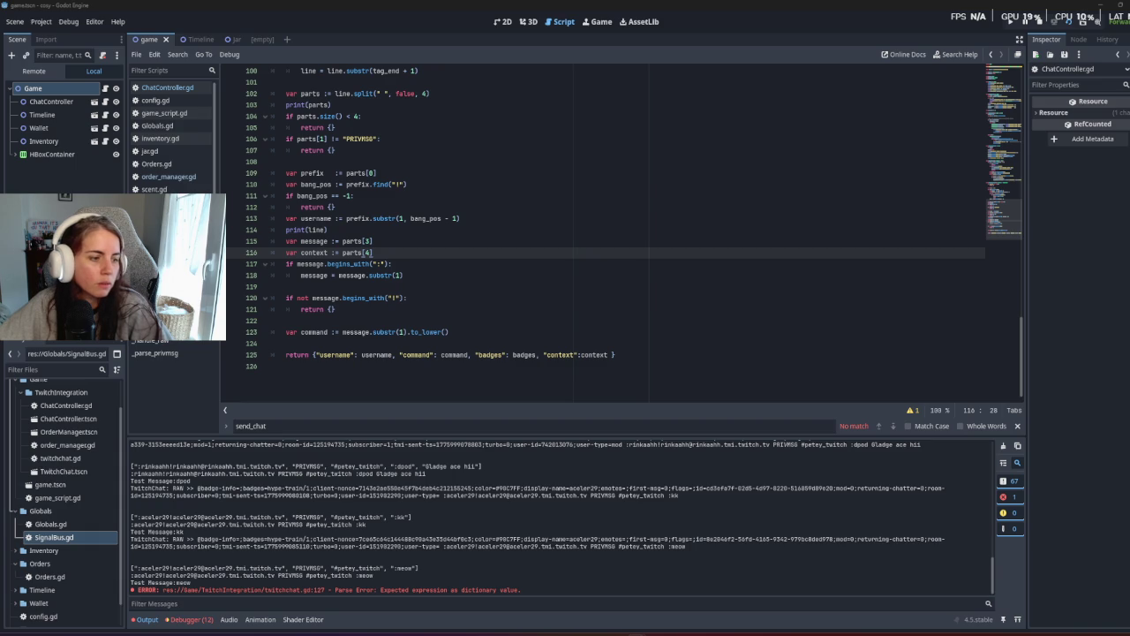
left_click(532, 321)
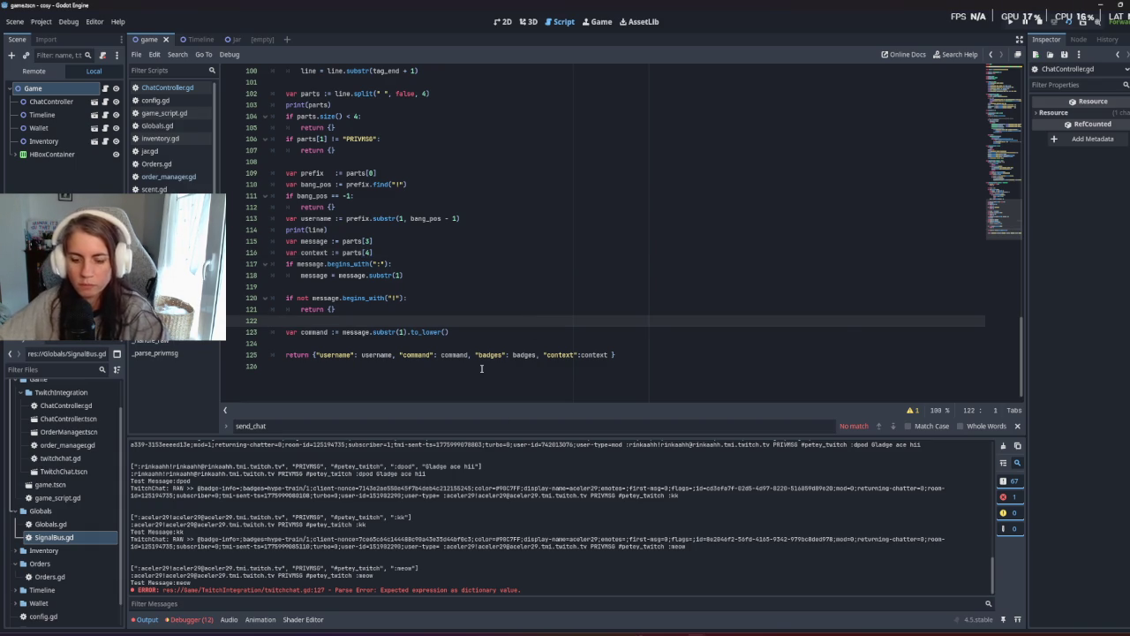
Run the game, inspect the 4-element parts array in the debugger after the parts[4] error, and stop.
key("F5")
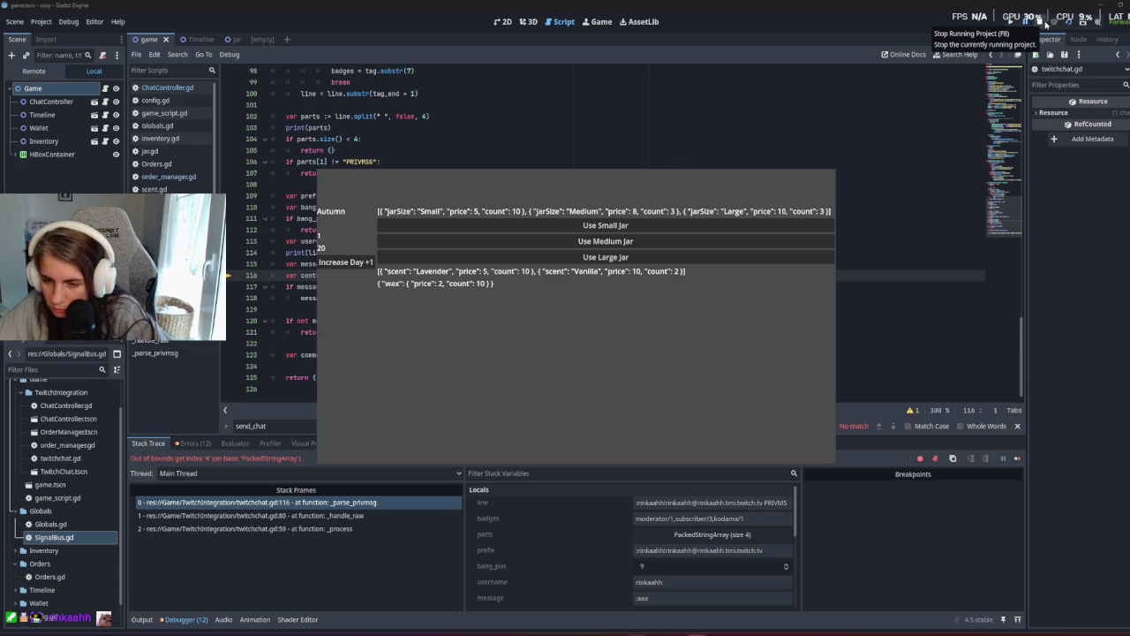
left_click(732, 535)
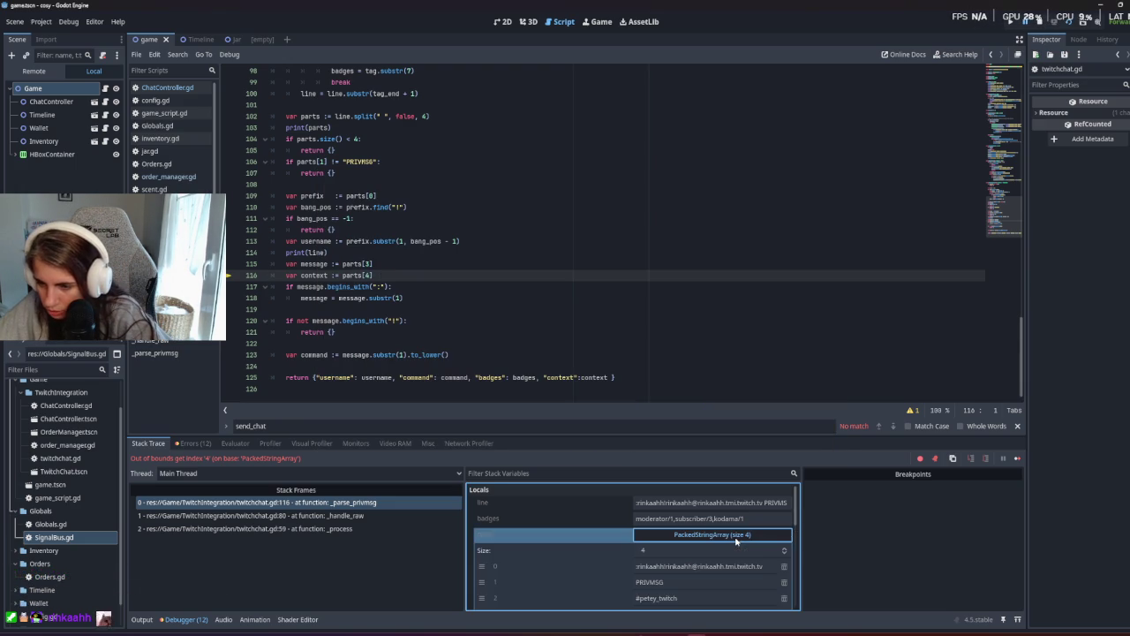
scroll(732, 541, "down", 1)
left_click(675, 579)
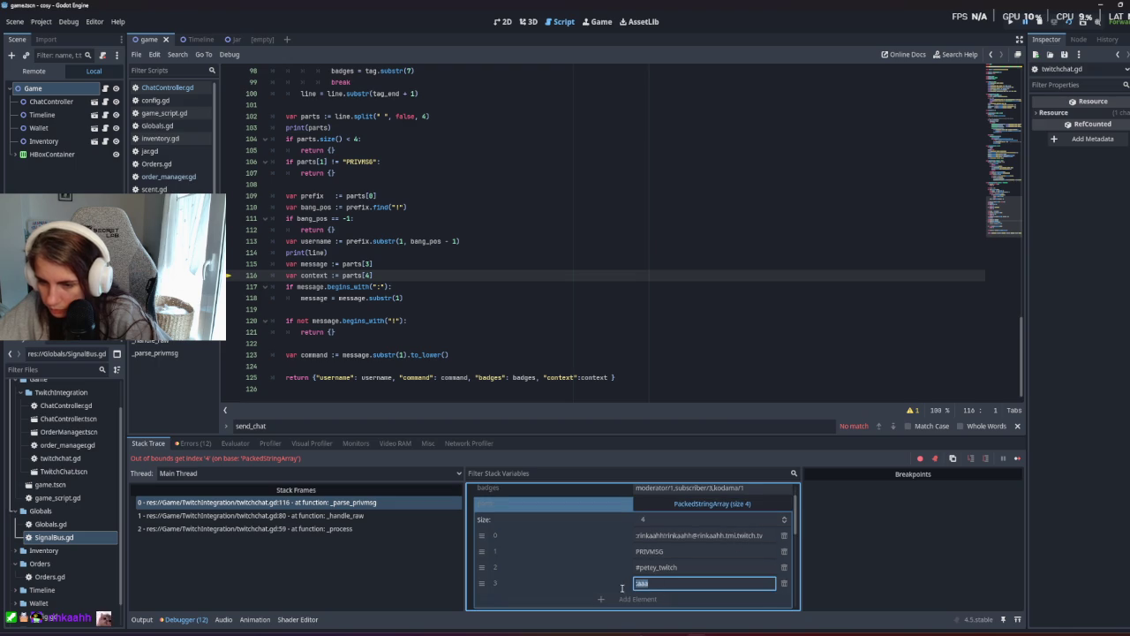
scroll(616, 590, "down", 1)
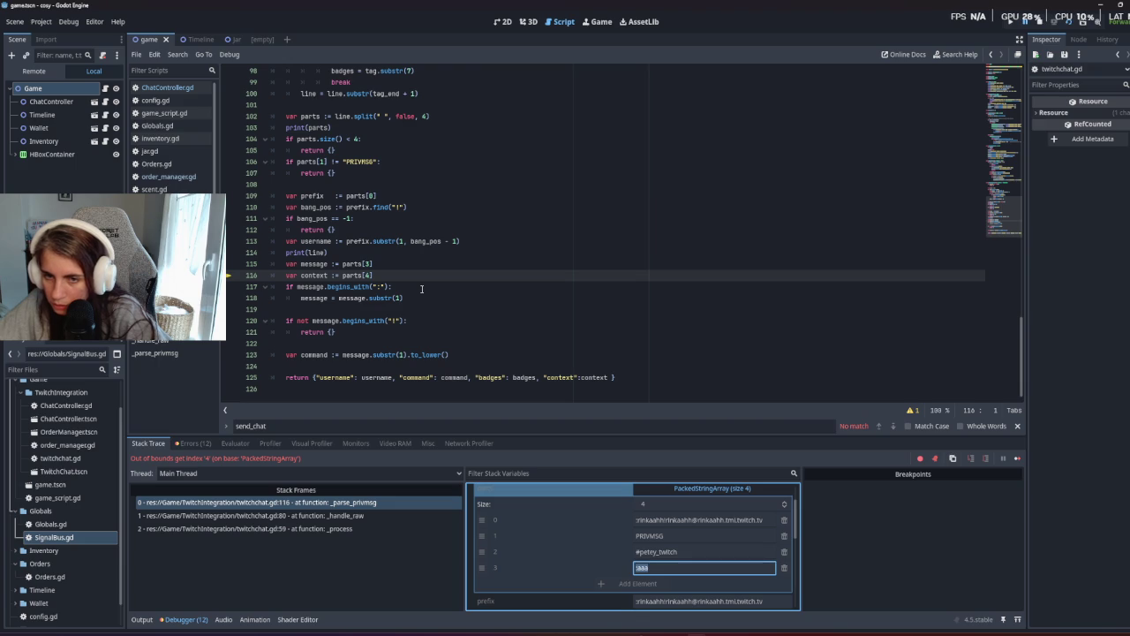
left_click(1044, 31)
left_click(427, 264)
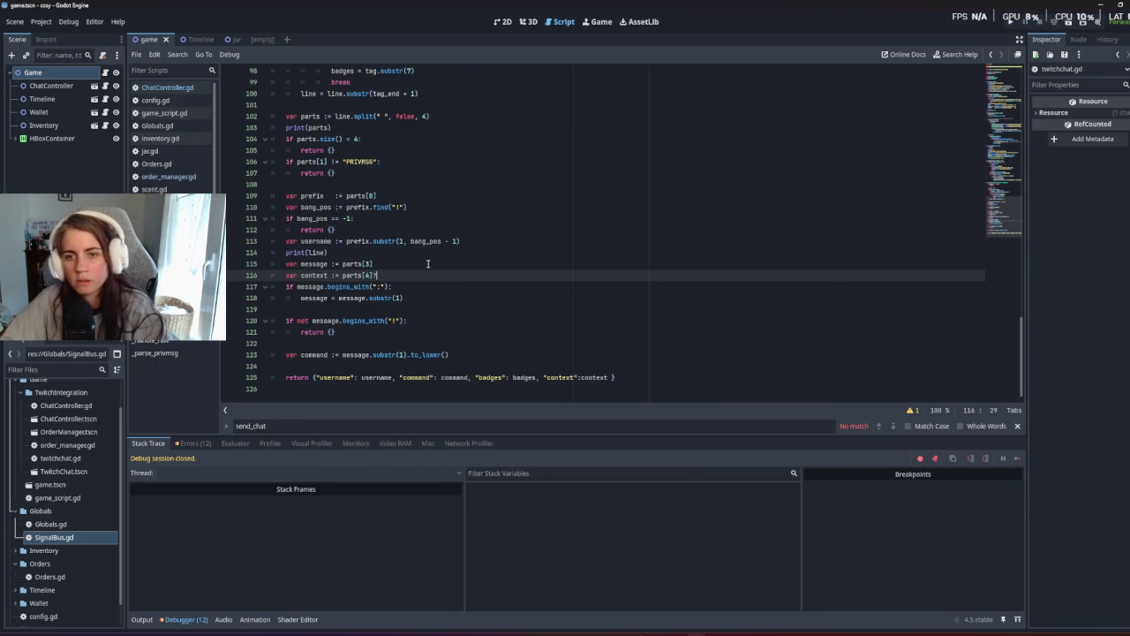
Append a ternary '? parts[4]:' to line 116 and read the resulting error.
type("? parts")
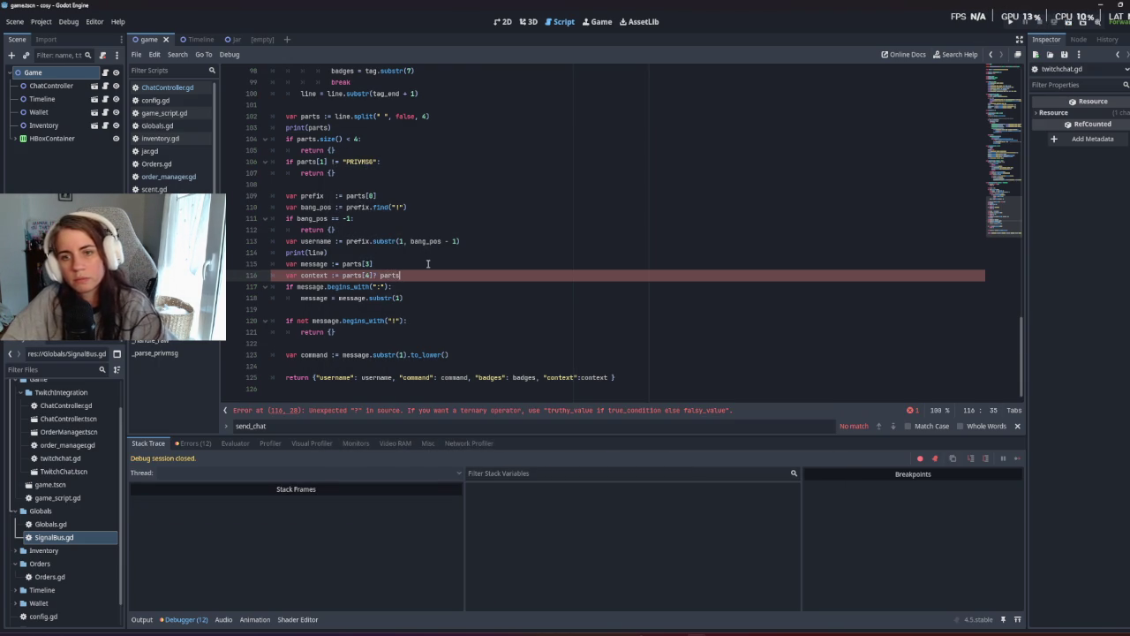
type("[4]:")
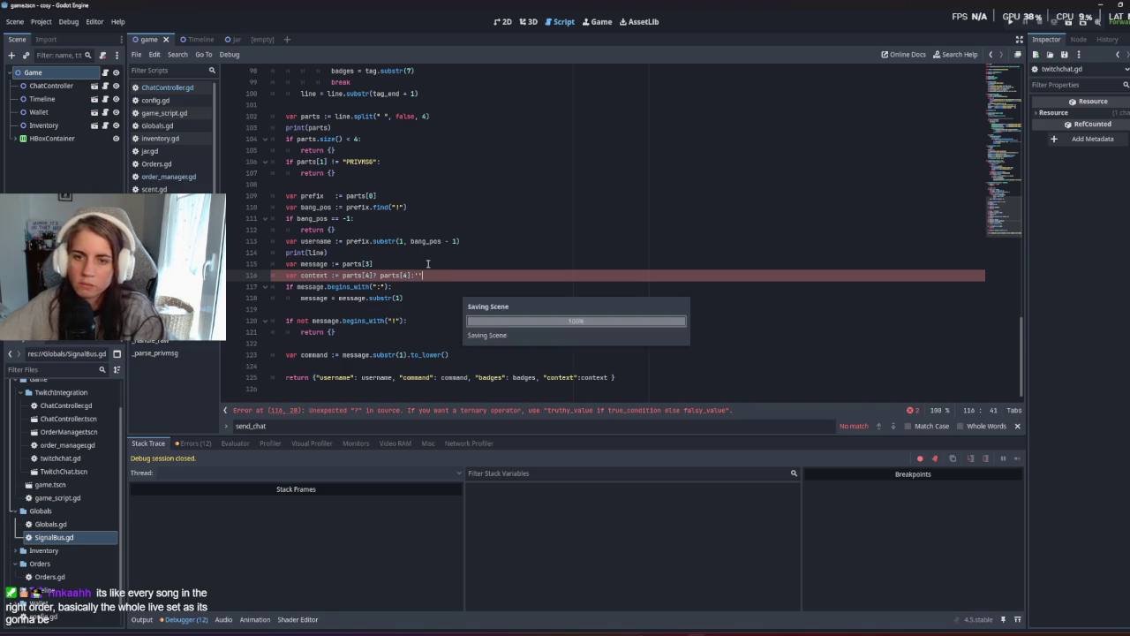
left_click(435, 257)
left_click(499, 414)
left_click_drag(320, 414, 750, 422)
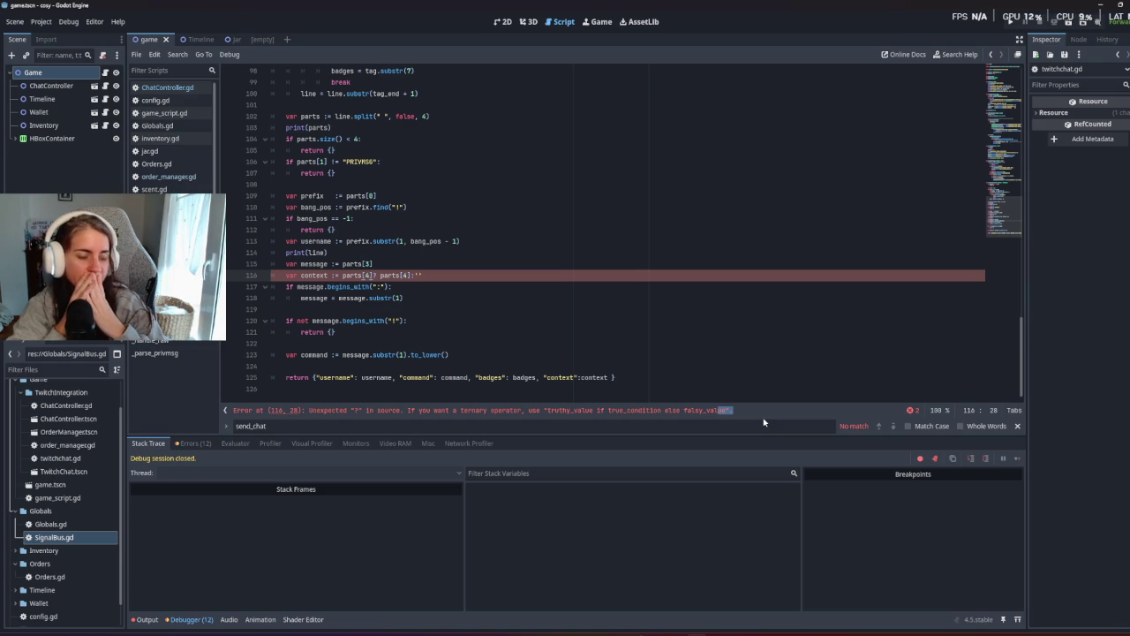
left_click(389, 263)
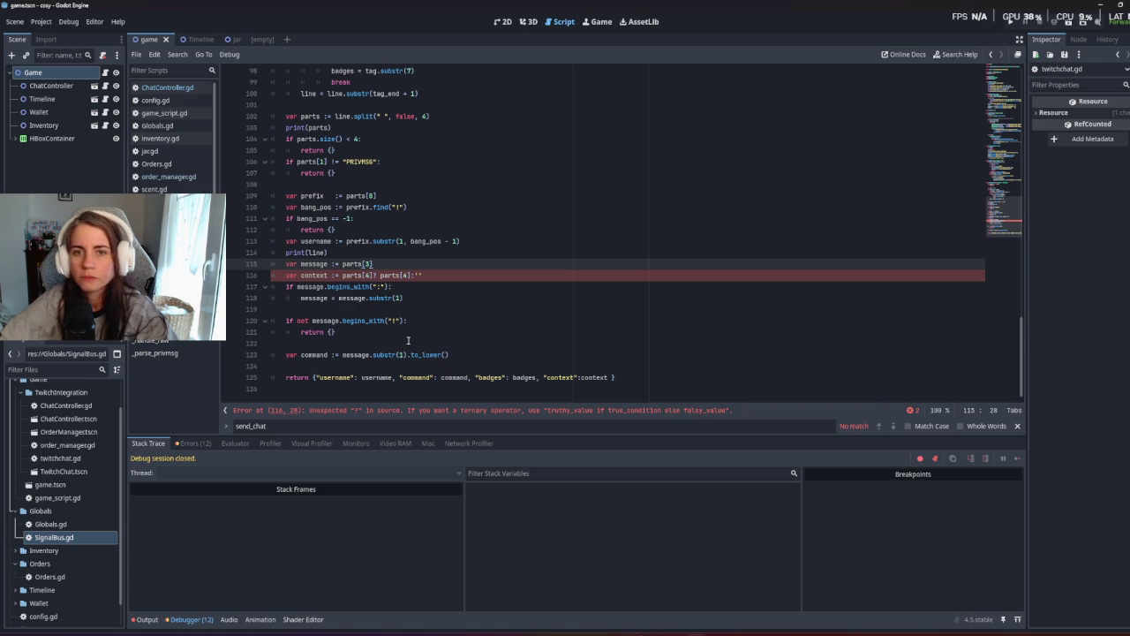
Check the size < 4 guard, delete the broken ternary, and rerun the game.
scroll(419, 349, "up", 1)
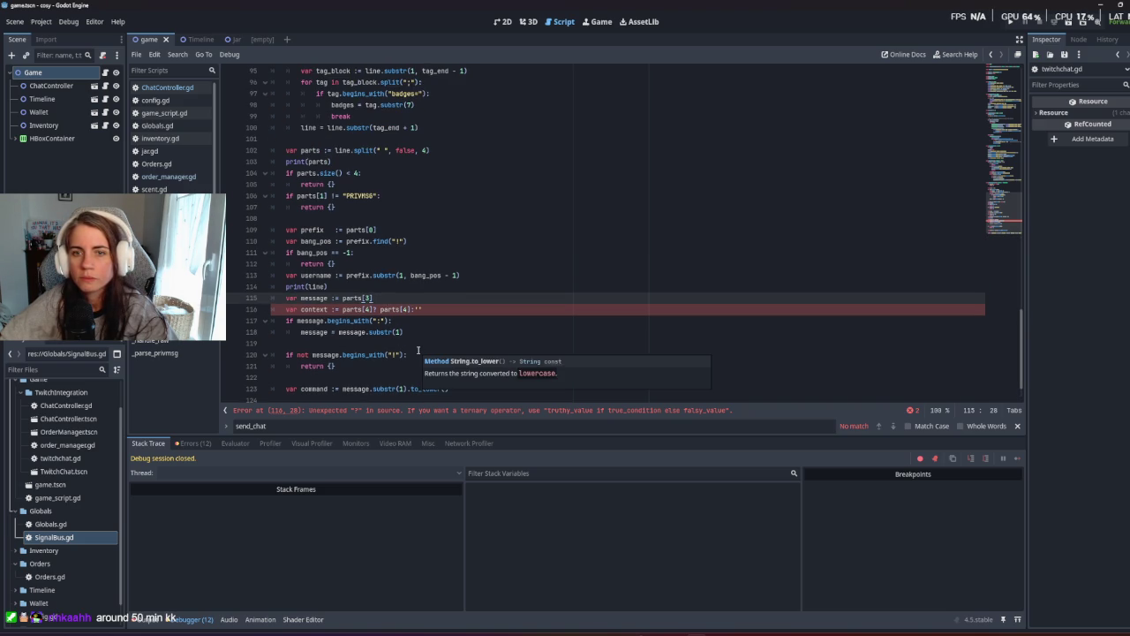
double_click(328, 172)
left_click(353, 172)
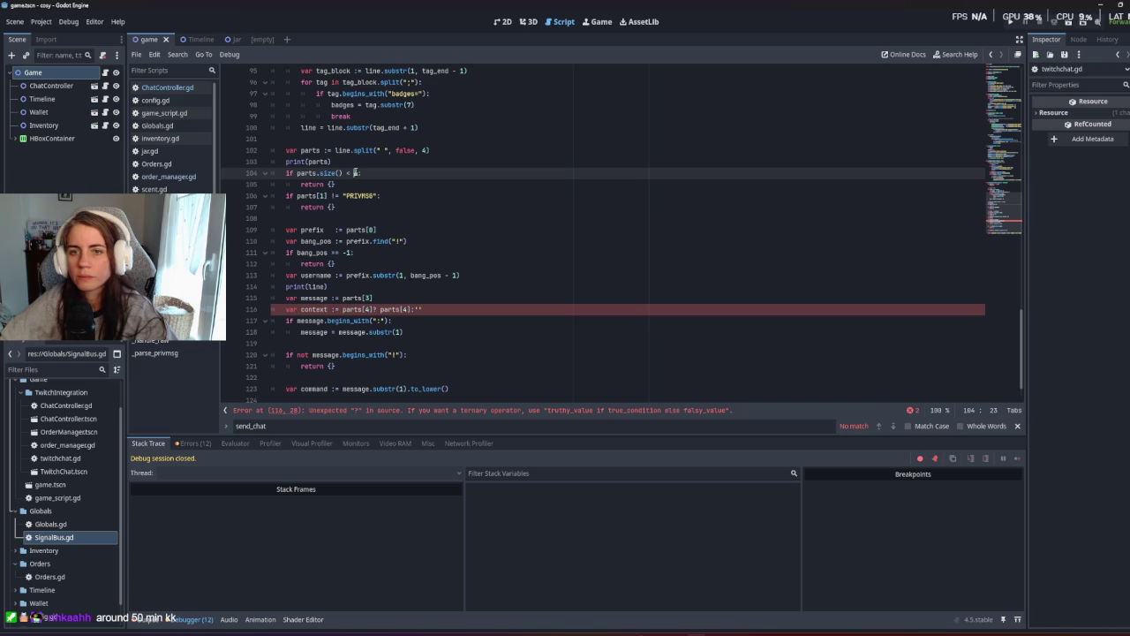
key("Up")
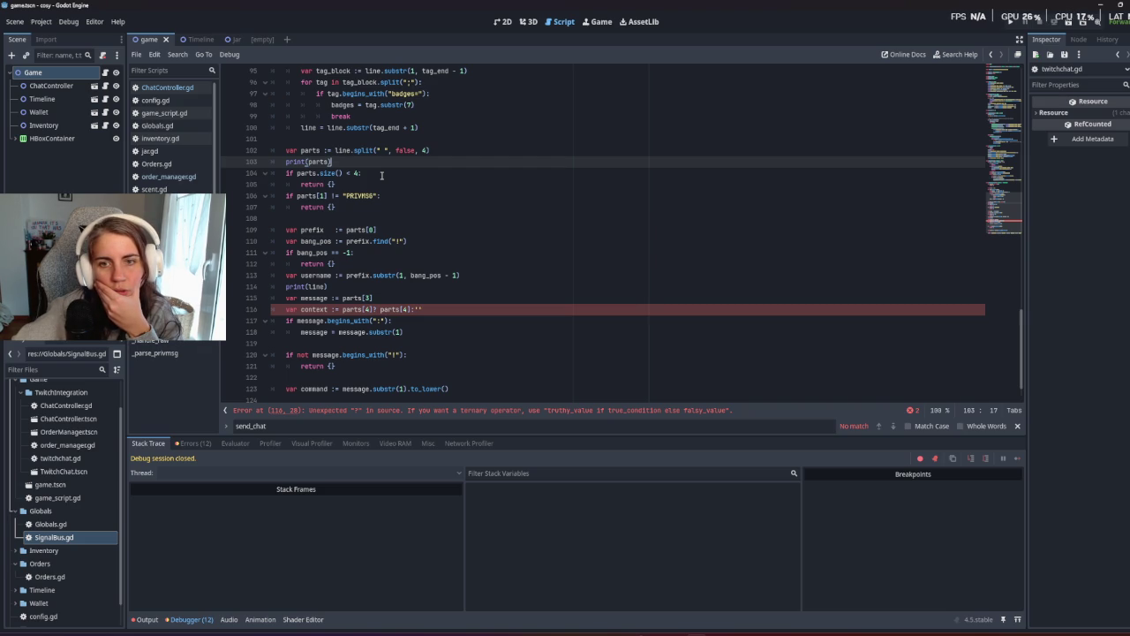
left_click_drag(424, 310, 374, 316)
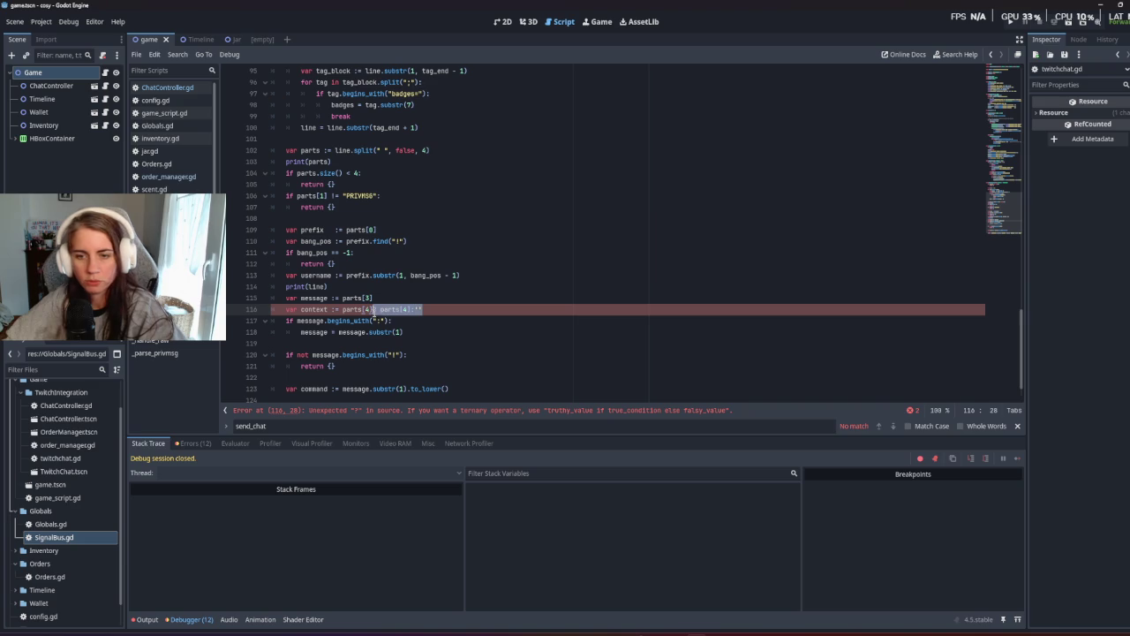
key("BackSpace")
key("F5")
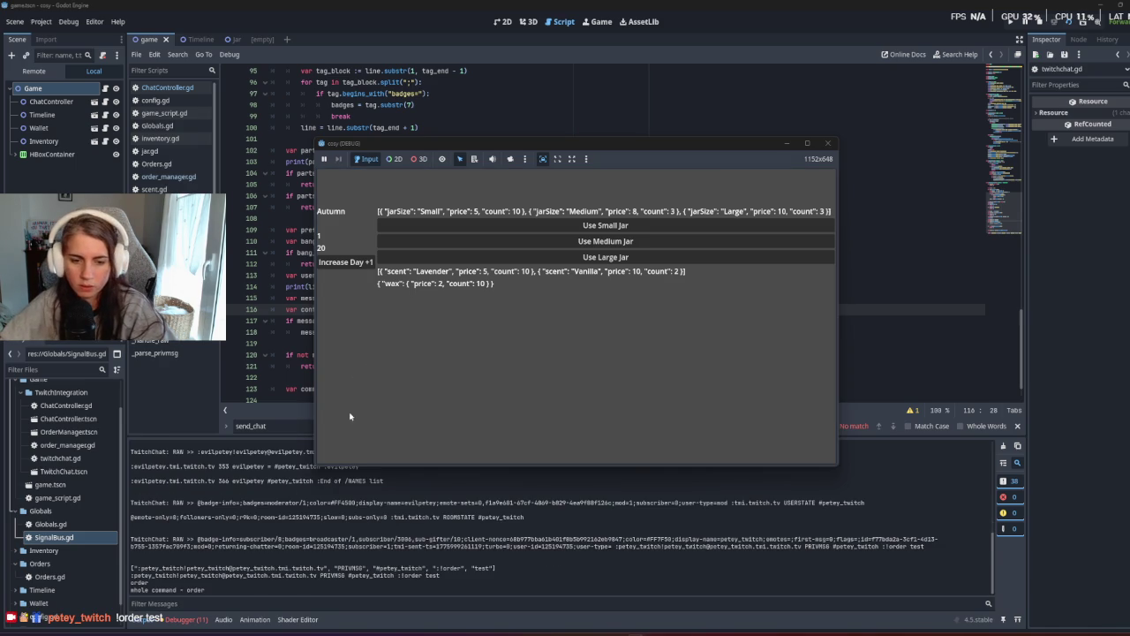
Stop the game and examine the host, channel, order and test fields in the logged parts.
key("F8")
double_click(453, 568)
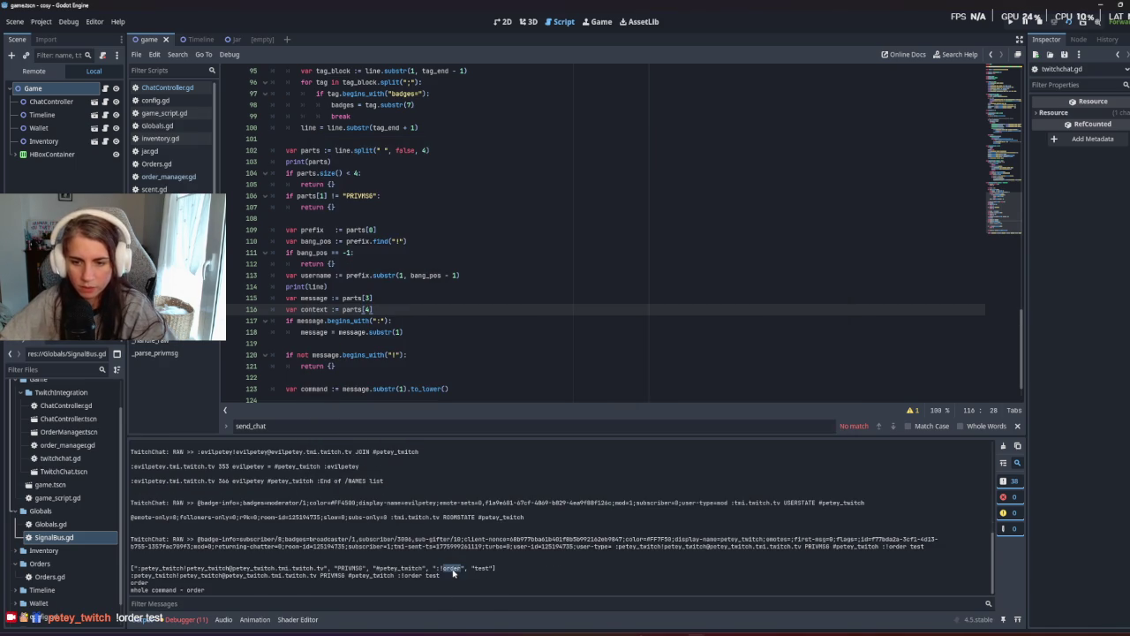
double_click(302, 568)
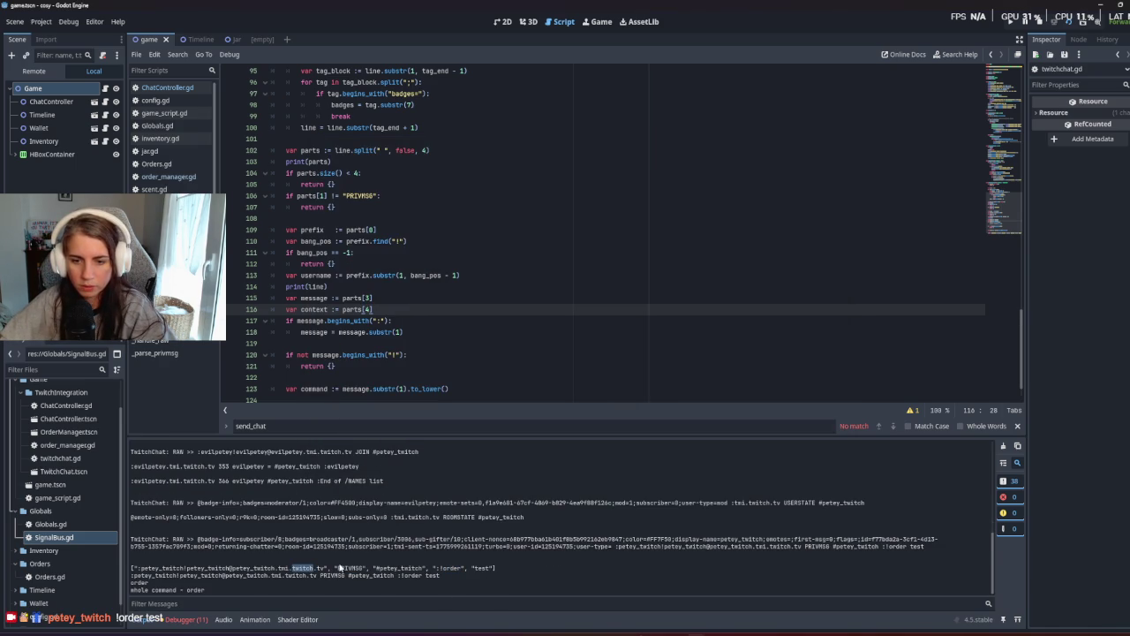
left_click(361, 574)
double_click(401, 568)
double_click(451, 568)
double_click(482, 568)
Review the split limit 4, the size check and the parts[1] and parts[0] lines.
left_click(463, 303)
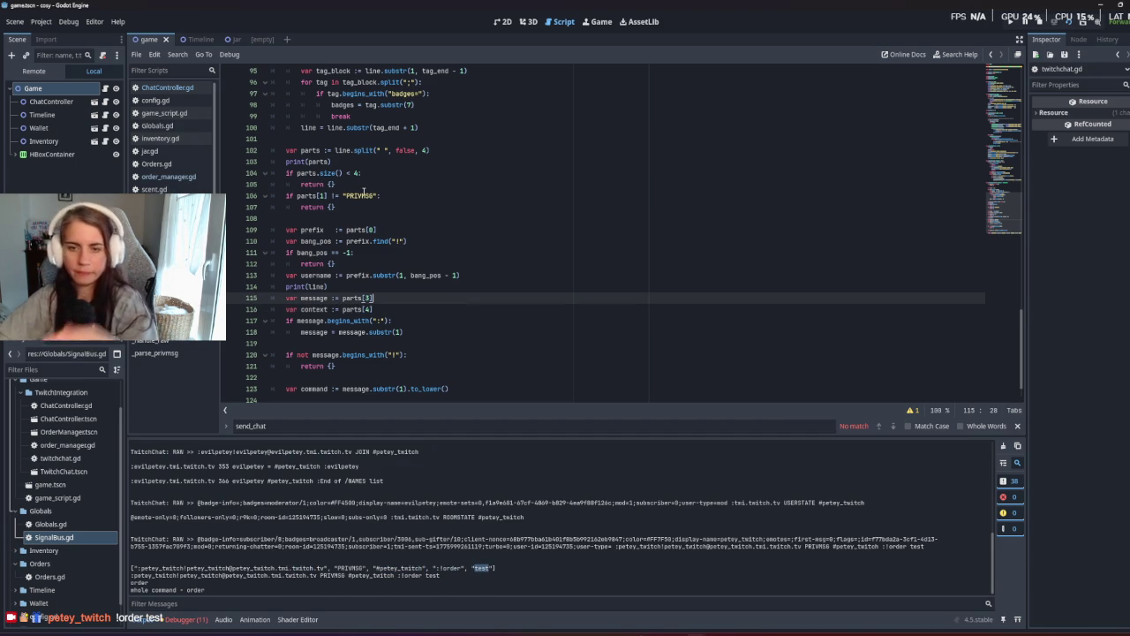
left_click(425, 151)
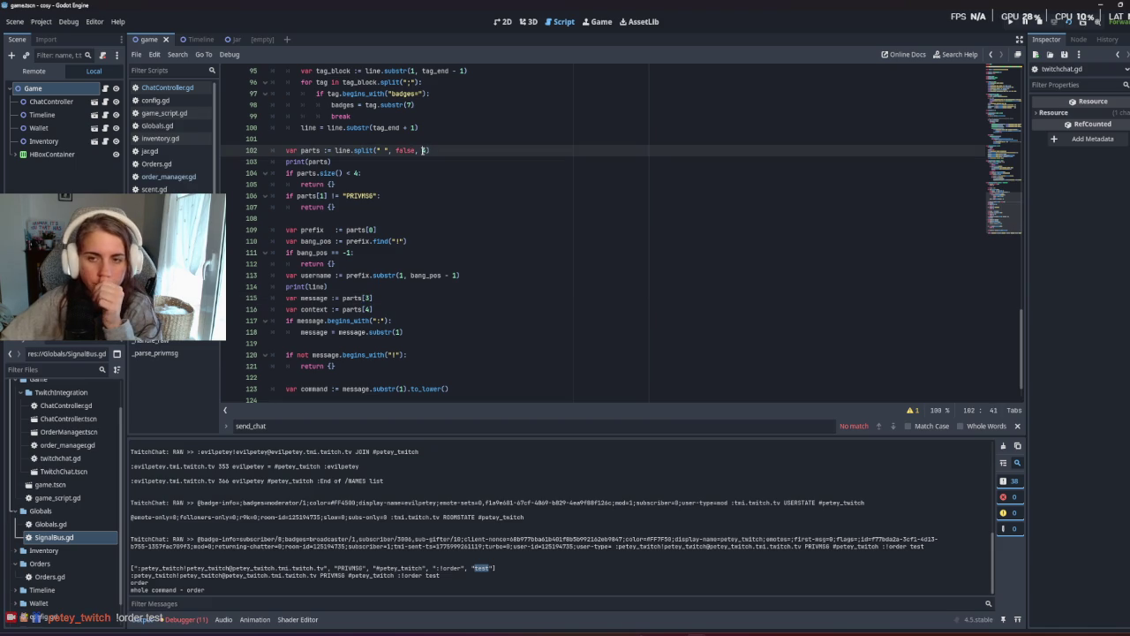
key("Down")
key("Down")
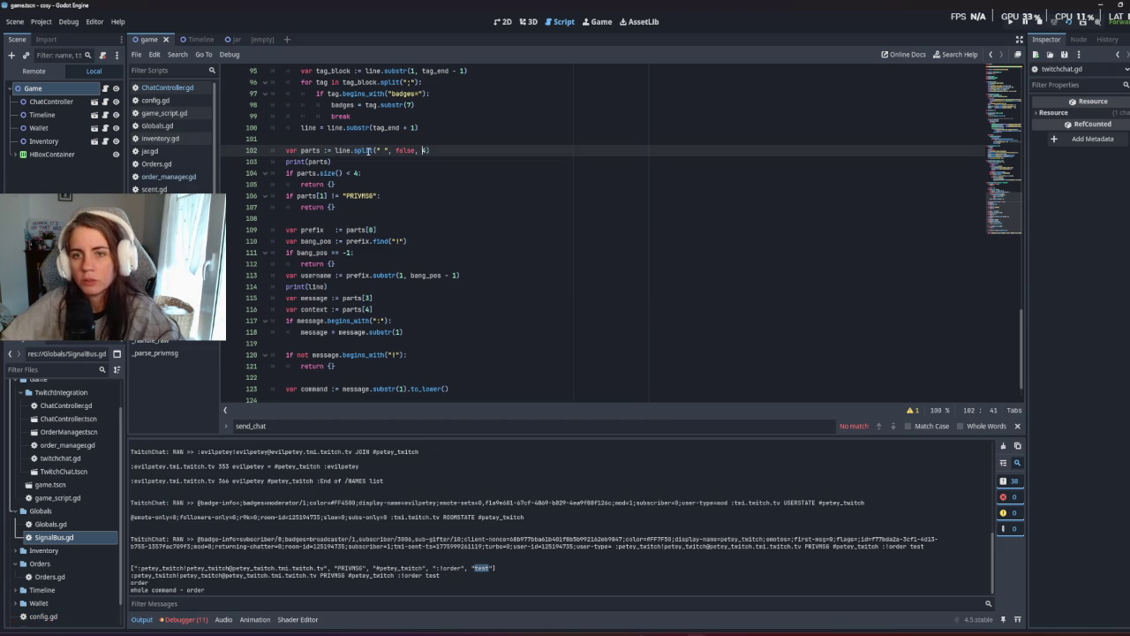
key("super")
key("super")
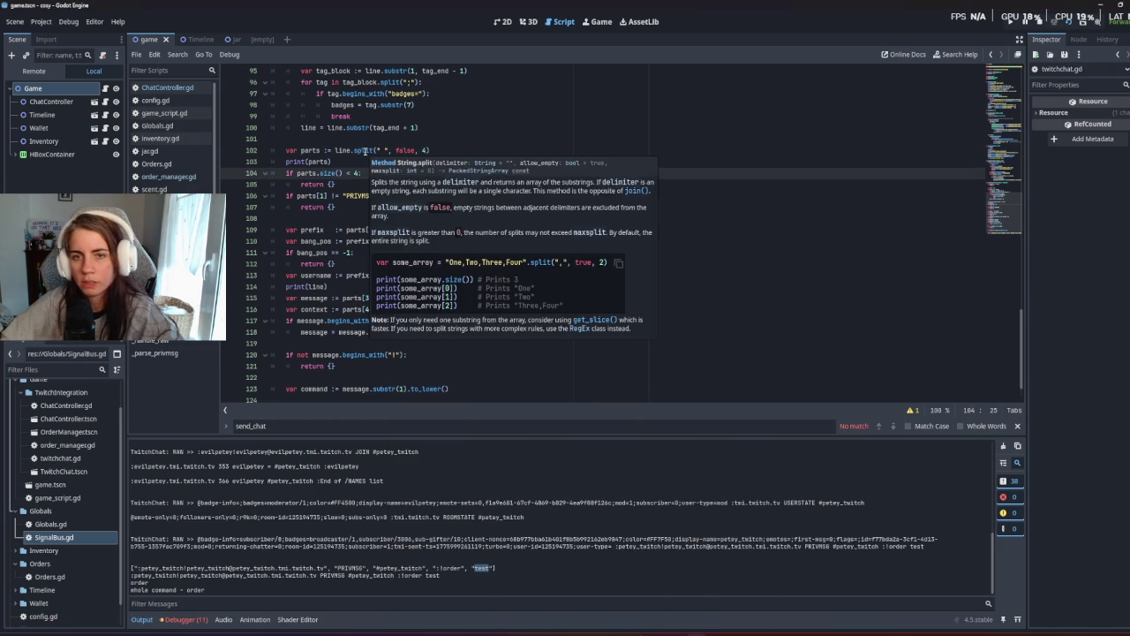
left_click(322, 195)
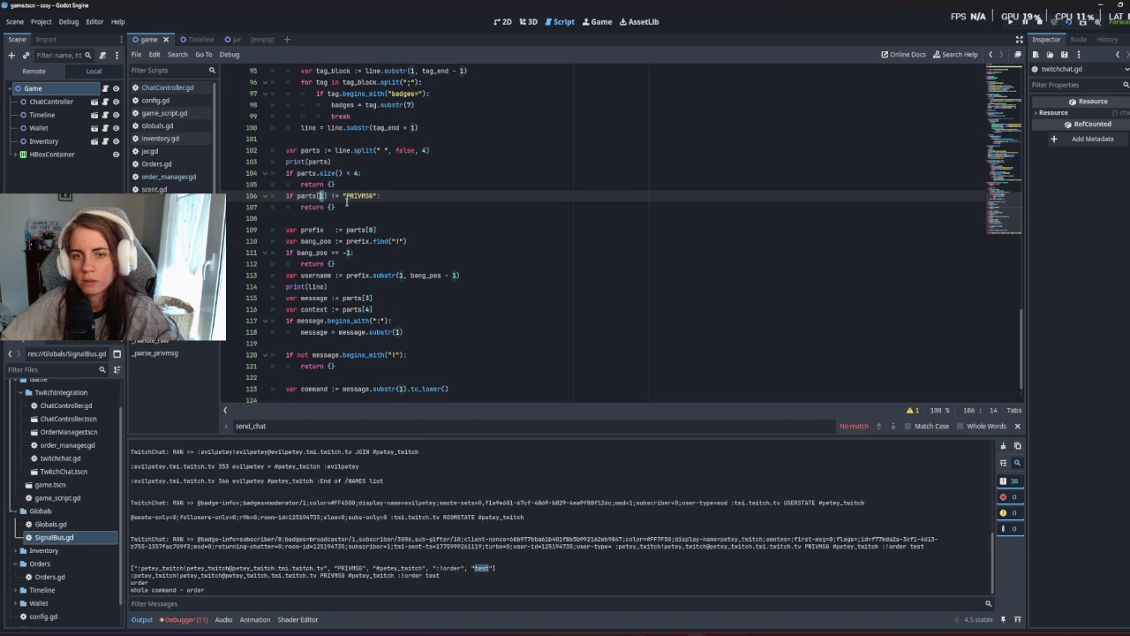
left_click(375, 229)
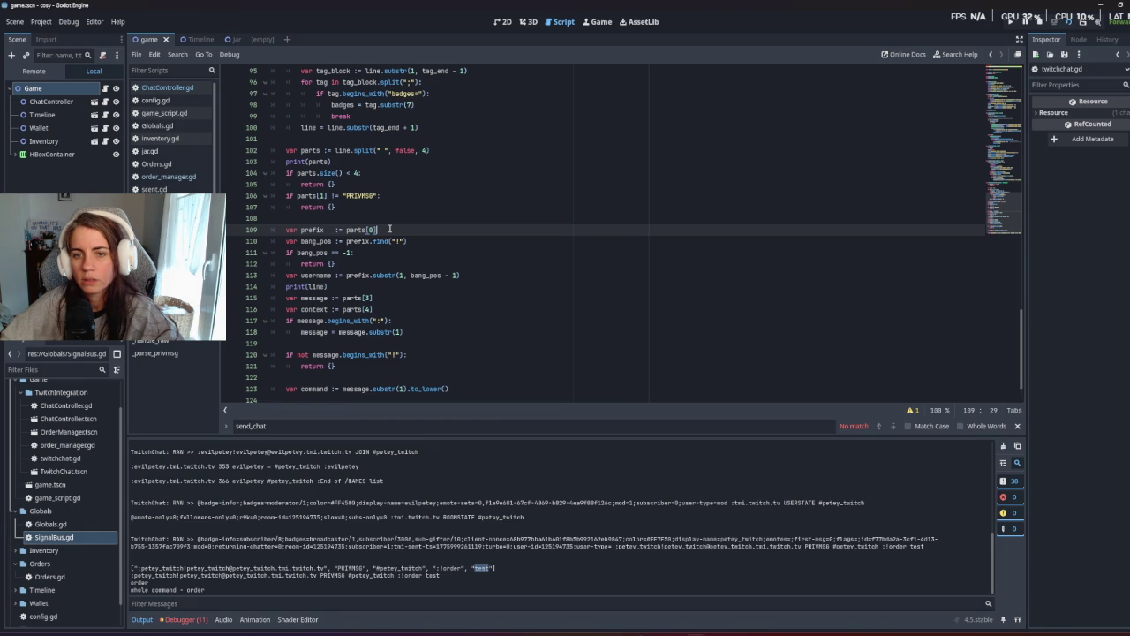
Delete the print(line) debug line and add 'if !parts[4]' above the context assignment.
triple_click(328, 286)
key("BackSpace")
left_click(380, 289)
key("Return")
type("if ")
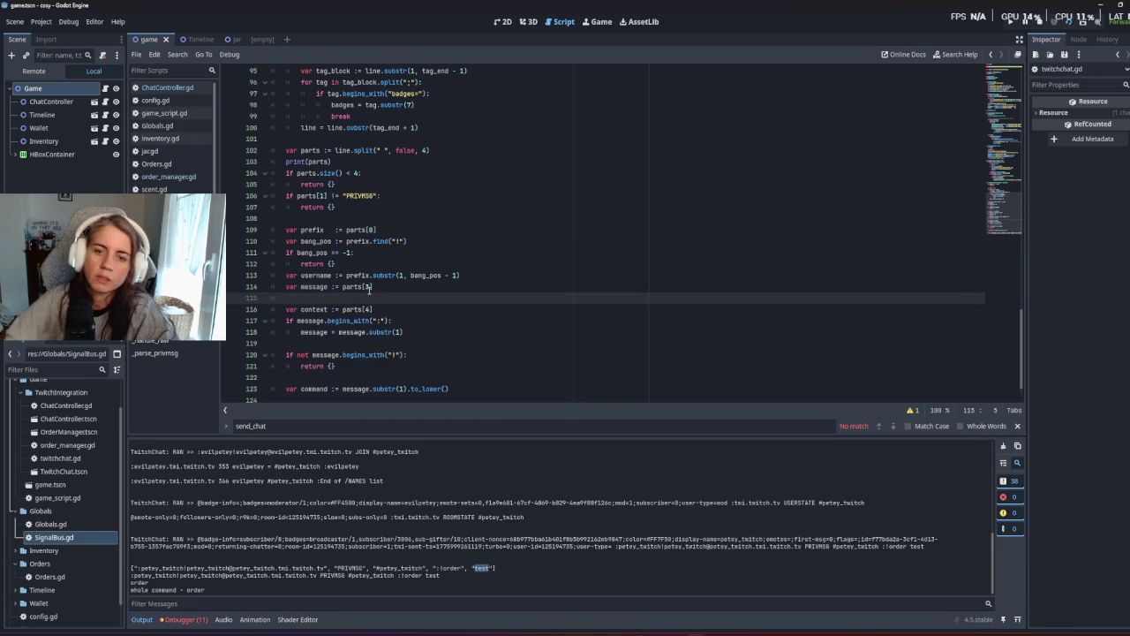
type("!")
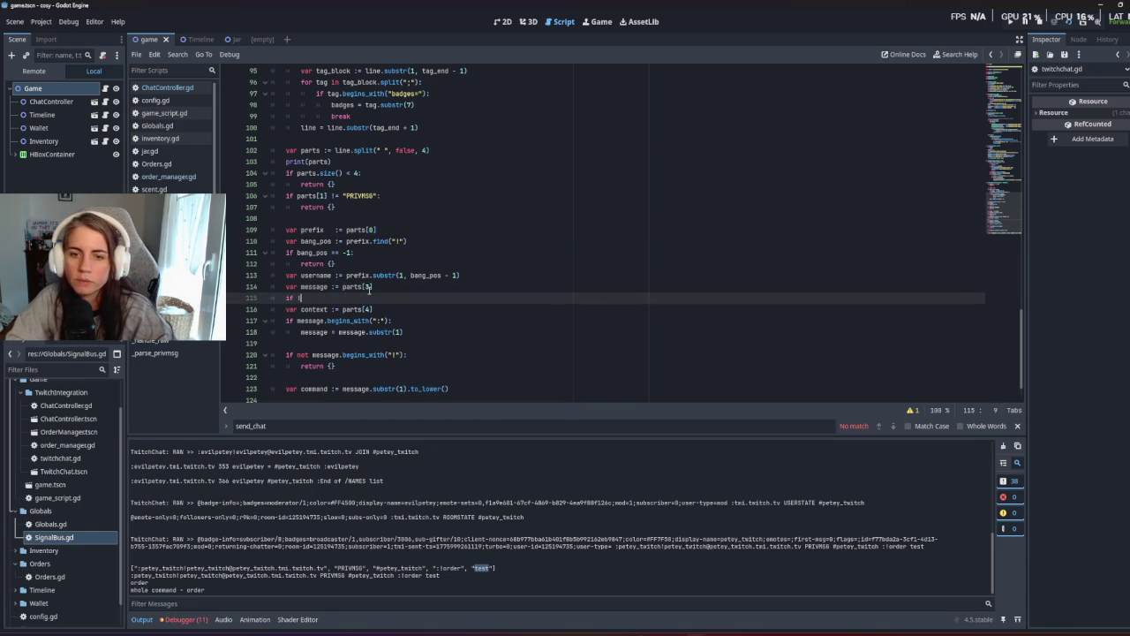
type("parts[4]")
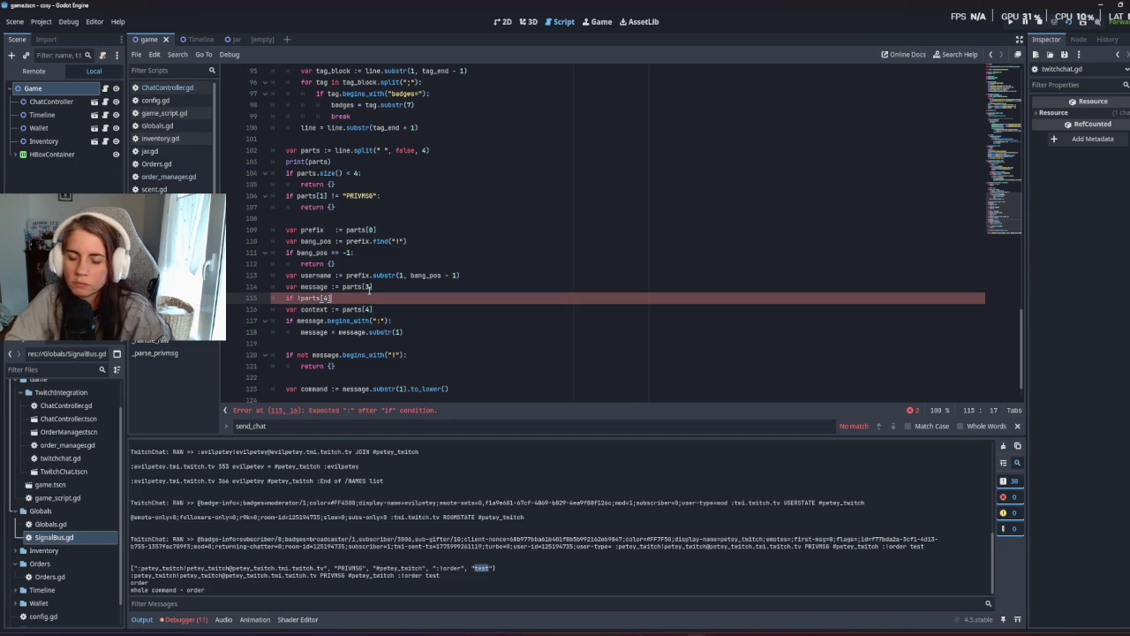
key("Down")
key("Home")
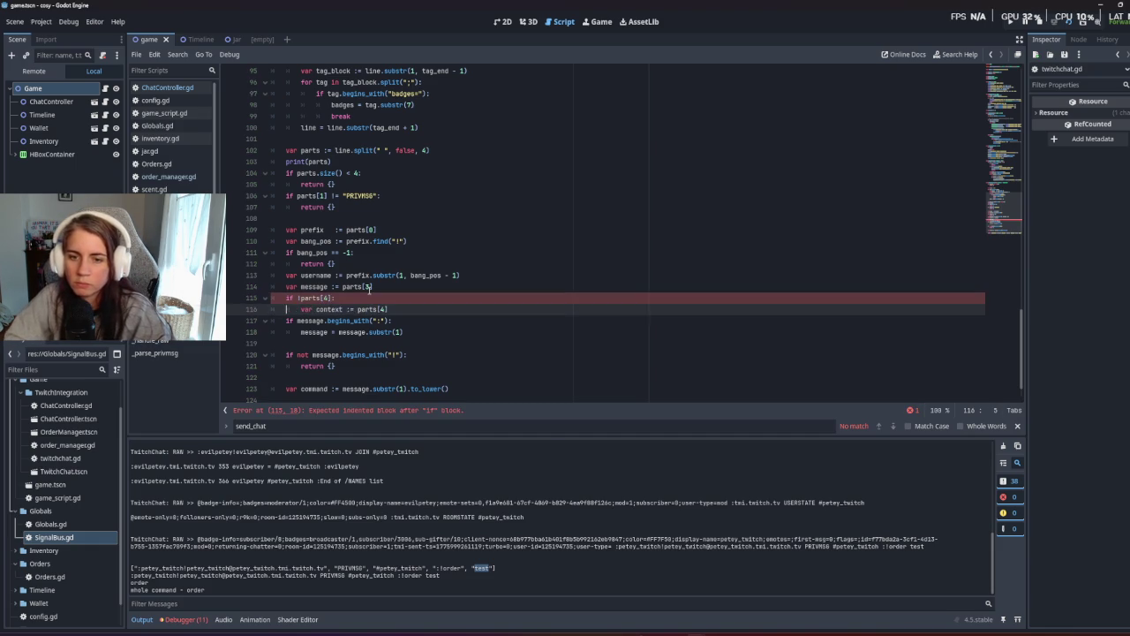
Declare var context above the if check and make the indented line a plain context assignment.
key("Tab")
left_click(376, 320)
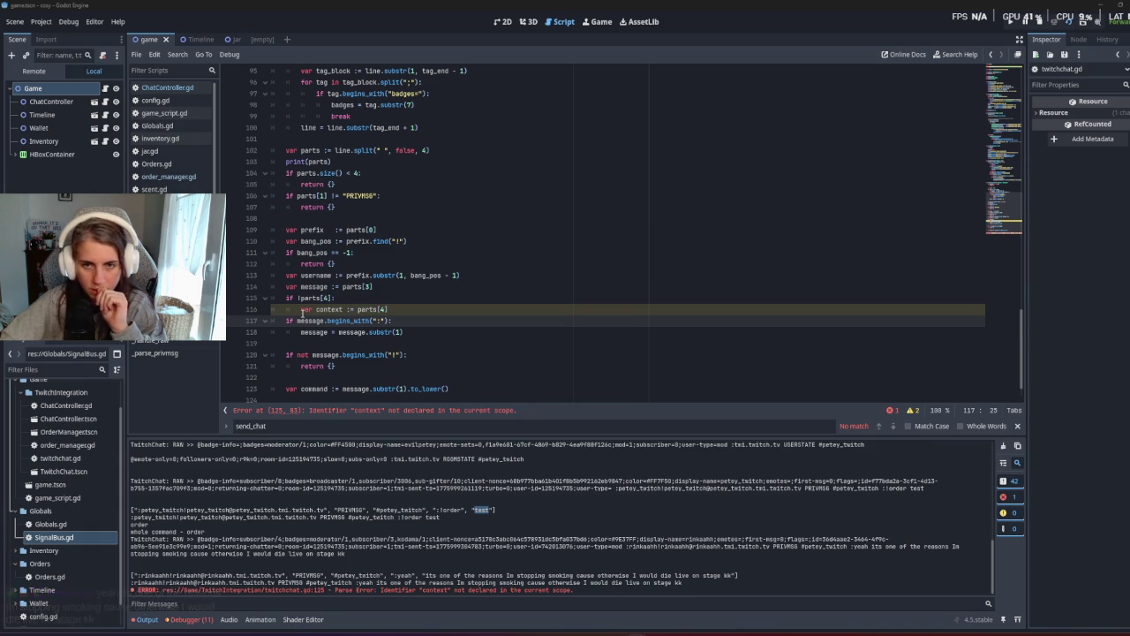
left_click(372, 287)
key("Return")
type("var context")
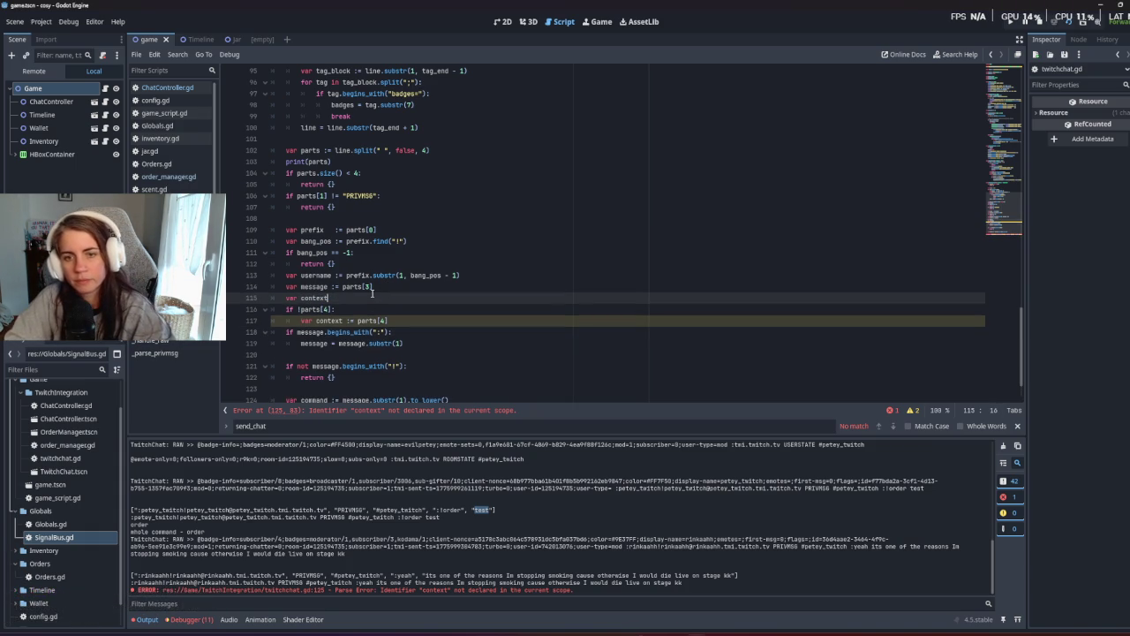
left_click(319, 321)
key("BackSpace")
key("BackSpace")
key("BackSpace")
key("BackSpace")
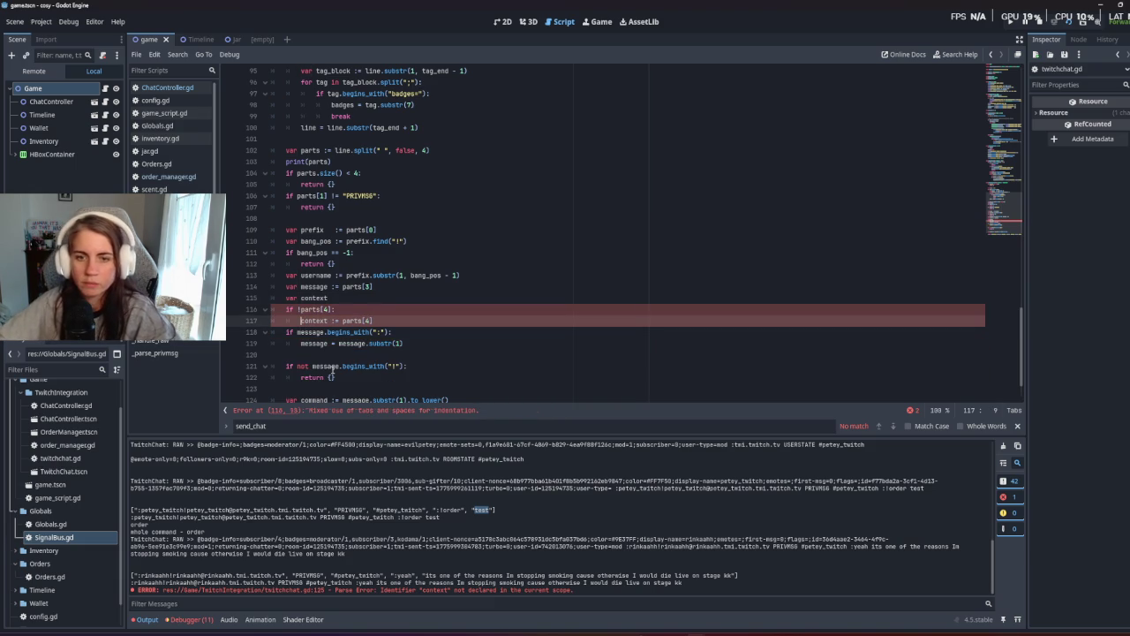
left_click(395, 332)
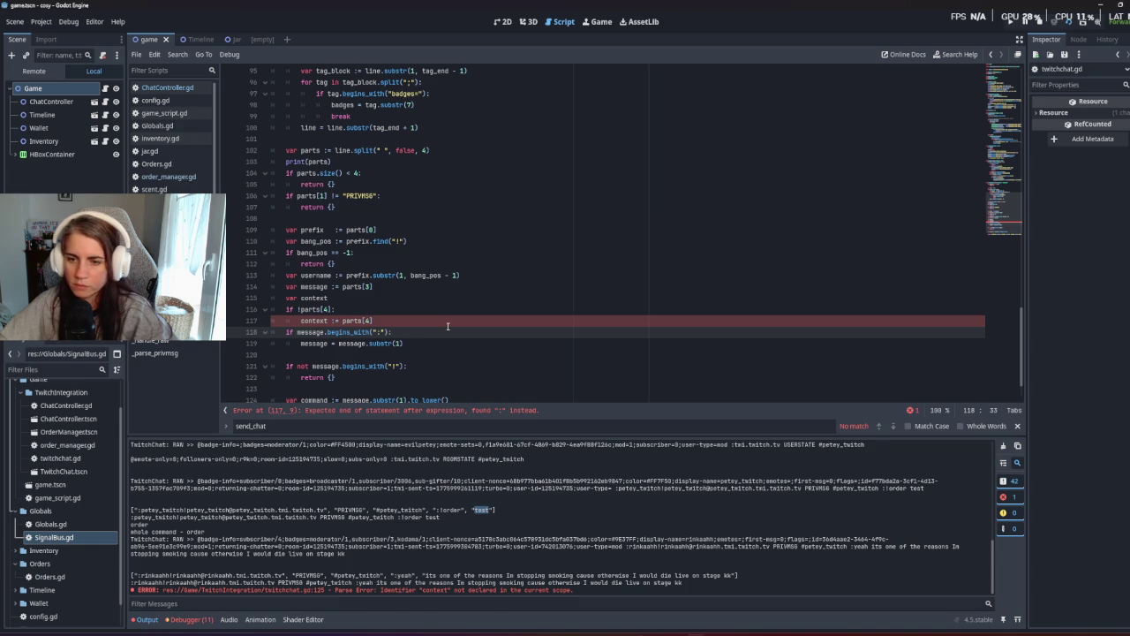
Delete and retype the colon ending line 116's if !parts[4] condition.
left_click(371, 312)
key("BackSpace")
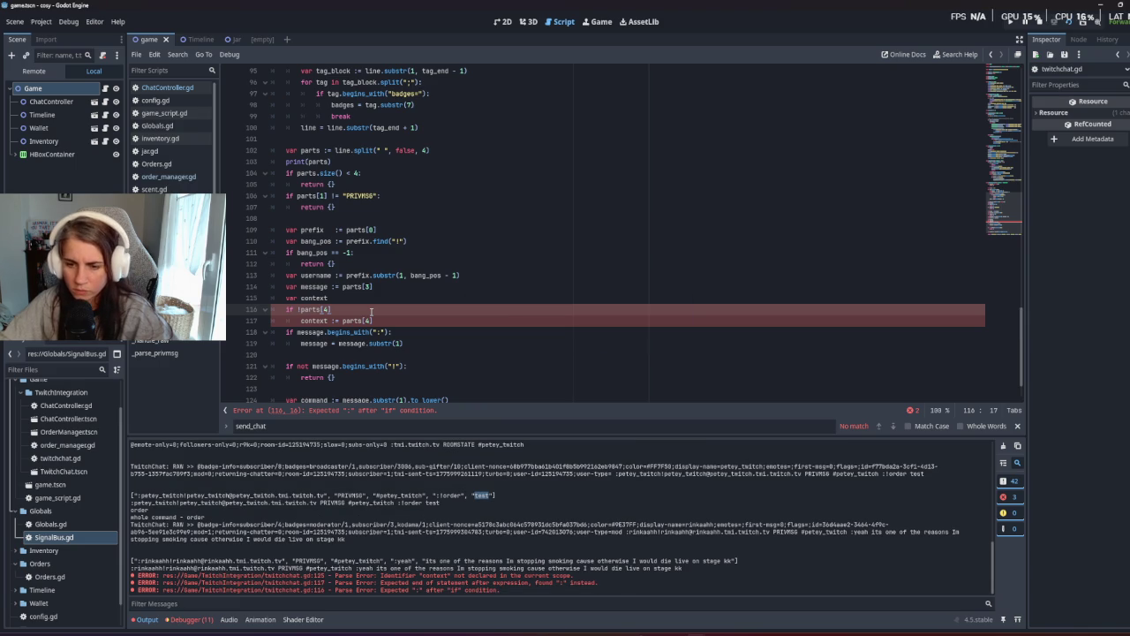
type(":")
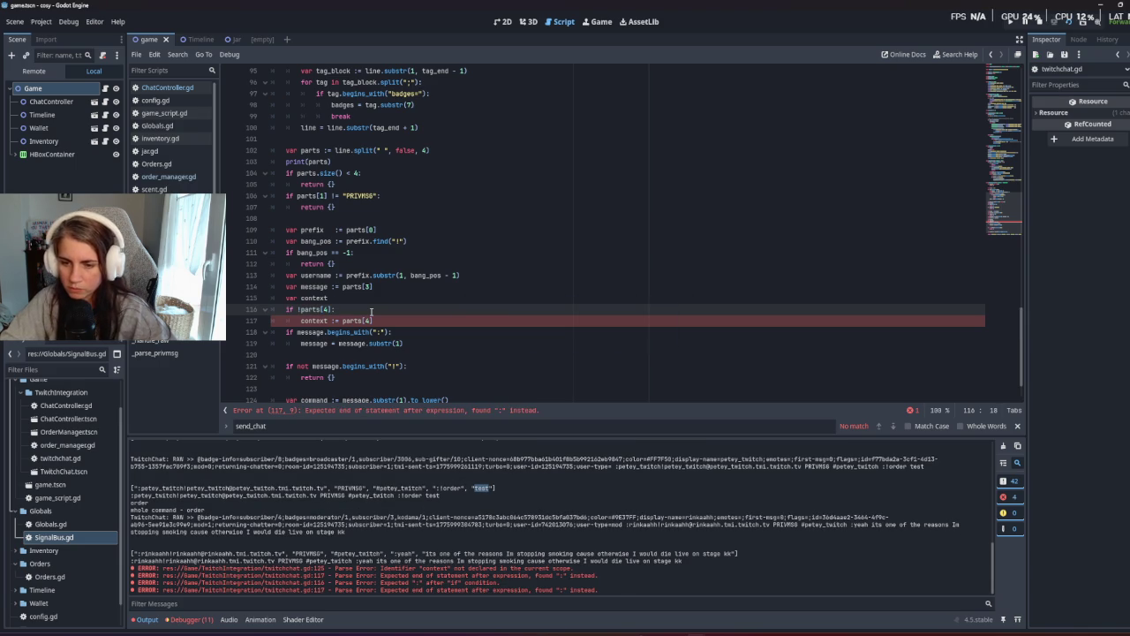
key("Left")
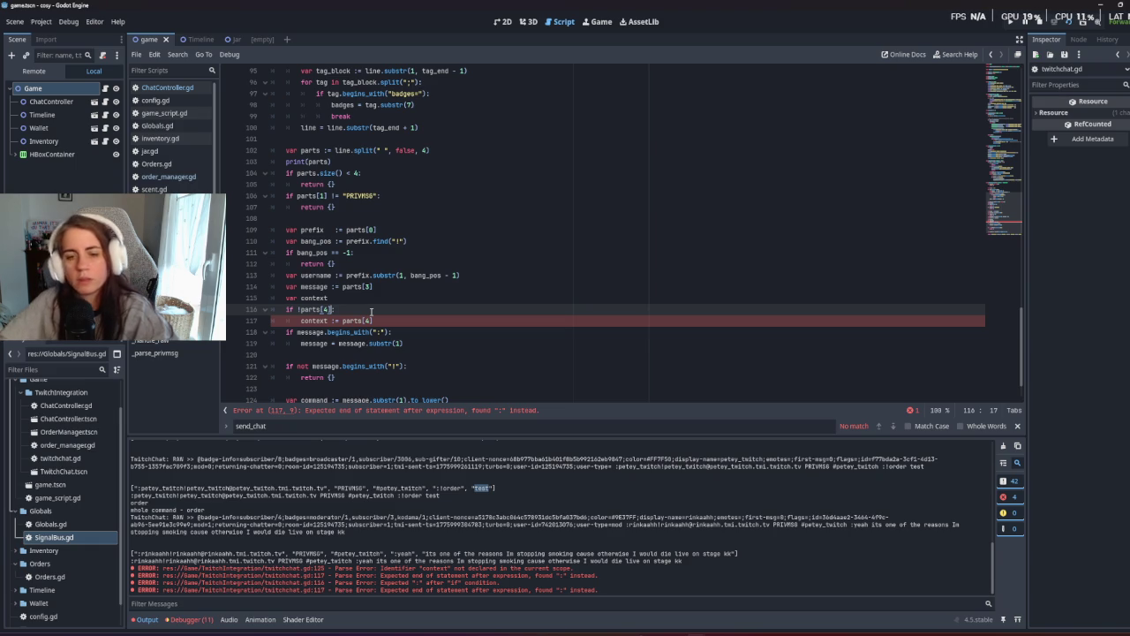
left_click_drag(297, 310, 326, 309)
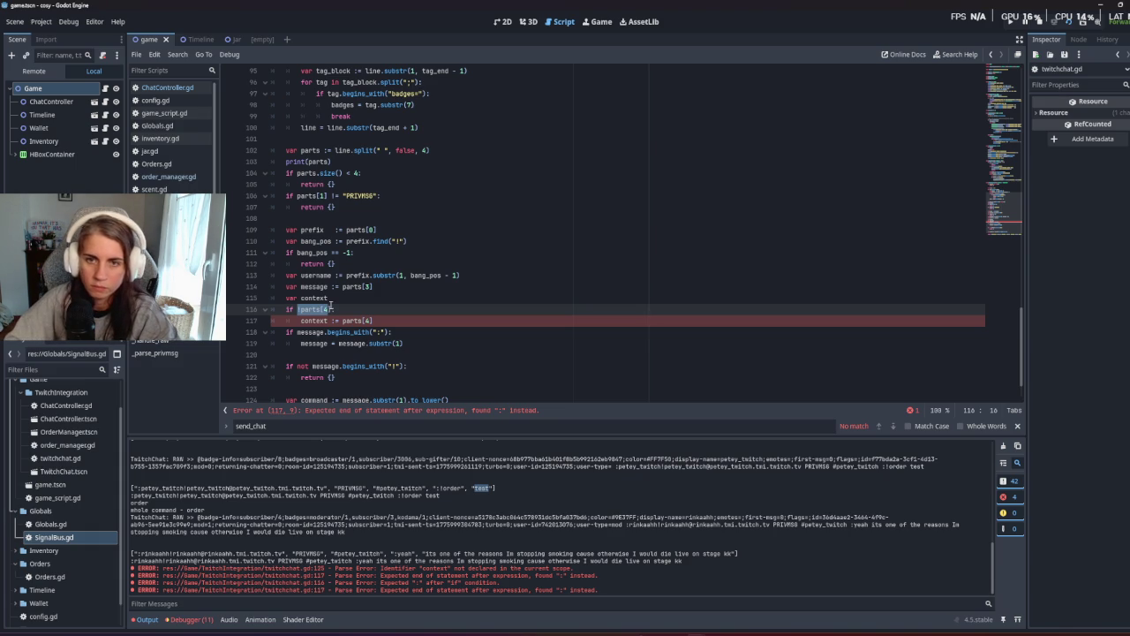
key("Left")
Rewrite the line 116 condition as 'if parts.size() == 4:'.
key("Delete")
left_click(333, 309)
key("BackSpace")
key("BackSpace")
key("BackSpace")
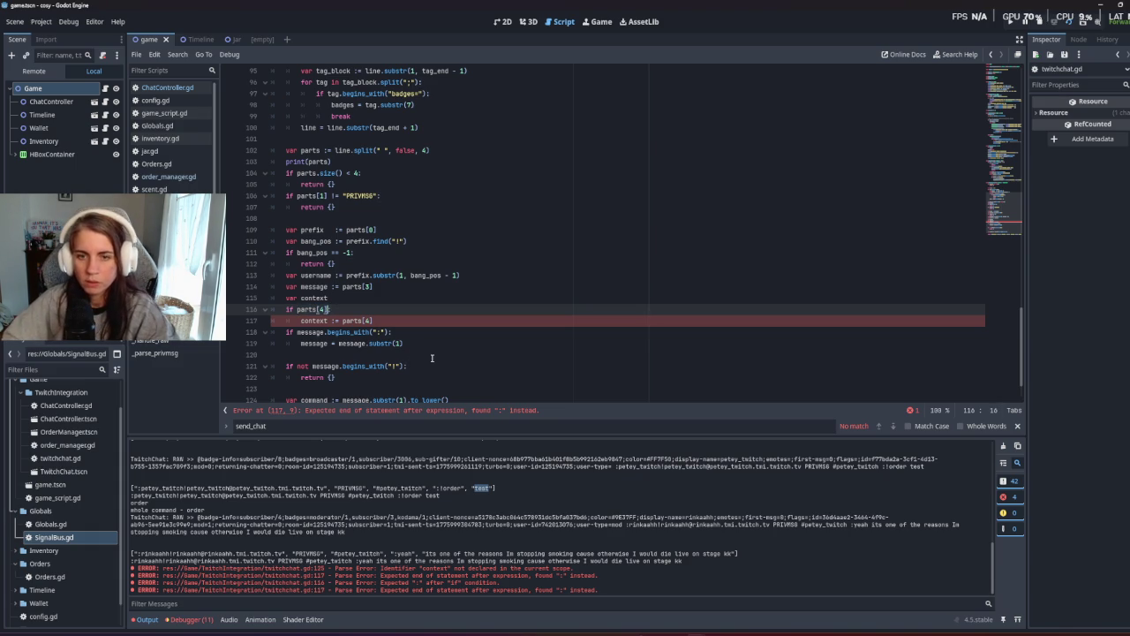
type(".")
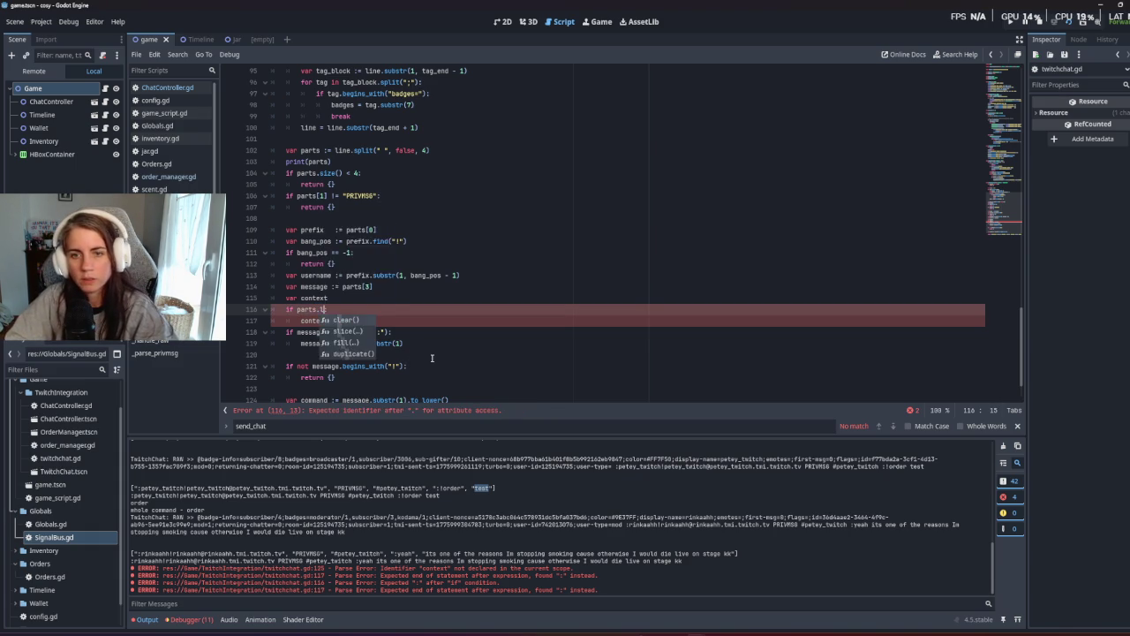
type("siz")
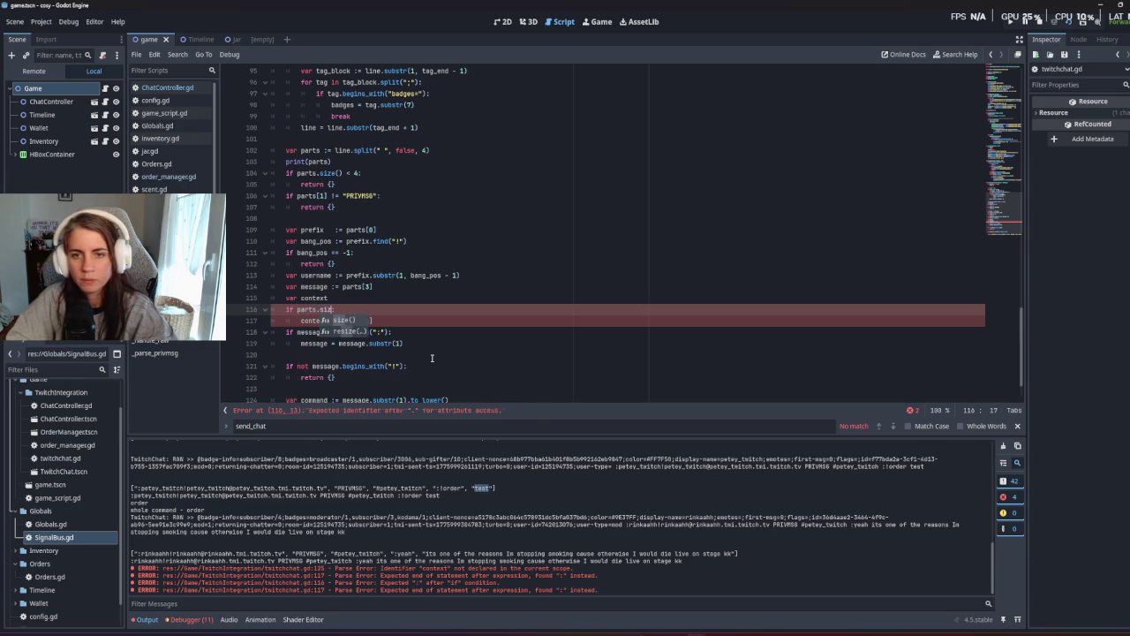
key("Return")
type("==")
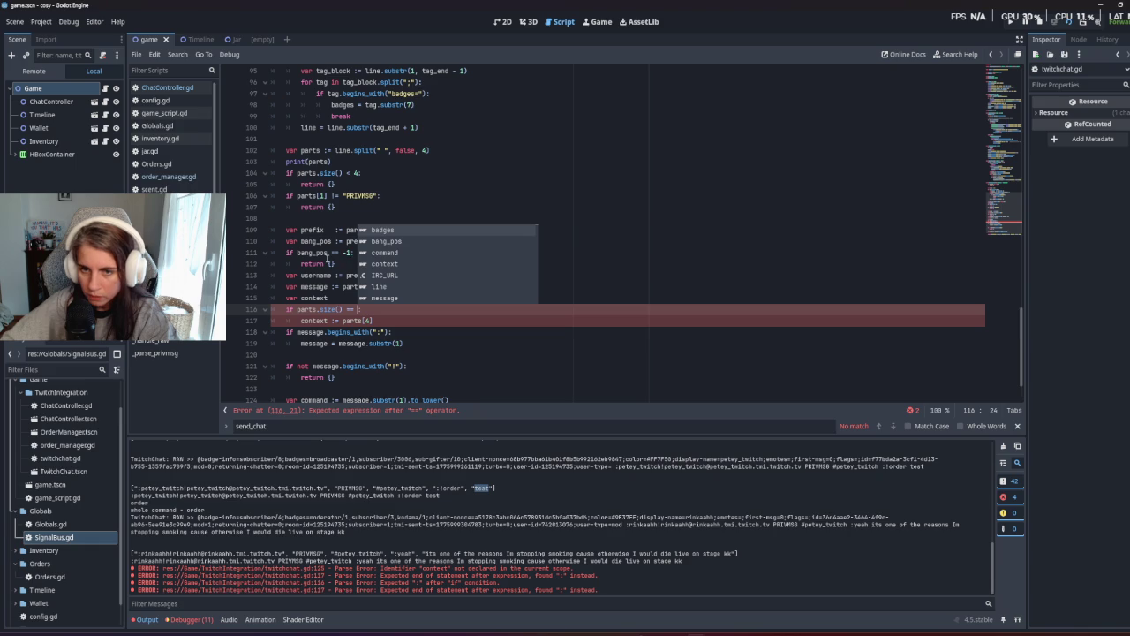
type("4:")
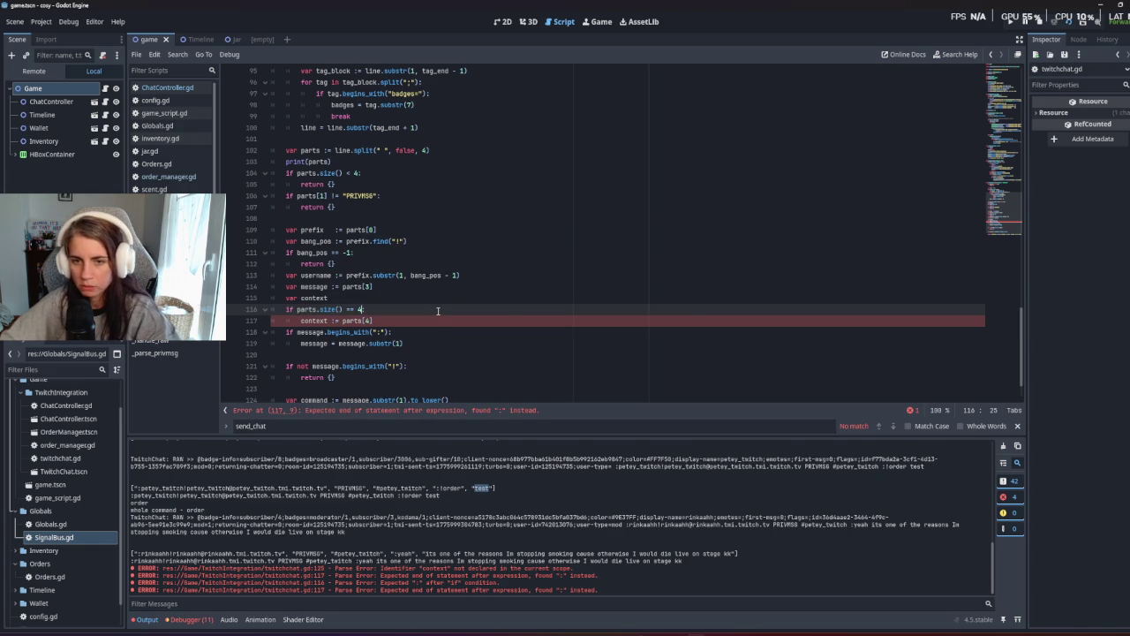
key("BackSpace")
Change 'context := parts[4]' to 'context = parts[4]' and run the game.
left_click(302, 321)
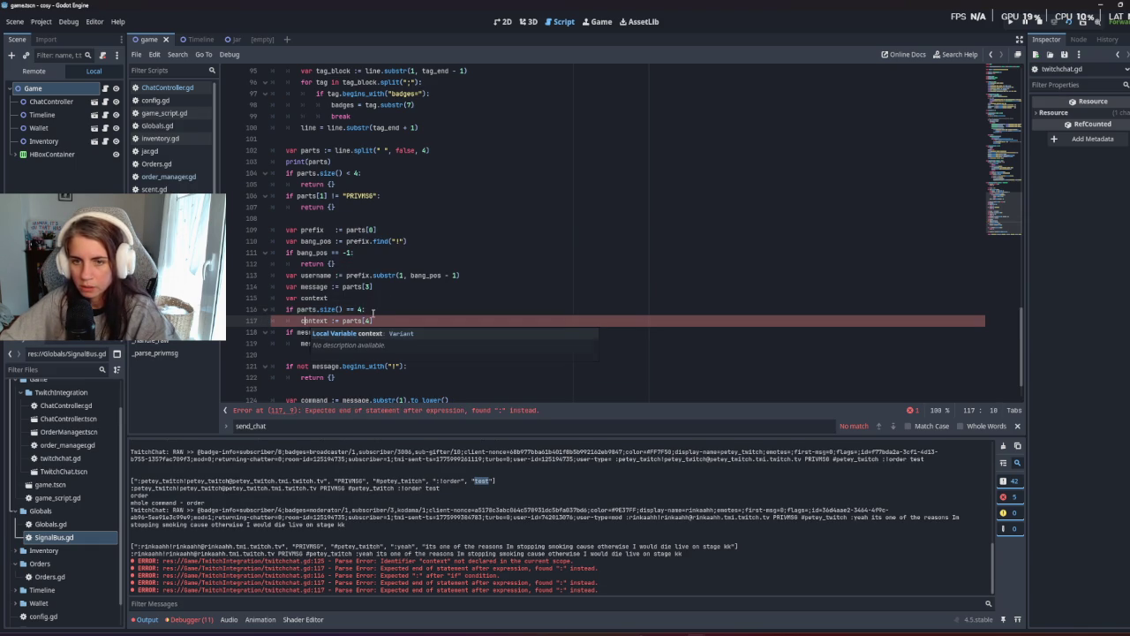
left_click(338, 321)
key("BackSpace")
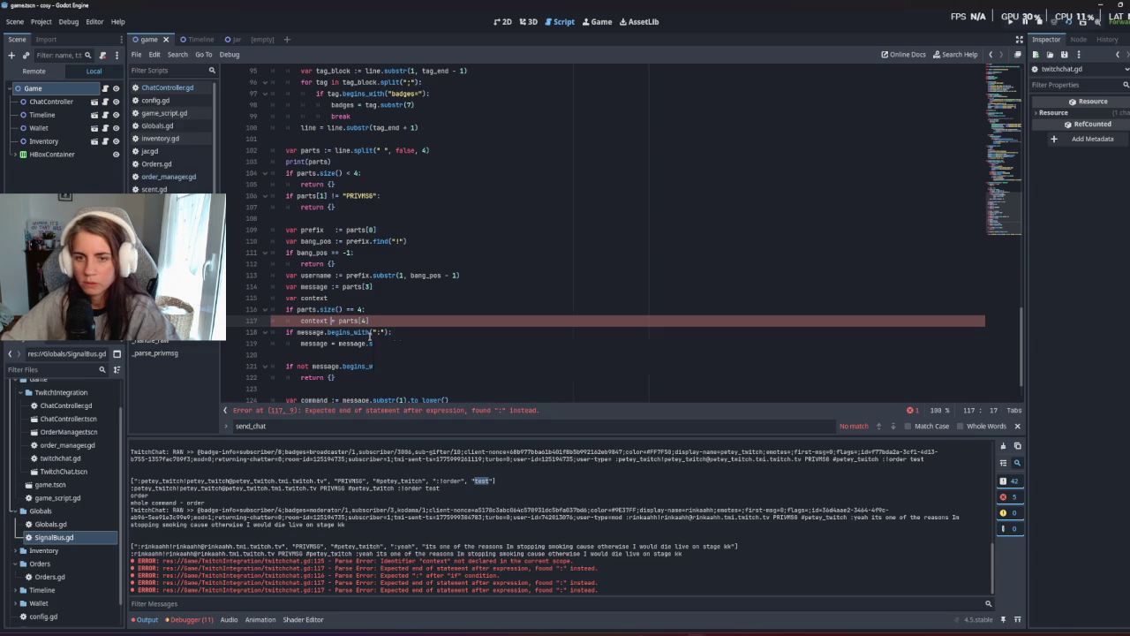
key("F5")
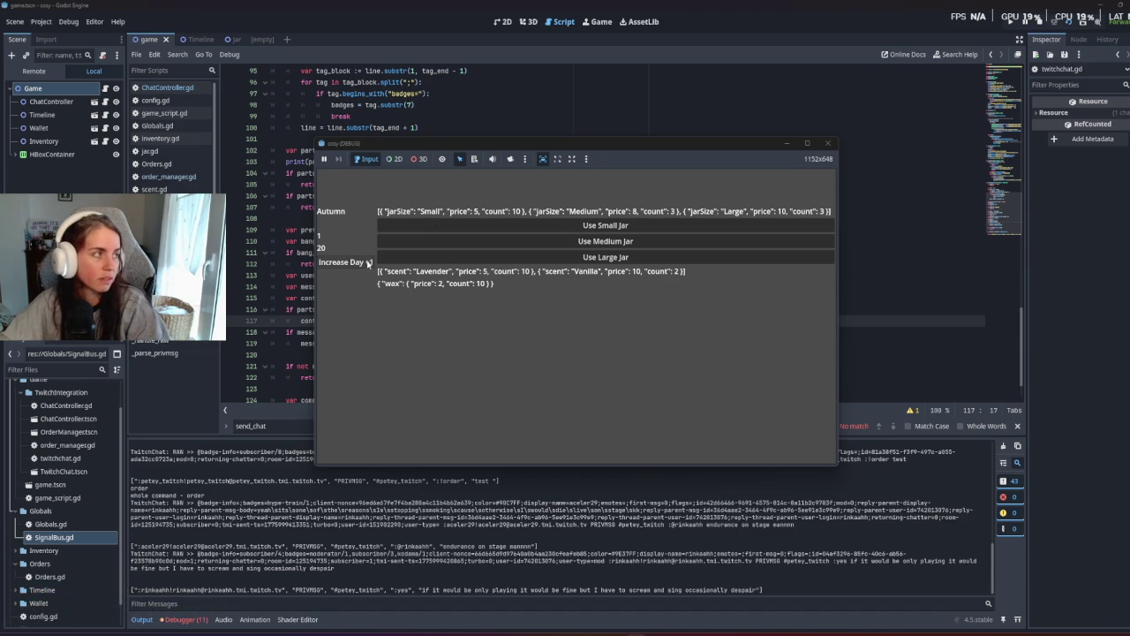
Close the game window and return to the parser's return statement on line 118.
left_click(828, 143)
left_click(596, 173)
left_click(596, 332)
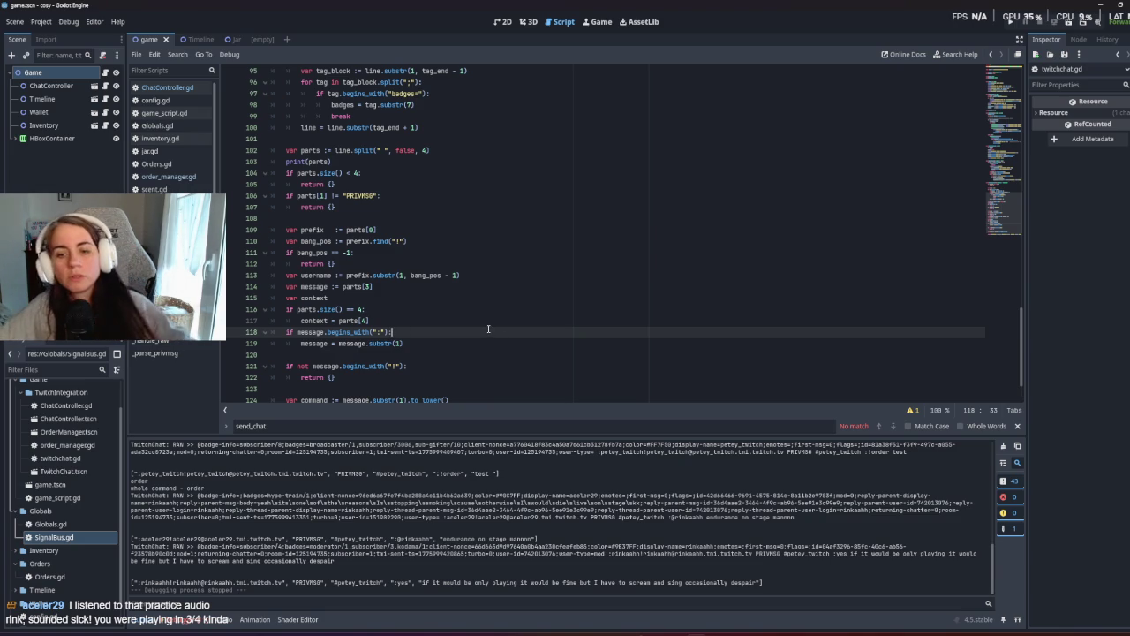
scroll(488, 329, "up", 4)
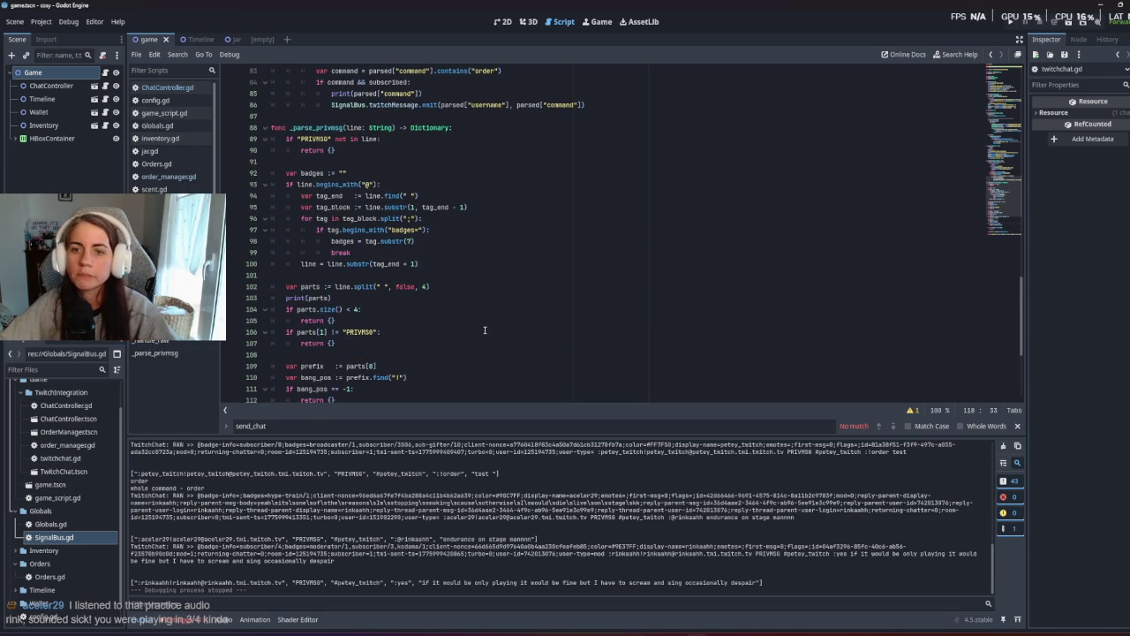
scroll(484, 331, "down", 5)
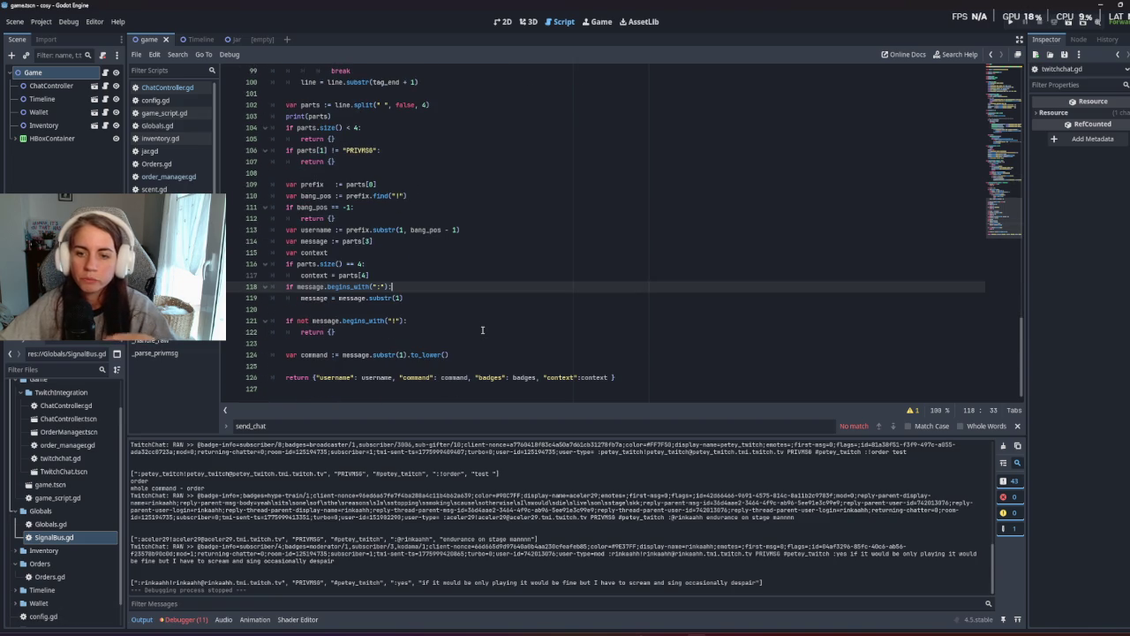
Rerun the game, confirm '!order small vanilla' logs 'small vanilla' as context, then stop it.
key("F5")
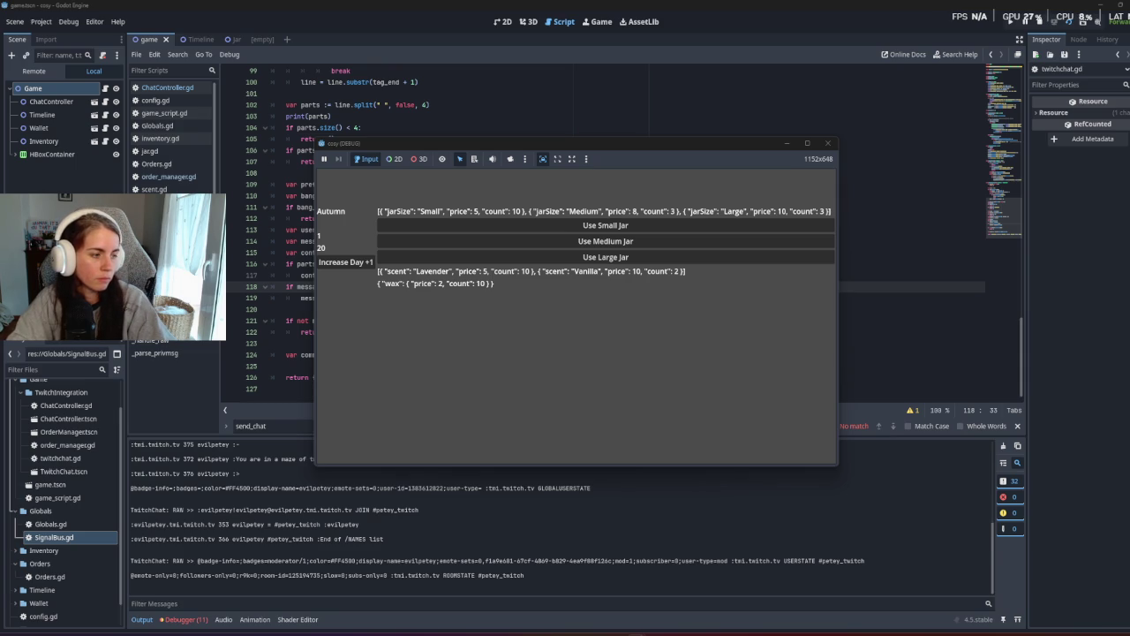
double_click(486, 577)
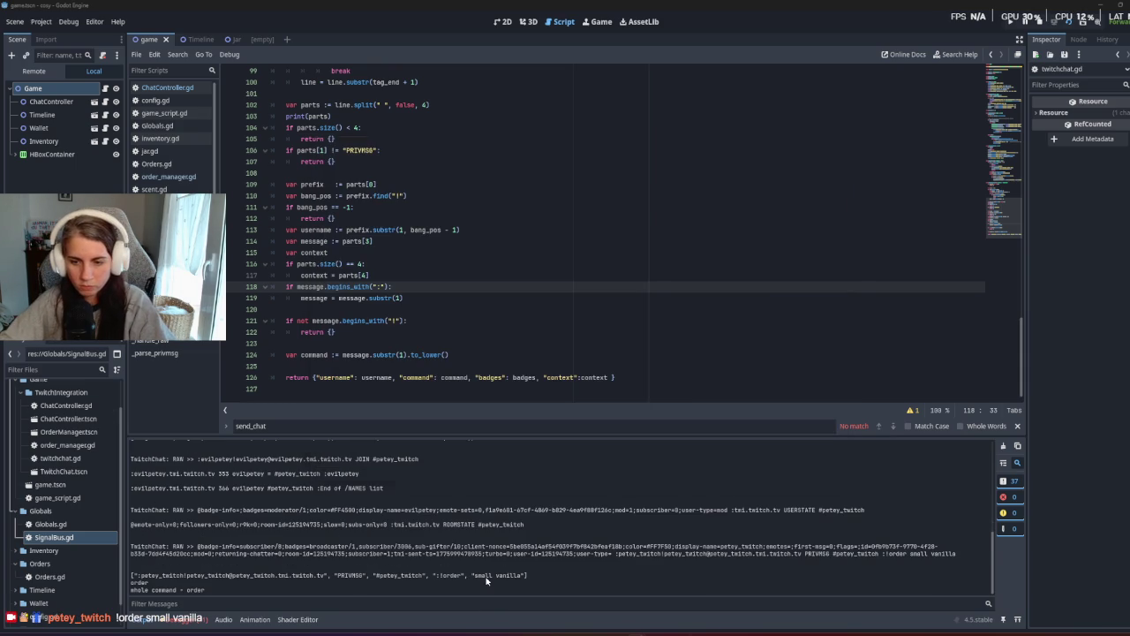
left_click(405, 311)
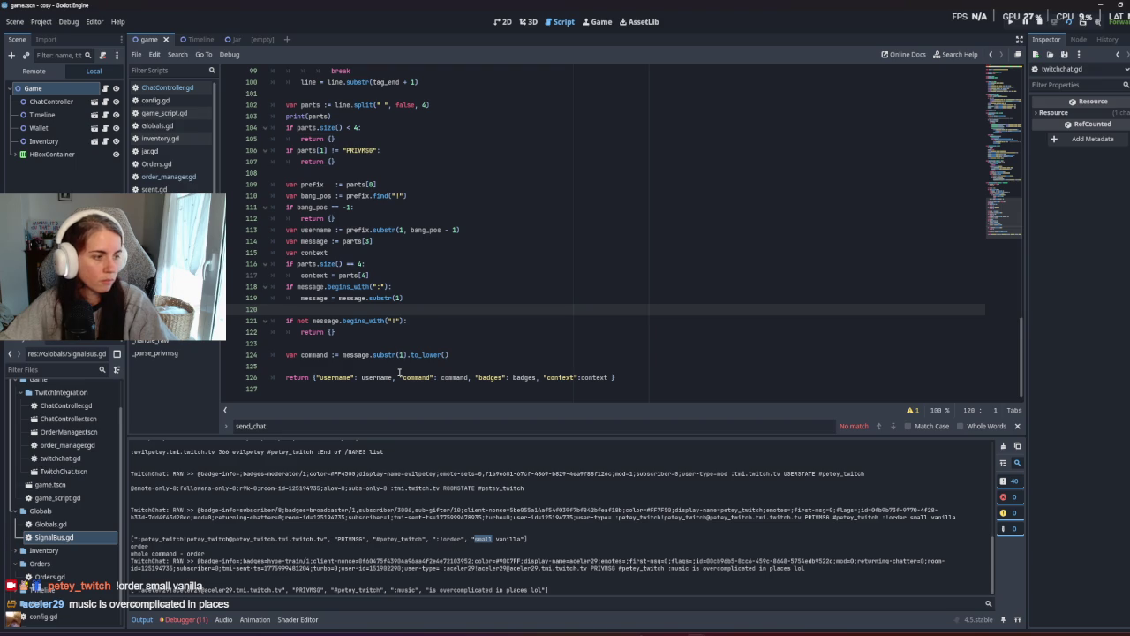
left_click(1042, 23)
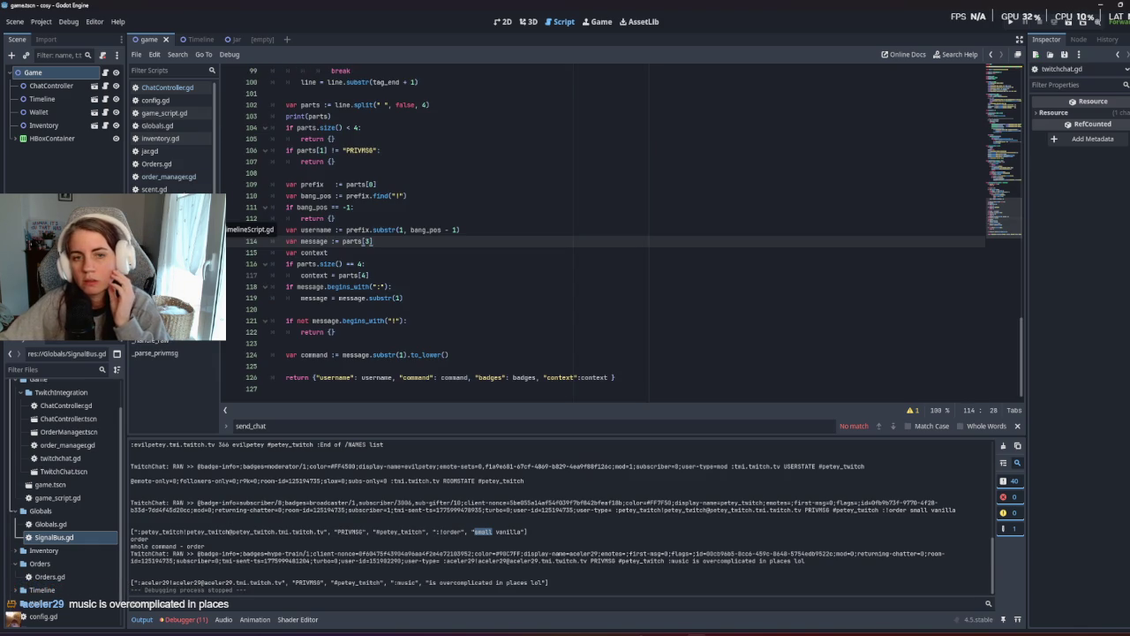
Look over order_manager.gd, then ChatController.gd's _on_message handler.
left_click(189, 176)
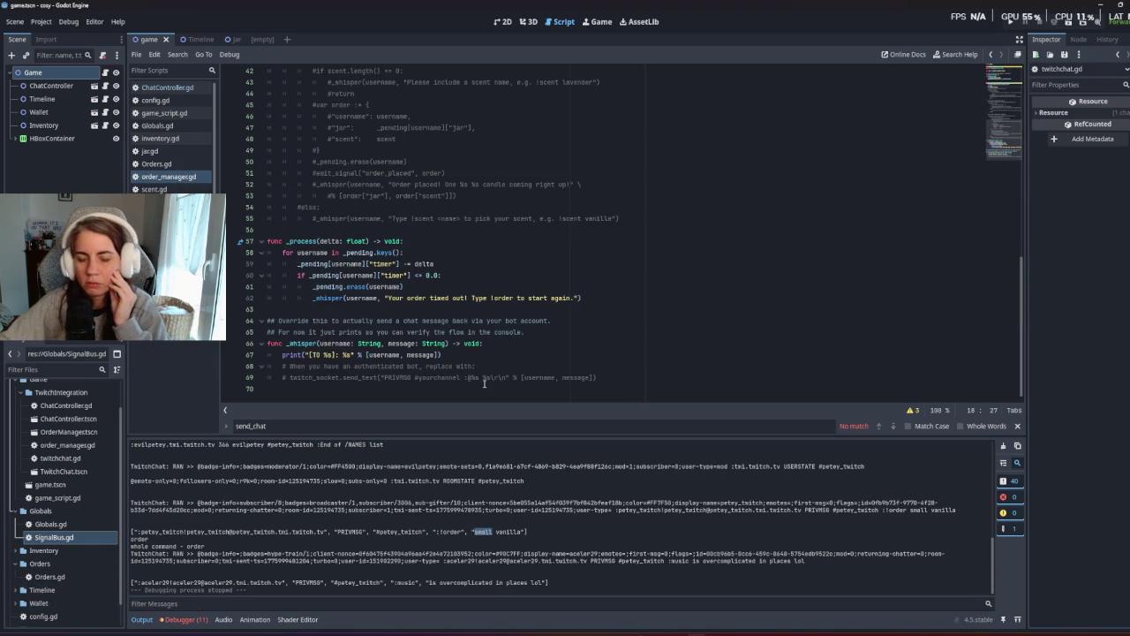
scroll(472, 378, "up", 10)
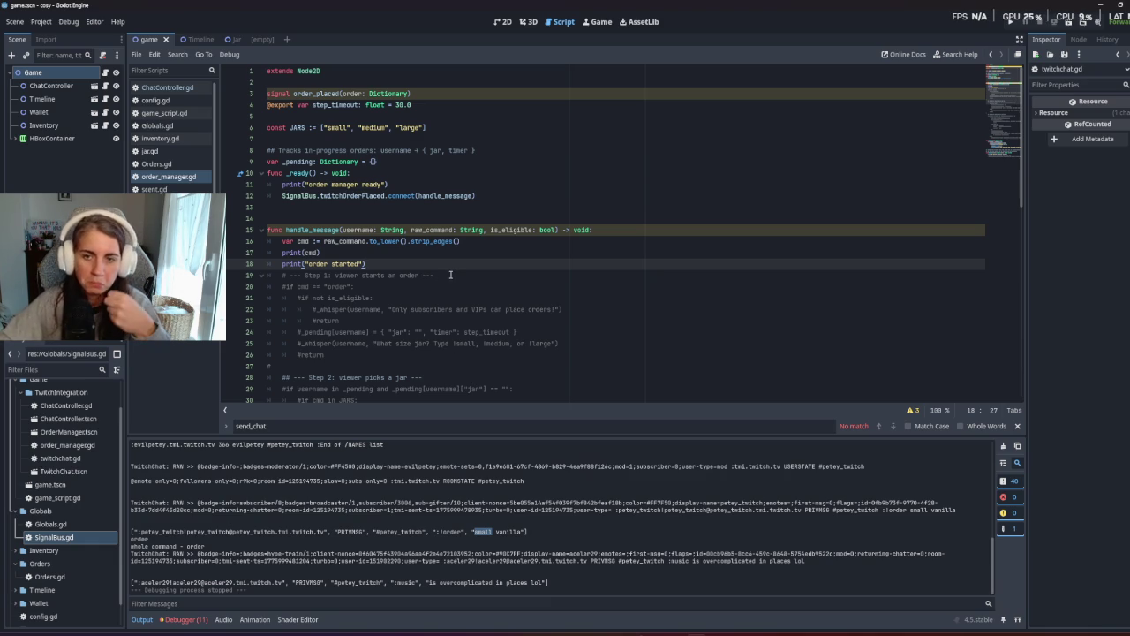
left_click(159, 88)
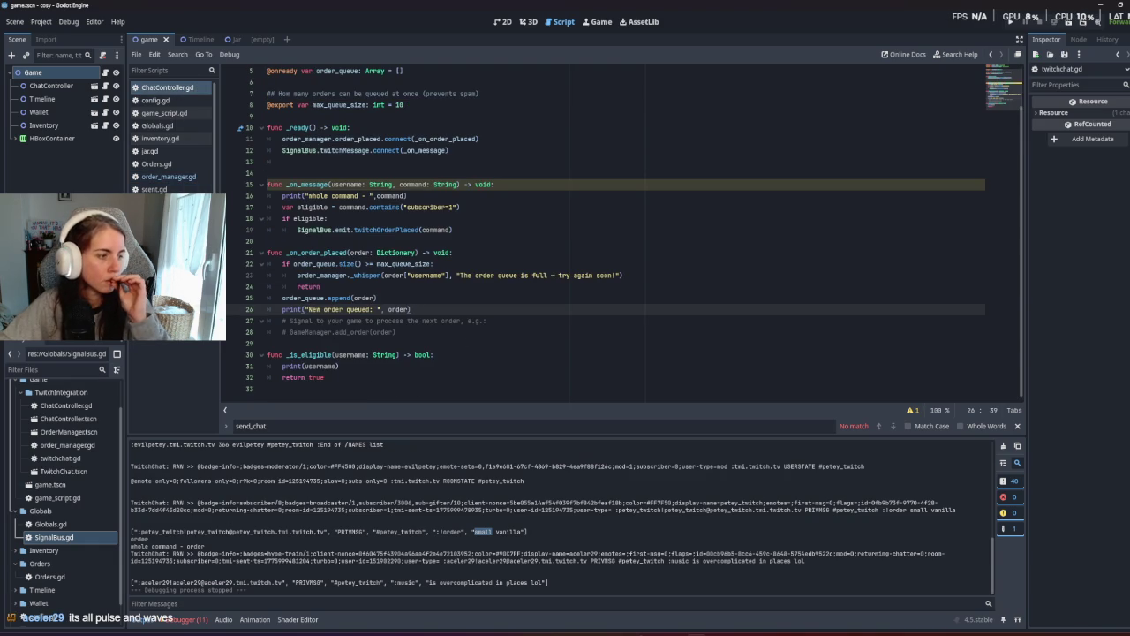
key("Down")
key("Down")
scroll(456, 230, "up", 2)
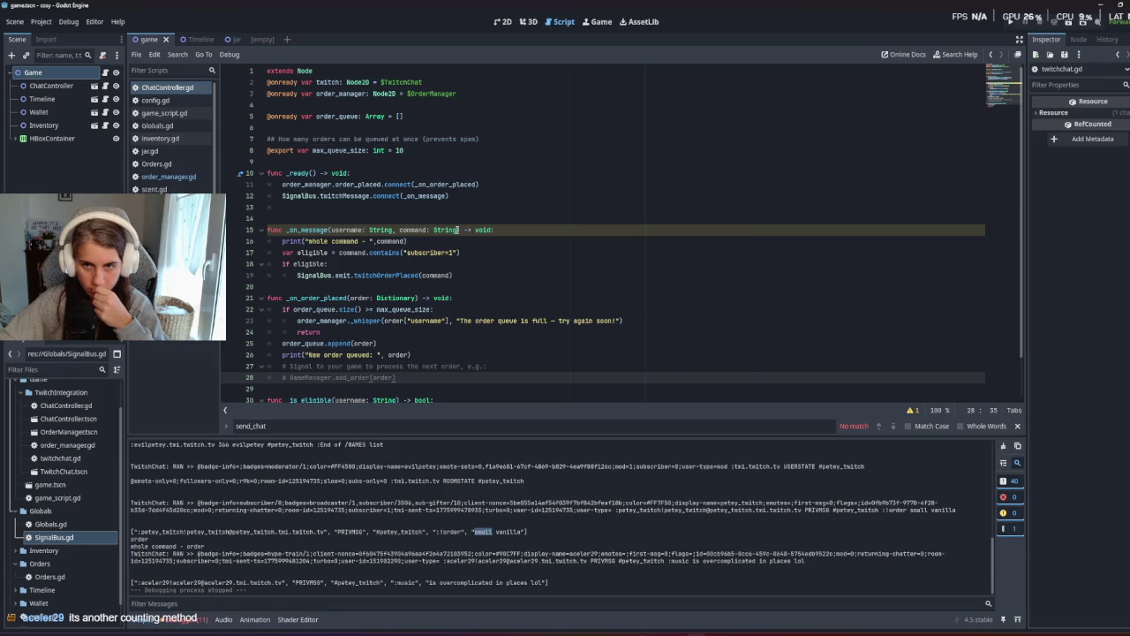
Select twitchMessage in the signal connection, then view the SIZES and SCENTS enums in Globals.gd.
double_click(353, 196)
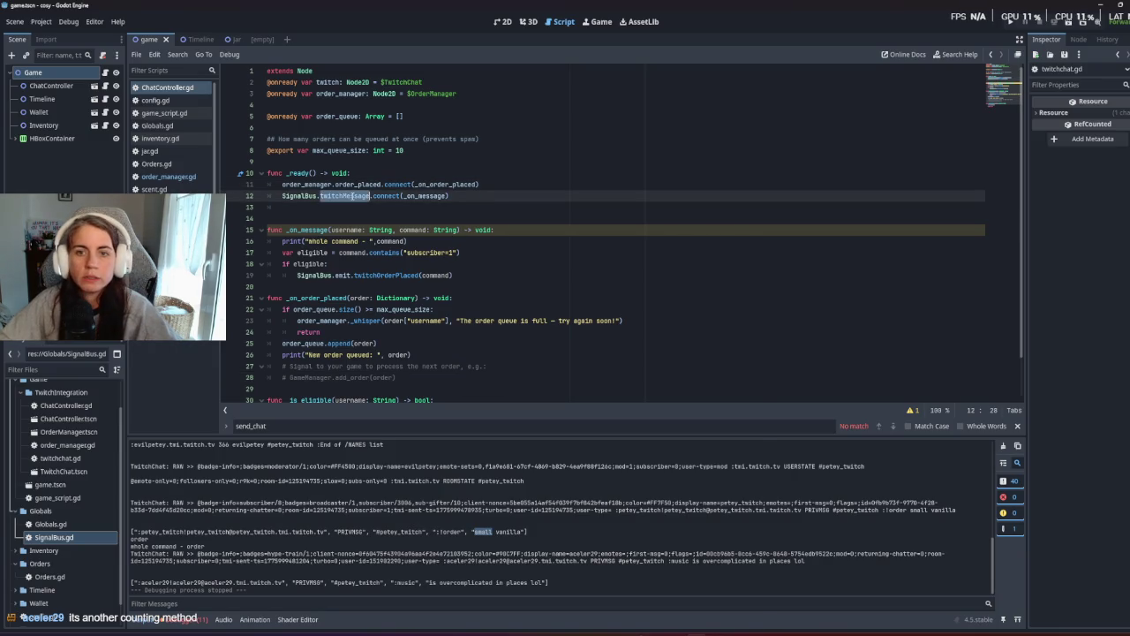
key("super")
left_click(276, 151)
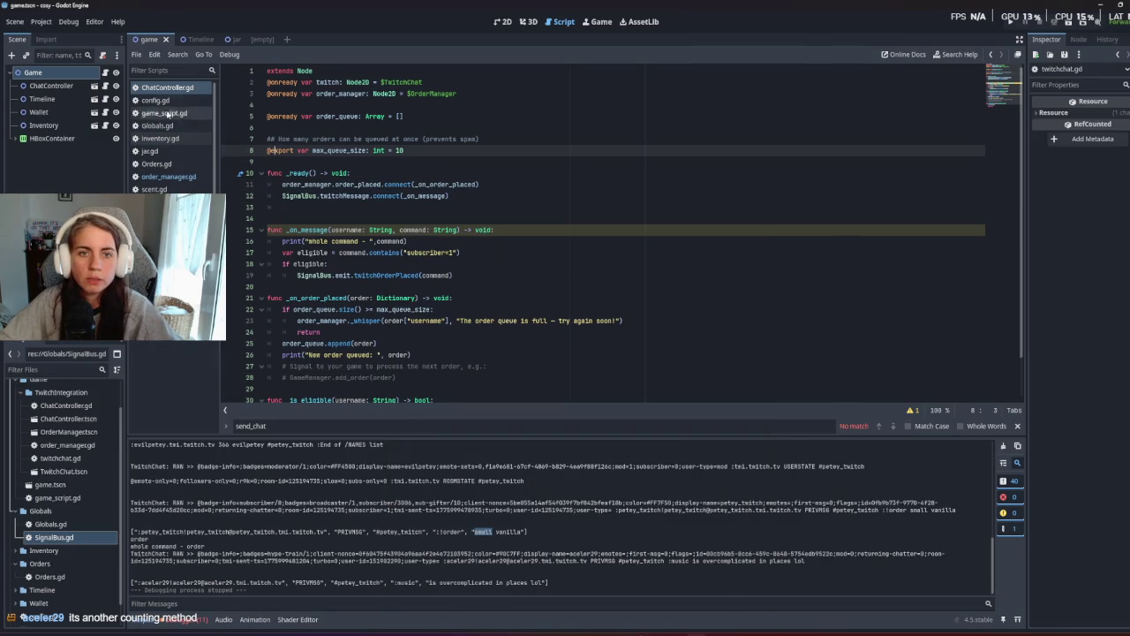
left_click(174, 125)
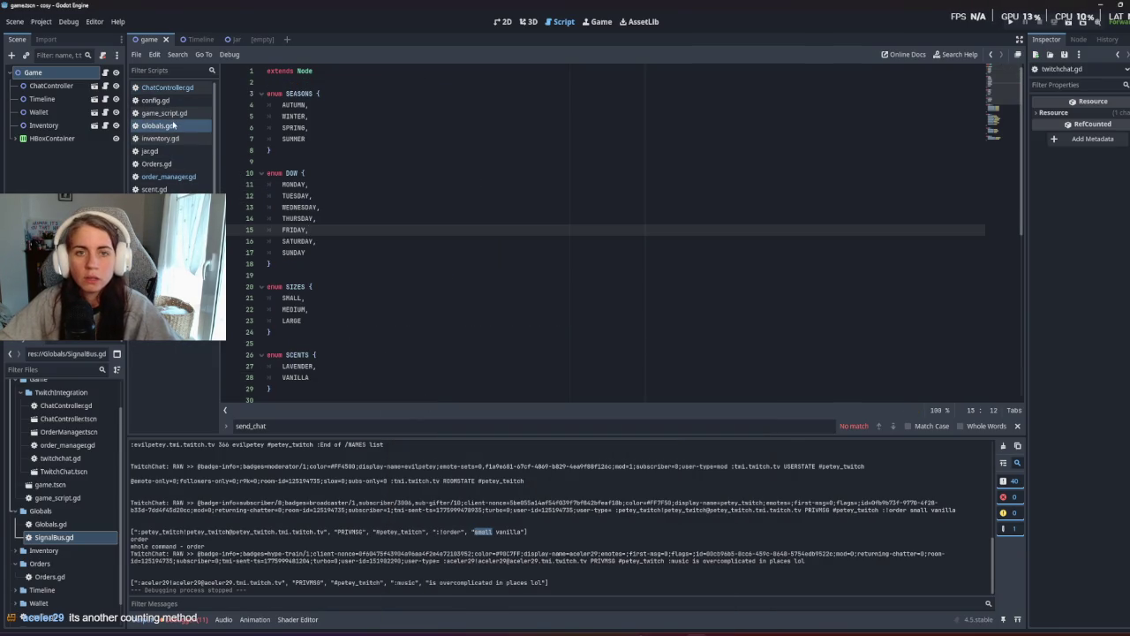
In SignalBus.gd, change the twitchMessage signal's parameters to command, user, context.
left_click(159, 201)
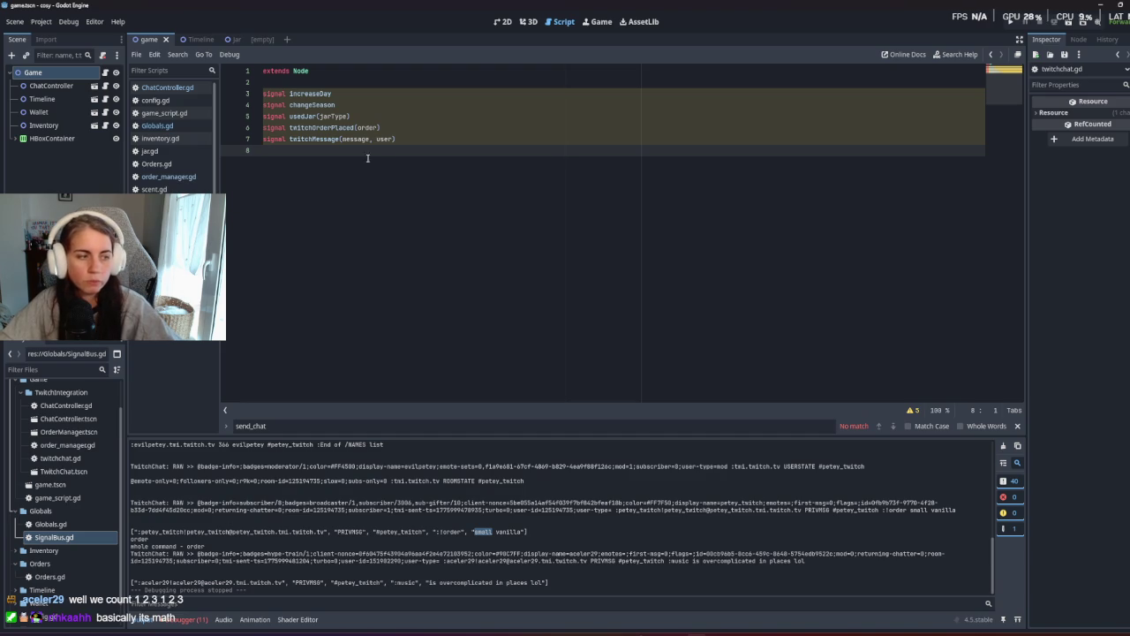
left_click(392, 139)
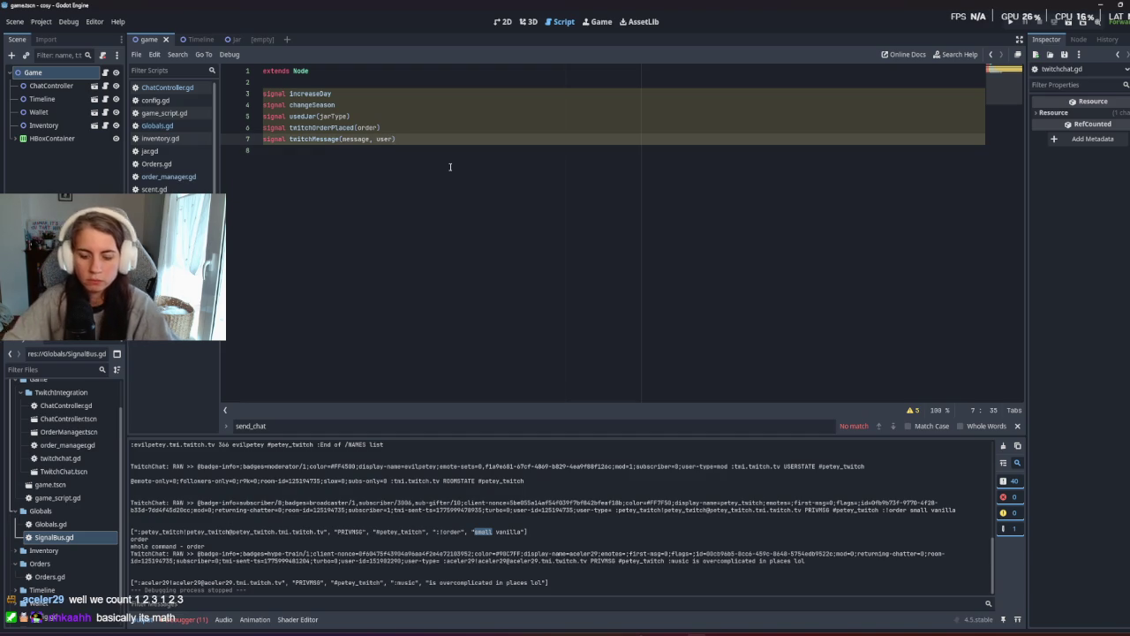
type(",")
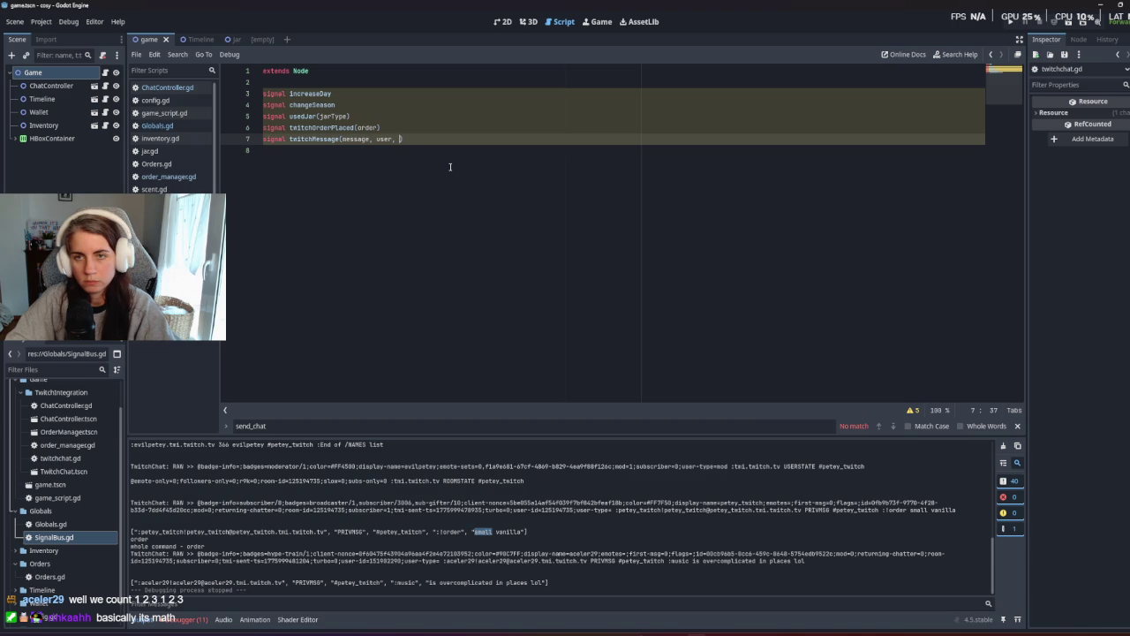
double_click(356, 139)
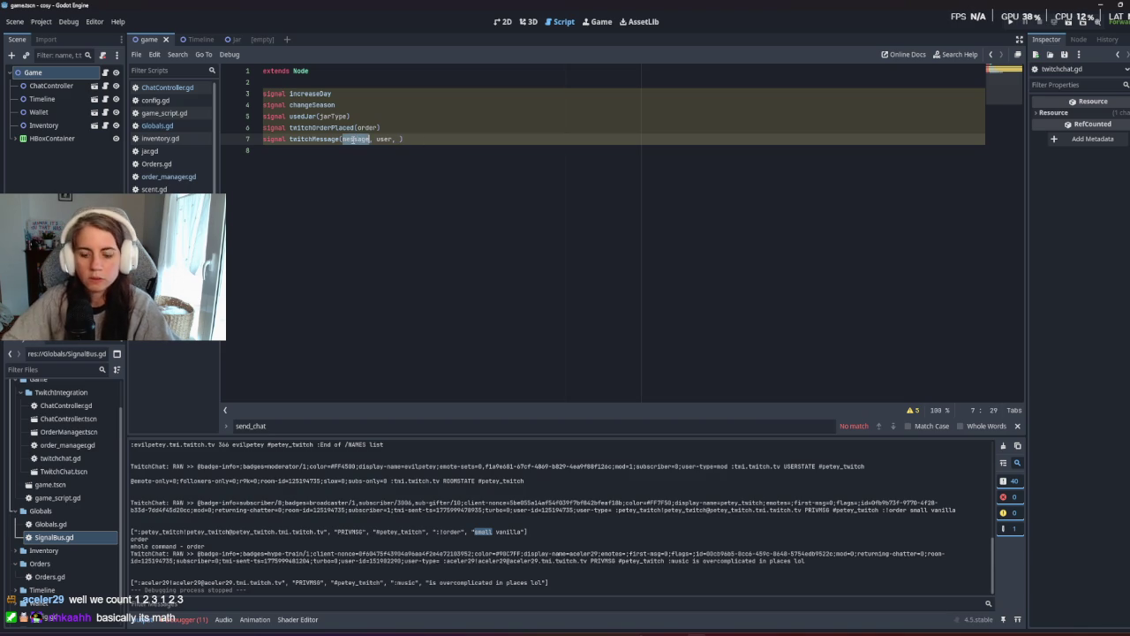
type("command")
left_click(398, 139)
type("context")
left_click(442, 190)
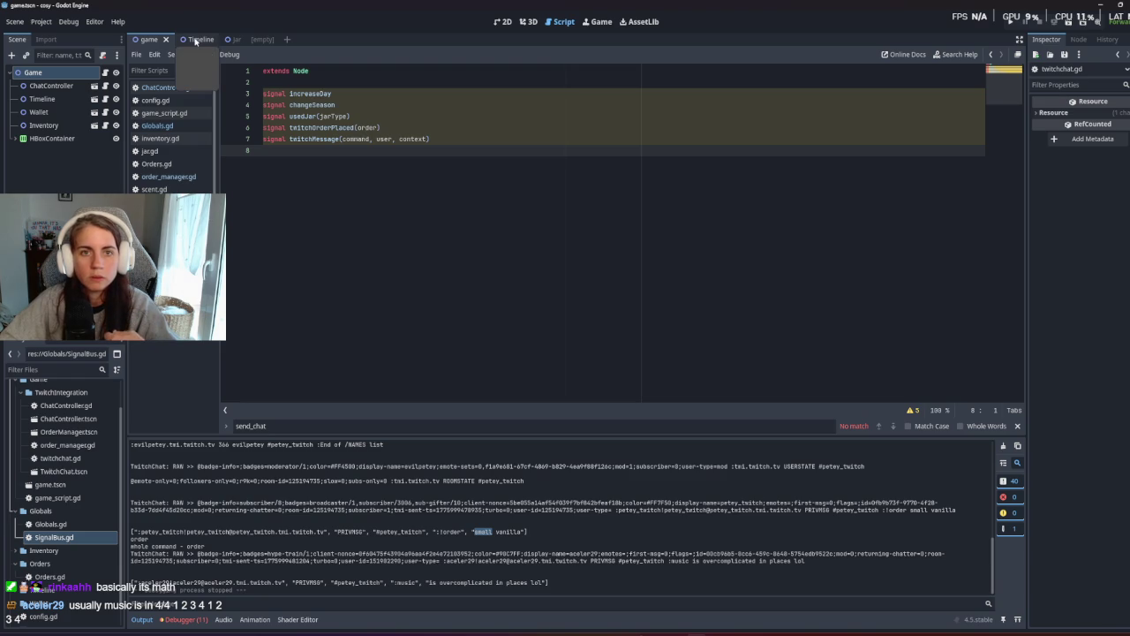
left_click(163, 87)
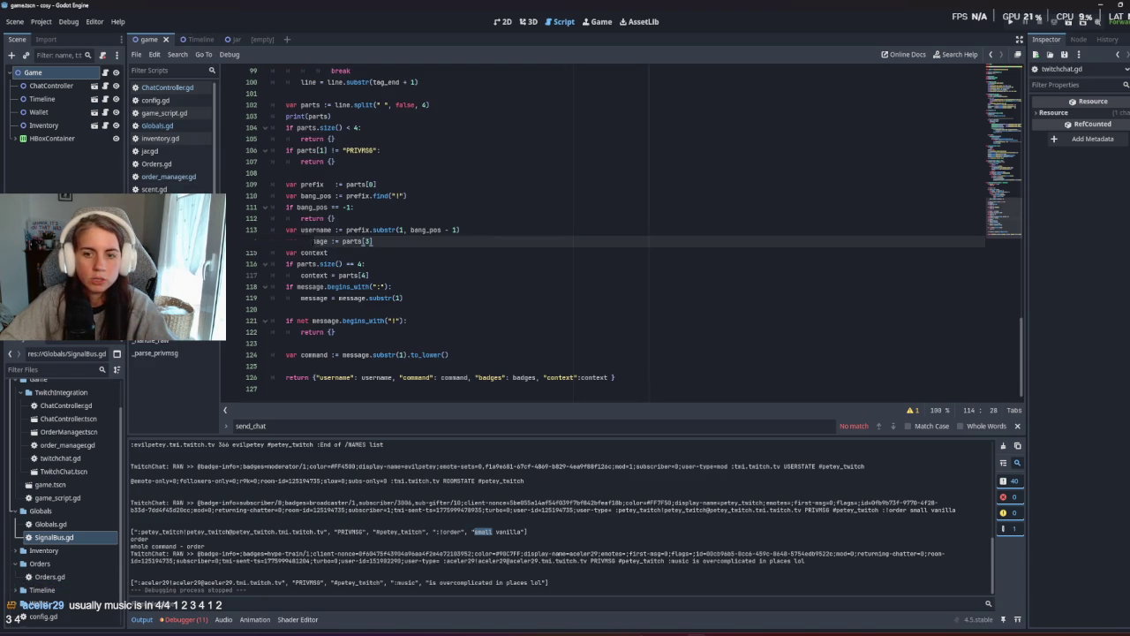
Switch to ChatController.gd in the script list.
left_click(173, 90)
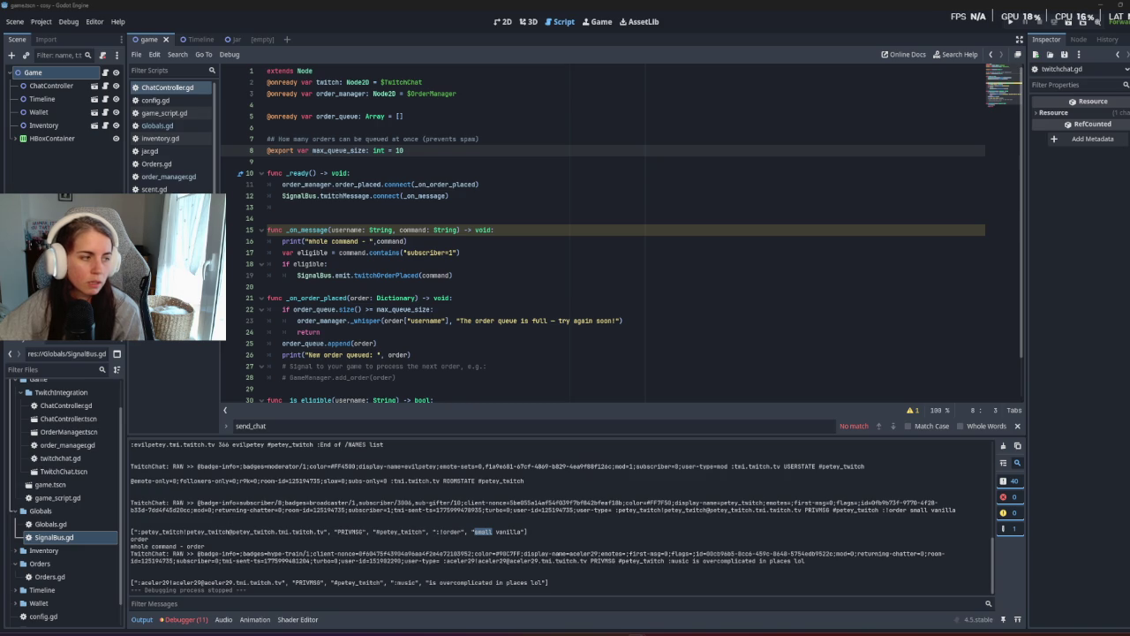
Run the game, check '!order test' logs as 'whole command - order', then stop it.
left_click(645, 342)
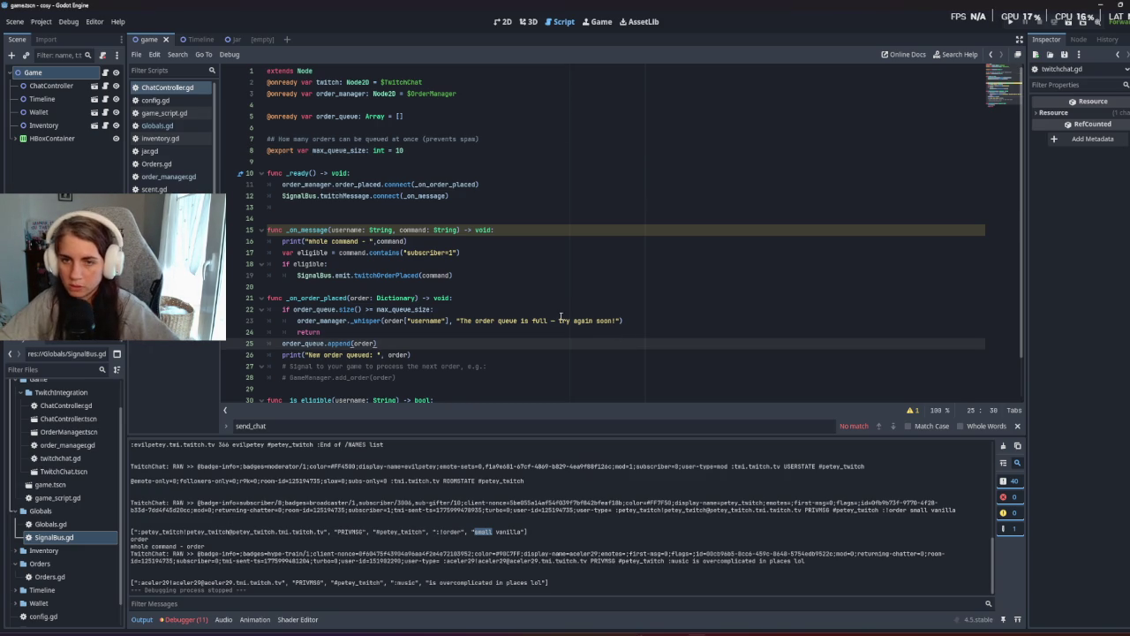
key("F5")
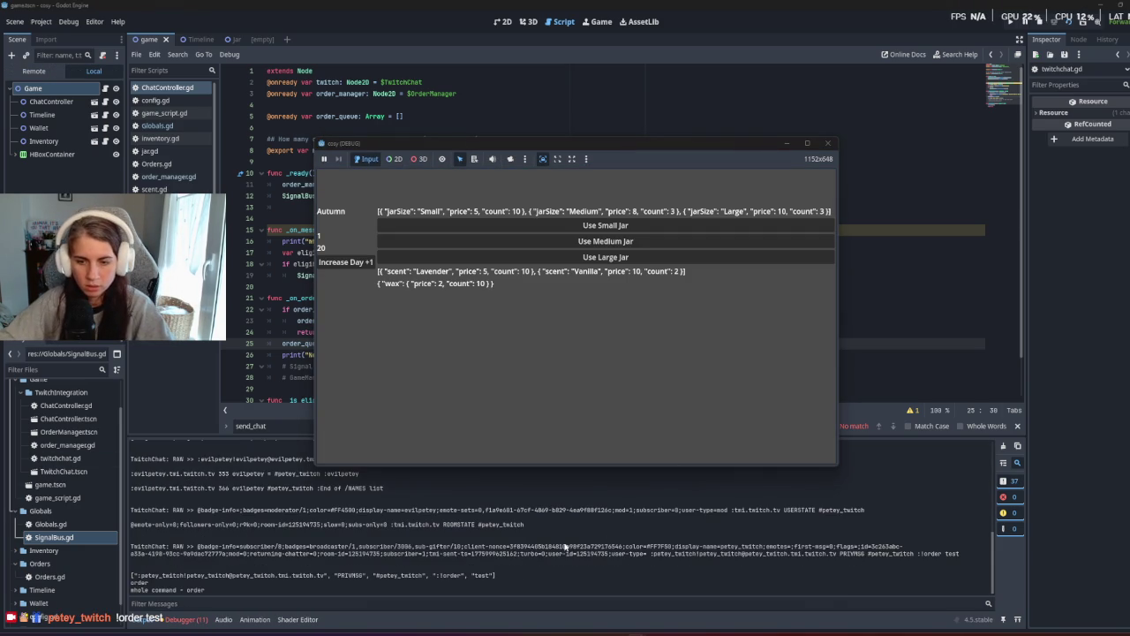
left_click(495, 578)
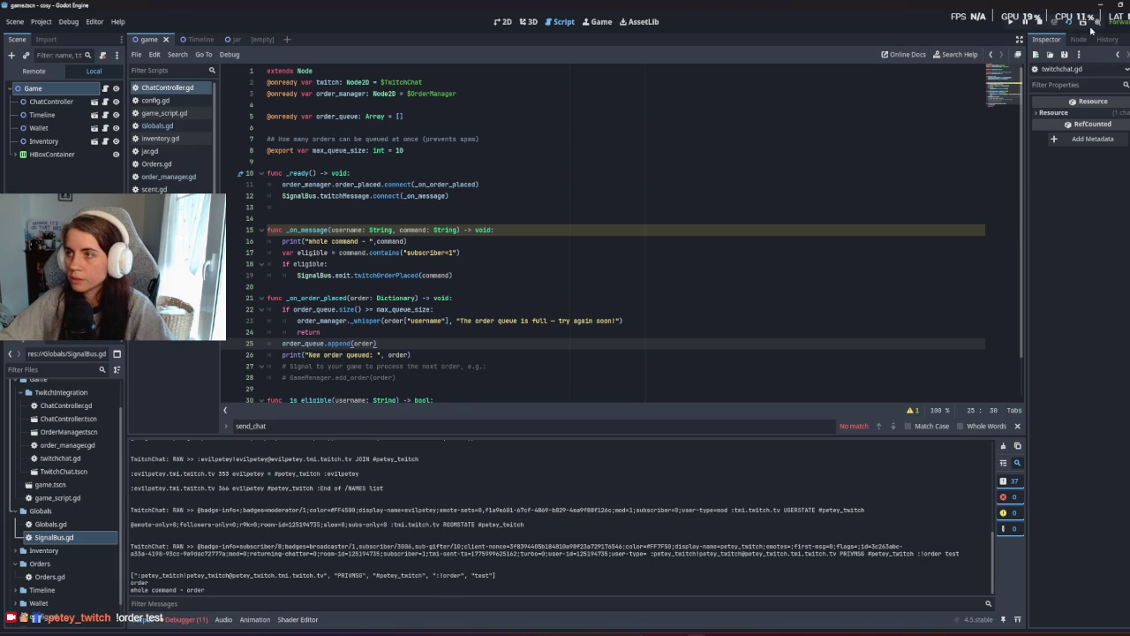
left_click(1040, 21)
Jump back to twitchchat.gd's _handle_raw and select 'parsed' on emit line 86.
left_click(468, 253)
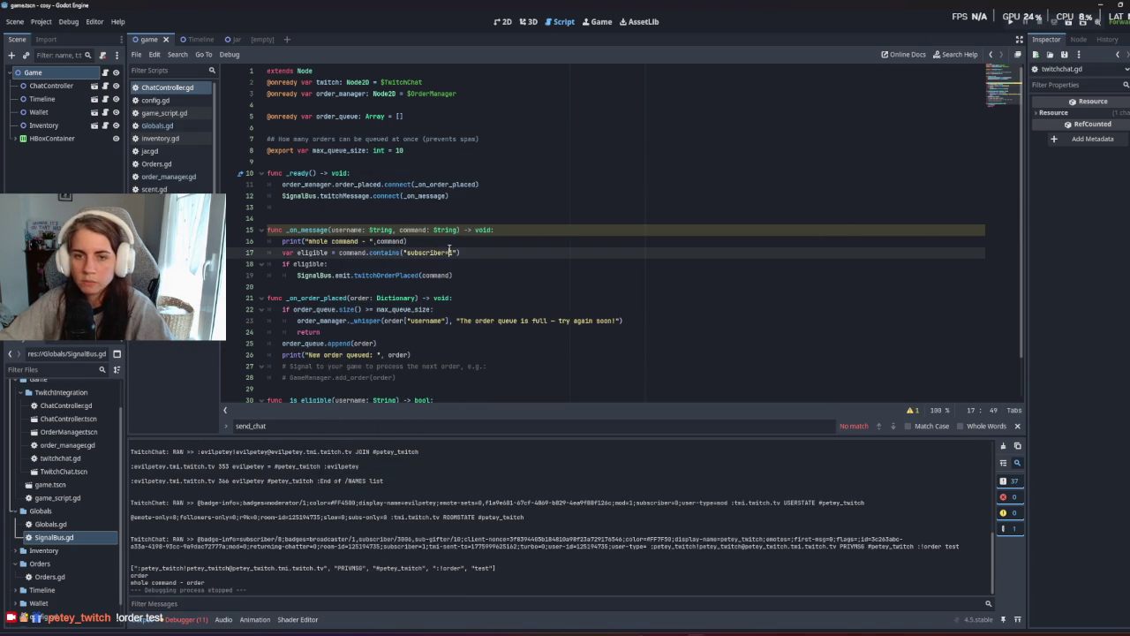
left_click(477, 275)
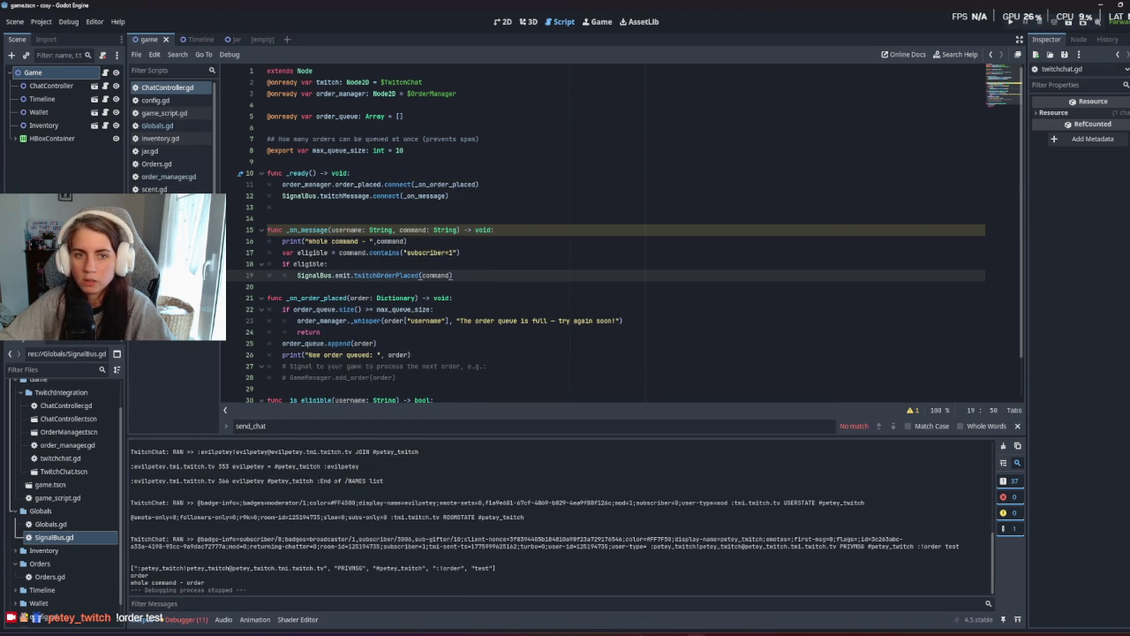
key("alt+Left")
key("alt+Left")
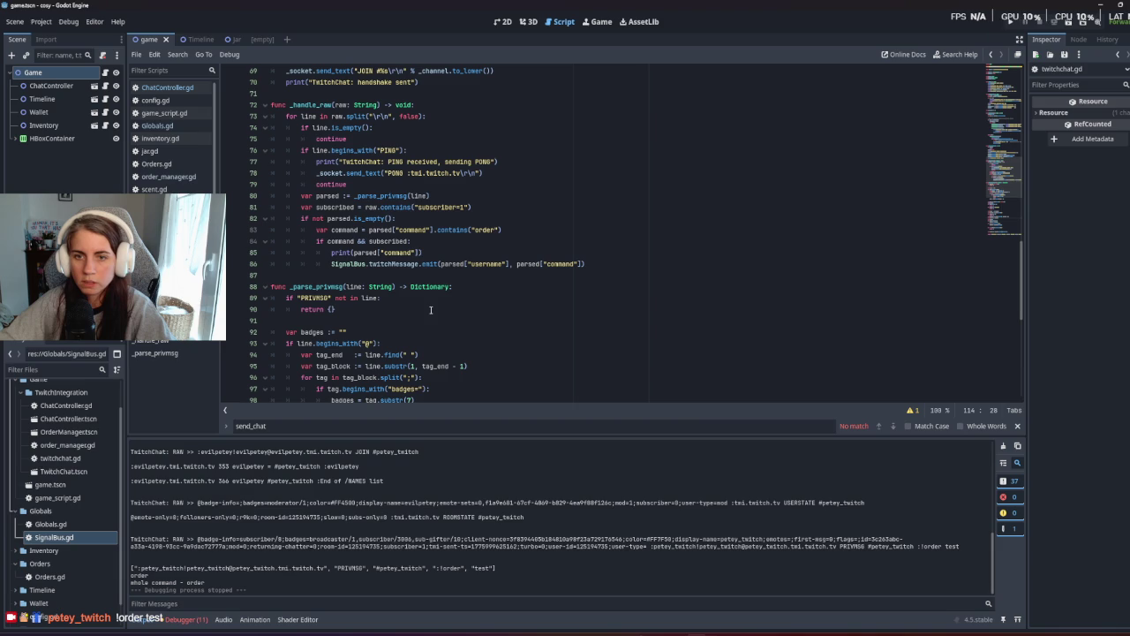
double_click(451, 263)
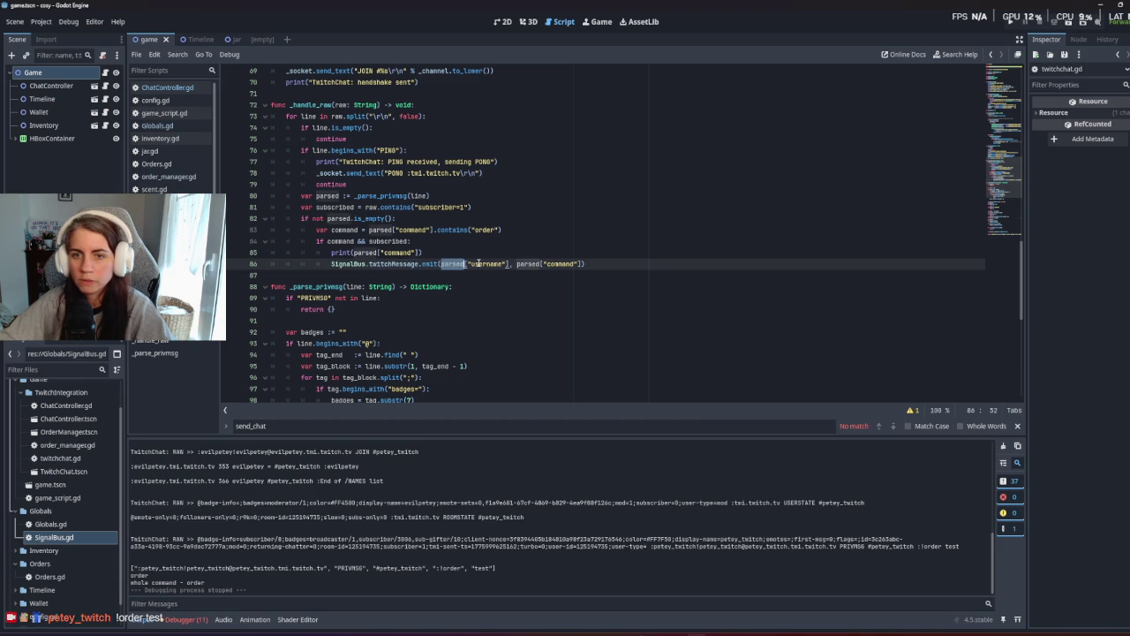
Append , parsed["context"] to the twitchMessage emit on line 86 and run the game.
scroll(477, 263, "down", 3)
scroll(478, 263, "up", 3)
key("End")
type(", parsed[")
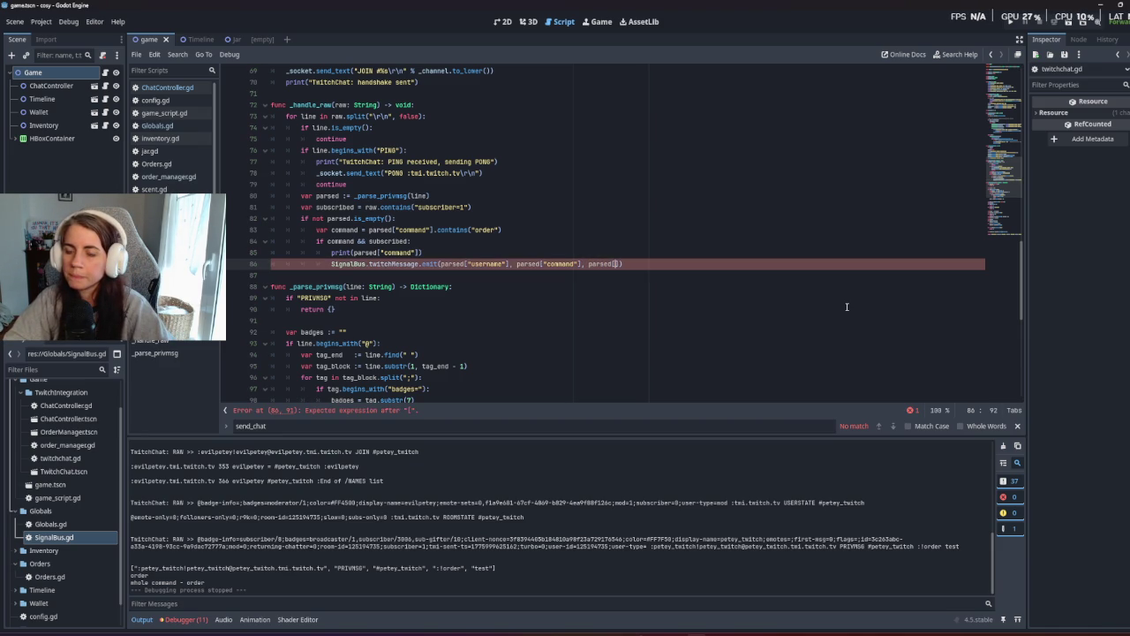
type("context")
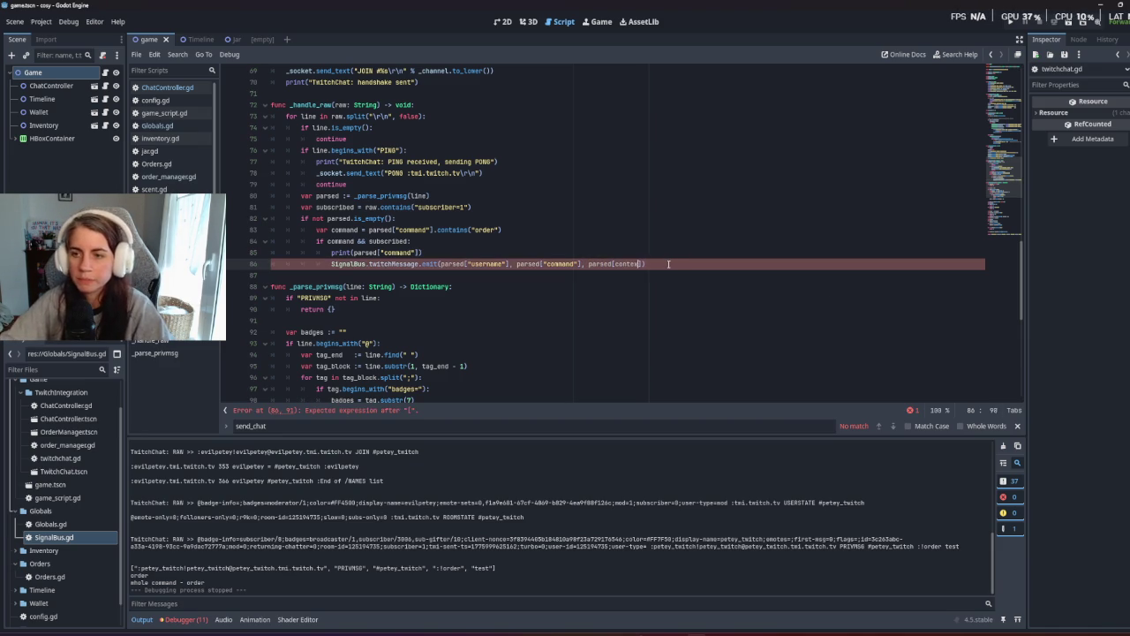
double_click(621, 263)
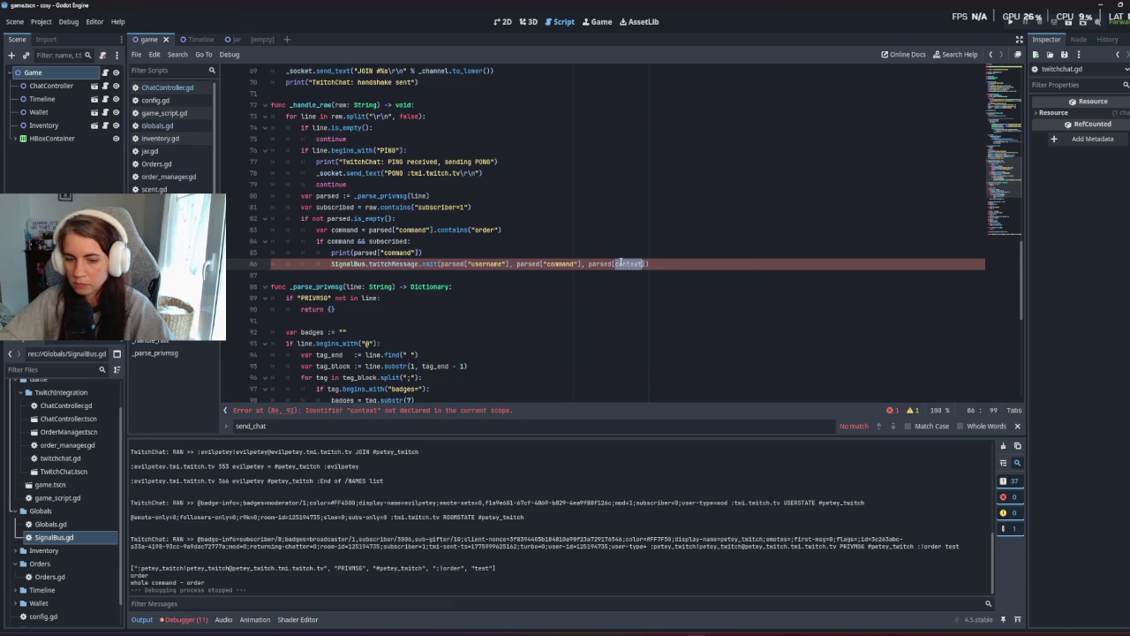
type("\"context")
scroll(632, 278, "down", 10)
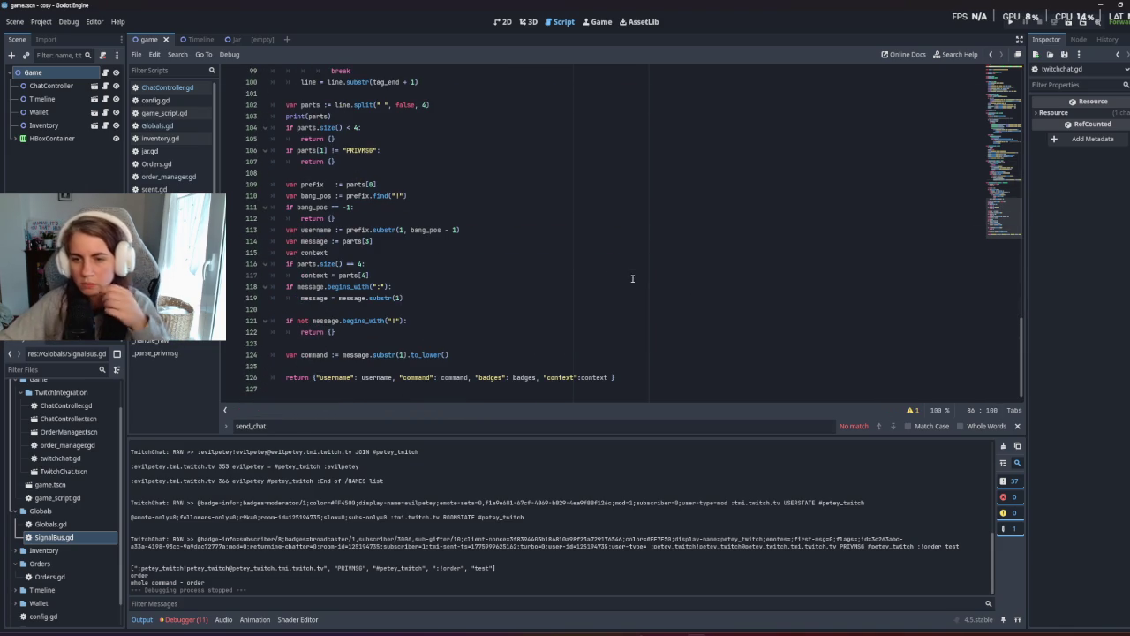
key("F5")
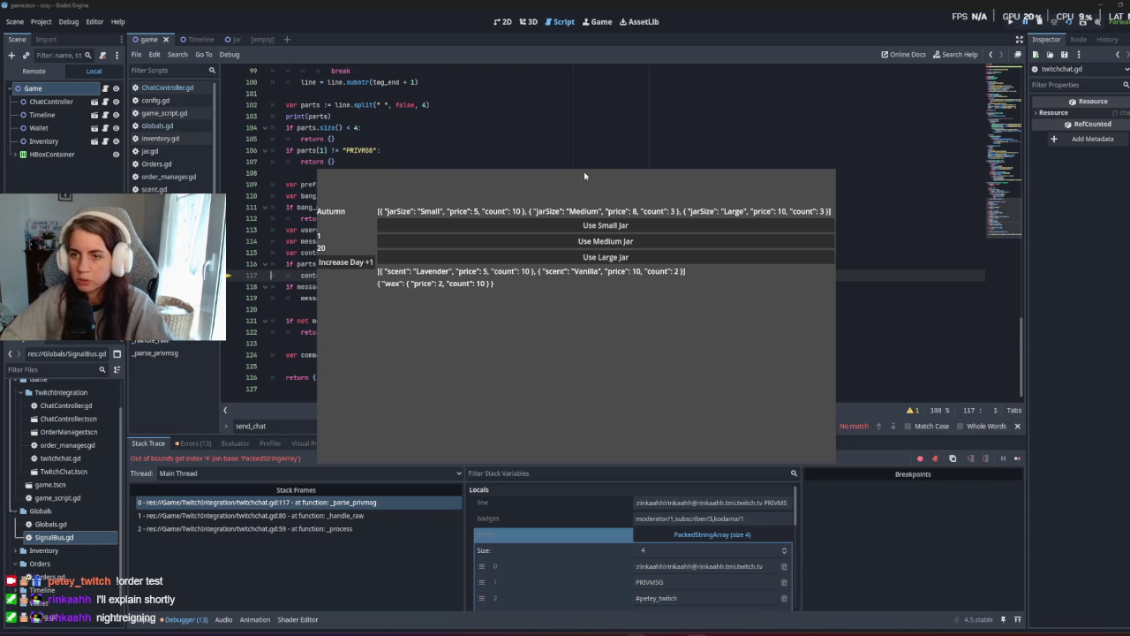
Show the debugger's Errors list with the 3-vs-2 argument and out-of-bounds index errors.
left_click(400, 500)
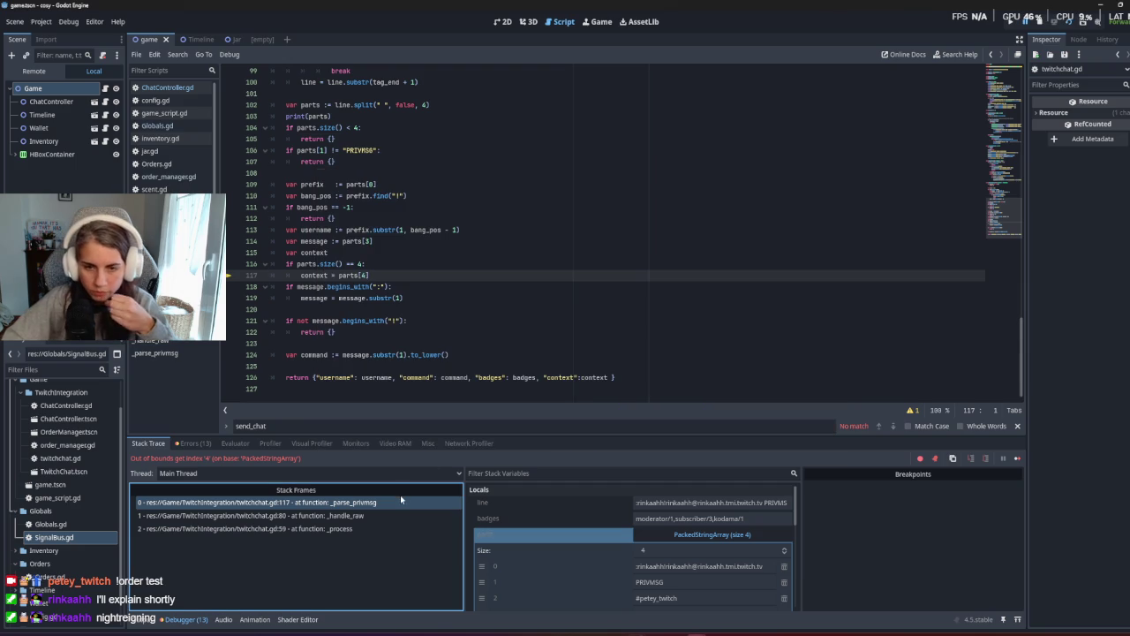
left_click(194, 443)
scroll(333, 512, "down", 2)
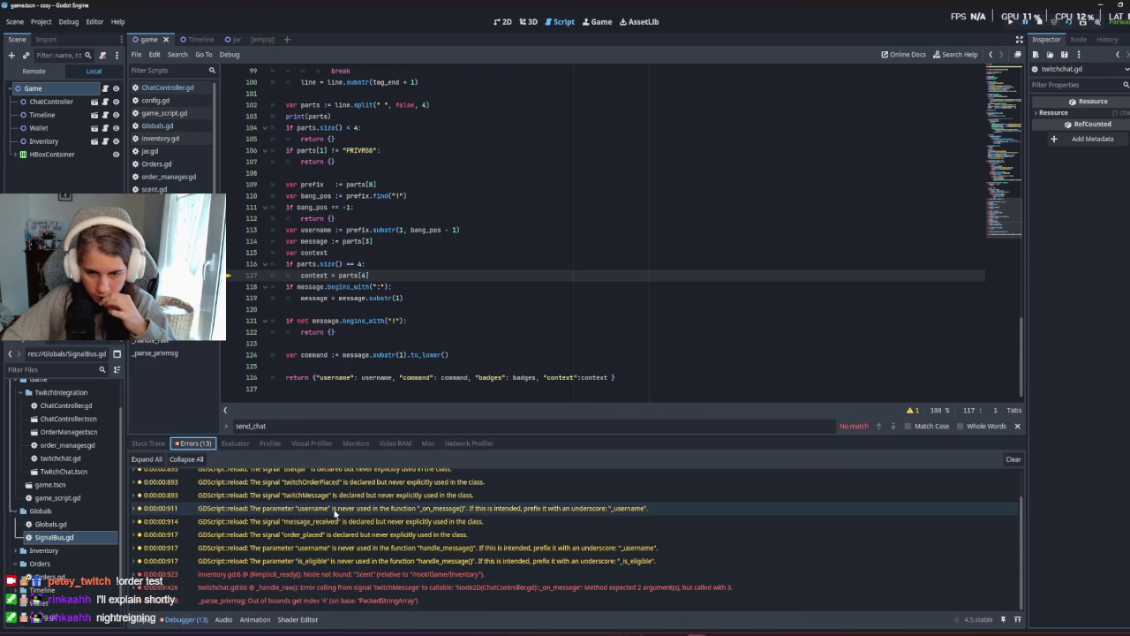
mouse_move(334, 513)
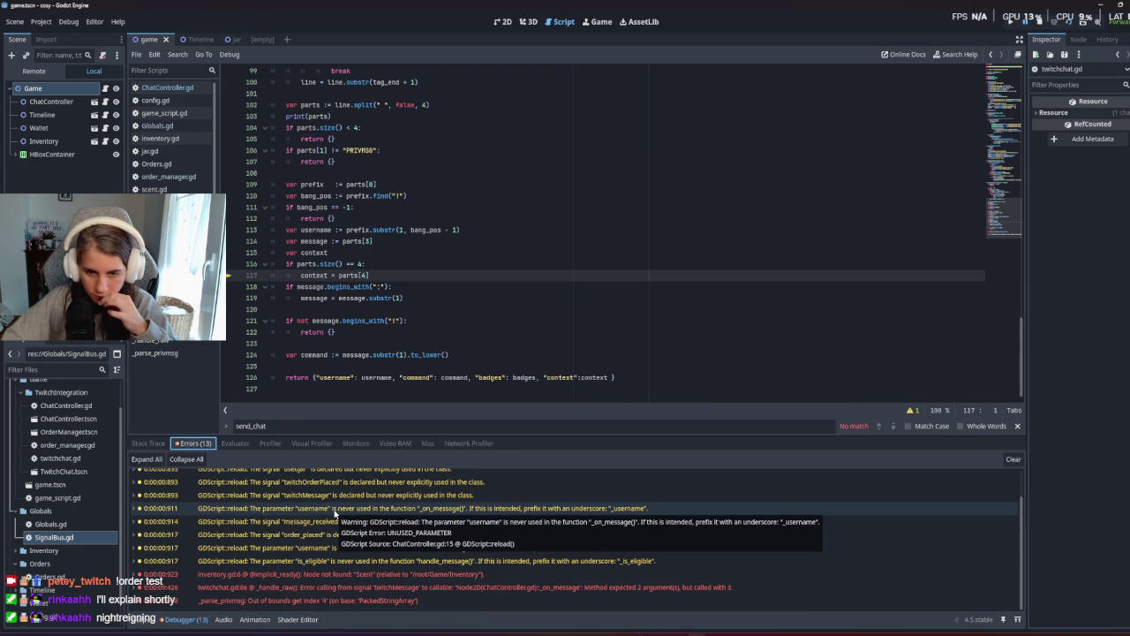
Review the parsing code's returns on lines 122–126, then go back to the emit on line 86.
left_click(613, 301)
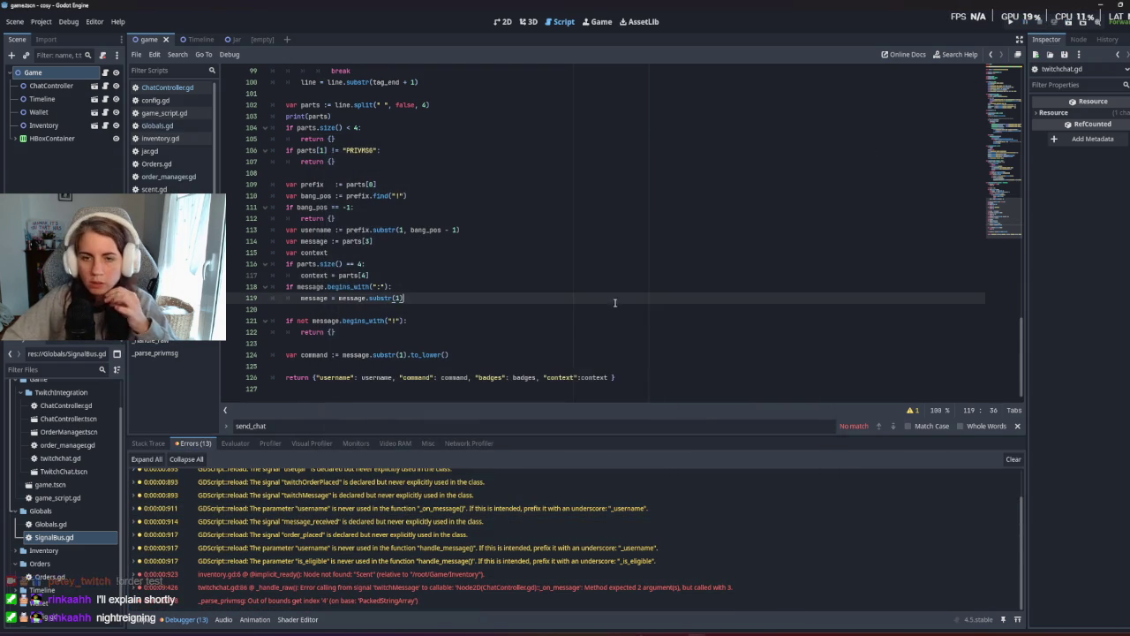
left_click(532, 335)
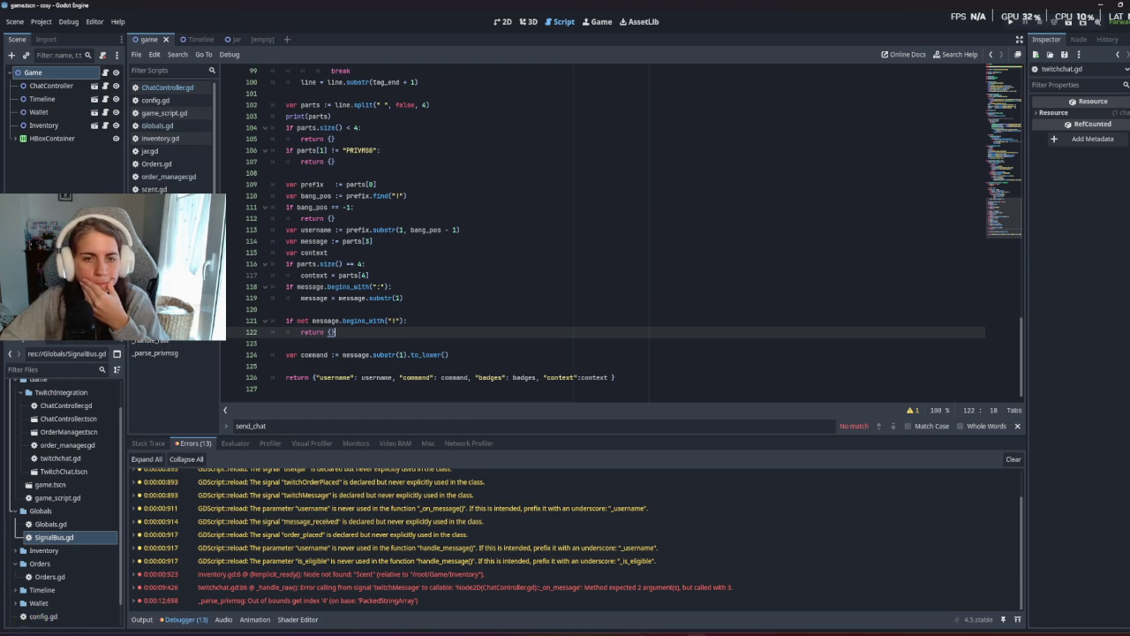
left_click(504, 377)
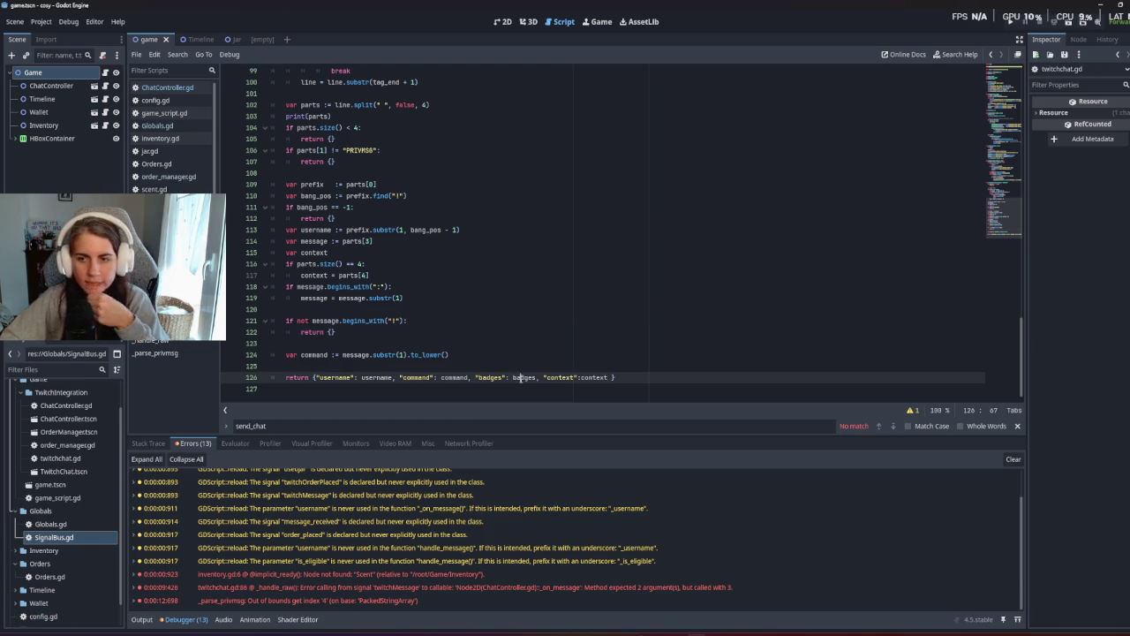
scroll(397, 287, "up", 10)
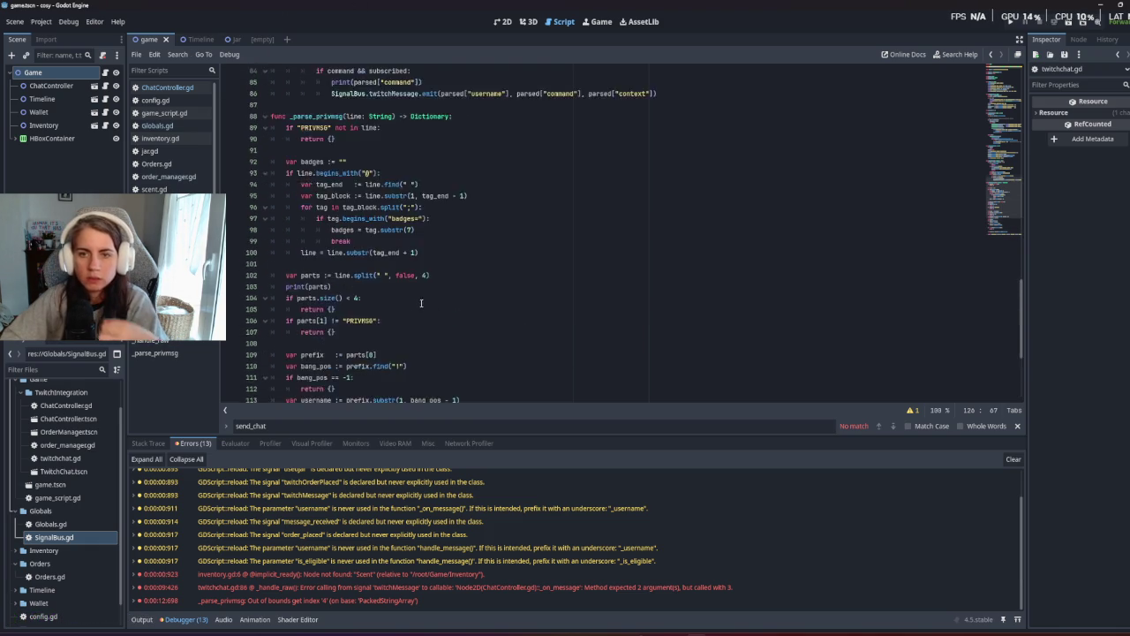
left_click(441, 263)
left_click(546, 263)
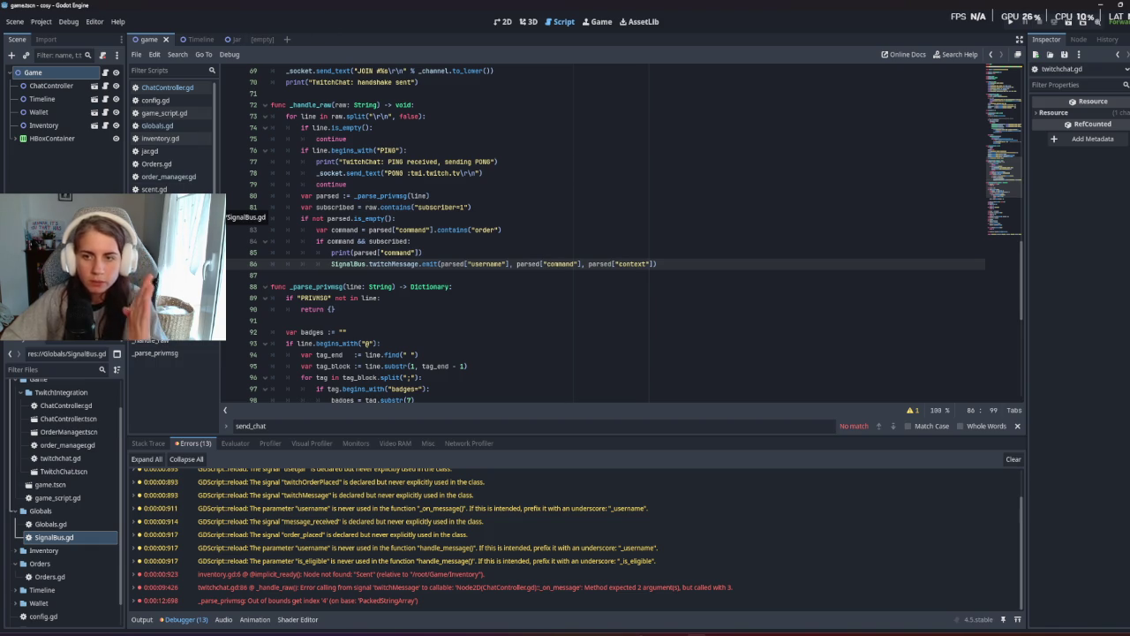
In SignalBus, rename twitchMessage's first two parameters to user and command.
left_click(348, 263, "ctrl")
double_click(354, 138)
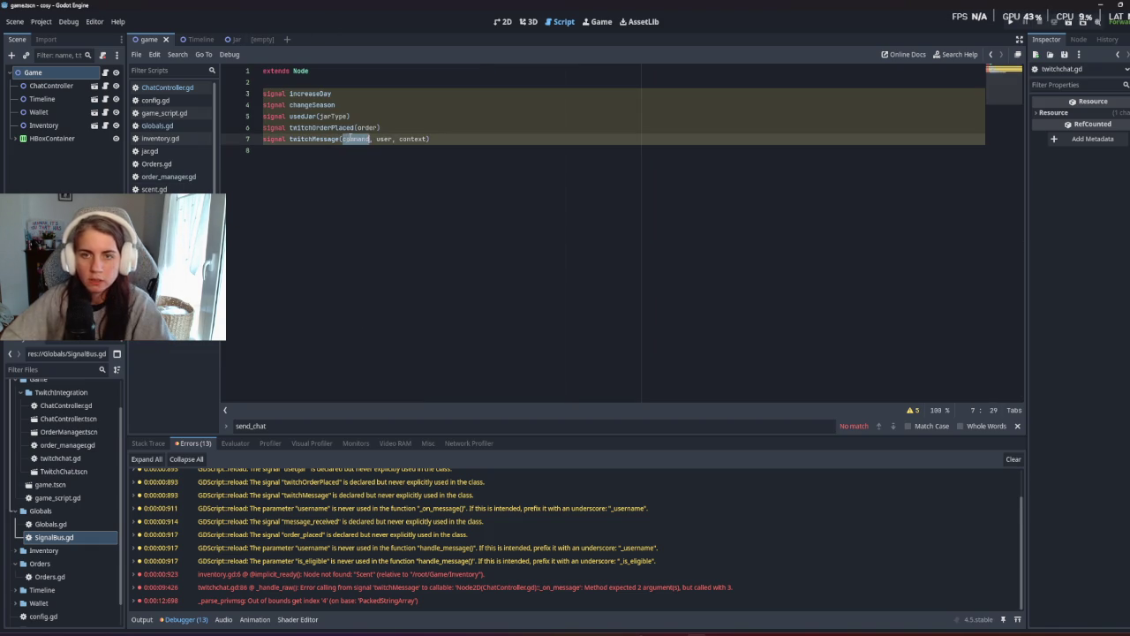
type("user")
double_click(367, 139)
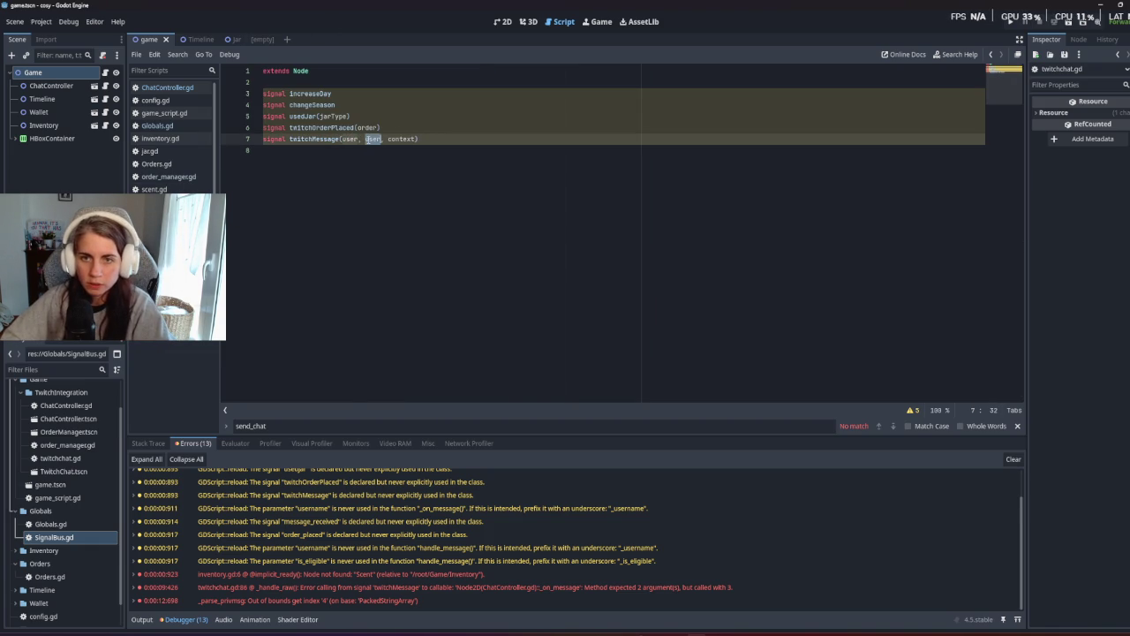
type("command")
left_click(434, 185)
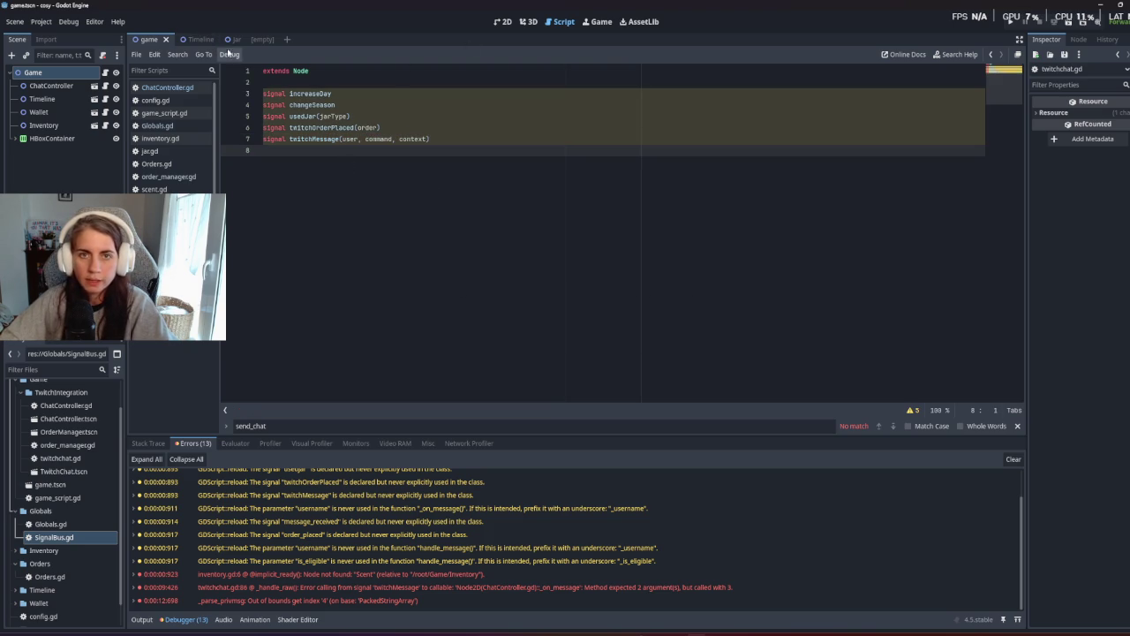
Add a context:String parameter to ChatController's _on_message.
left_click(175, 91)
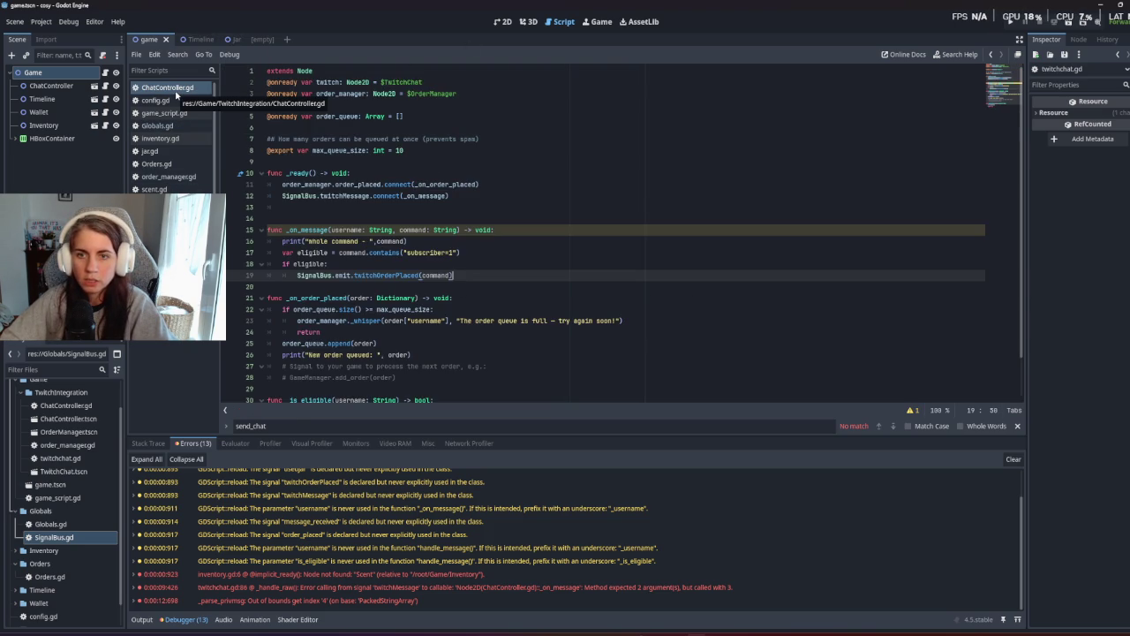
left_click(458, 230)
type(", context")
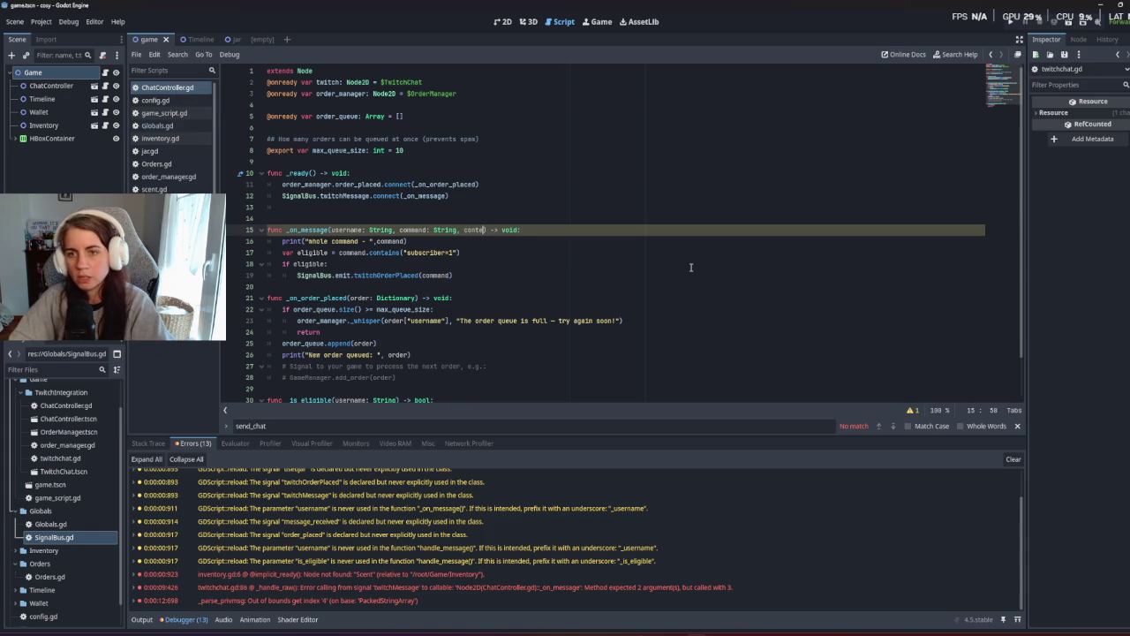
type(":String")
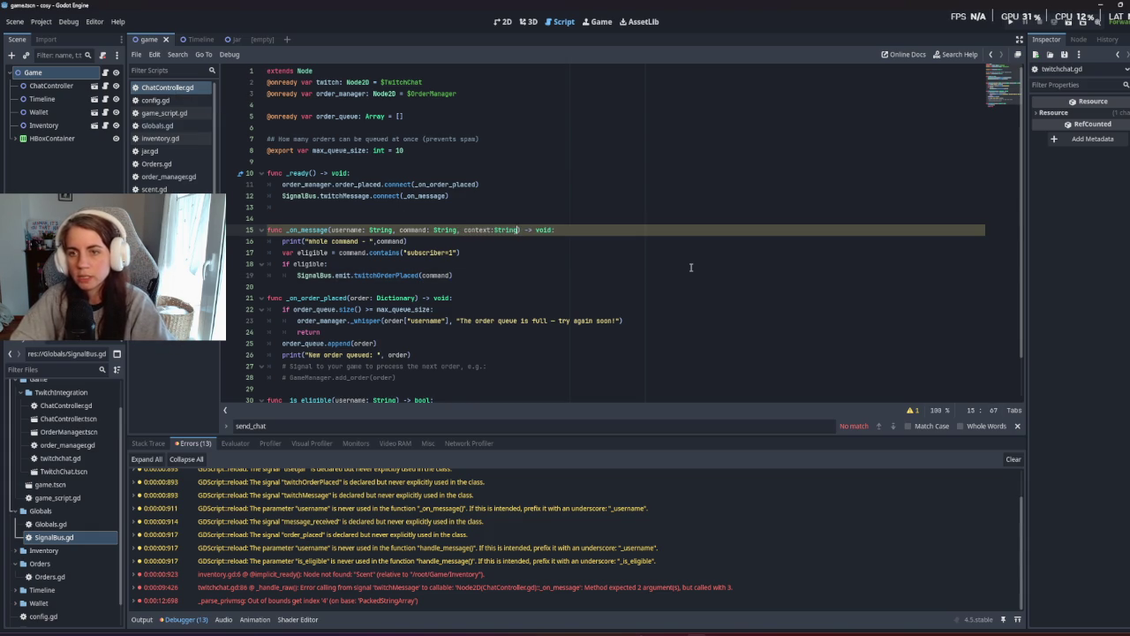
left_click(462, 253)
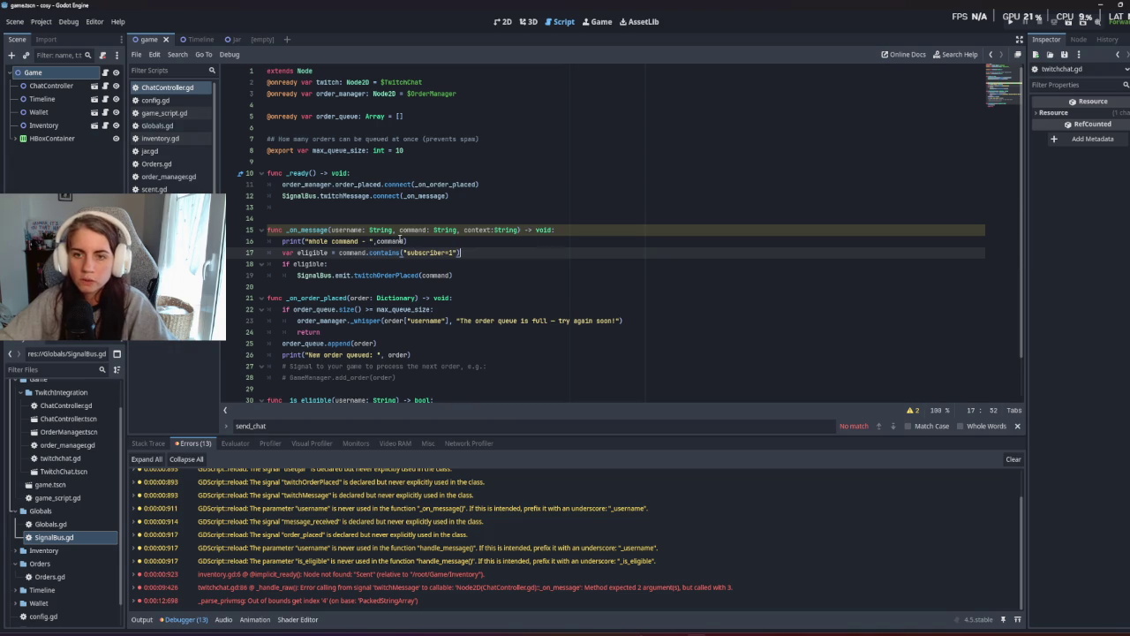
Make the line 16 print output command and context, then run the game.
left_click(403, 241)
type(".")
key("BackSpace")
type(", context)")
left_click(303, 298)
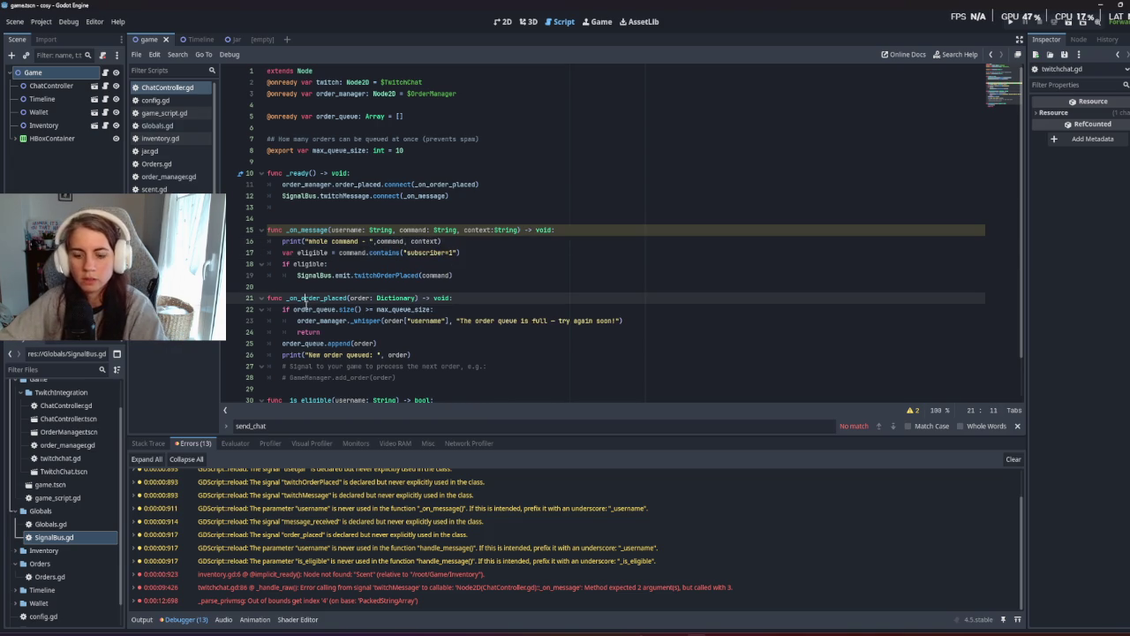
key("F5")
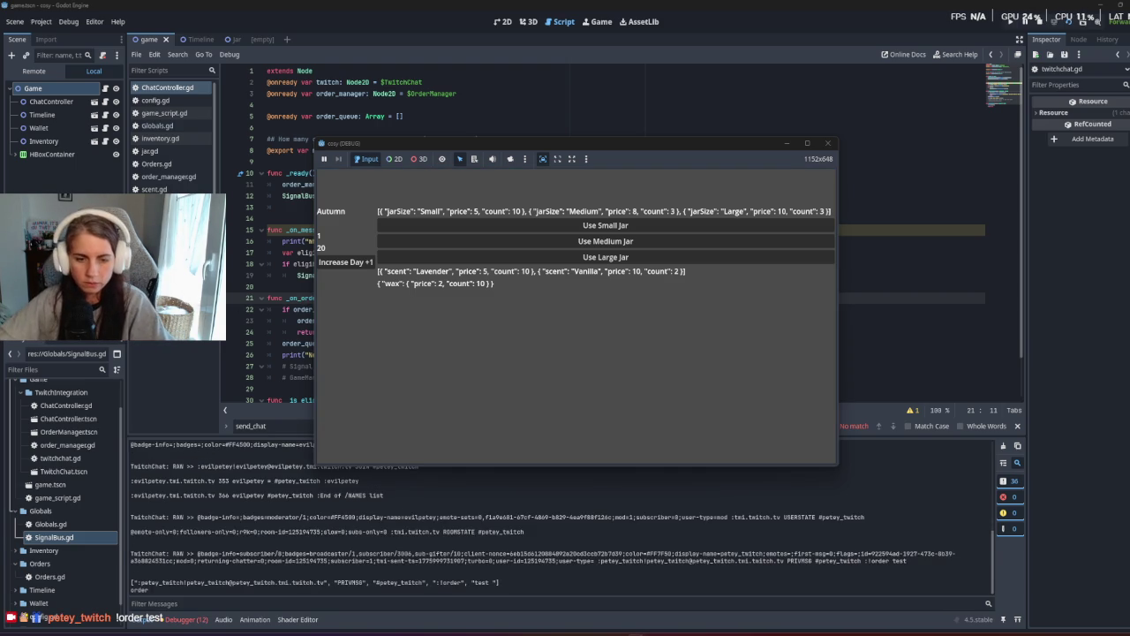
Stop the game and add print("Whole context - ", context) on a new line 17.
key("F8")
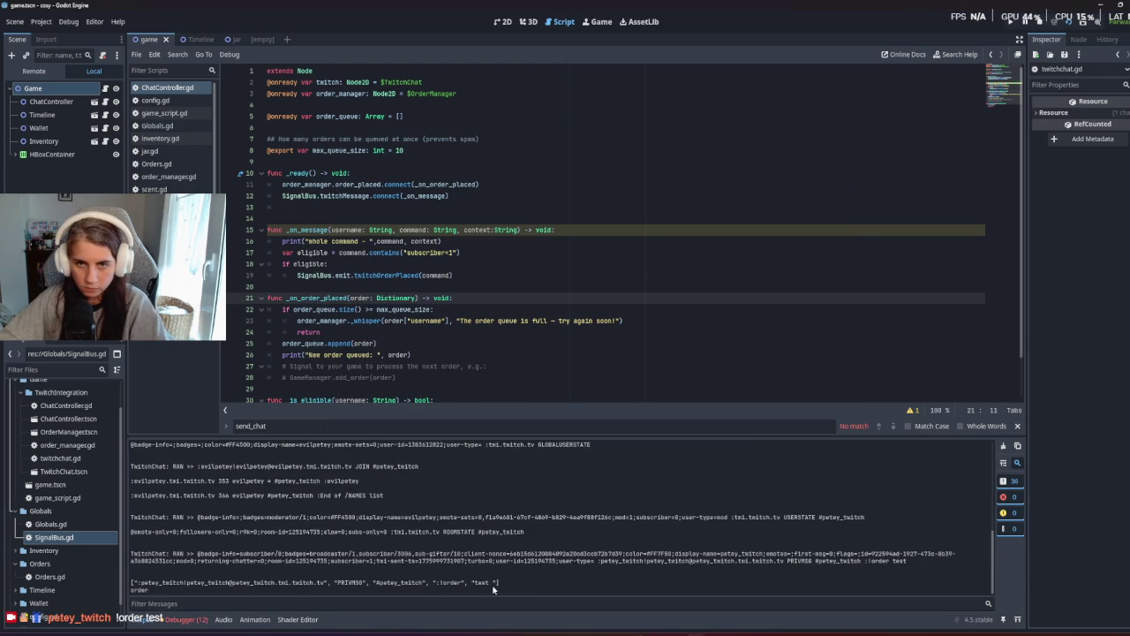
left_click(405, 230)
left_click(409, 251)
left_click(407, 241)
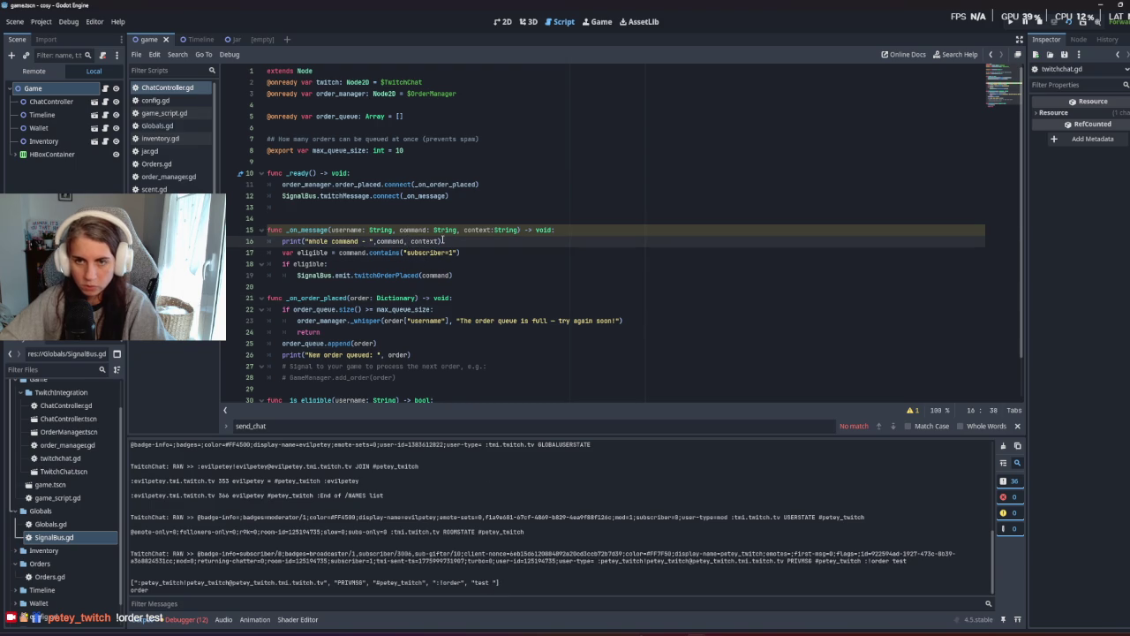
key("Return")
type("print(\"E")
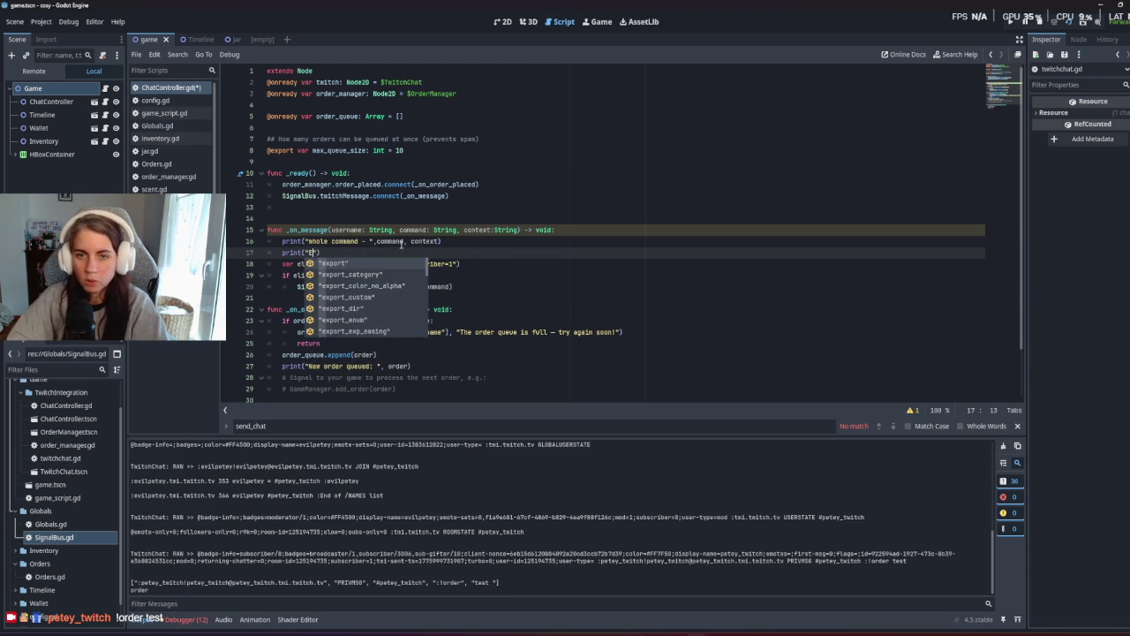
key("Escape")
type("Whole conte")
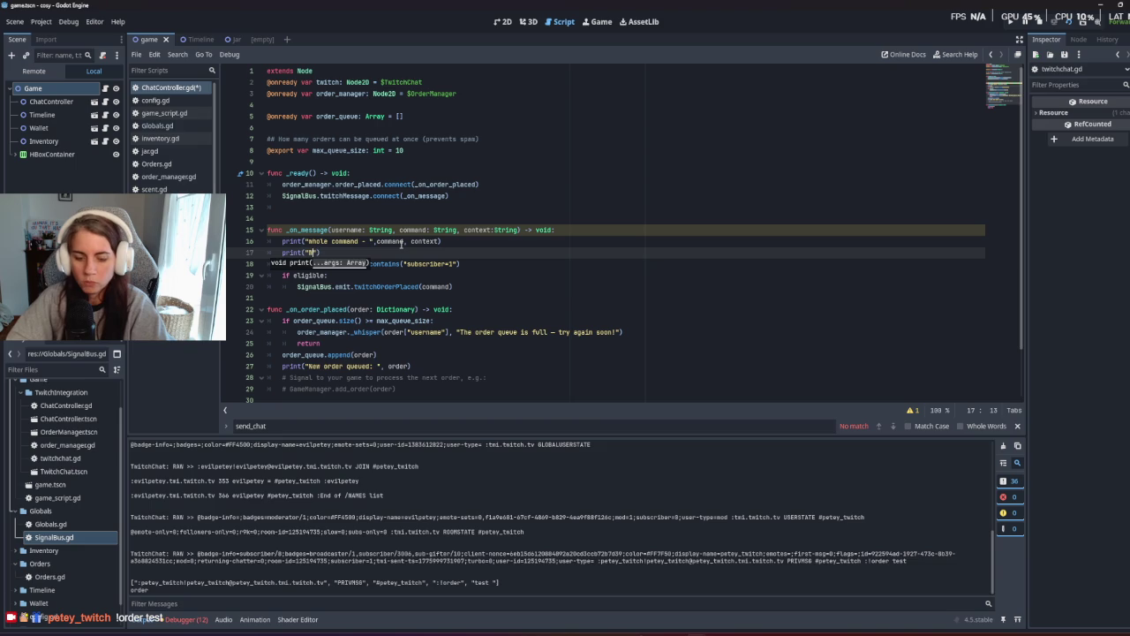
type("xt - \", ")
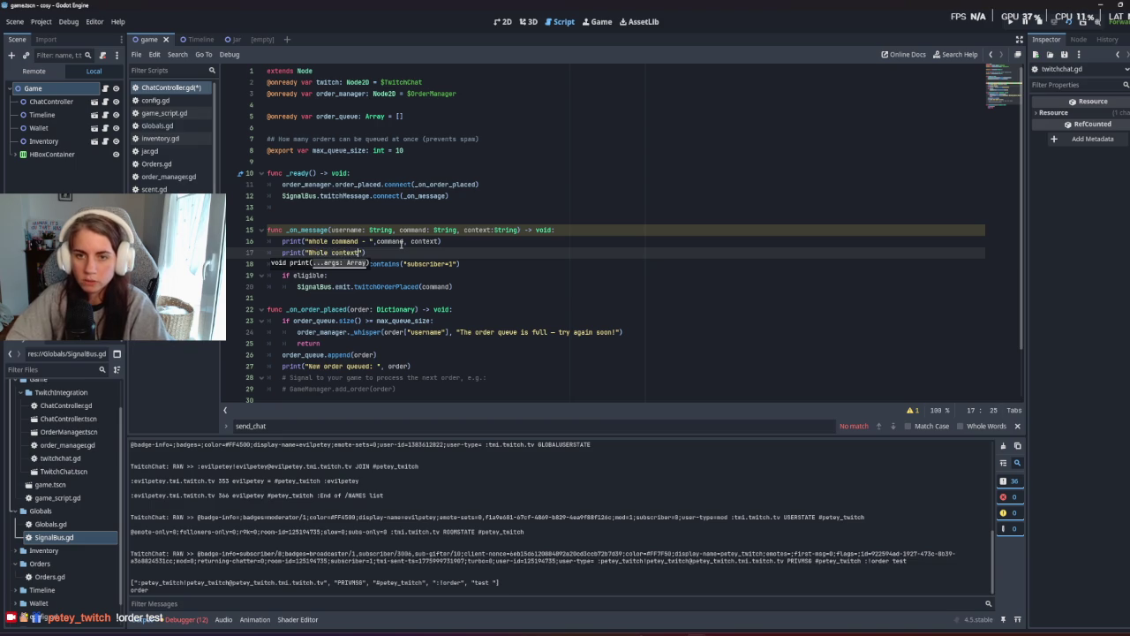
type("context")
Remove context from the line 16 command print and rerun the game.
double_click(426, 240)
key("BackSpace")
key("F5")
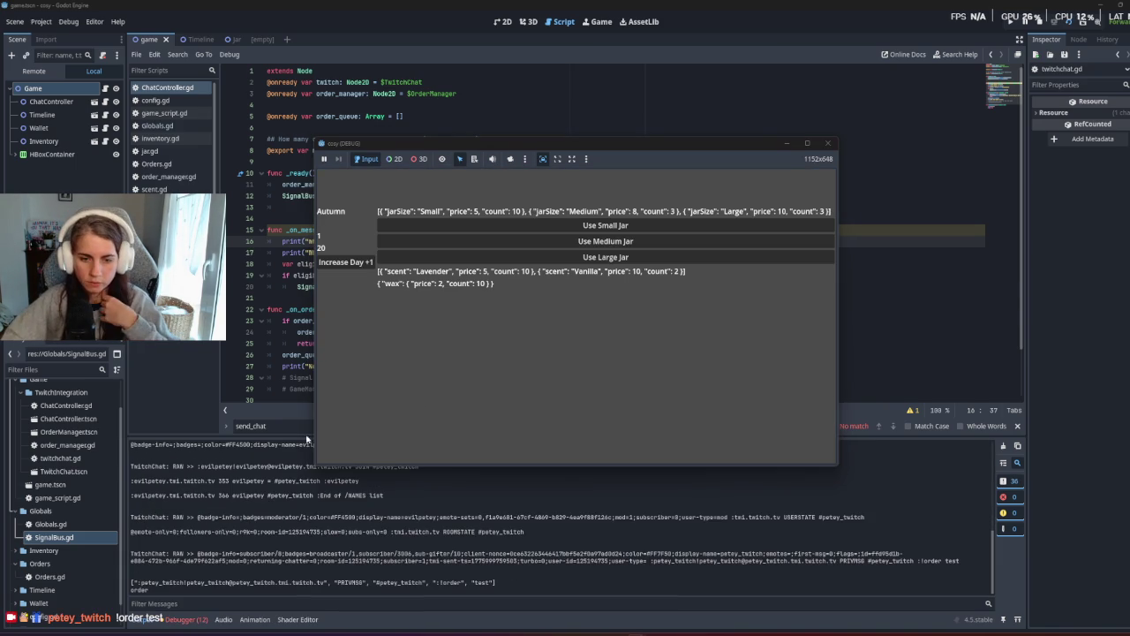
Check the Output log, selecting the word 'order' in the logged chat message.
left_click(282, 286)
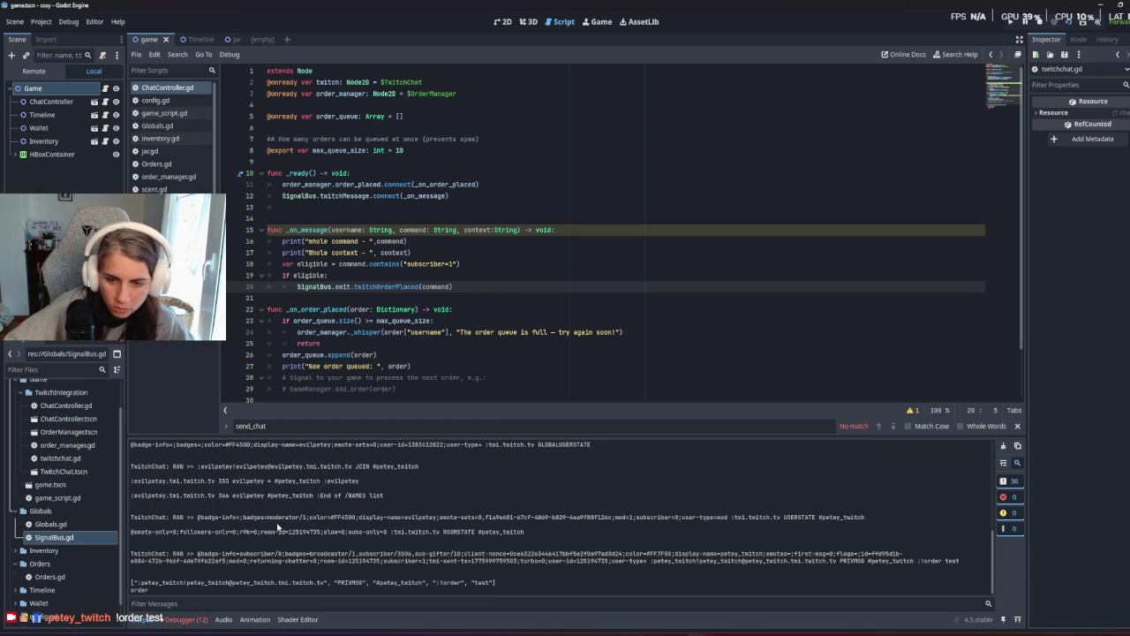
double_click(137, 590)
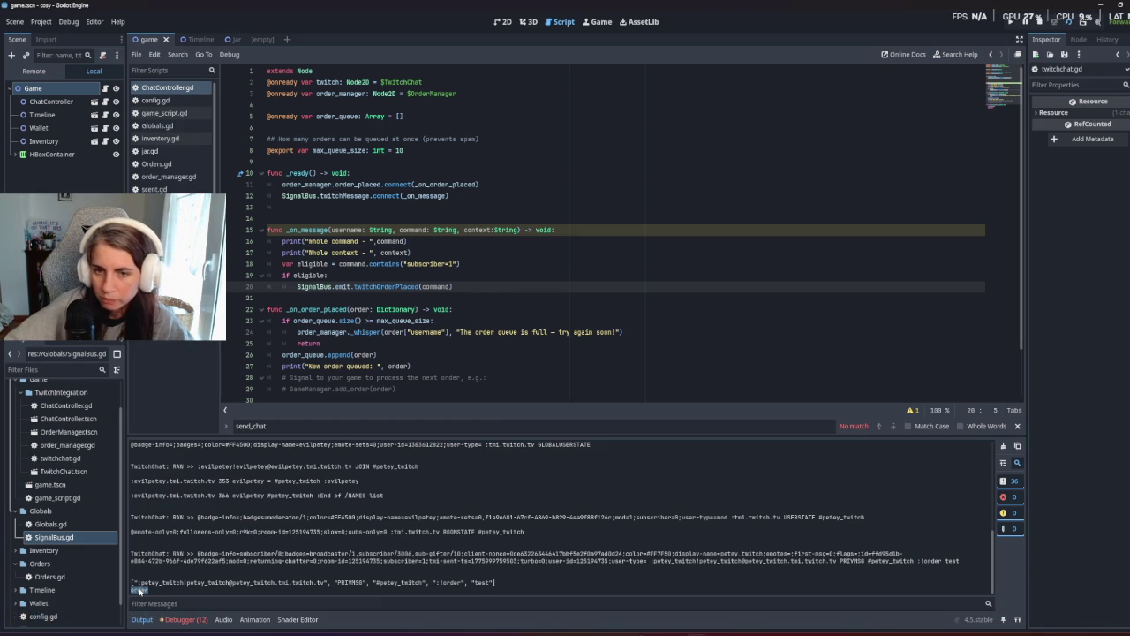
scroll(139, 589, "up", 10)
scroll(142, 565, "down", 10)
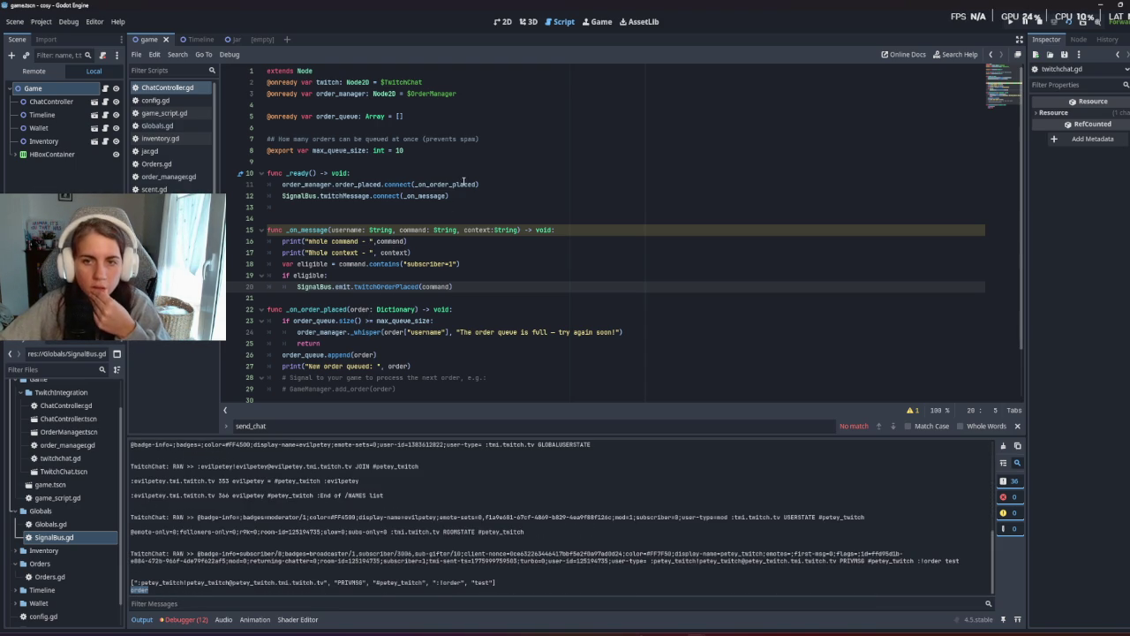
Review the twitchMessage signal in SignalBus.gd, then view _handle_raw in twitchchat.gd.
left_click(429, 298)
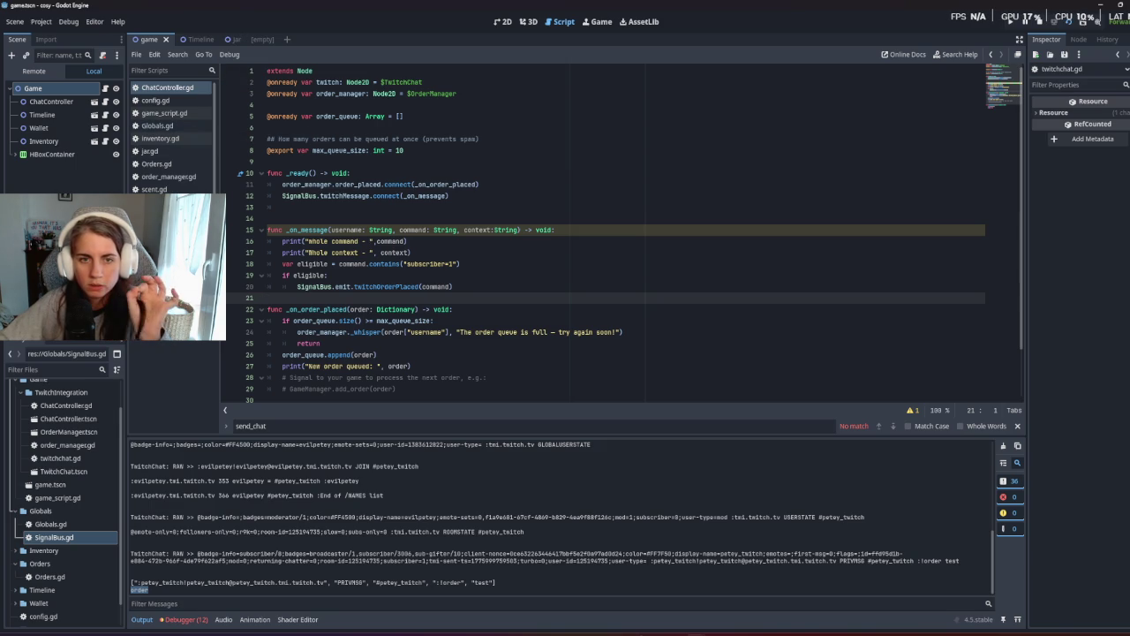
left_click(164, 203)
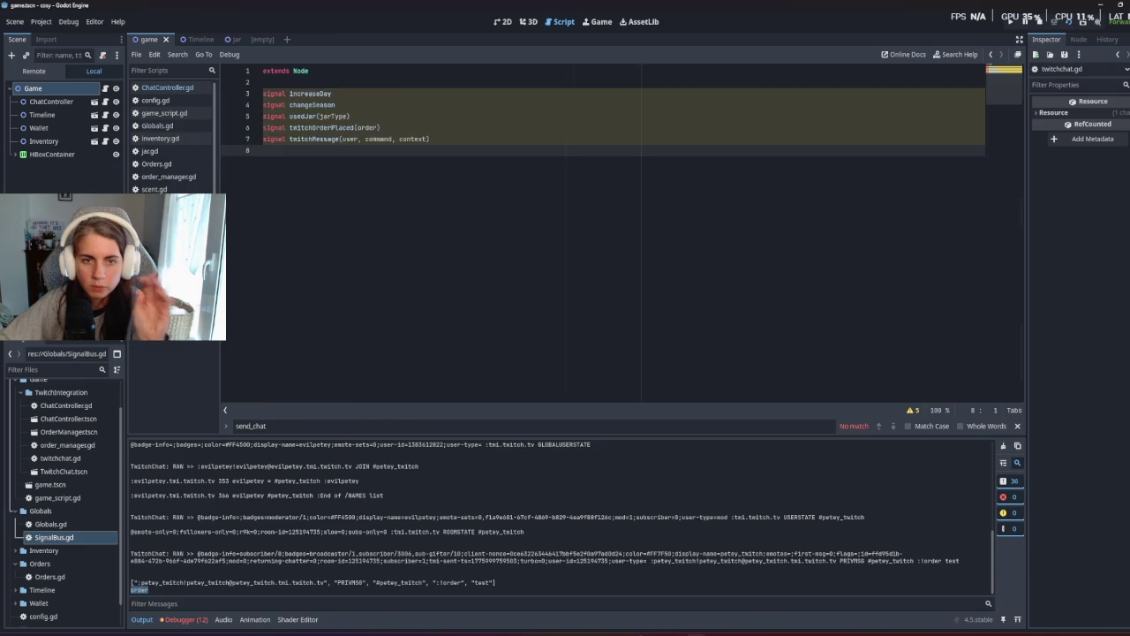
left_click(163, 214)
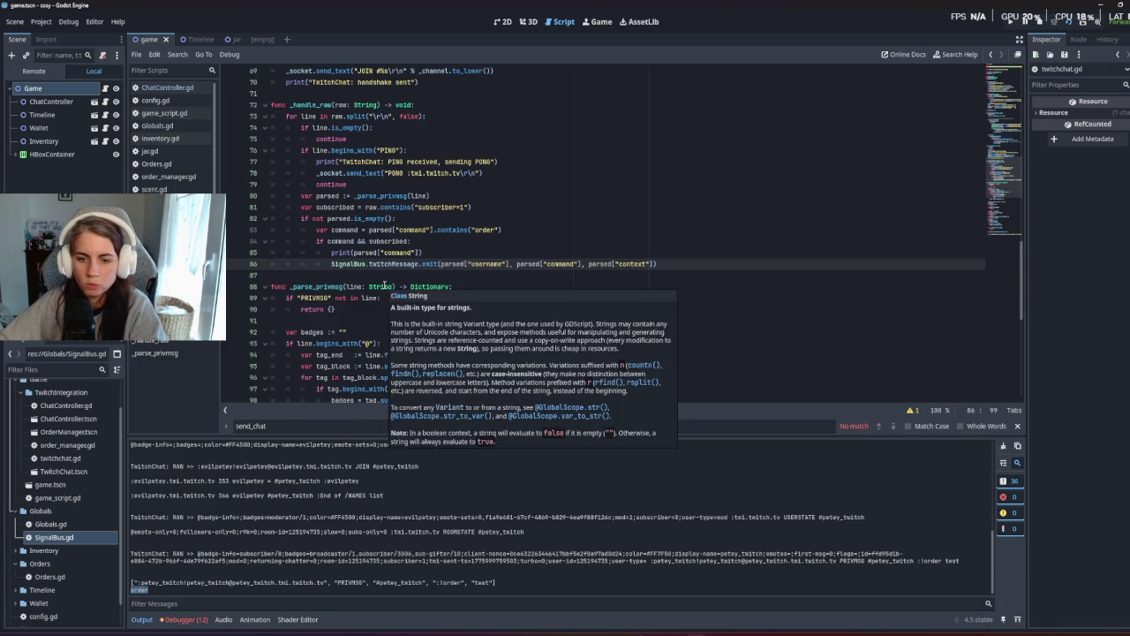
scroll(427, 313, "down", 10)
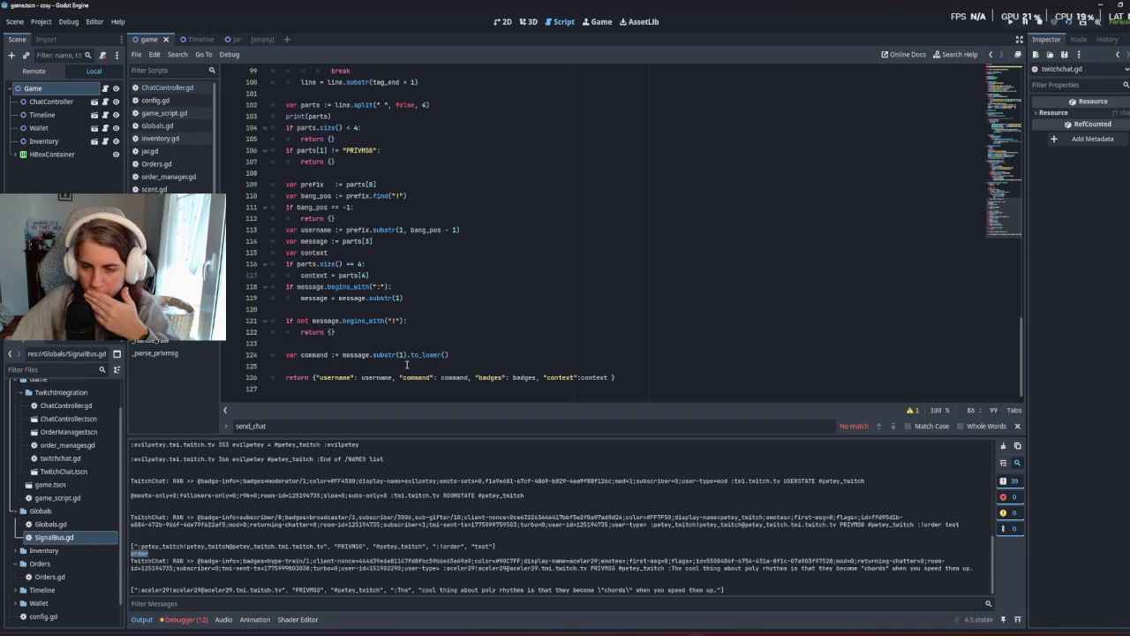
scroll(404, 365, "up", 10)
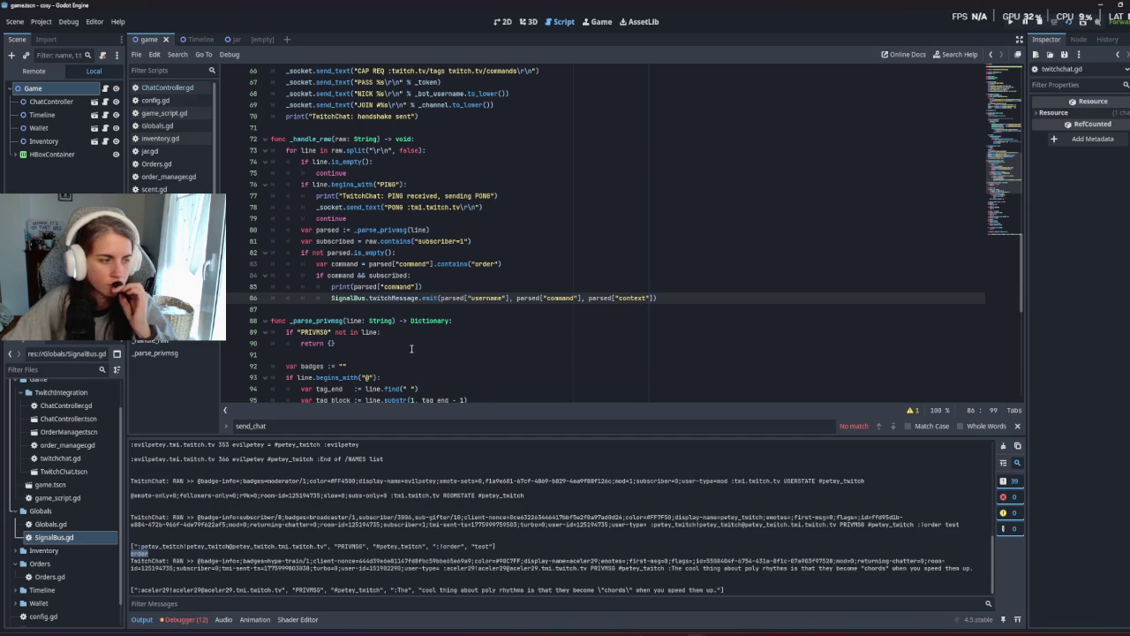
Add a print(parsed["context"]) line below the command print in twitchchat.gd.
type("t")
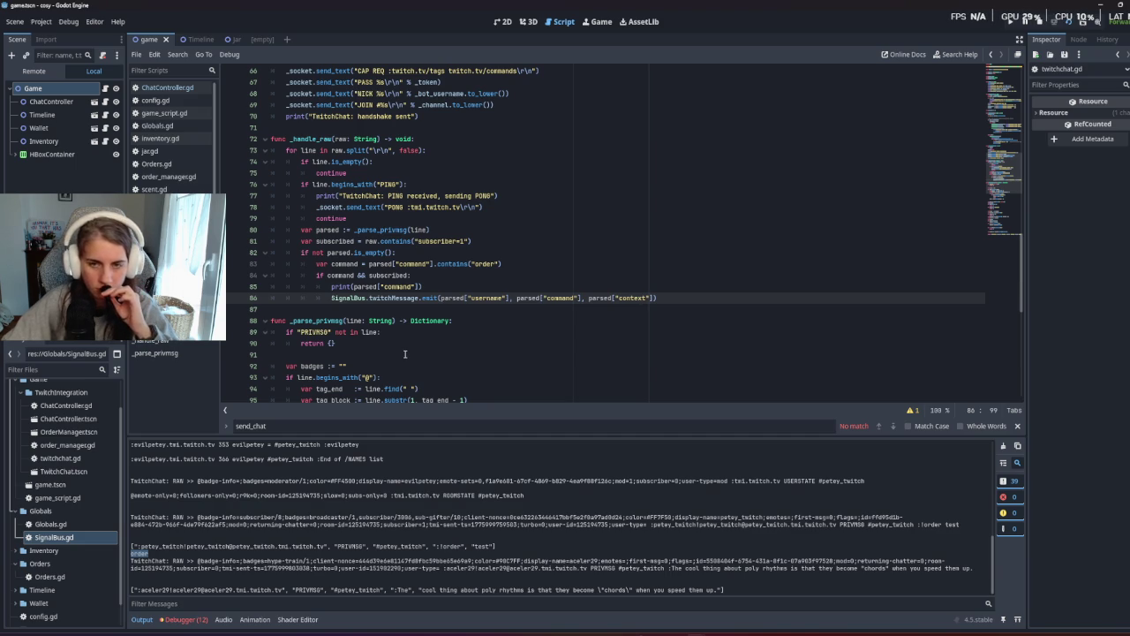
left_click(433, 285)
key("Return")
type("print(parsed[\"command\"])")
left_click(398, 297)
key("shift+Tab")
key("shift+Tab")
key("shift+Tab")
double_click(398, 298)
type("context")
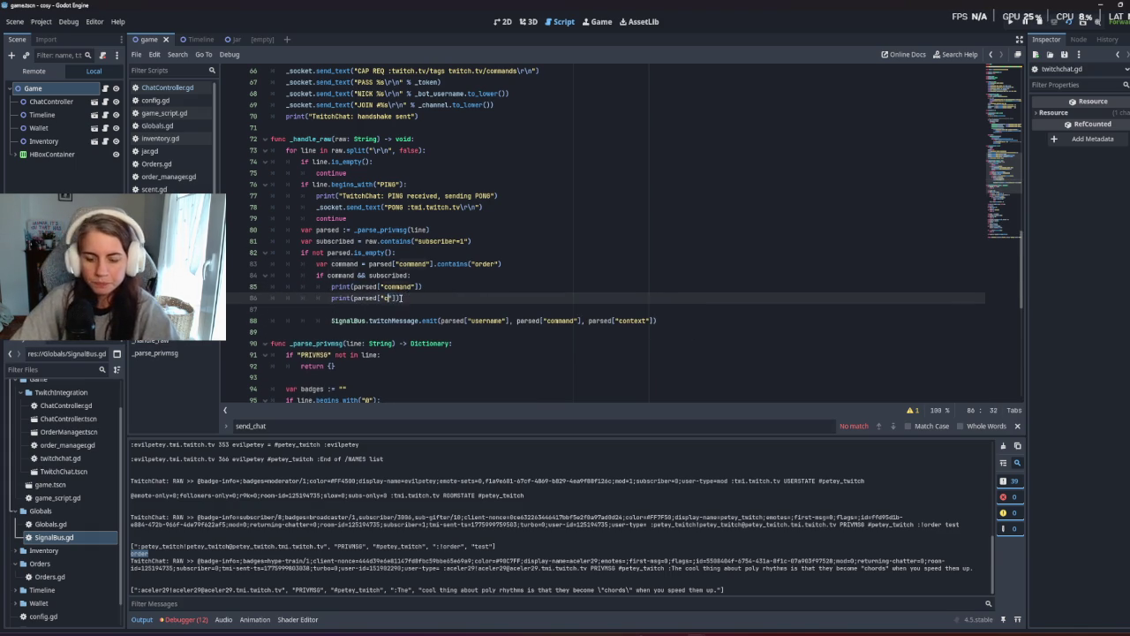
key("Down")
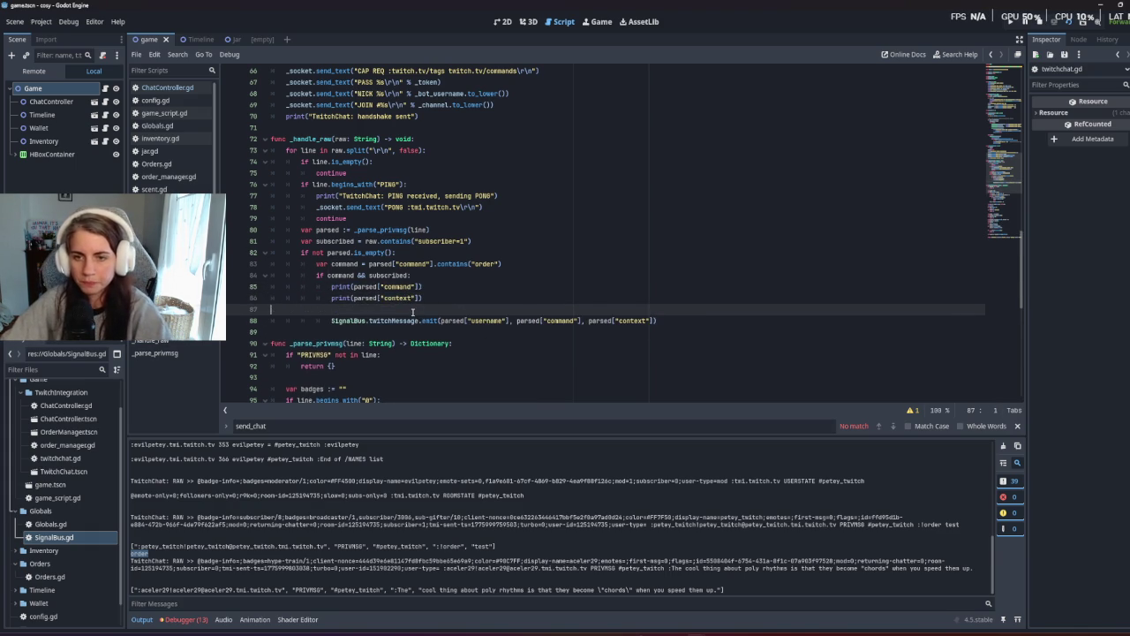
key("BackSpace")
Run the game with F5, then stop it after it logs context as <null>.
key("F5")
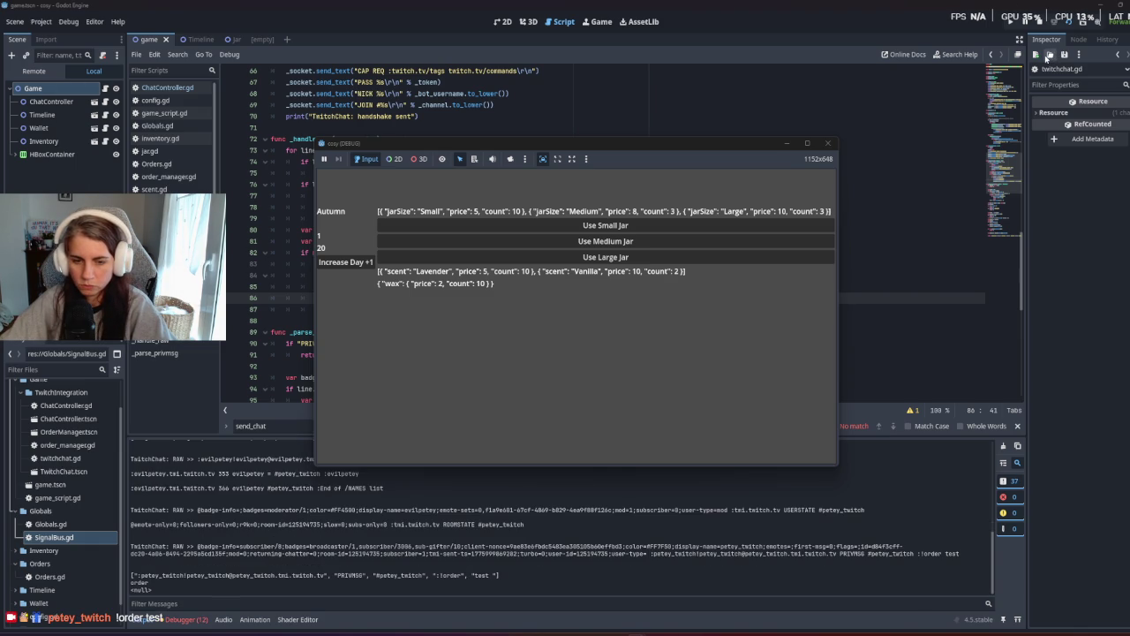
left_click(1070, 25)
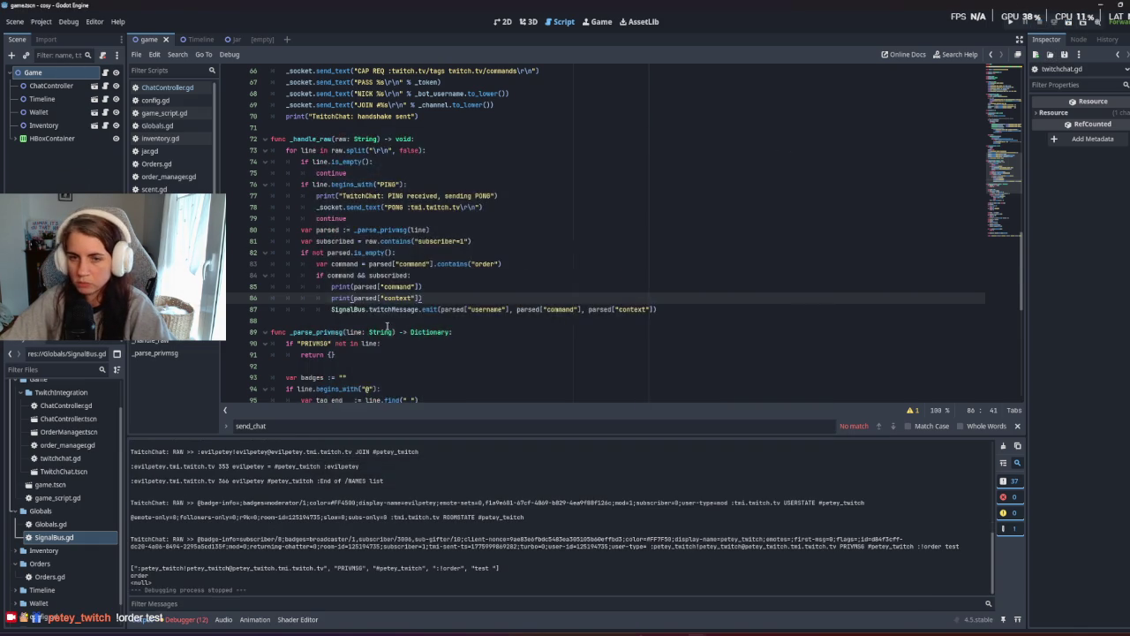
scroll(369, 321, "down", 10)
scroll(370, 320, "down", 1)
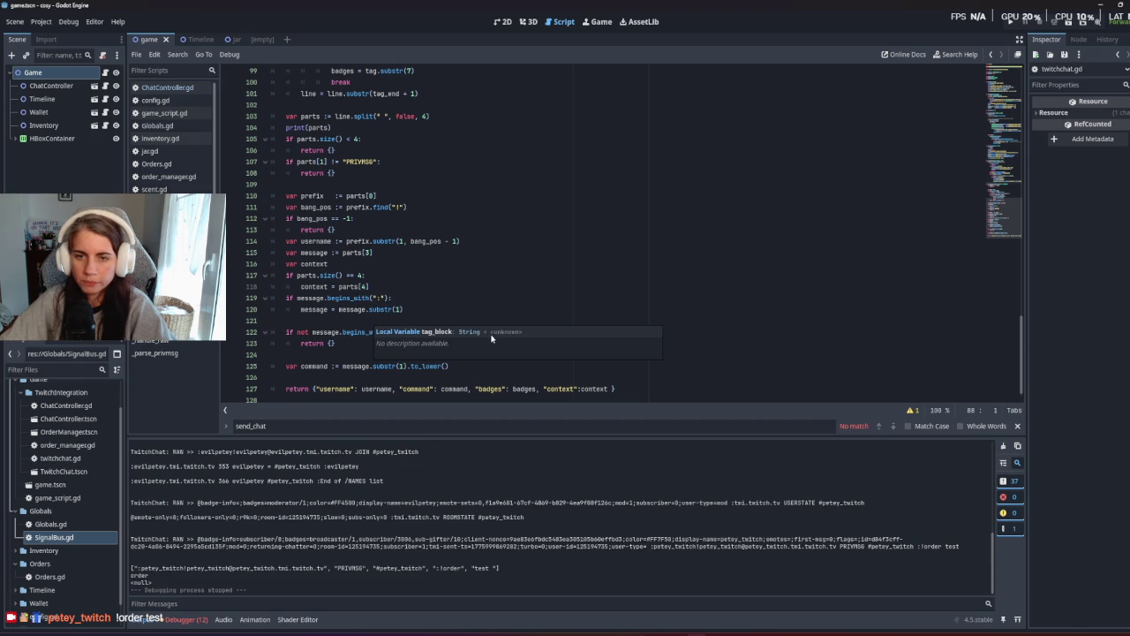
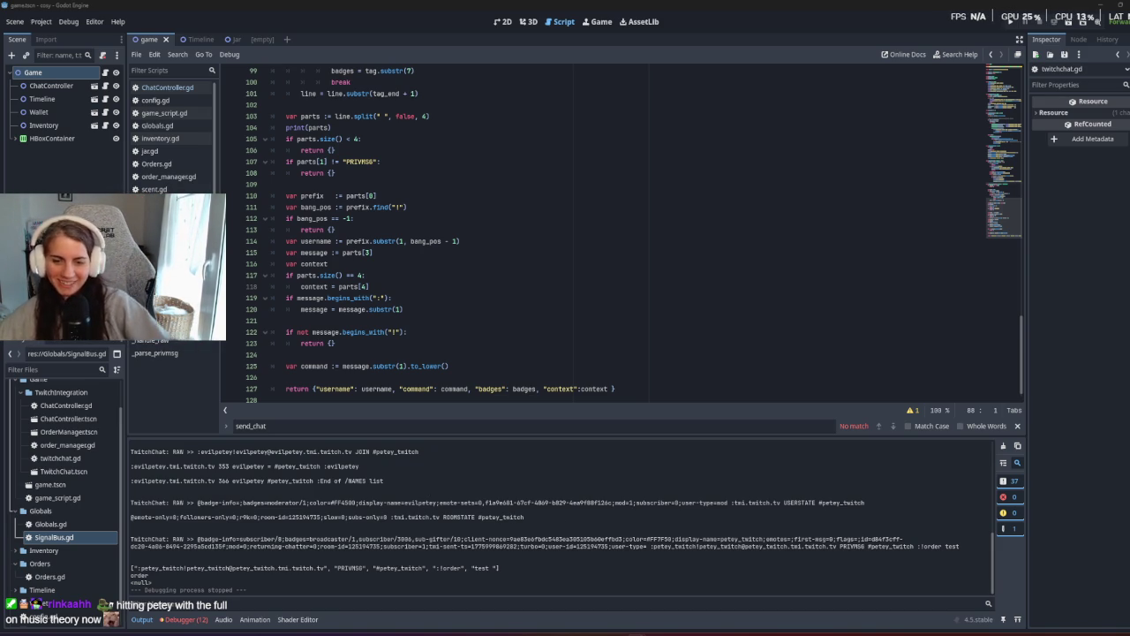
Insert print('context', context) above the parse function's return, then run the game with F5.
left_click(405, 298)
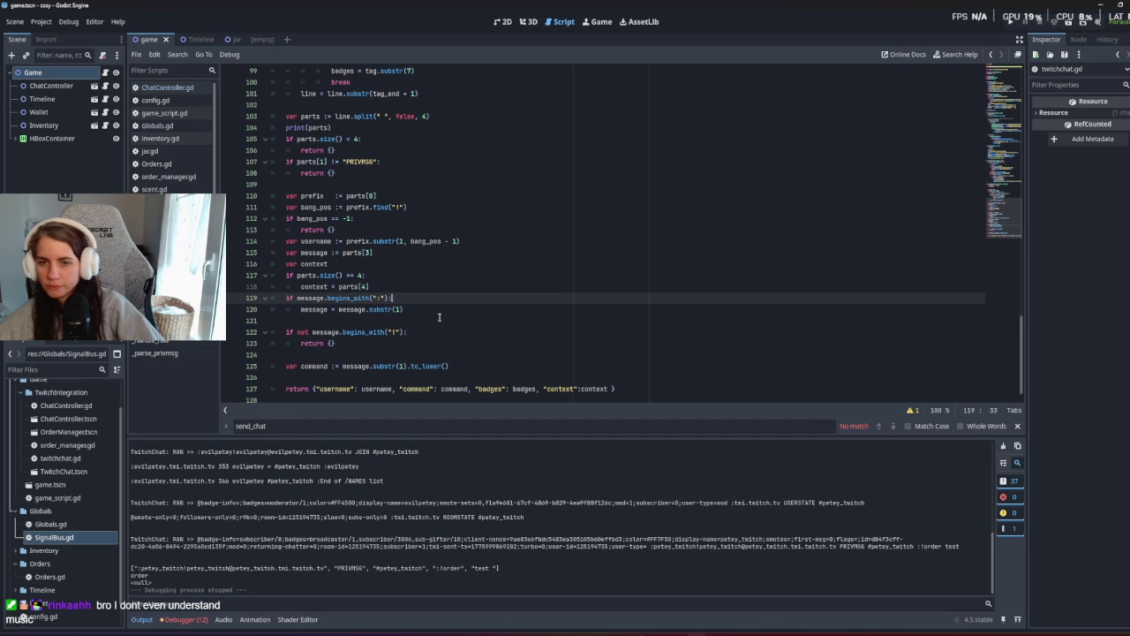
left_click(389, 275)
key("Return")
type("pr")
key("BackSpace")
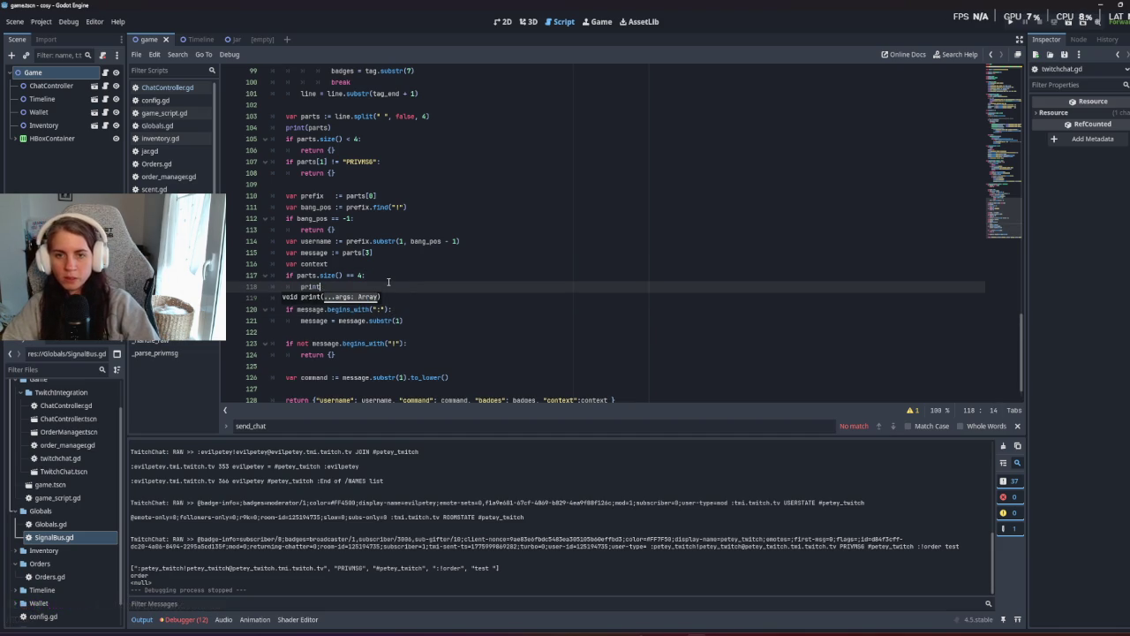
key("BackSpace")
key("BackSpace")
key("BackSpace")
left_click(351, 377)
type("pri")
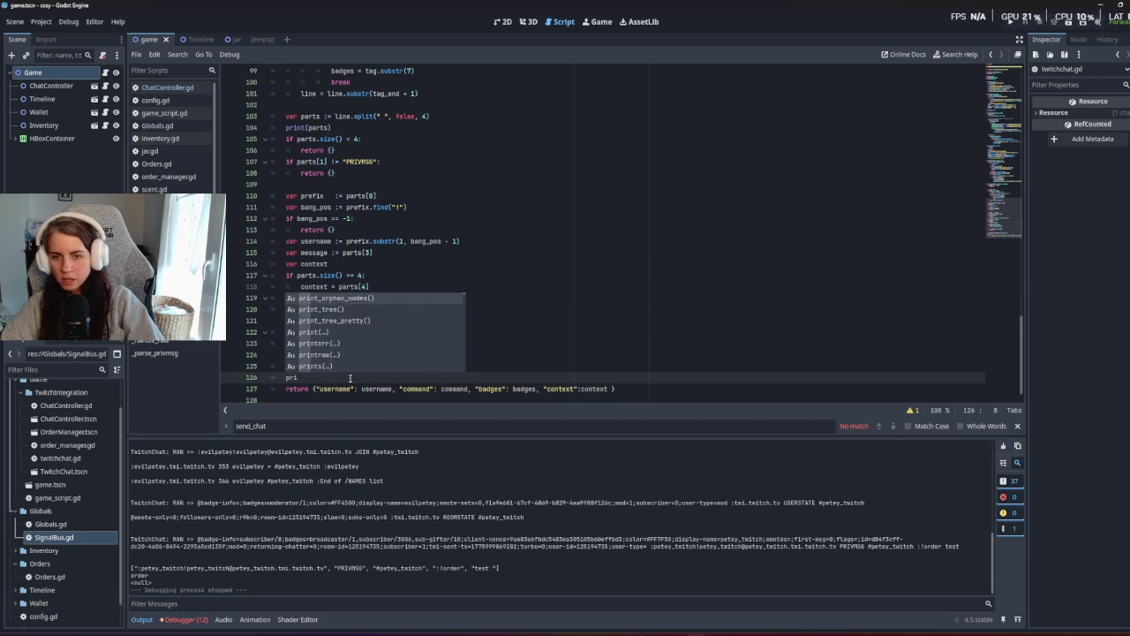
type("nt (")
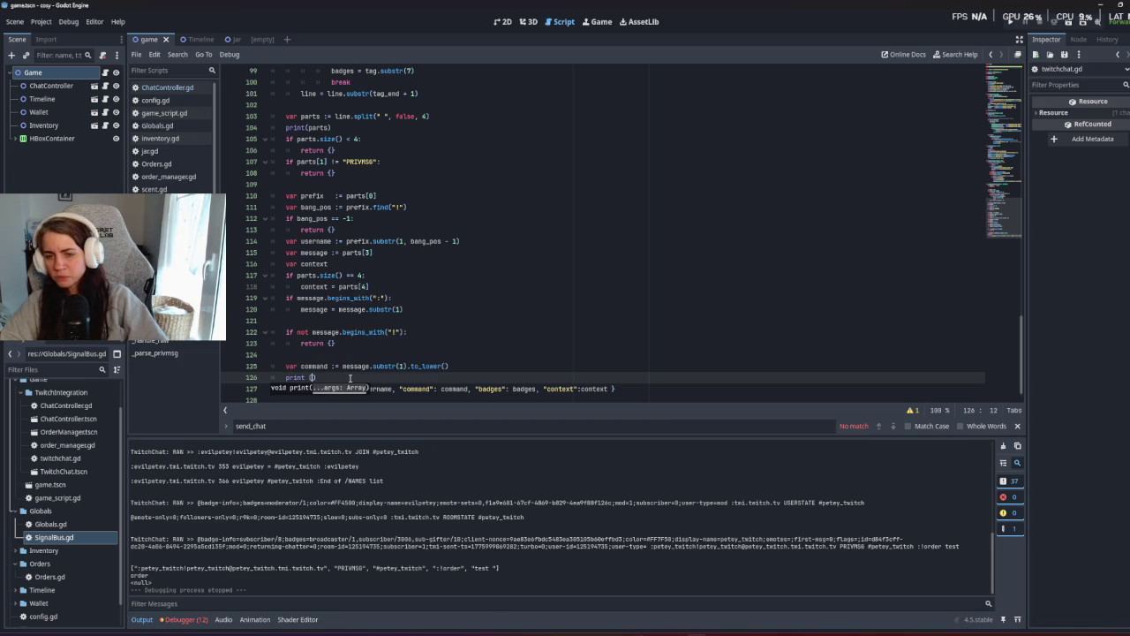
type("'context")
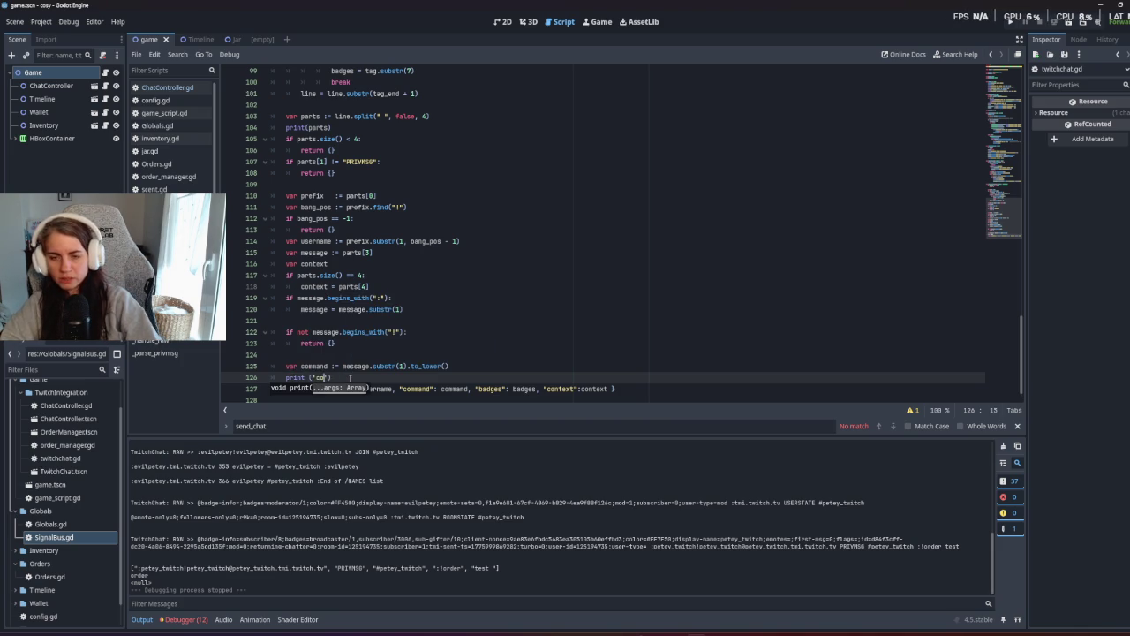
type("', context")
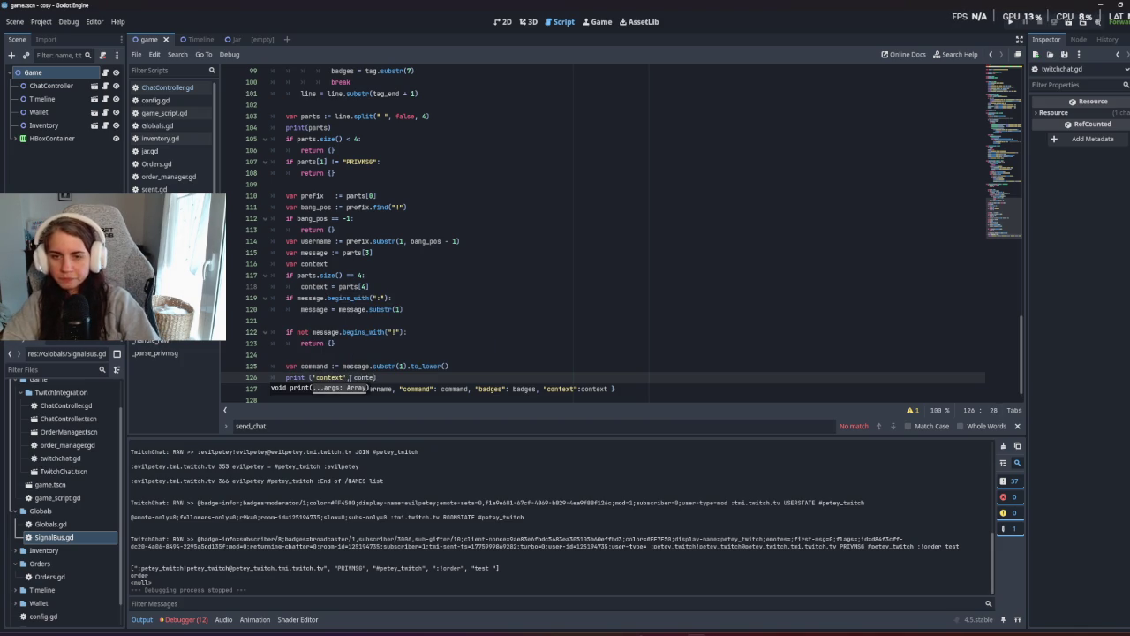
left_click(351, 354)
key("F5")
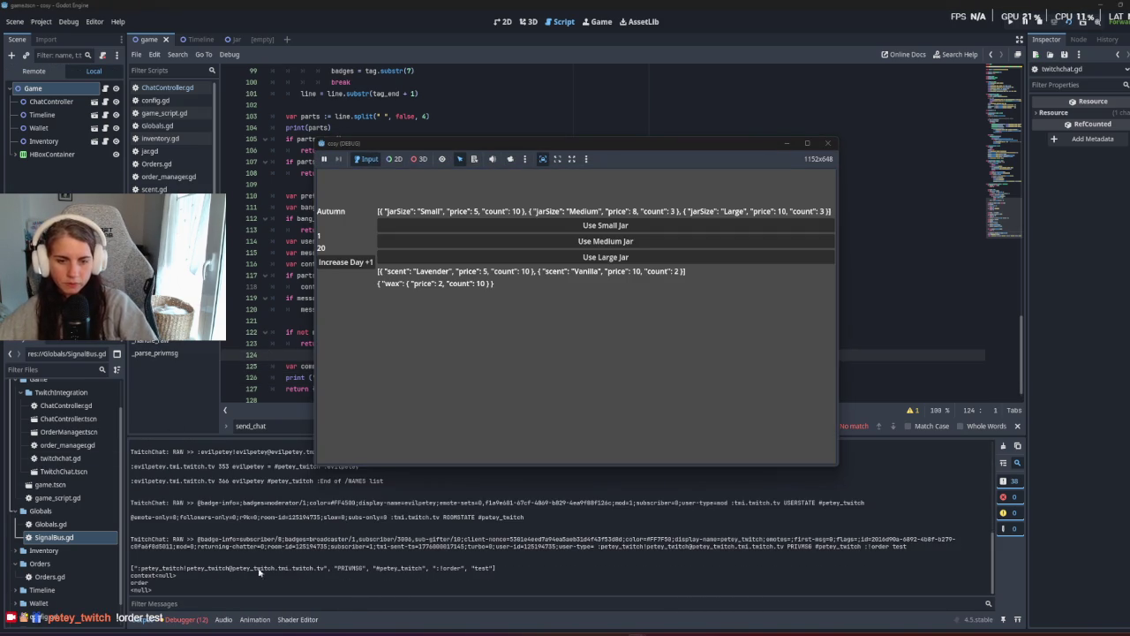
Stop the game and add print("parts", parts[4]) below the context print.
key("F8")
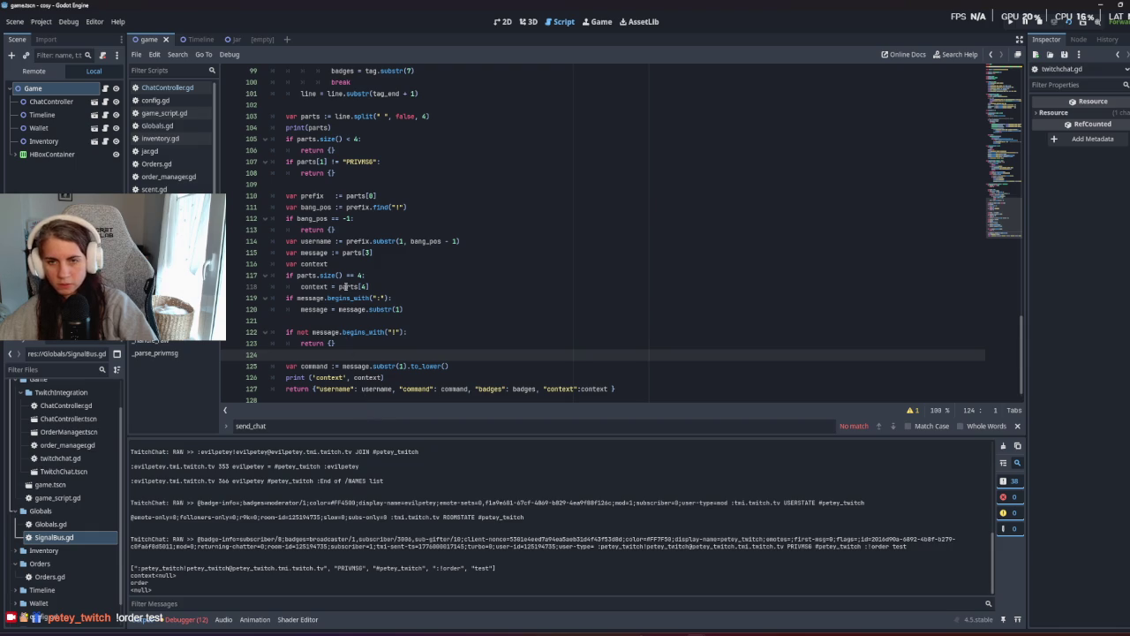
left_click_drag(339, 287, 381, 287)
left_click(406, 375)
key("Return")
type("print(")
type("\"par")
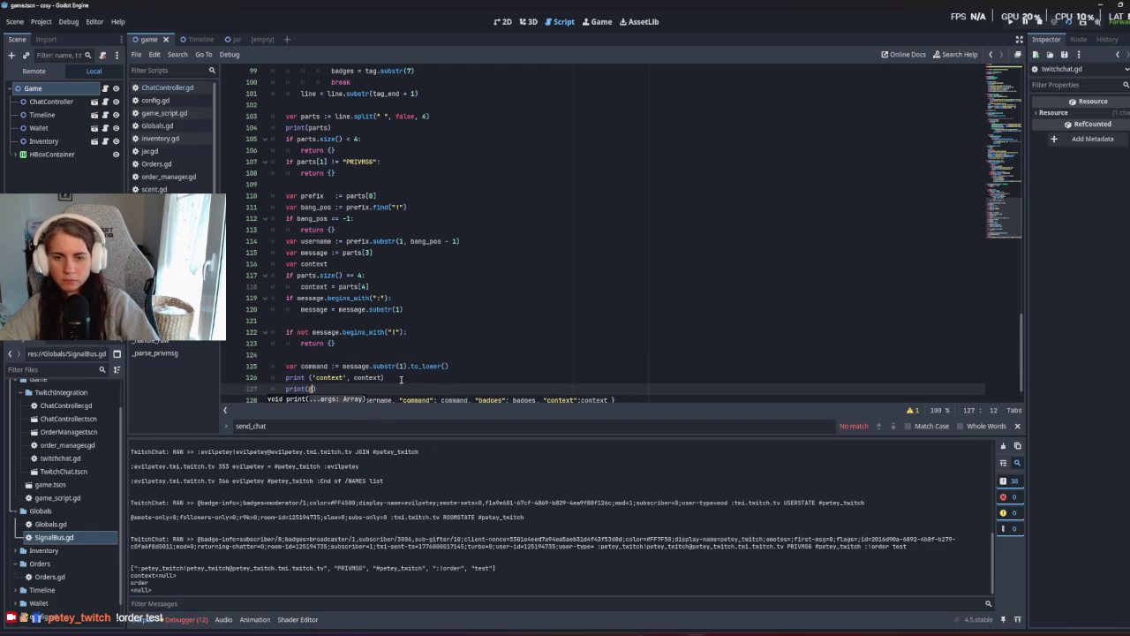
type("ts\", ")
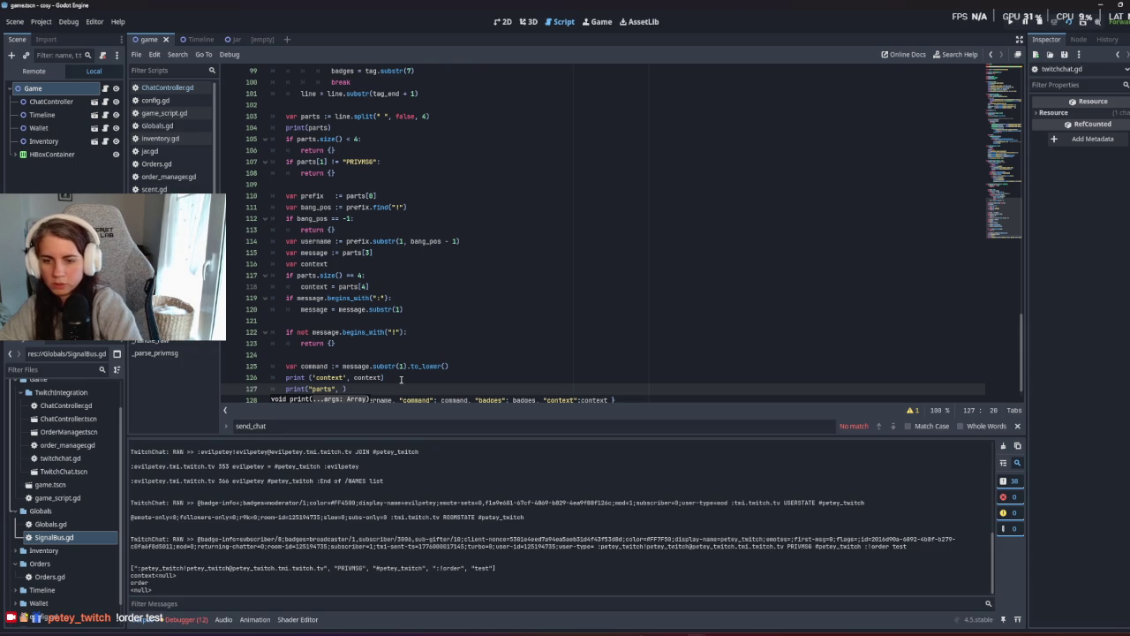
type("parts[4]")
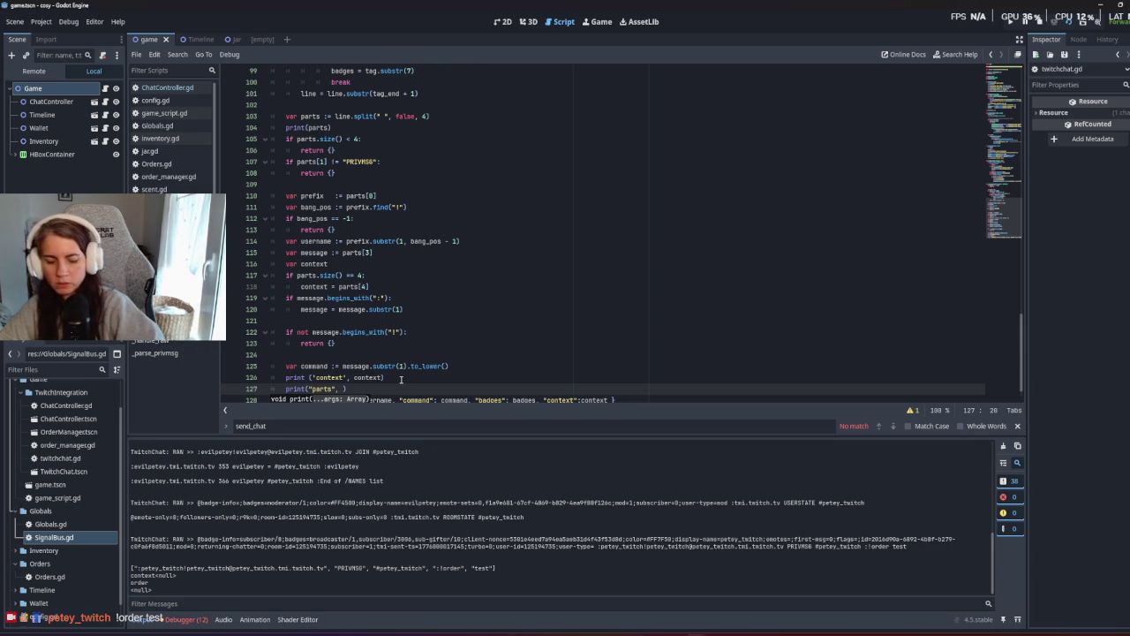
Rerun the game and check the logged 'parts test' output.
key("F5")
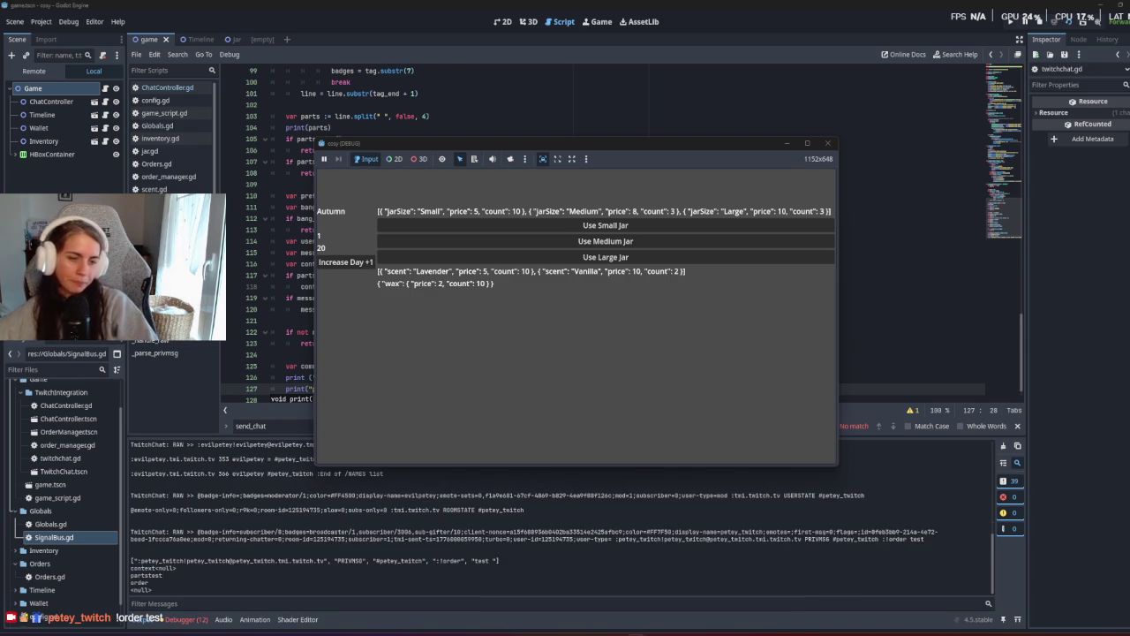
left_click_drag(164, 590, 199, 571)
left_click(196, 572)
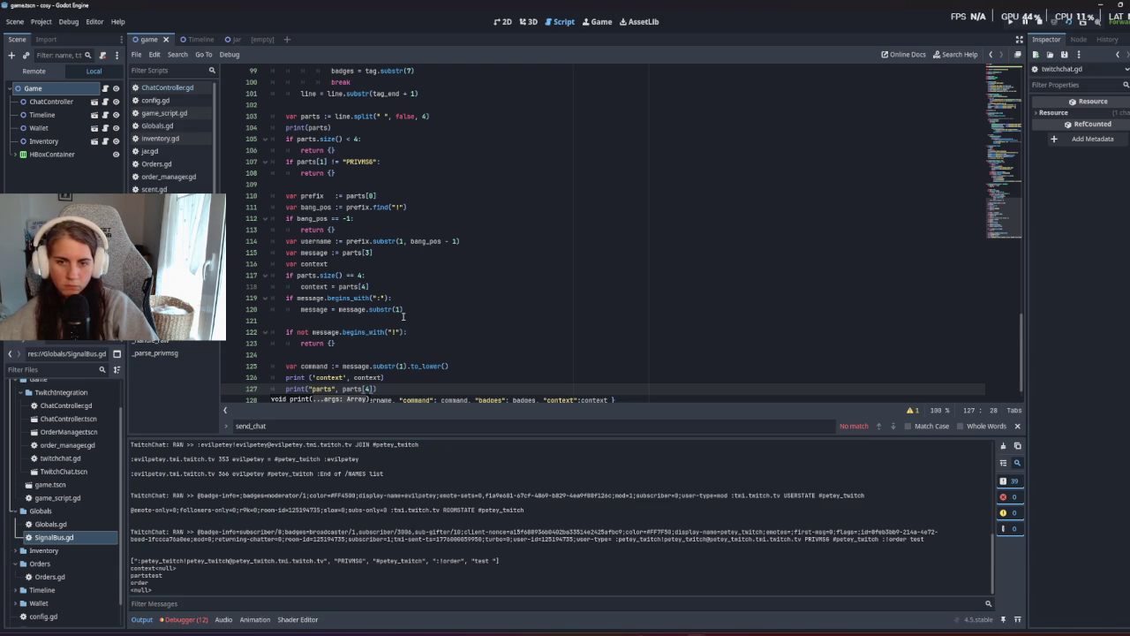
Change the debug print from parts[4] to parts.size() and run the game.
key("BackSpace")
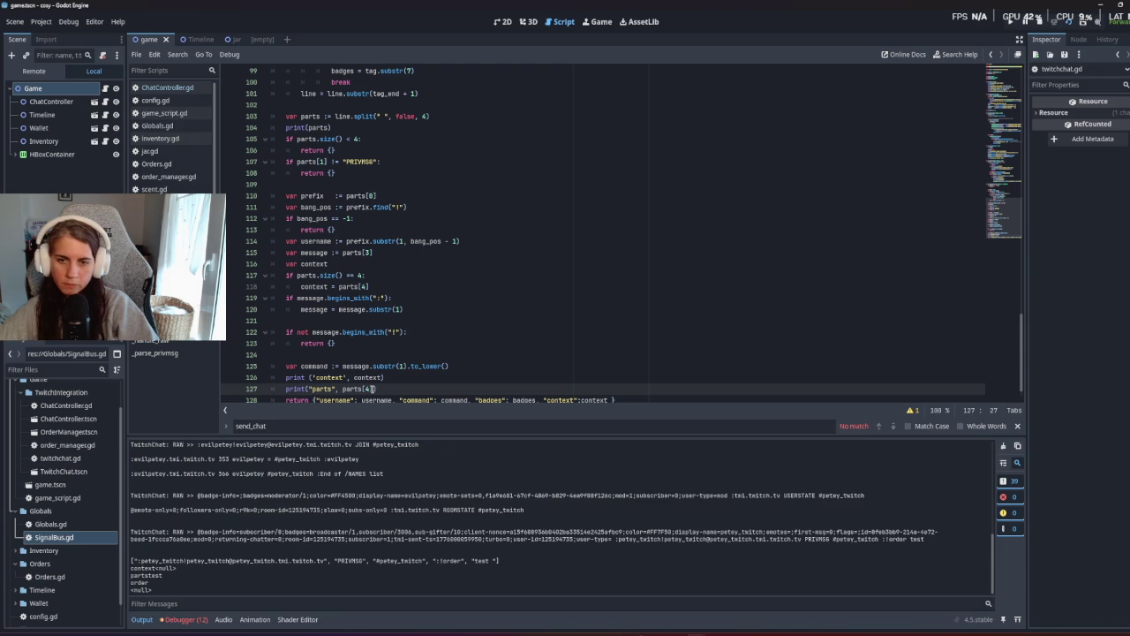
key("BackSpace")
key("BackSpace")
key("BackSpace")
type(".si")
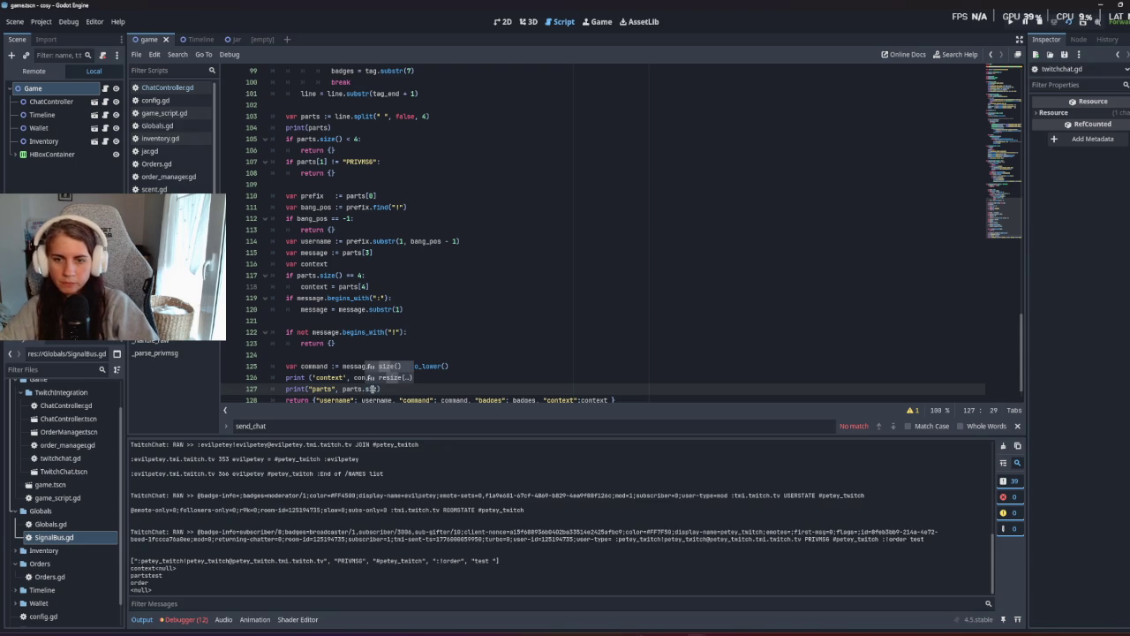
key("Return")
key("F5")
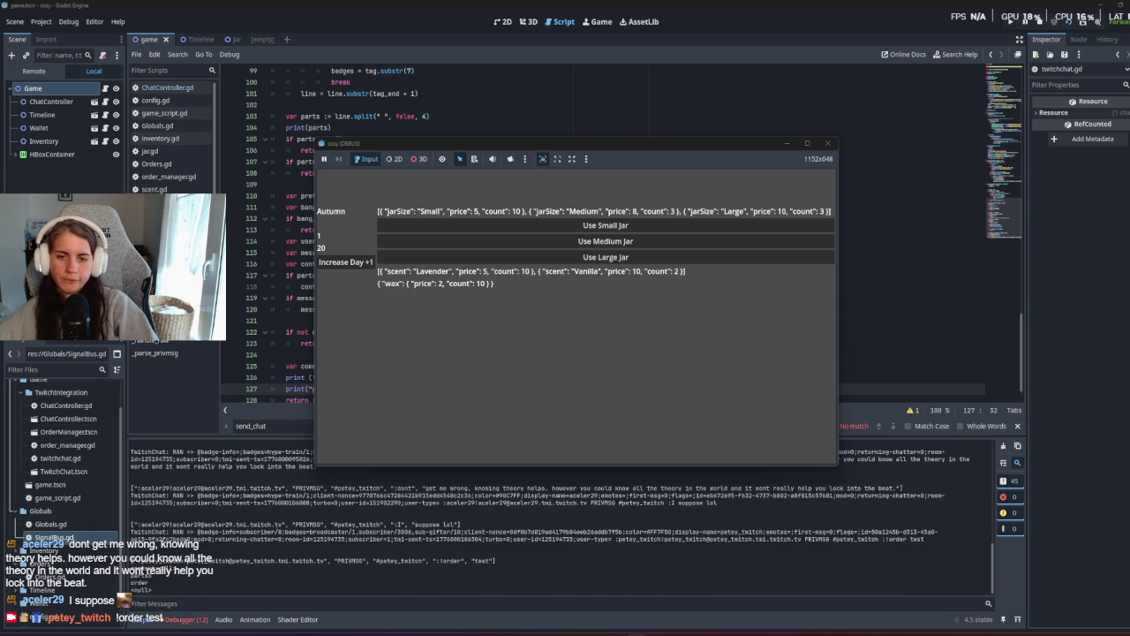
Change the line 117 check to parts.size() == 5 and rerun, logging context 'Small vanilla'.
key("F8")
left_click(380, 279)
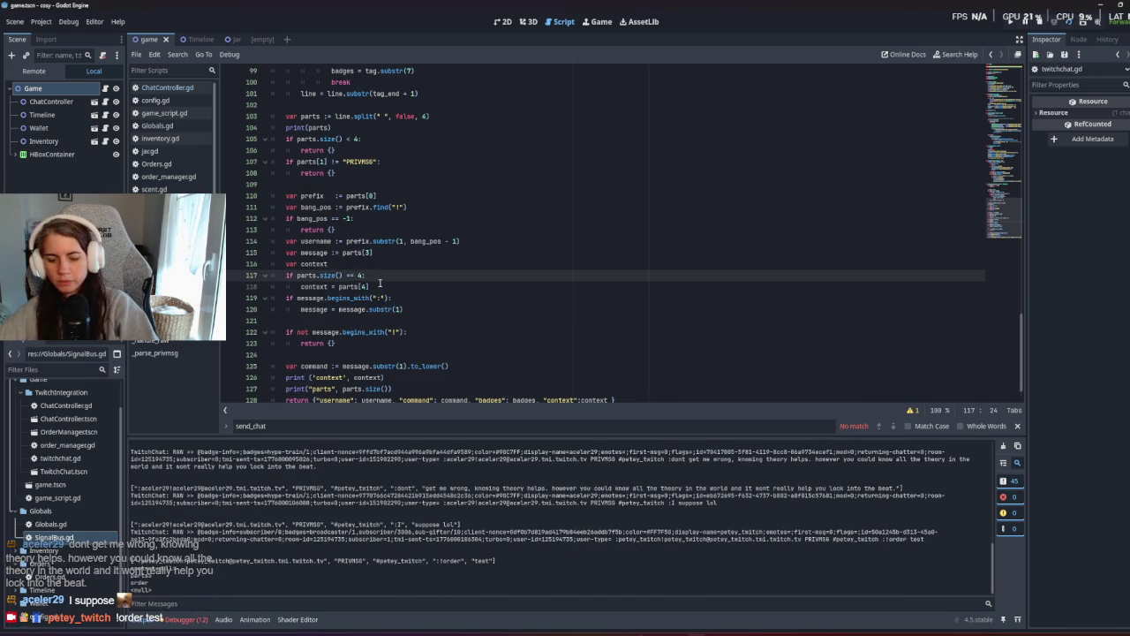
type("5")
left_click(415, 309)
key("F5")
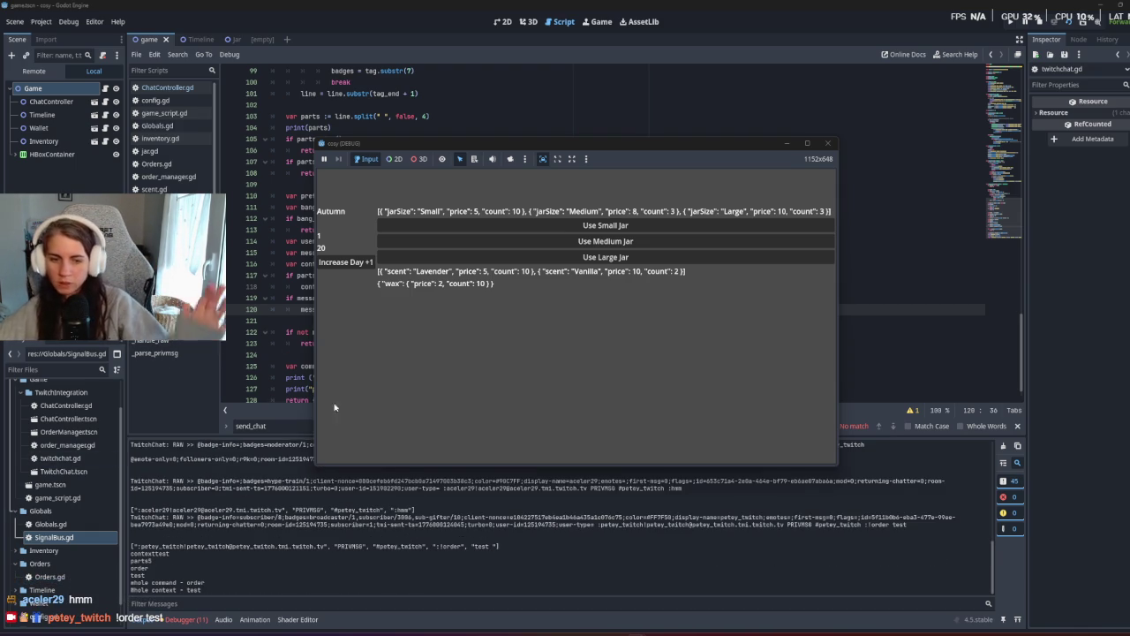
left_click(272, 366)
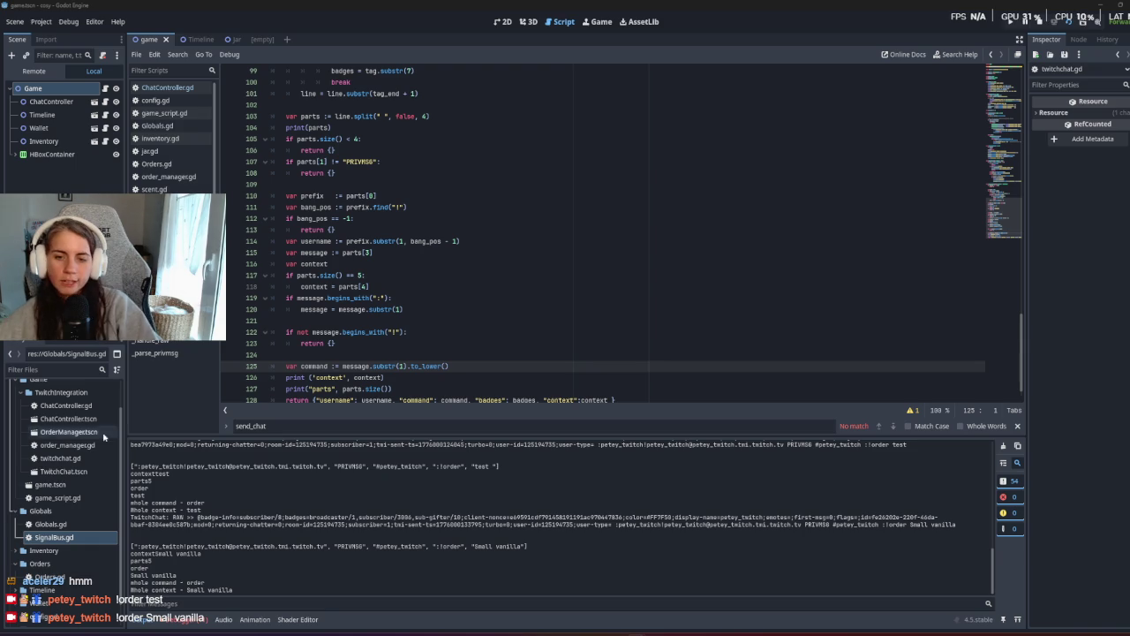
left_click(427, 356)
Delete the two temporary debug print lines from the chat parser.
scroll(427, 361, "down", 1)
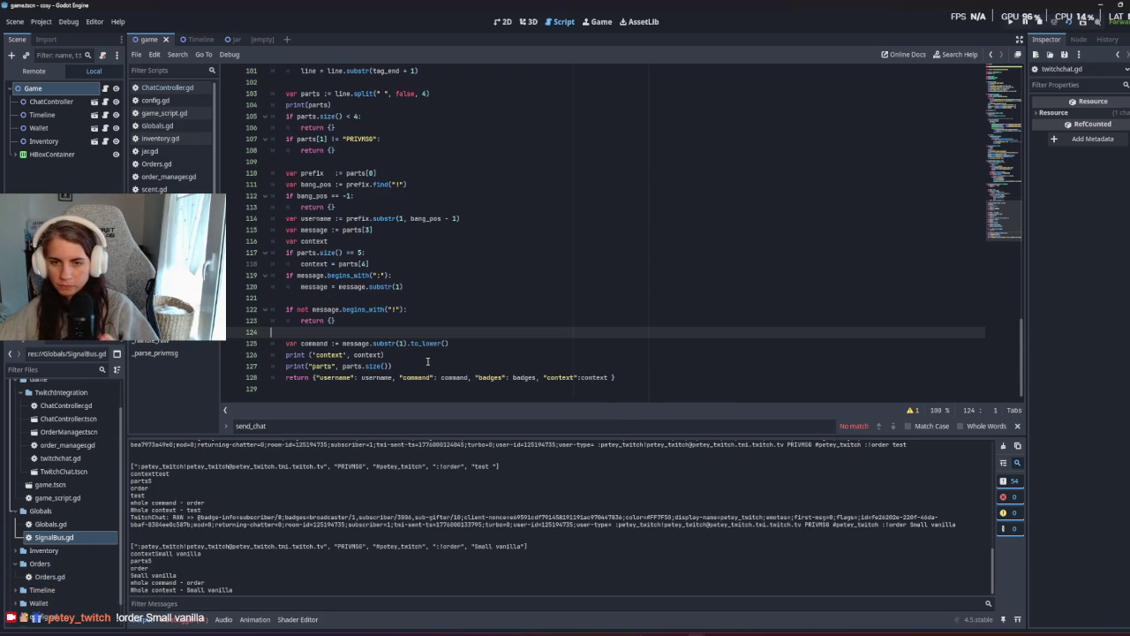
mouse_move(428, 365)
left_mouse_down()
mouse_move(518, 355)
mouse_move(520, 343)
left_mouse_up()
key("BackSpace")
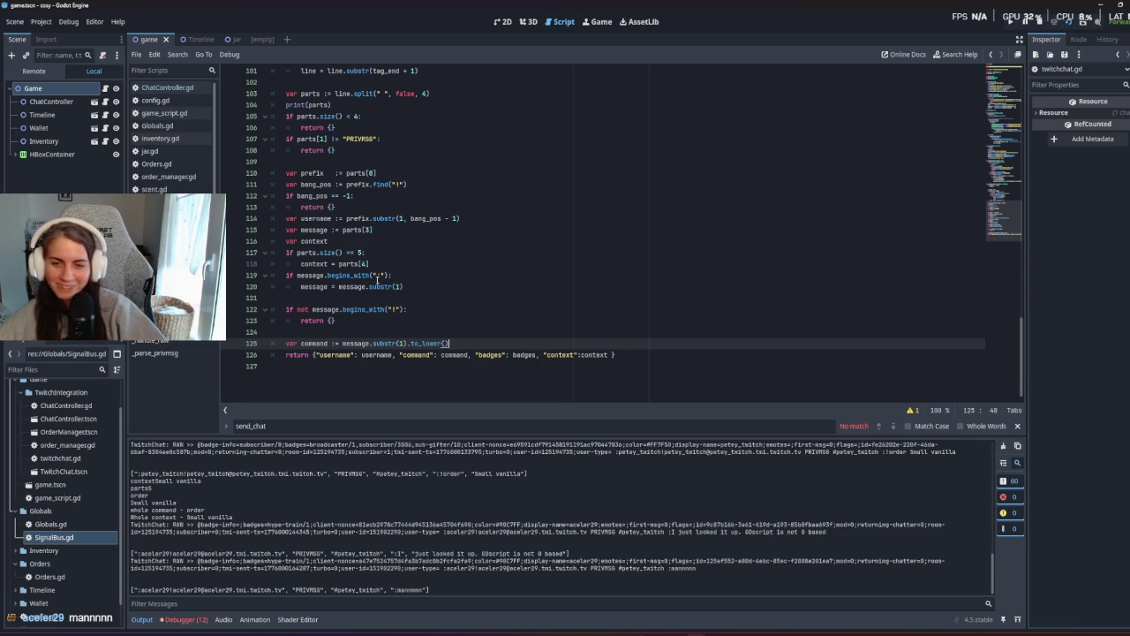
Add '*' to the begins_with prefix check on line 119 and switch to ChatController.gd.
left_click(375, 276)
type("*")
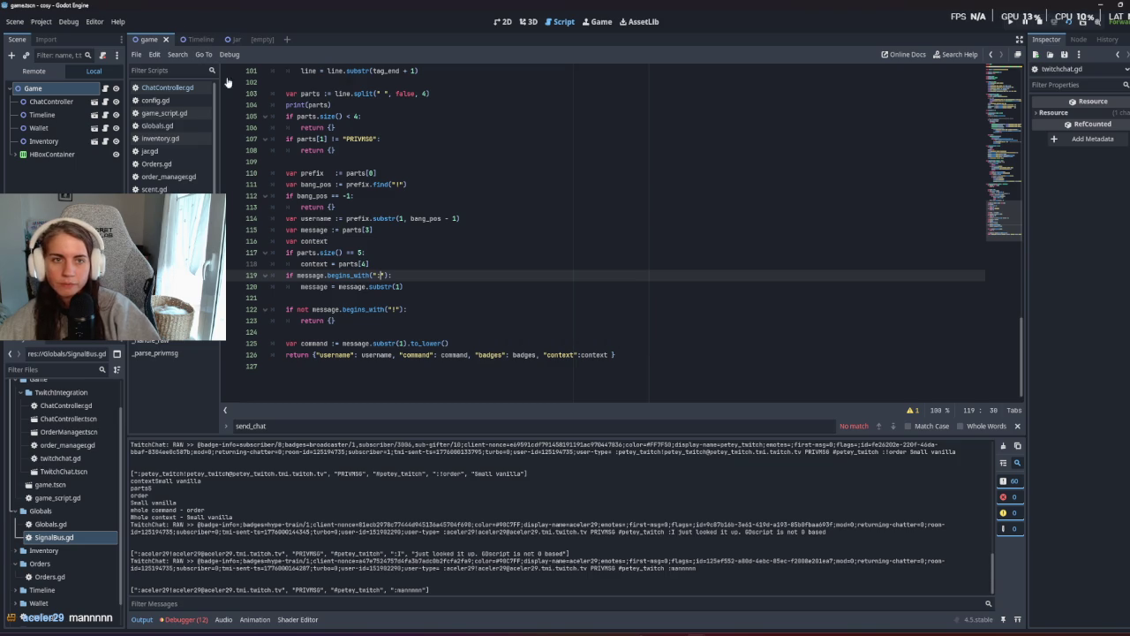
left_click(486, 201)
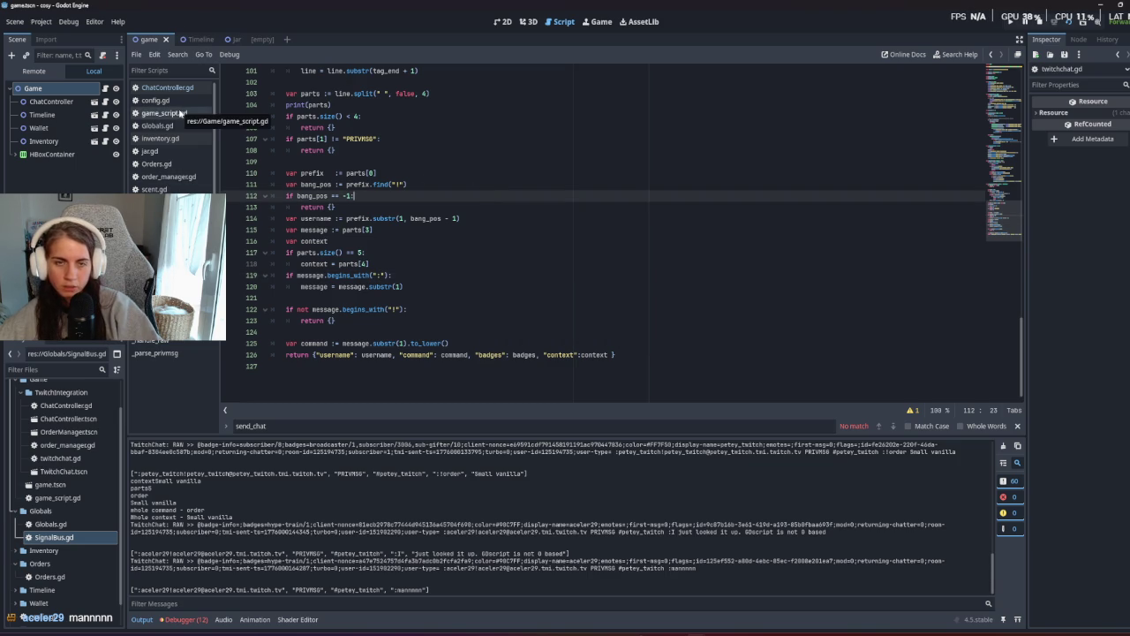
left_click(184, 89)
Add the colon to the if eligible line and pass context in the twitchOrderPlaced emit.
left_click(472, 269)
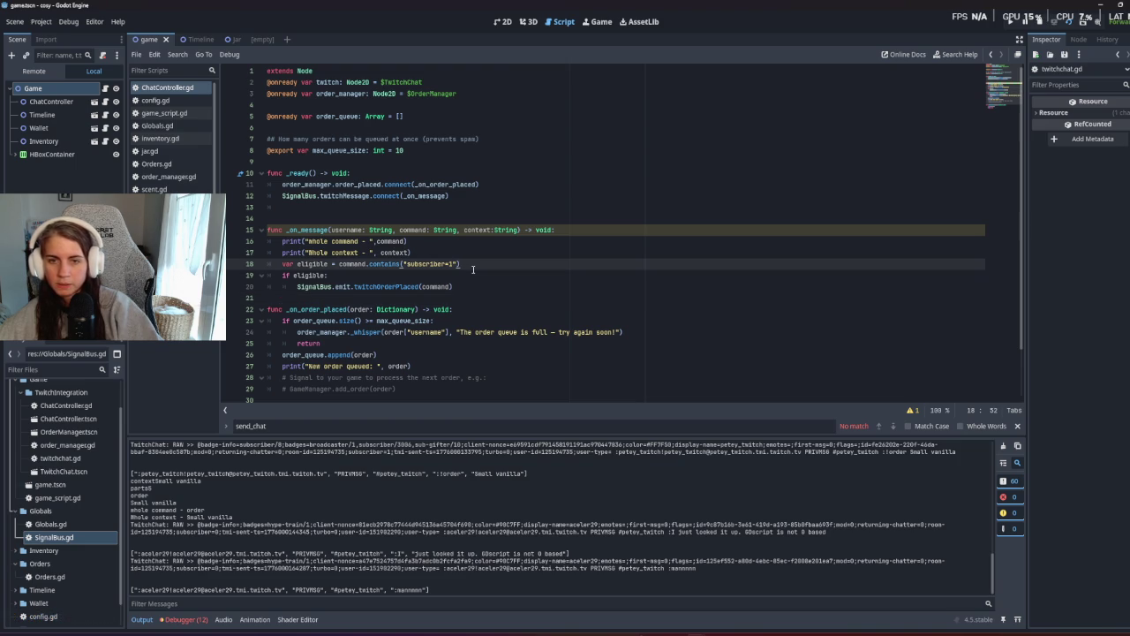
left_click(326, 275)
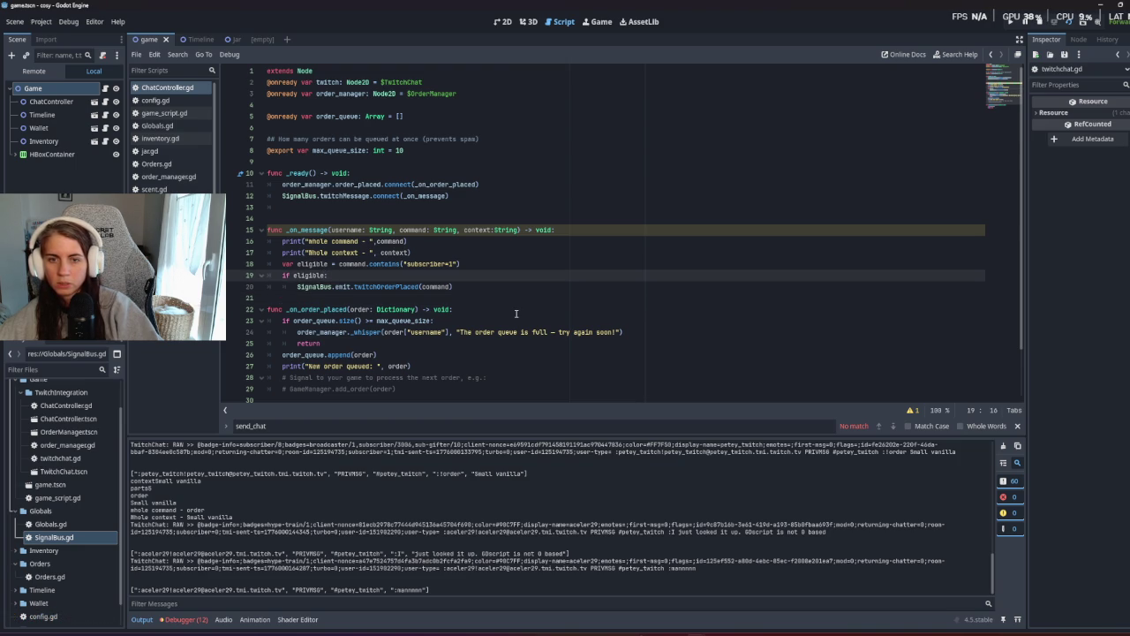
type(":")
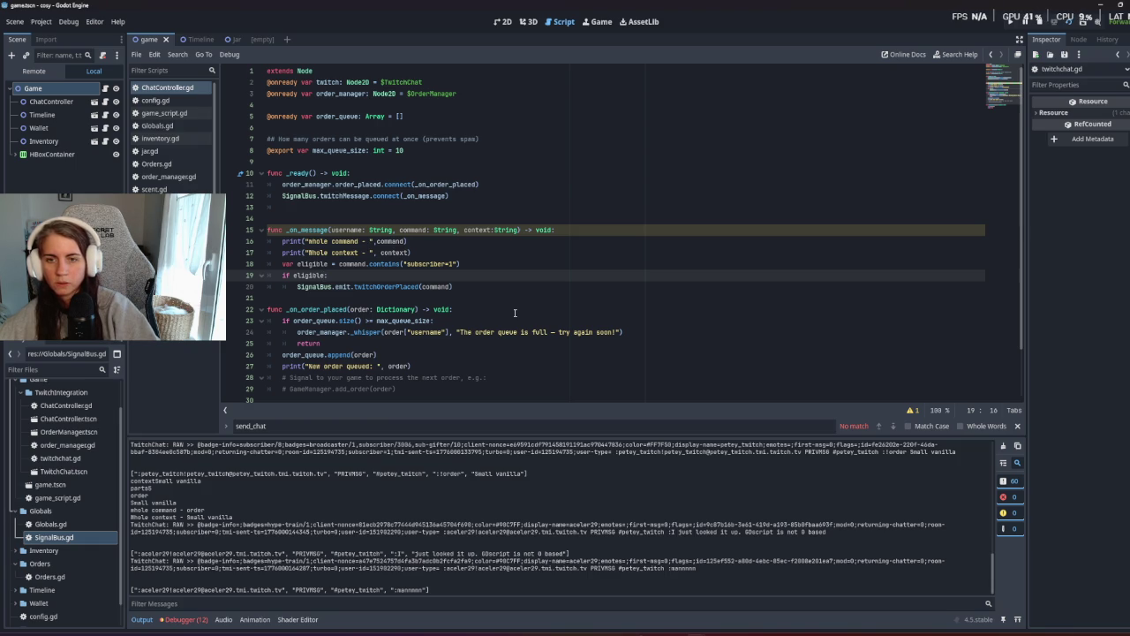
left_click(456, 286)
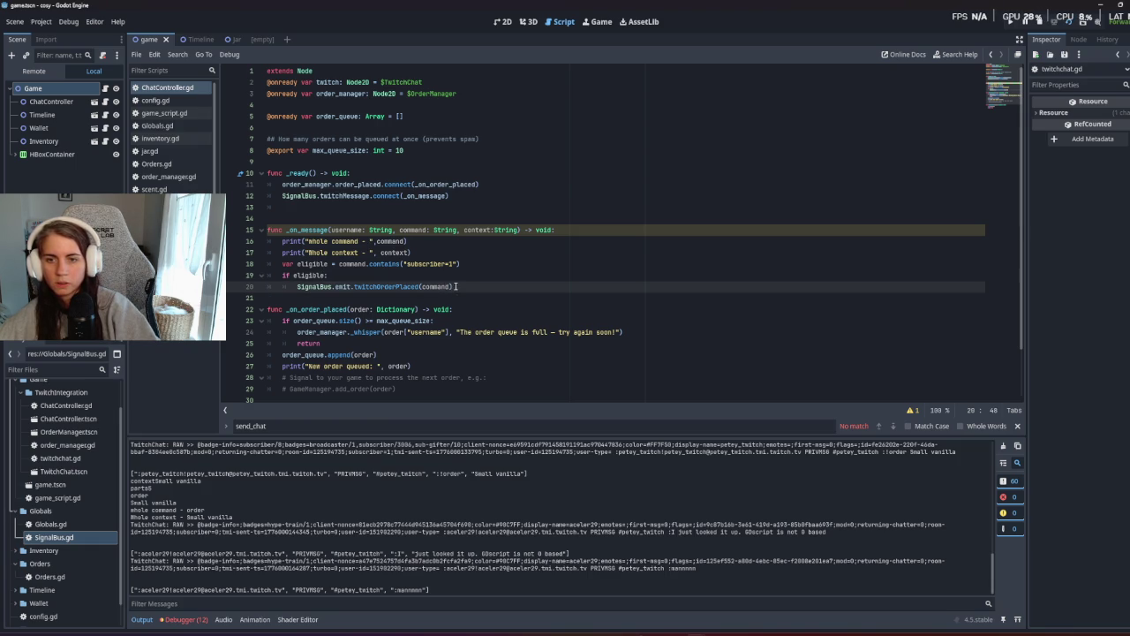
type(",")
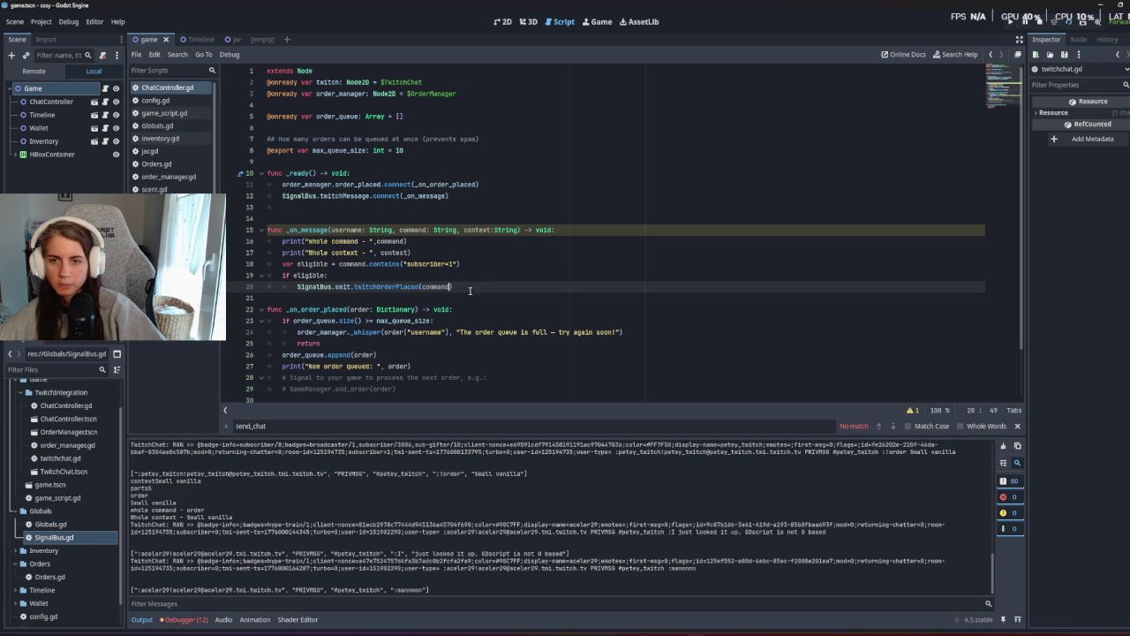
key("BackSpace")
key("BackSpace")
key("BackSpace")
type("ontext")
Remove the two debug print lines from _on_message.
left_click(446, 230)
double_click(389, 286)
key("super")
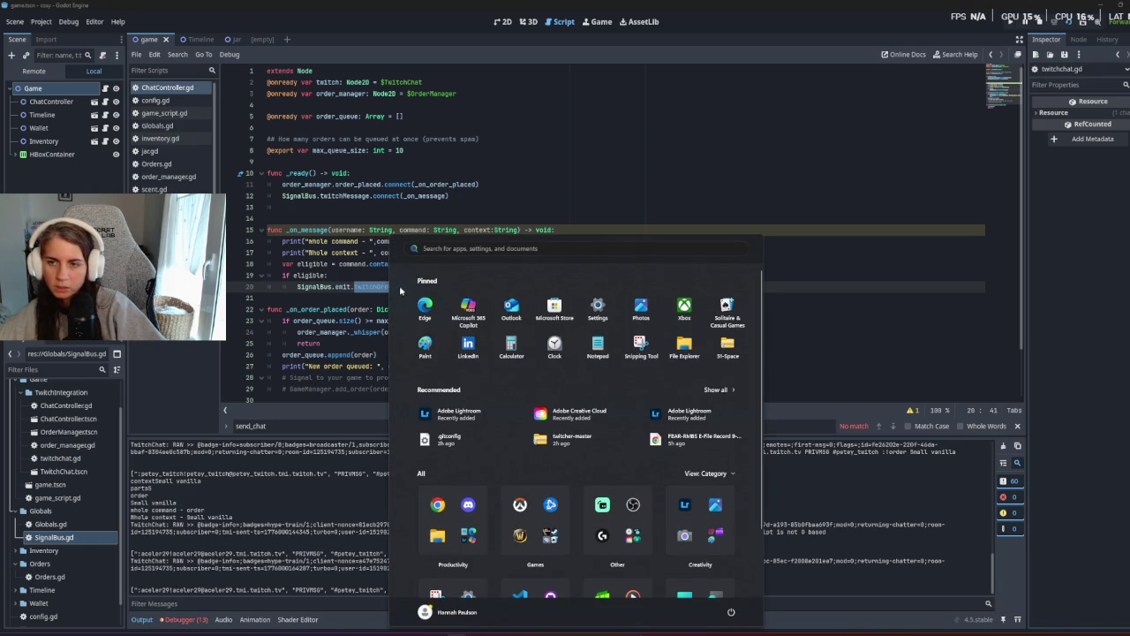
key("Escape")
key("Up")
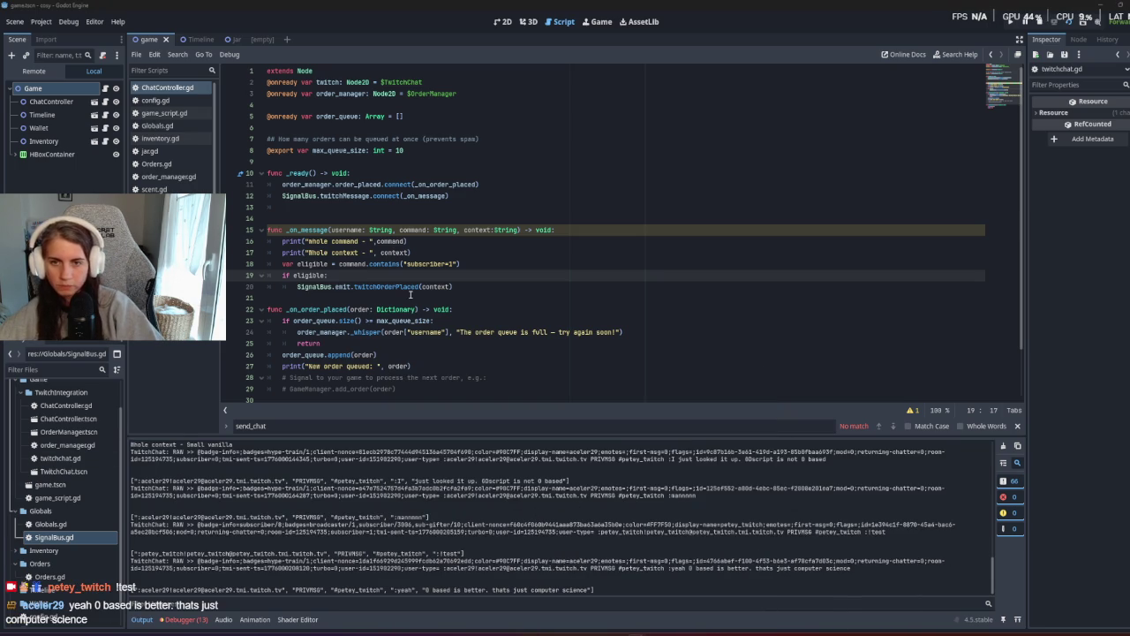
left_click(411, 296)
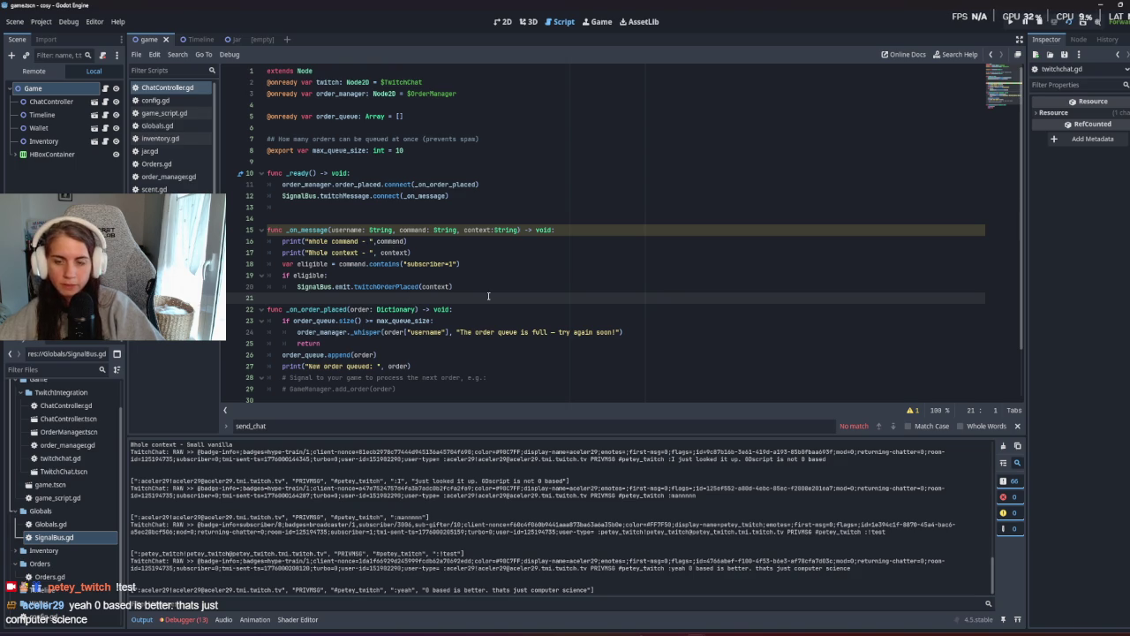
left_click(458, 288)
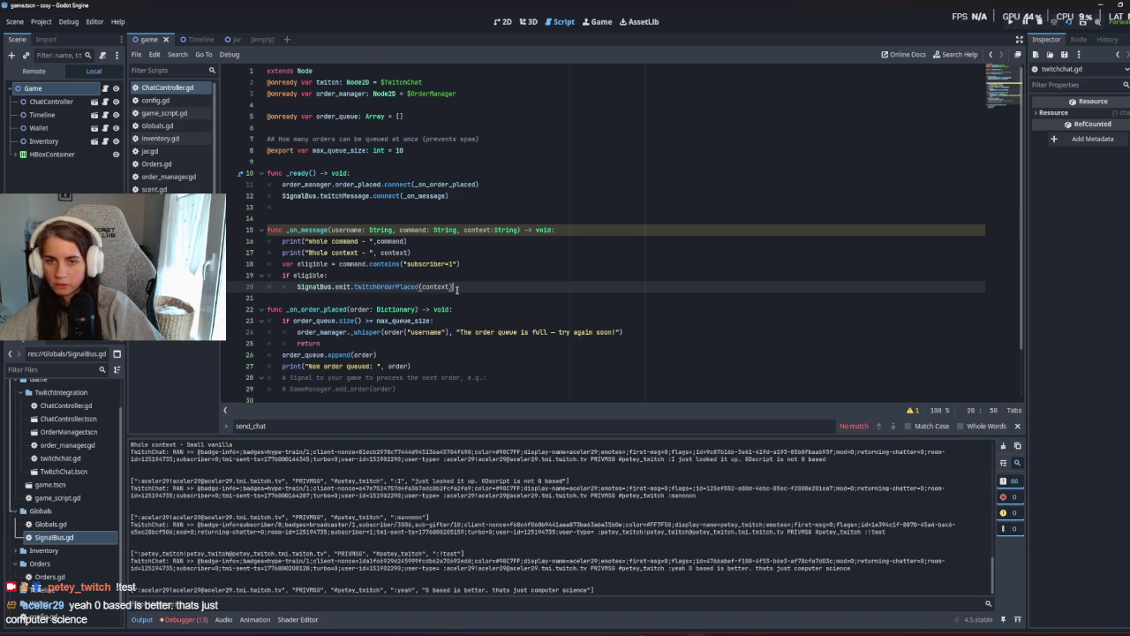
left_click_drag(411, 253, 247, 241)
key("BackSpace")
key("BackSpace")
Add SignalBus.twitchOrderPlaced.connect(_on_order_placed) to _ready and save ChatController.gd.
left_click(548, 322)
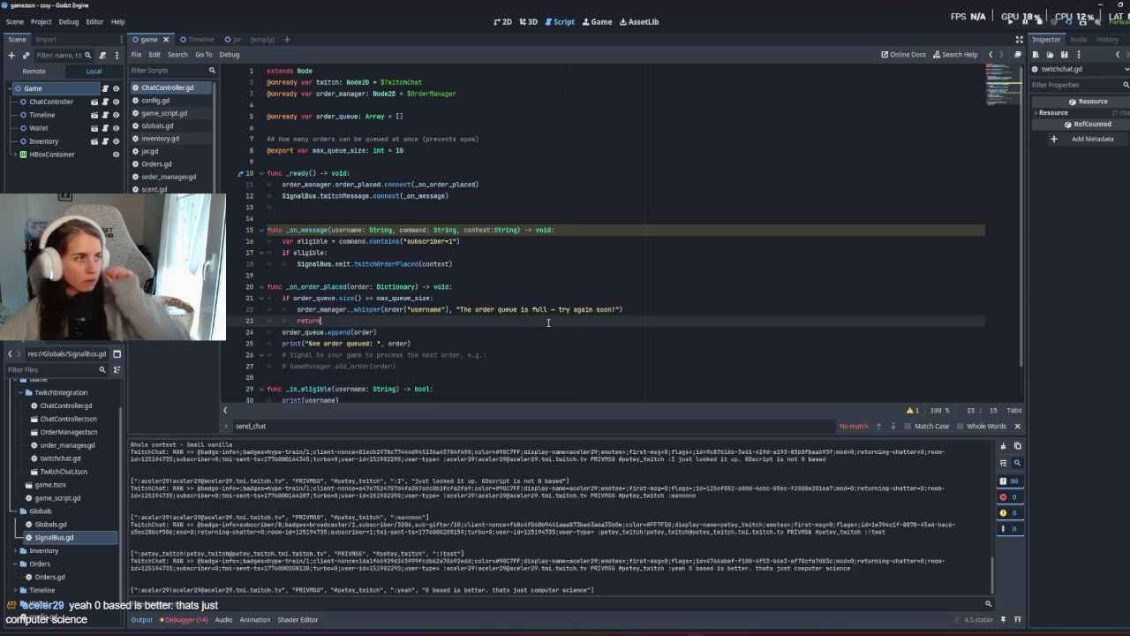
left_click(448, 196)
key("Return")
type("SignalBus.twitchOrderPlaced.connect(_on_order_placed)")
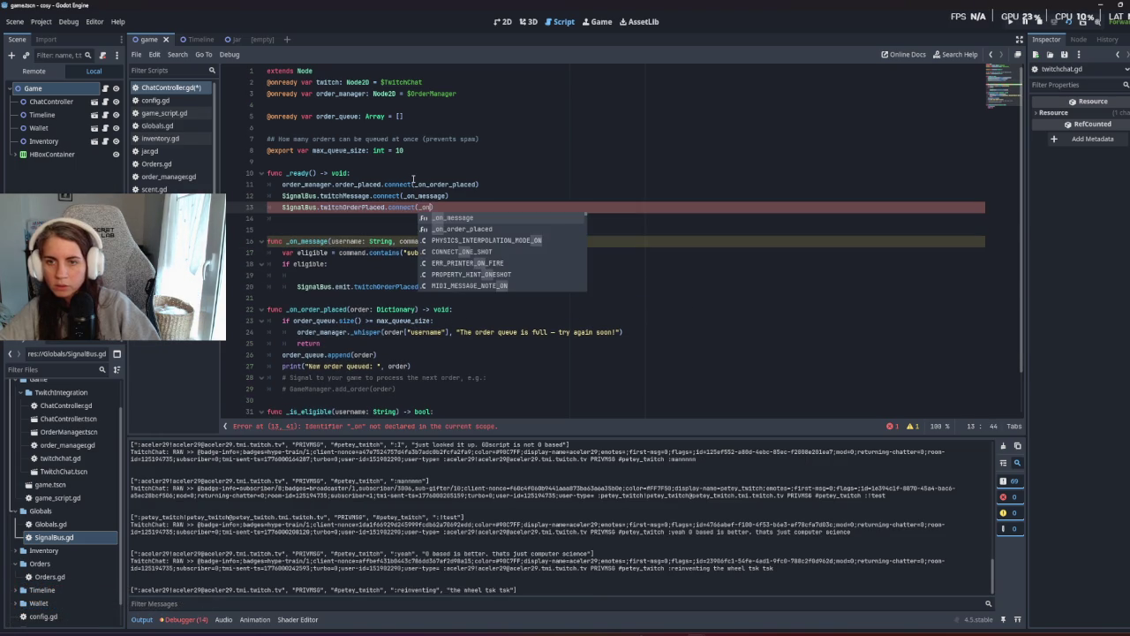
key("Down")
key("Down")
key("ctrl+s")
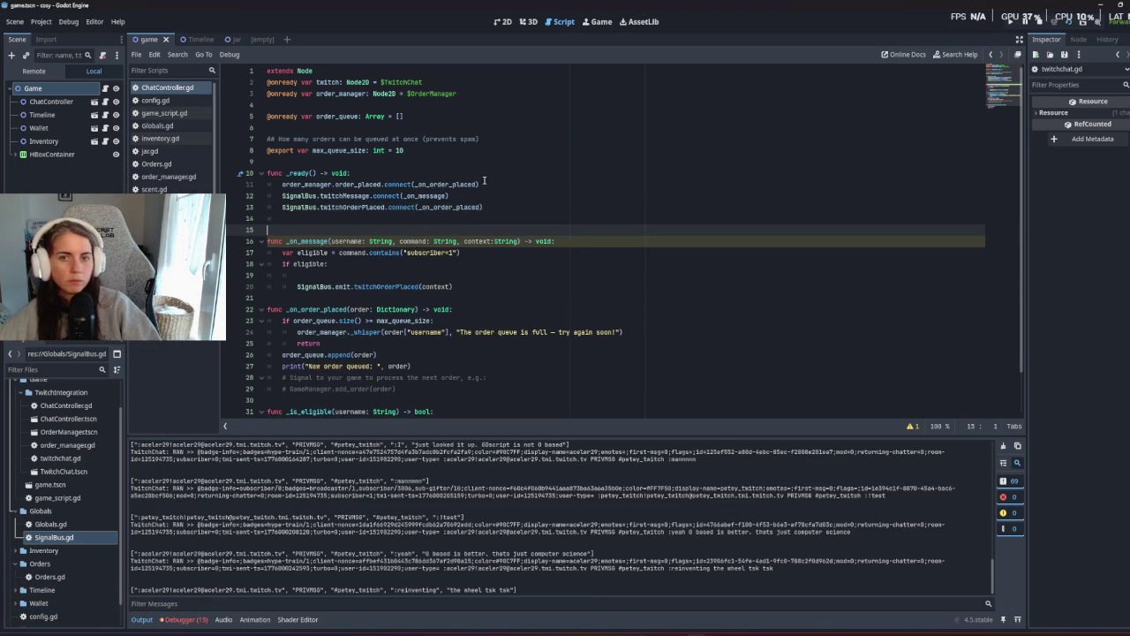
Delete the old order_manager order_placed connection line, then switch to order_manager.gd.
triple_click(505, 186)
key("BackSpace")
key("BackSpace")
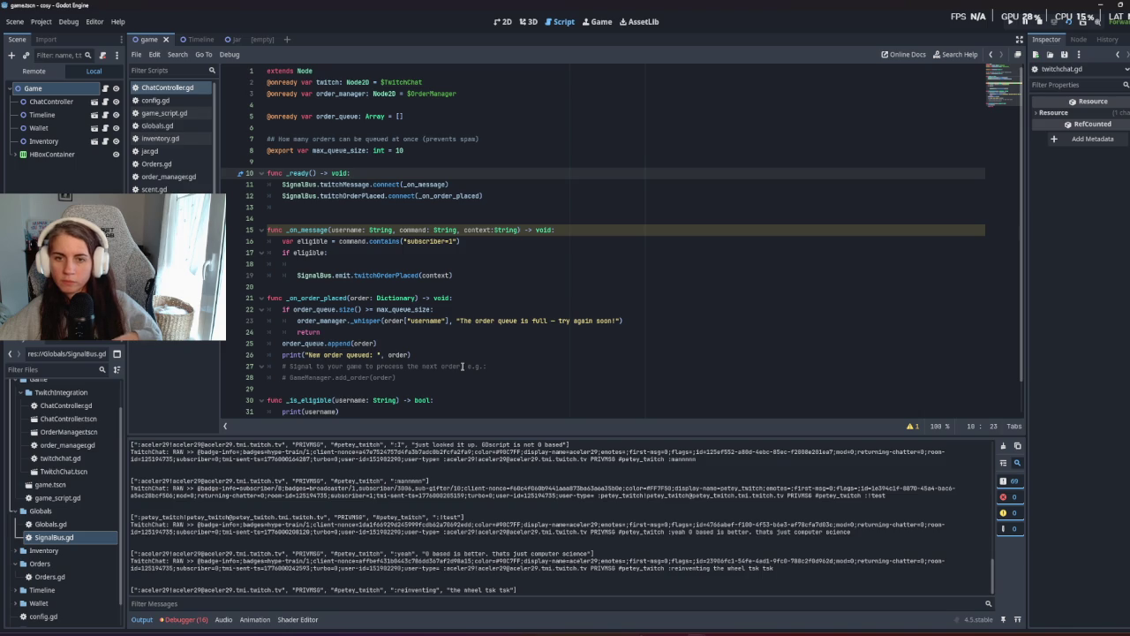
left_click(326, 332)
key("super")
key("super")
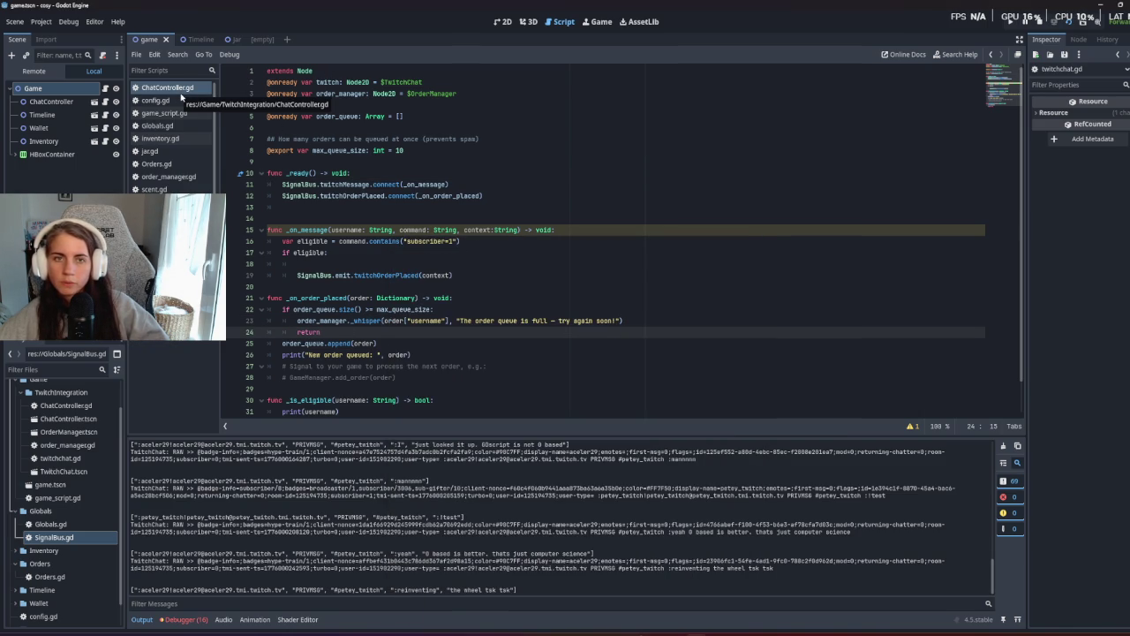
left_click(188, 179)
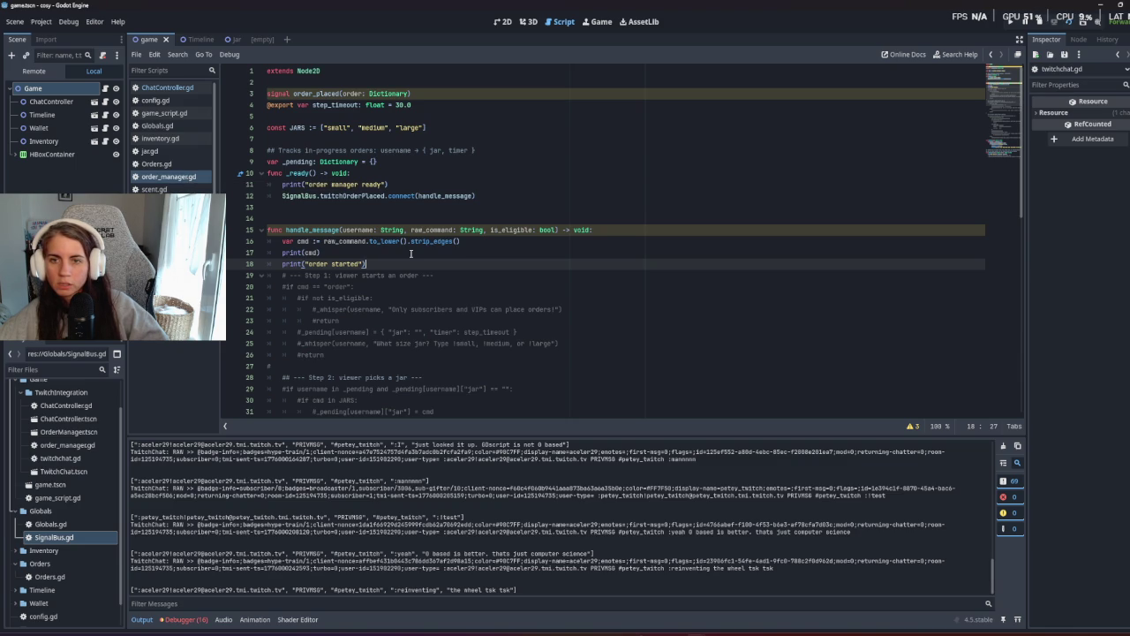
Uncomment the send_text line in _whisper and delete the placeholder print and comment.
scroll(410, 253, "down", 10)
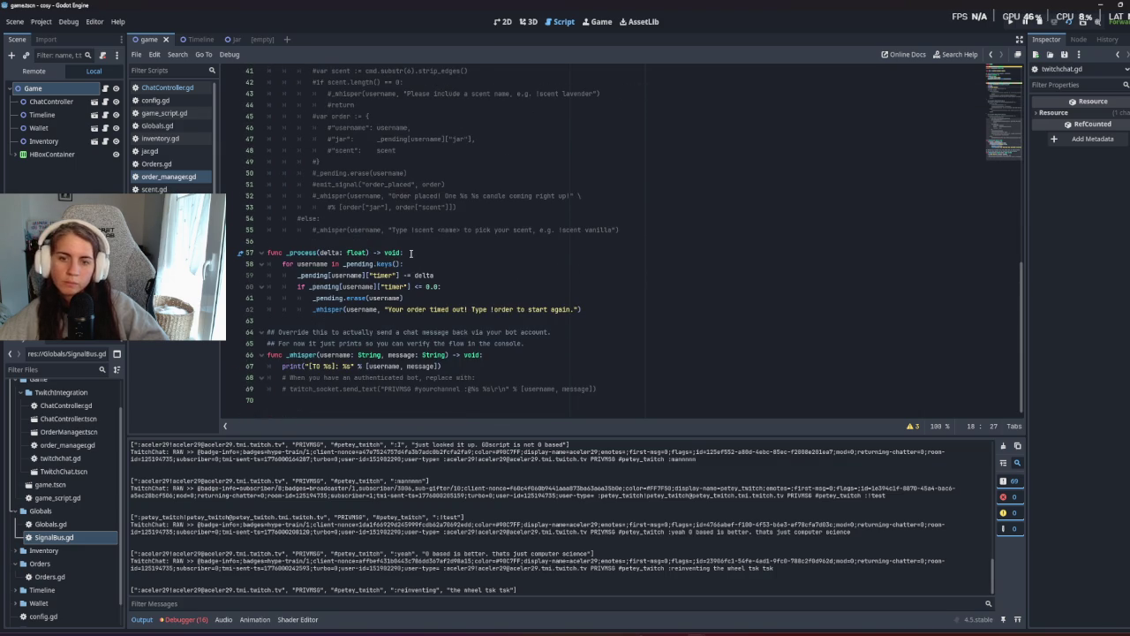
left_click(387, 390)
key("ctrl+k")
key("shift+Up")
key("shift+Up")
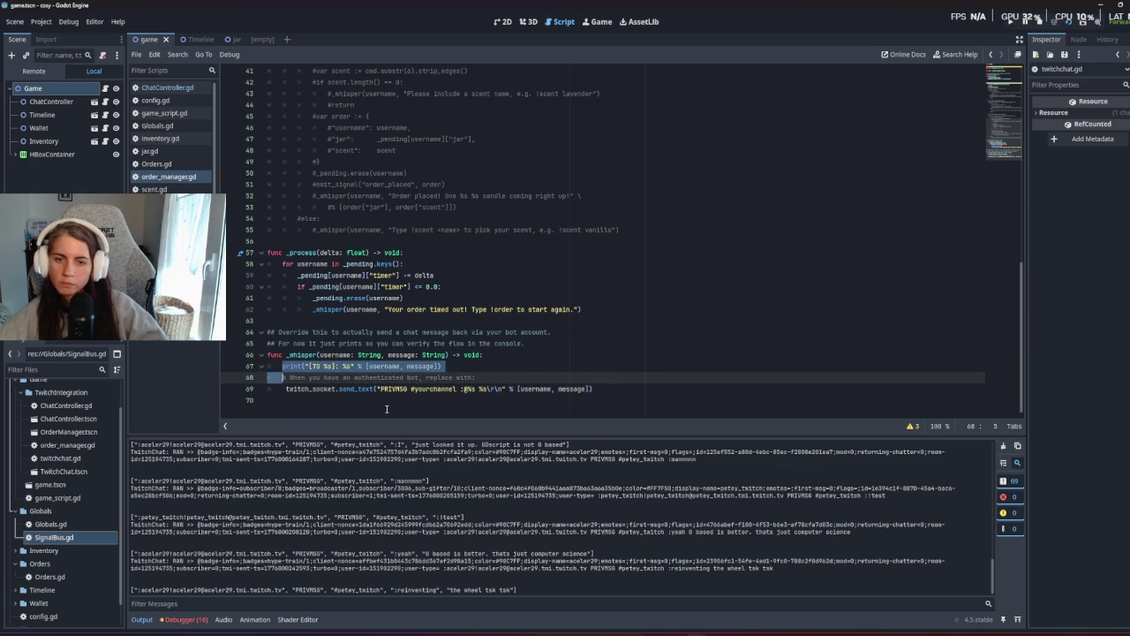
key("BackSpace")
Replace the yourchannel placeholder with the streamer's channel name from the chat log and save.
left_click(423, 379)
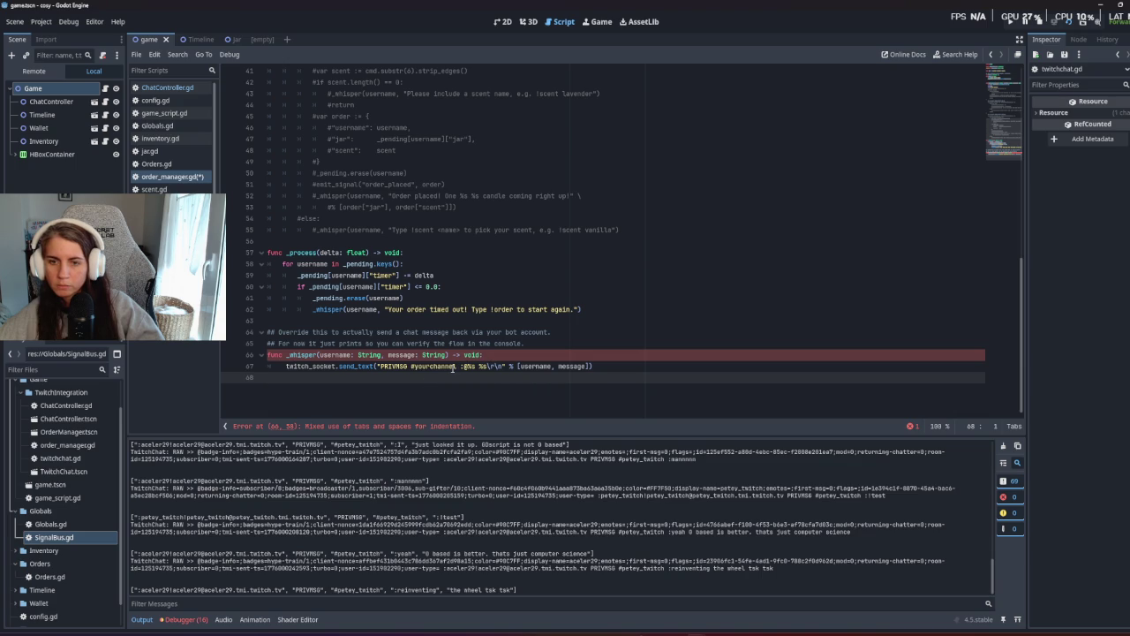
double_click(450, 368)
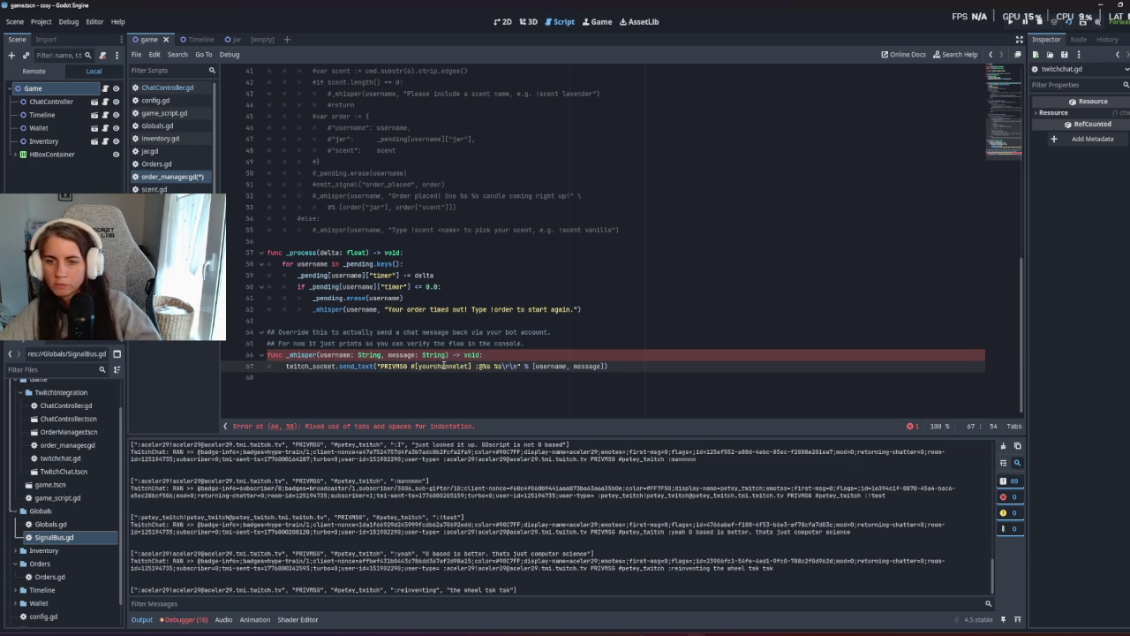
key("BackSpace")
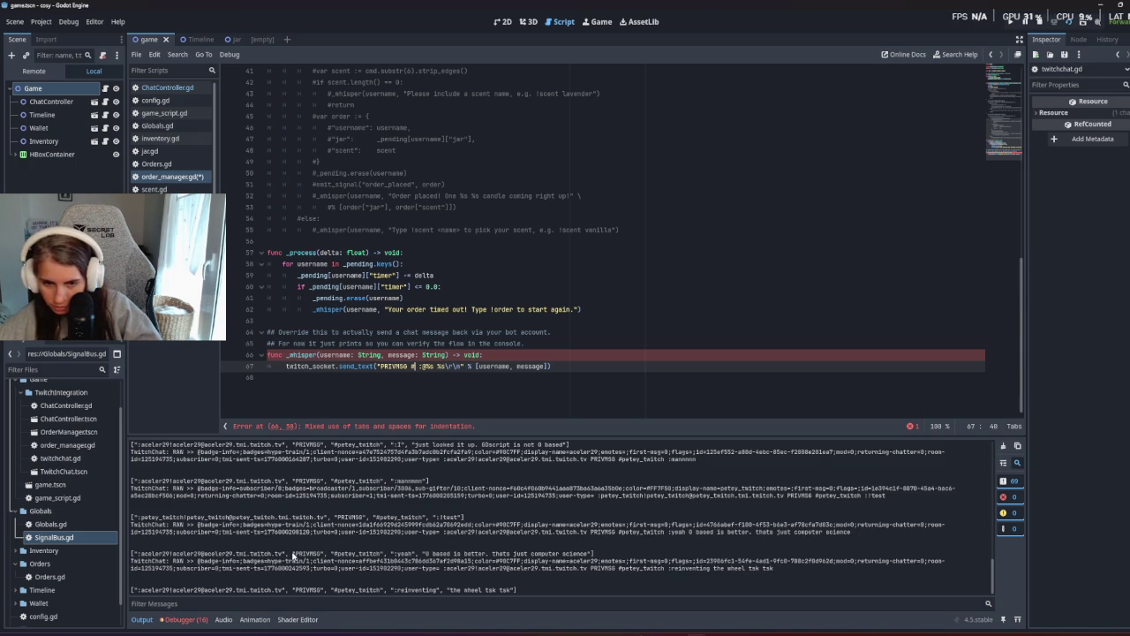
double_click(356, 555)
key("ctrl+c")
left_click(414, 366)
key("ctrl+v")
key("ctrl+s")
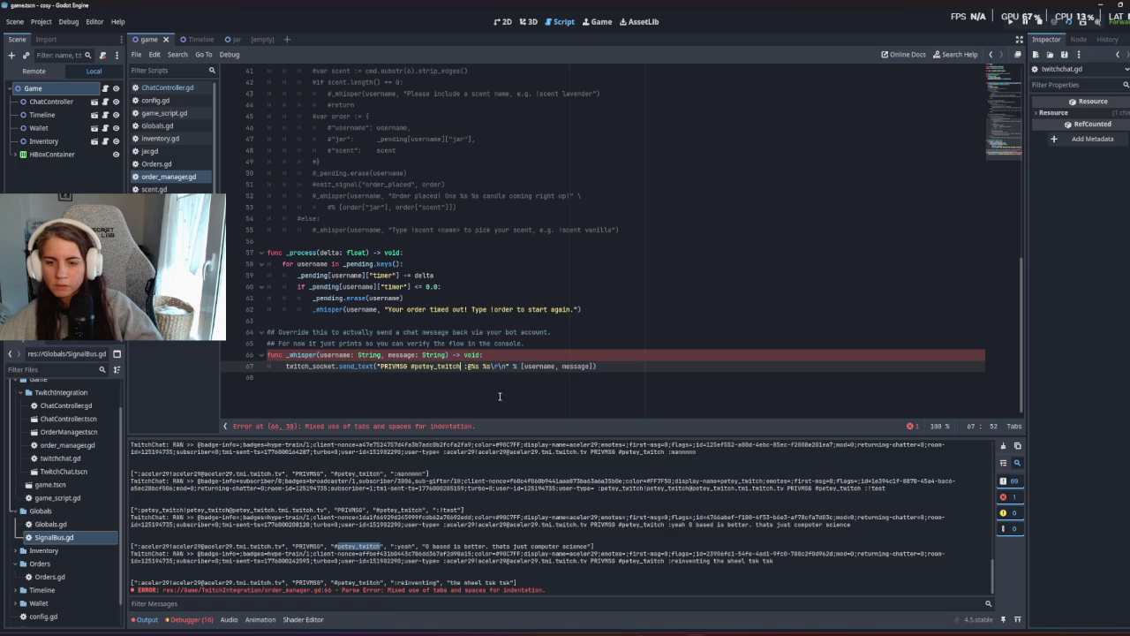
Fix the mixed indentation so send_text sits on its own indented line.
left_click(498, 391)
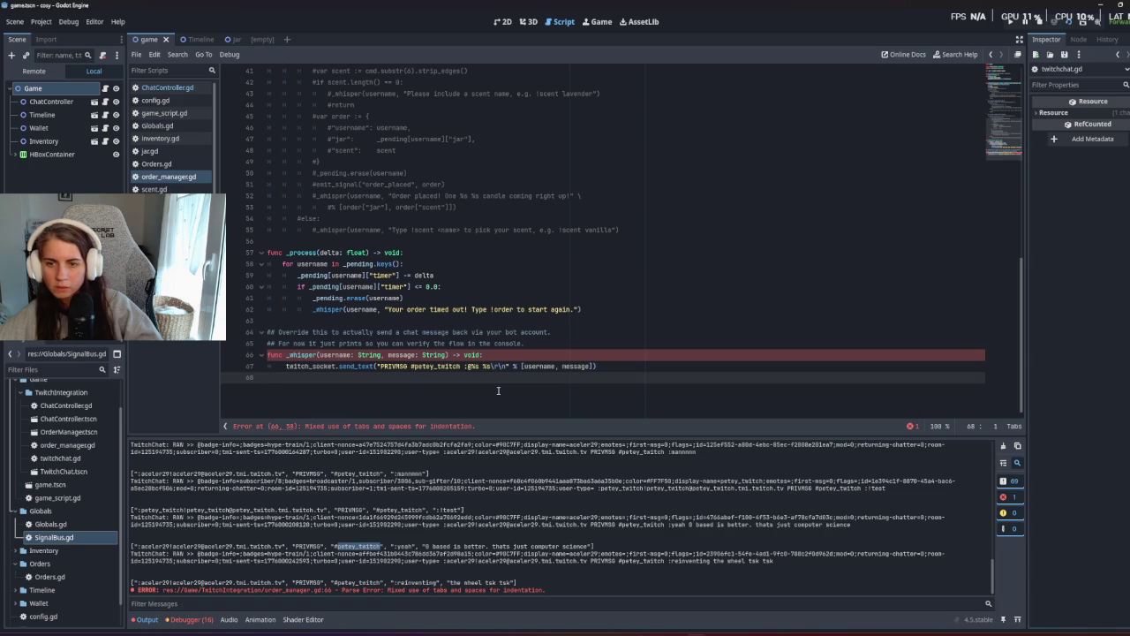
left_click(286, 365)
key("BackSpace")
key("BackSpace")
key("BackSpace")
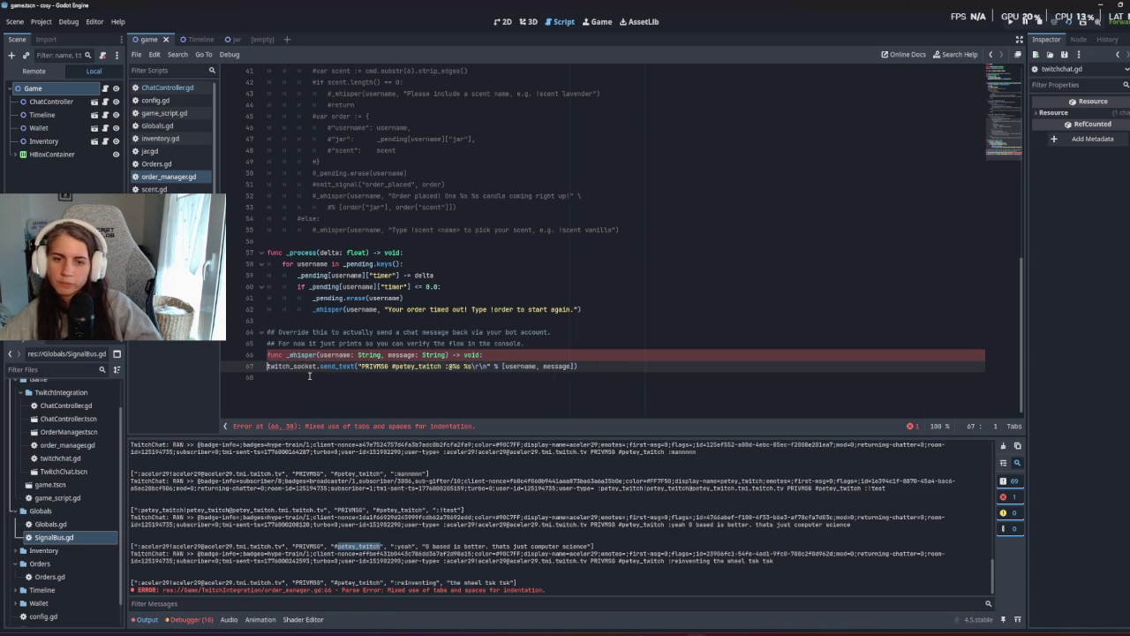
key("Return")
left_click(318, 394)
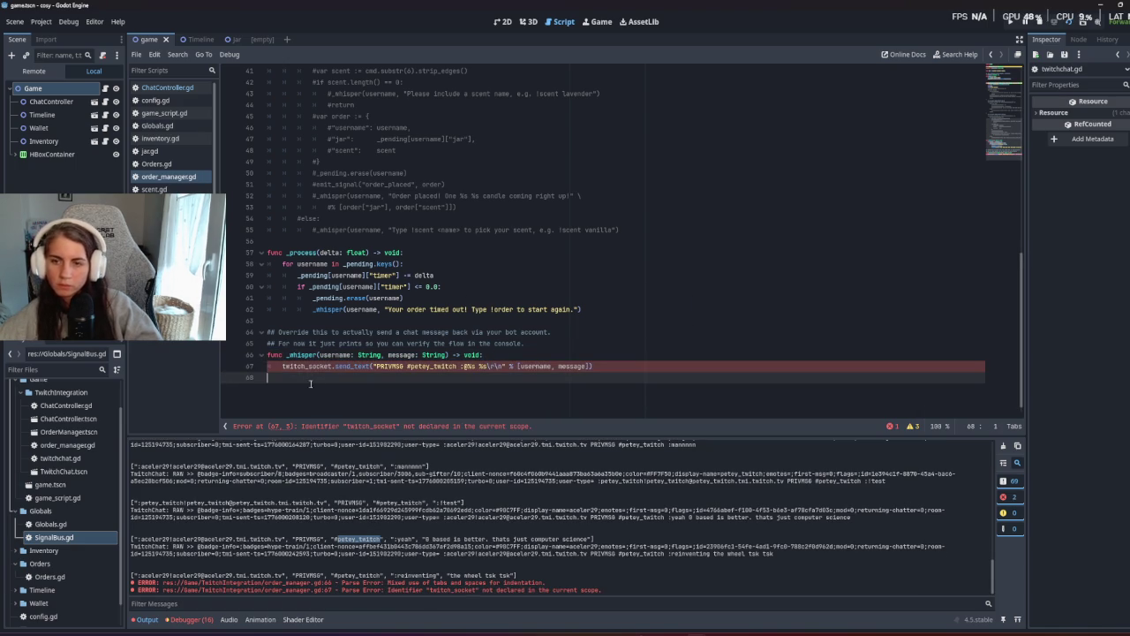
Remove the order_placed signal declaration at the top of order_manager.gd.
scroll(455, 338, "up", 13)
left_click(455, 287)
scroll(454, 339, "down", 12)
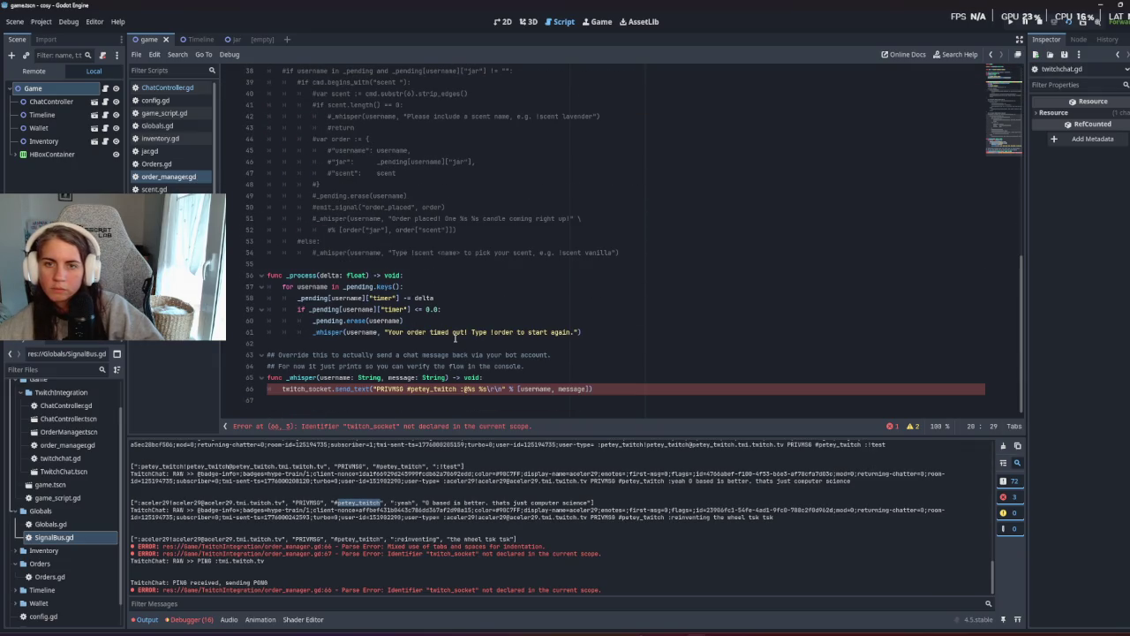
scroll(455, 338, "up", 4)
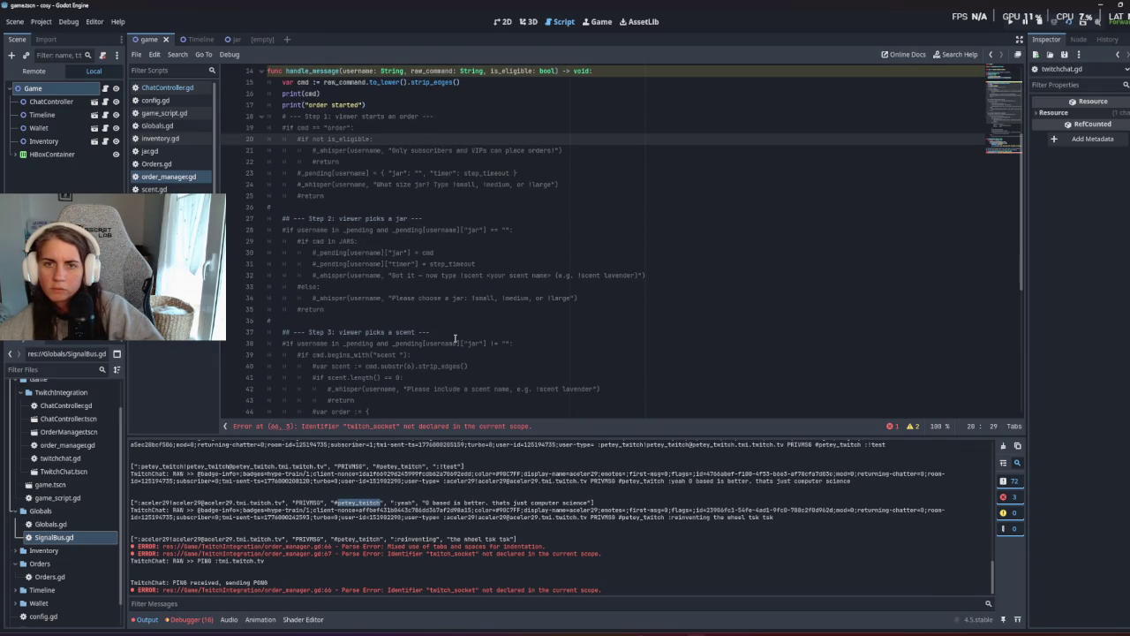
scroll(455, 338, "down", 8)
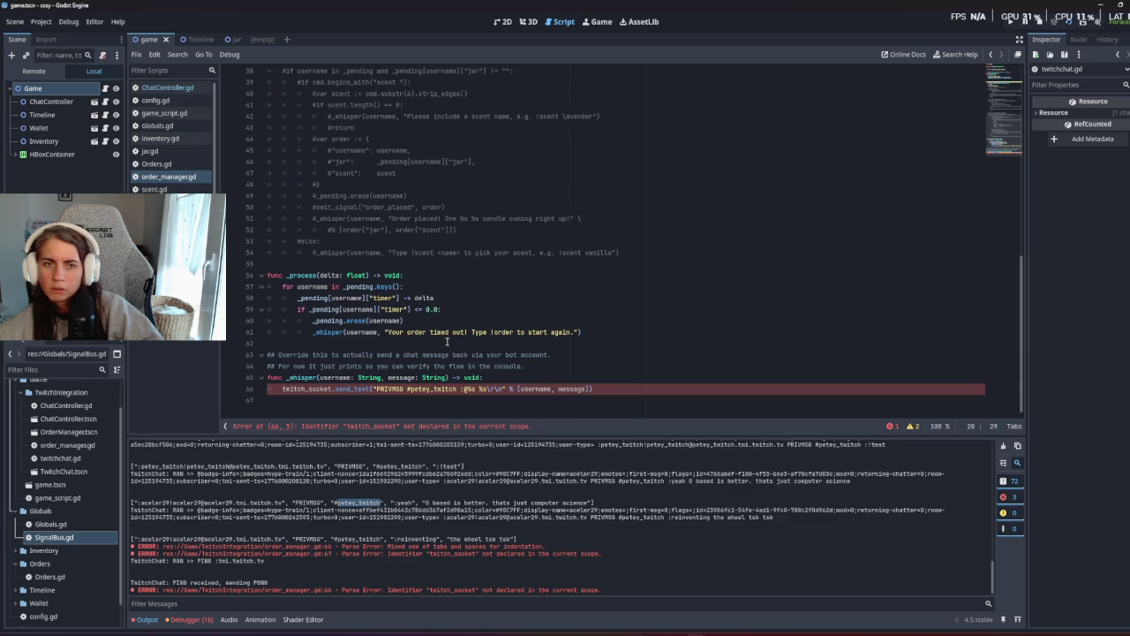
scroll(269, 277, "up", 10)
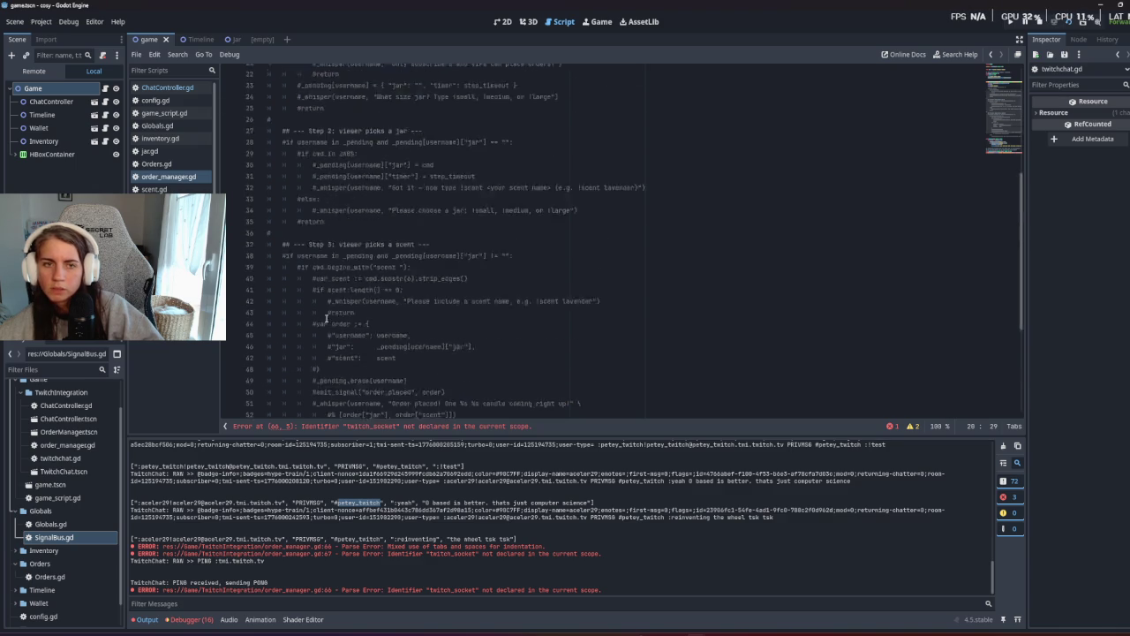
left_click(339, 161)
left_click(291, 71)
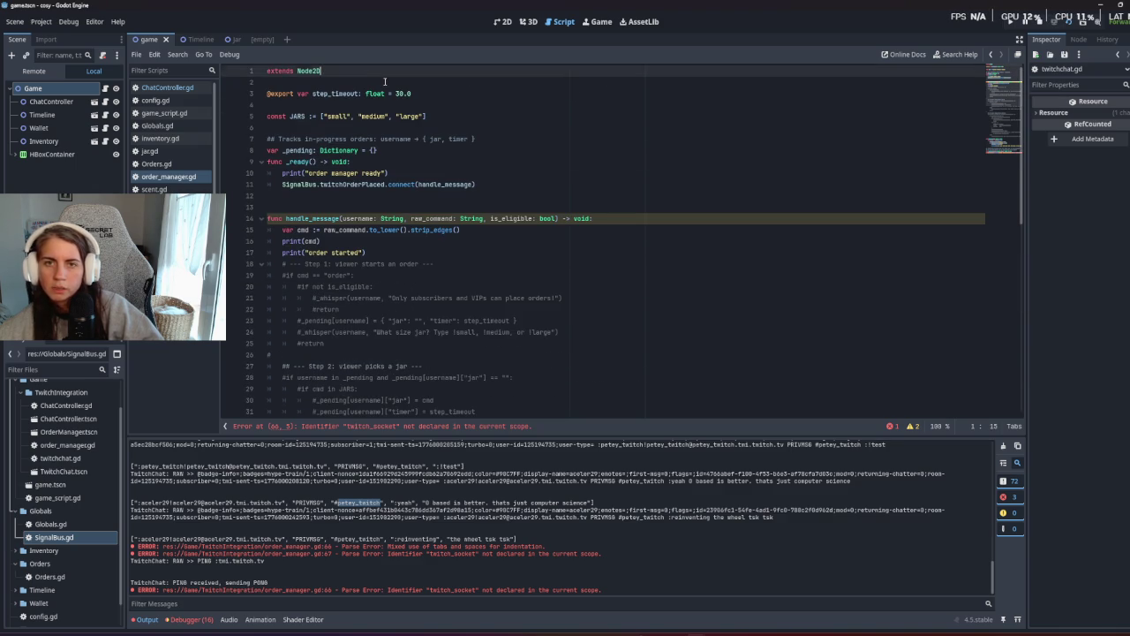
left_click(273, 82)
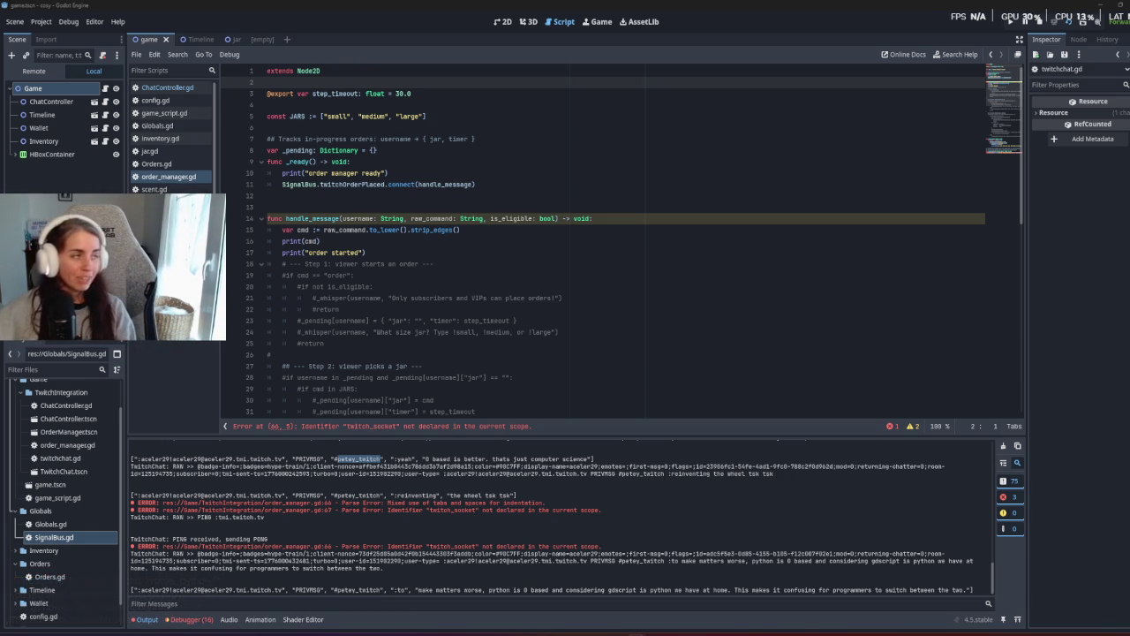
left_click(374, 341)
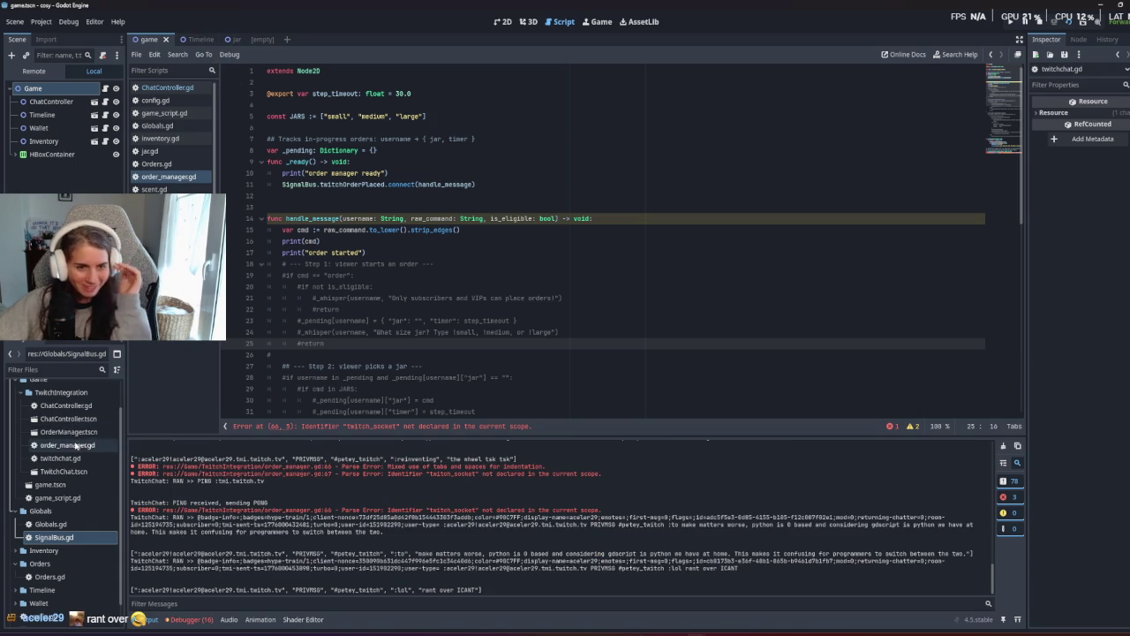
left_click(87, 403)
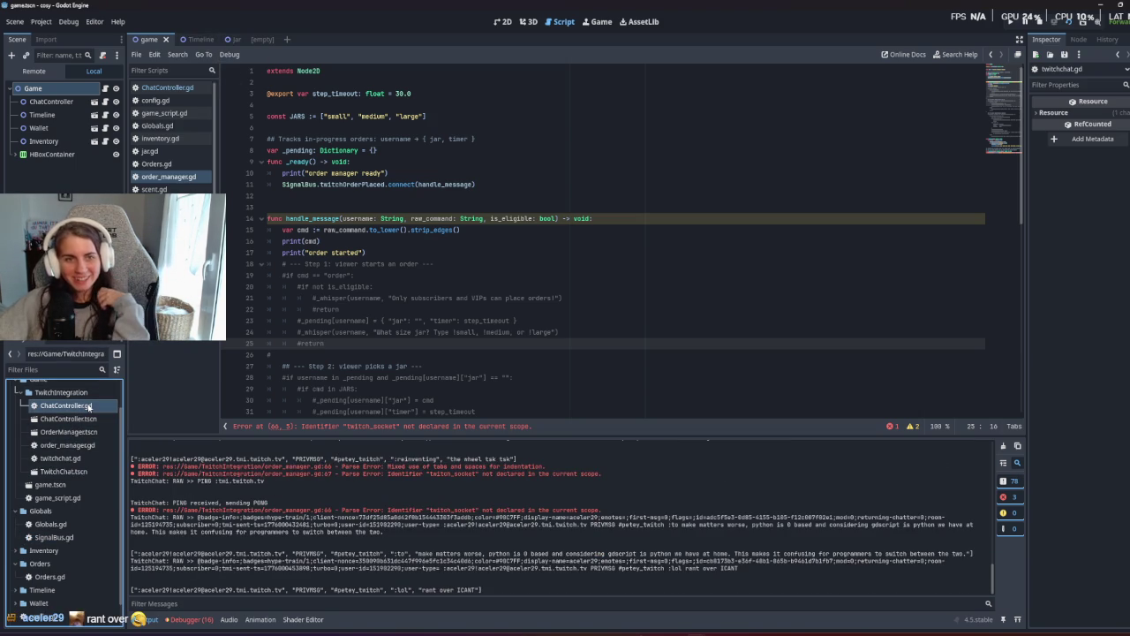
Add a TwitchChat node reference at line 4 of order_manager.gd and save.
double_click(80, 420)
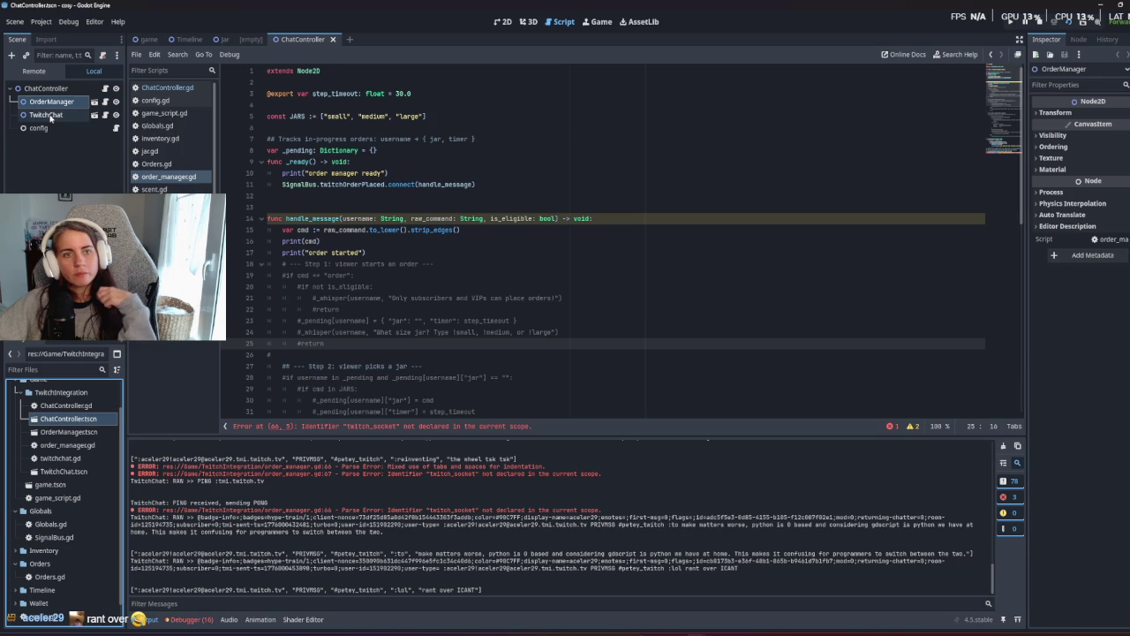
left_click(53, 117)
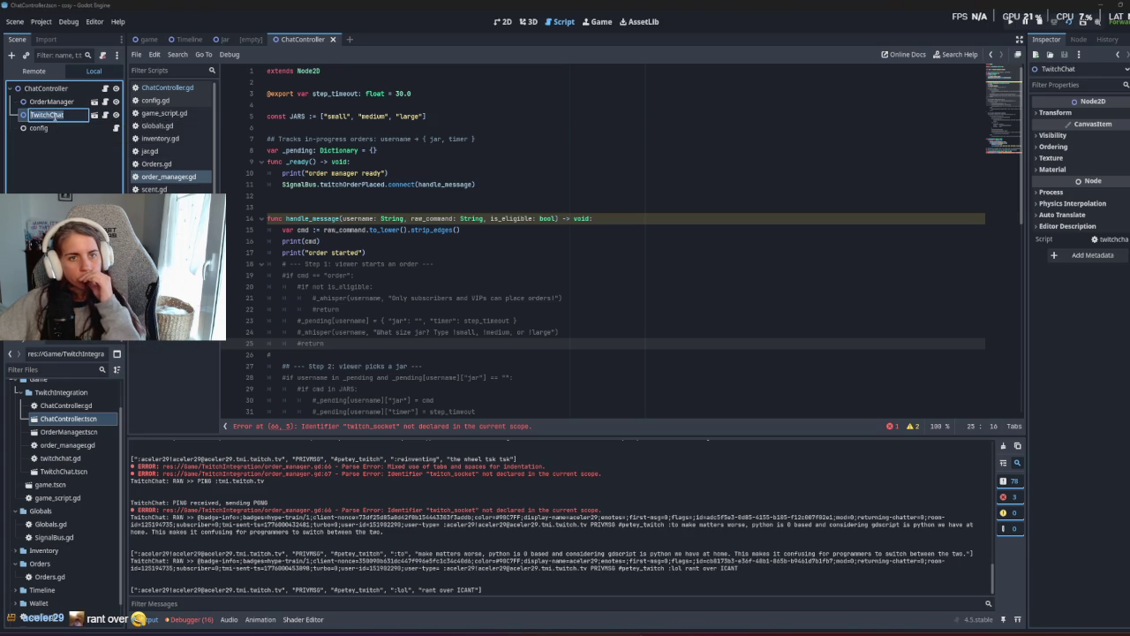
key("Up")
key("Up")
key("Up")
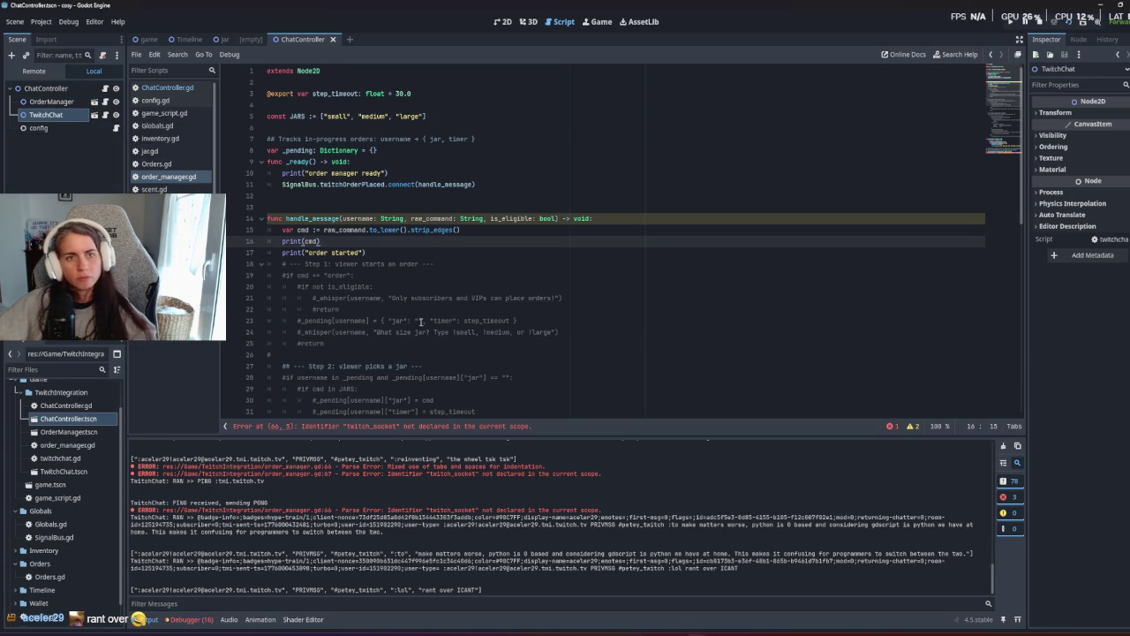
left_click_drag(29, 121, 338, 123)
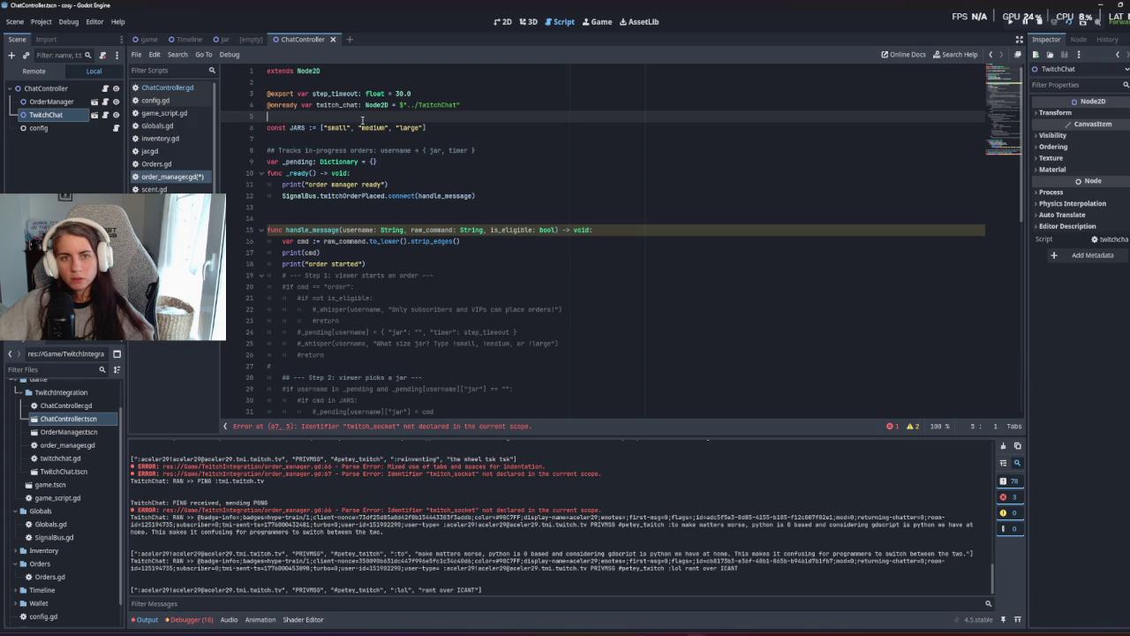
key("ctrl+s")
left_click(348, 107)
Prefix twitch_socket on line 67 with 'twitch_chat.' and run the project.
scroll(345, 265, "down", 12)
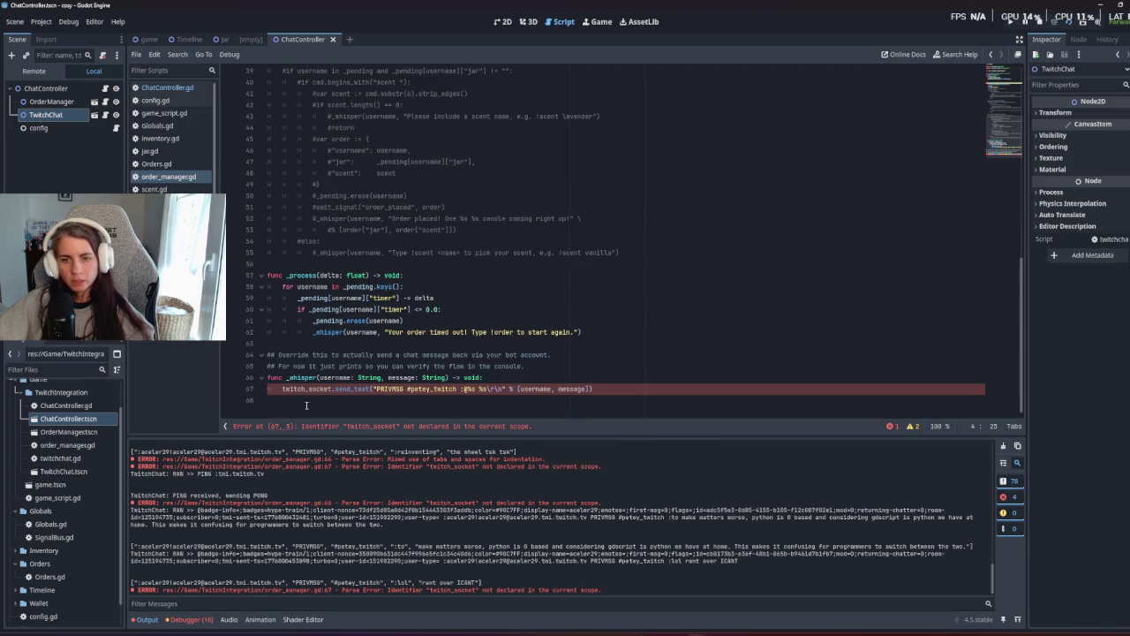
double_click(293, 391)
type("twitch_chat")
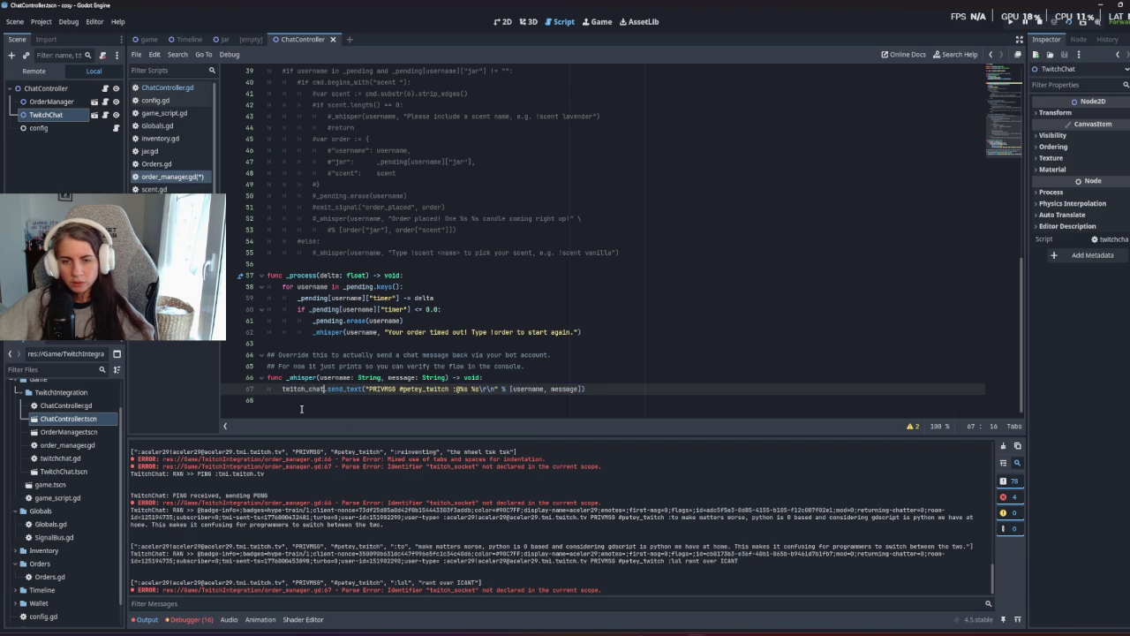
key("ctrl+z")
left_click(283, 389)
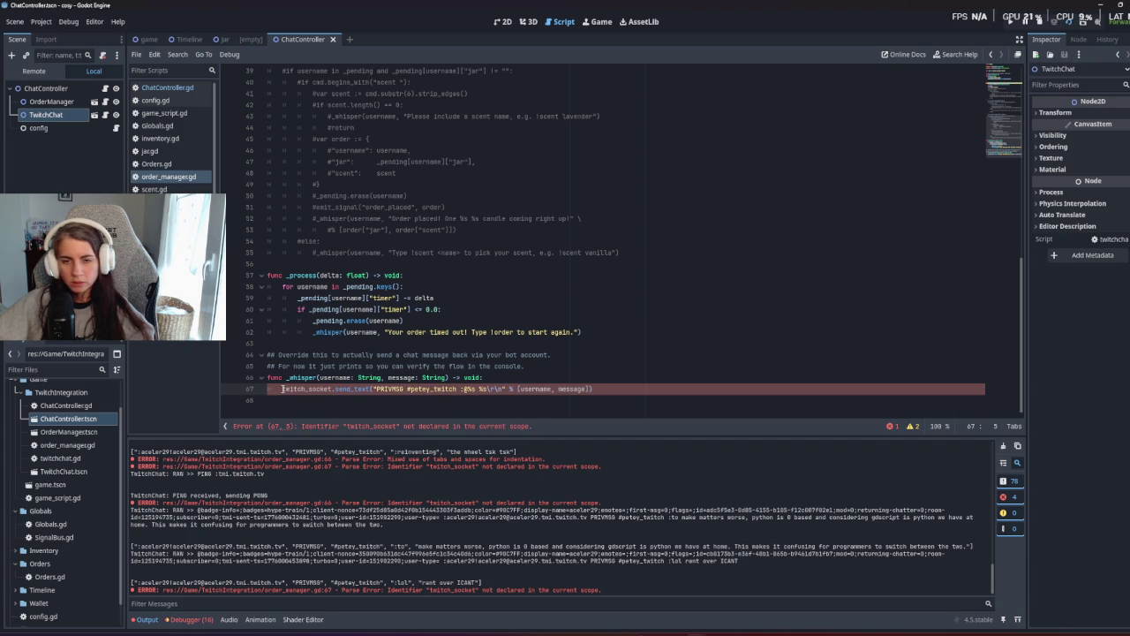
type("twitch_chat.")
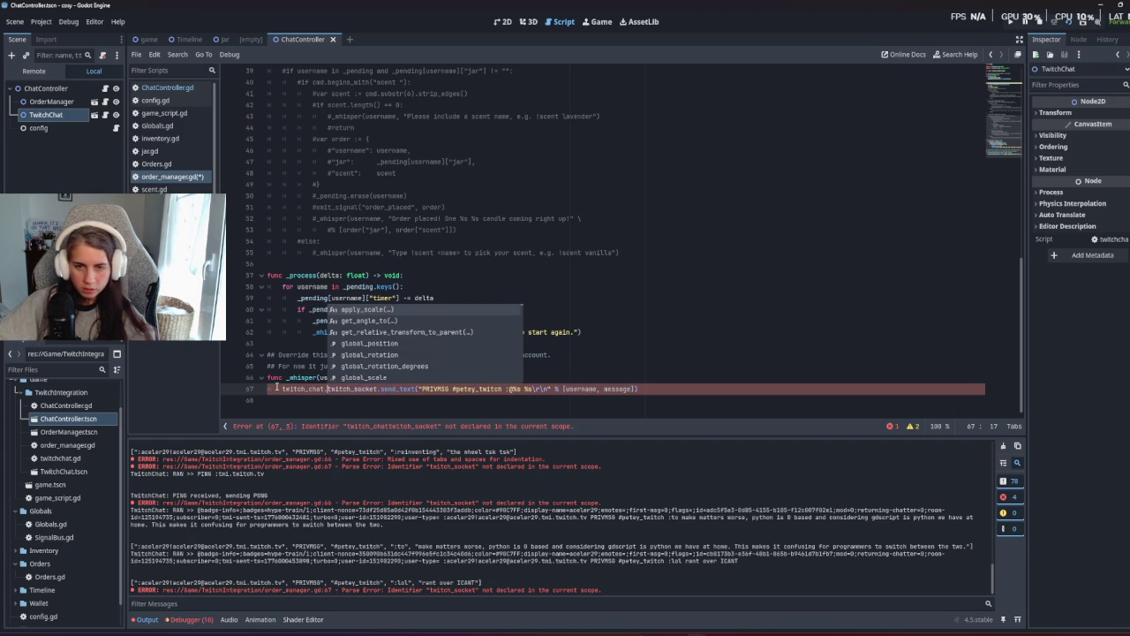
left_click(313, 402)
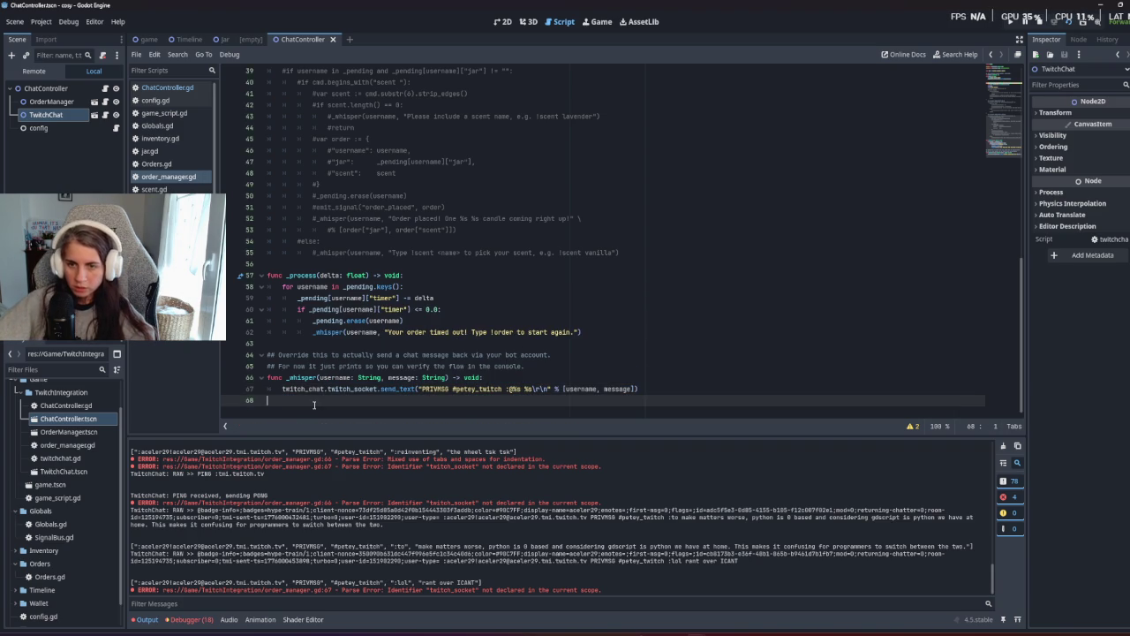
key("F5")
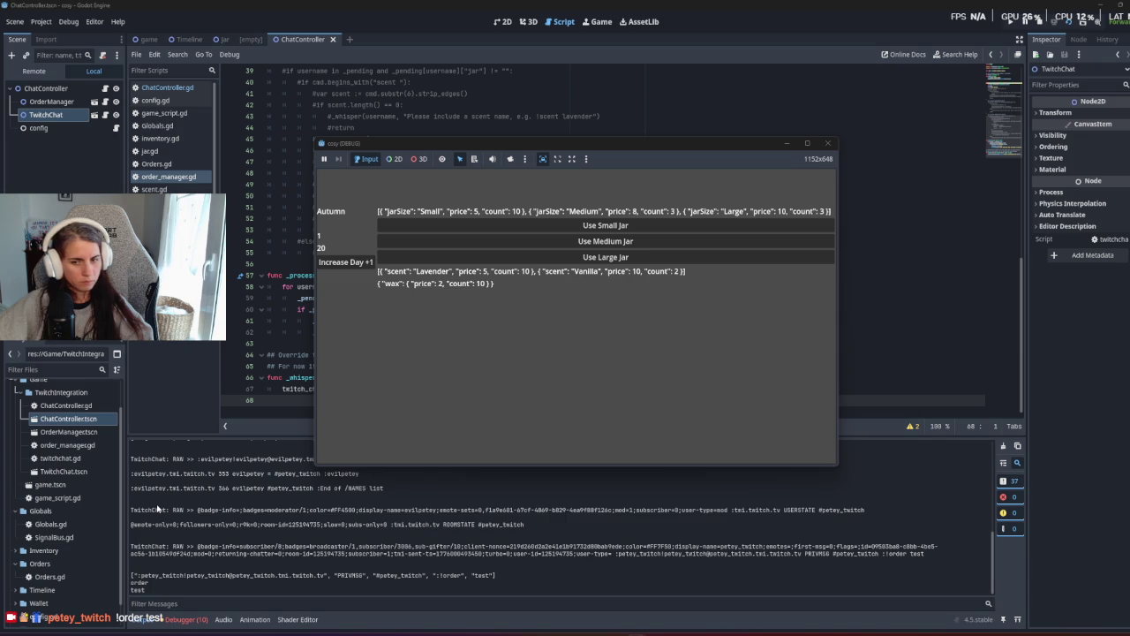
Delete the order manager ready print line from _ready.
left_click(441, 342)
left_click(450, 389)
scroll(450, 389, "up", 12)
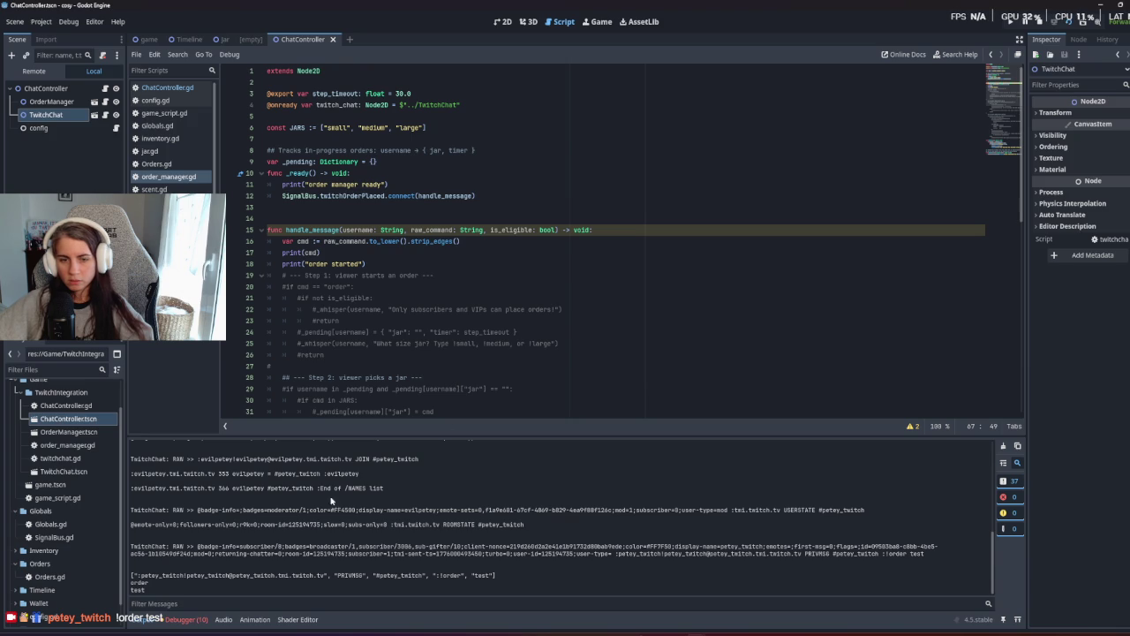
scroll(322, 502, "up", 3)
scroll(322, 503, "up", 3)
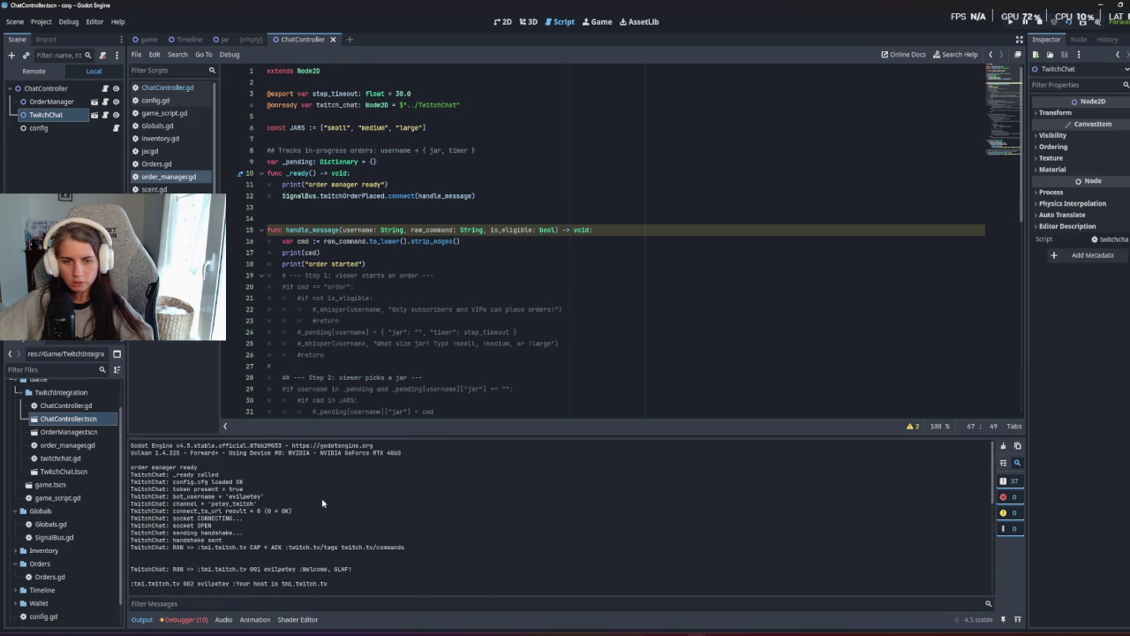
left_click_drag(392, 185, 422, 177)
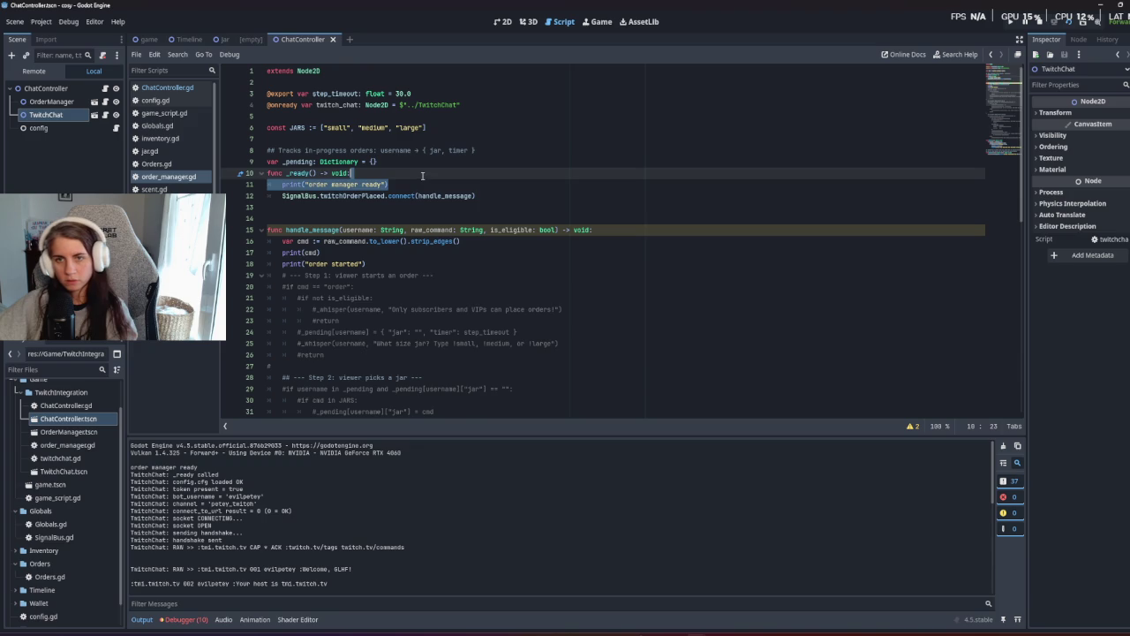
key("BackSpace")
Add print("handling message") as handle_message's first line and run the game.
left_click(457, 287)
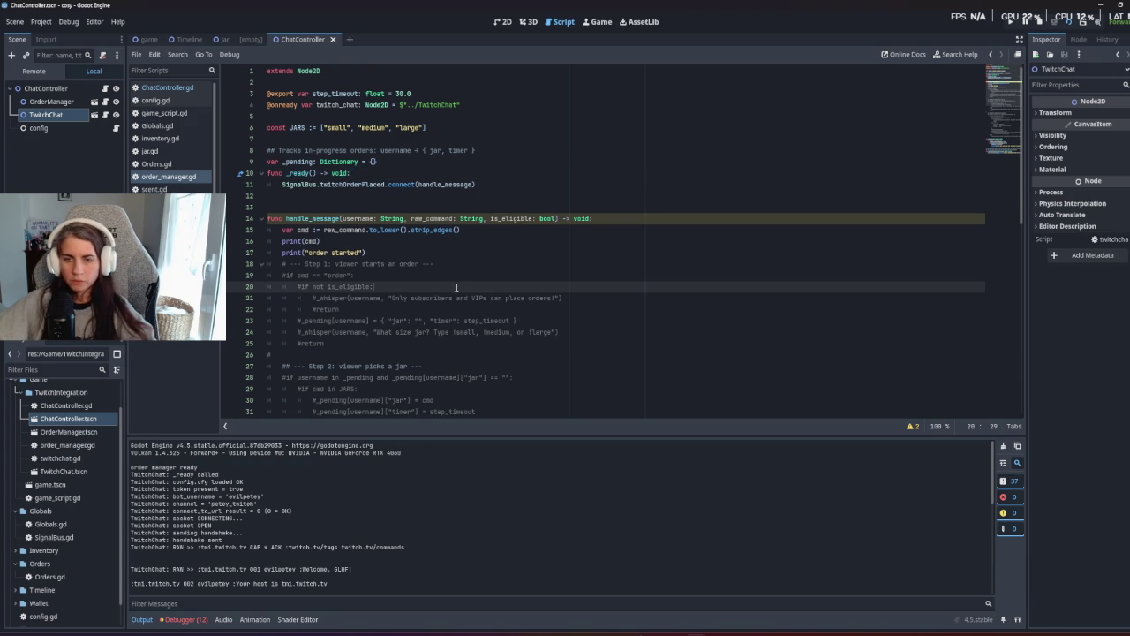
left_click(594, 221)
key("Return")
type("print(\"")
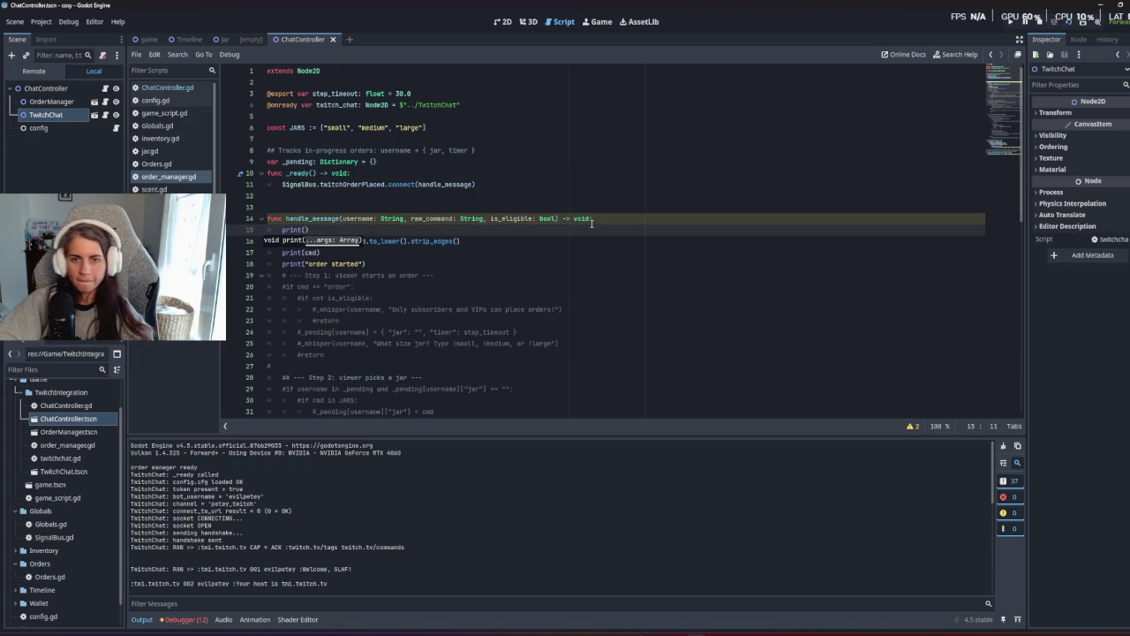
type("handling messag")
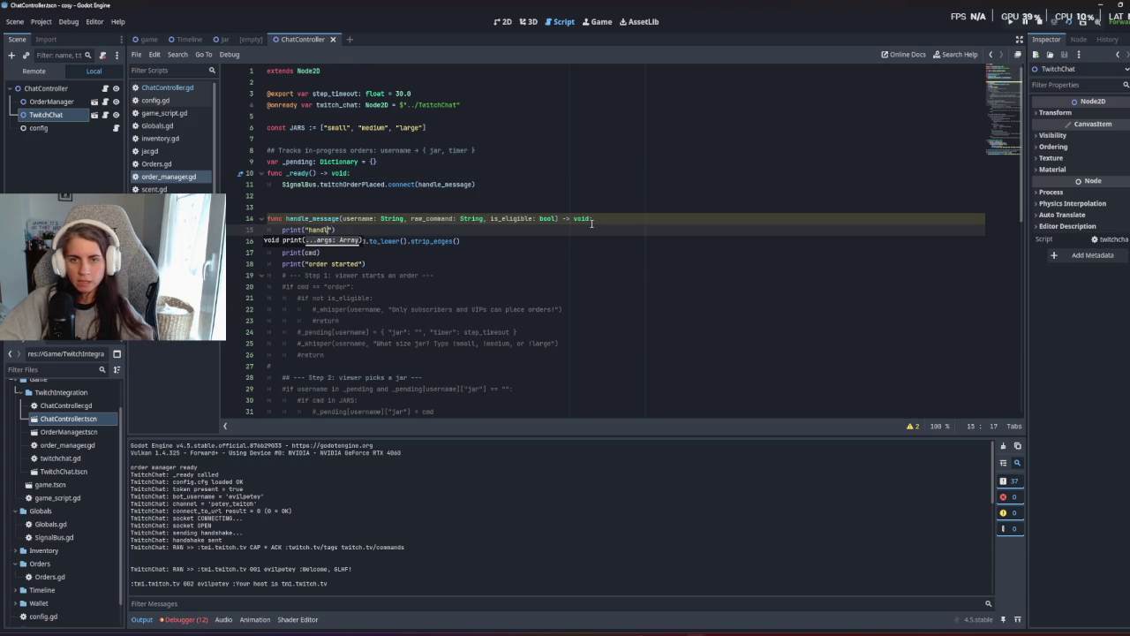
type("e")
left_click(385, 321)
key("F5")
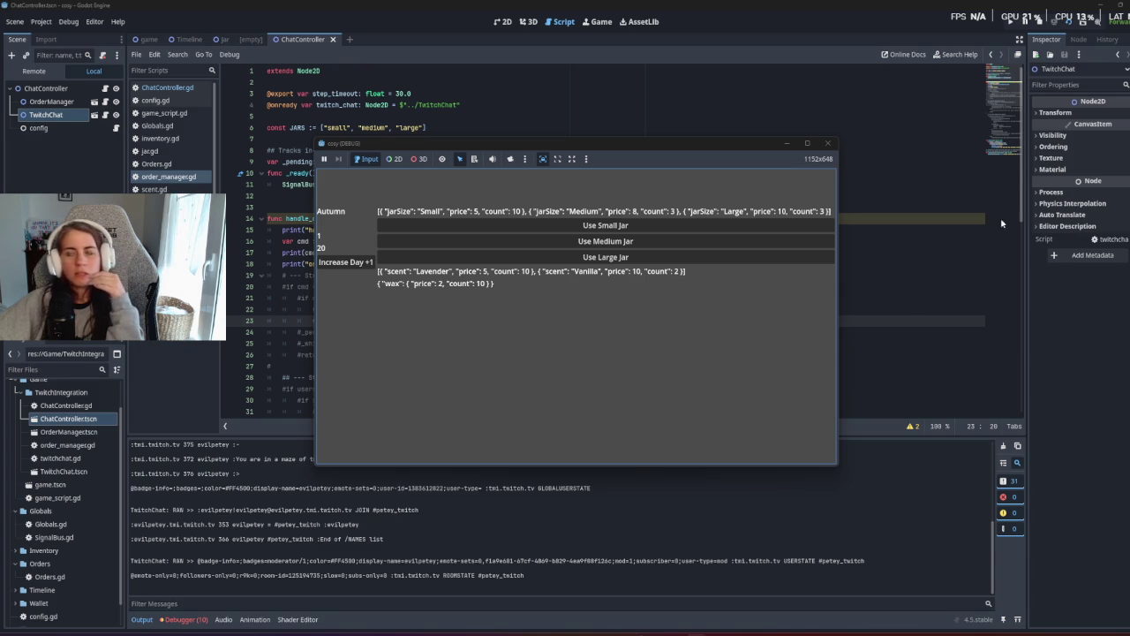
Run game.tscn until '!order test' appears, stop it, and select twitchOrderPlaced on line 11.
left_click(1037, 21)
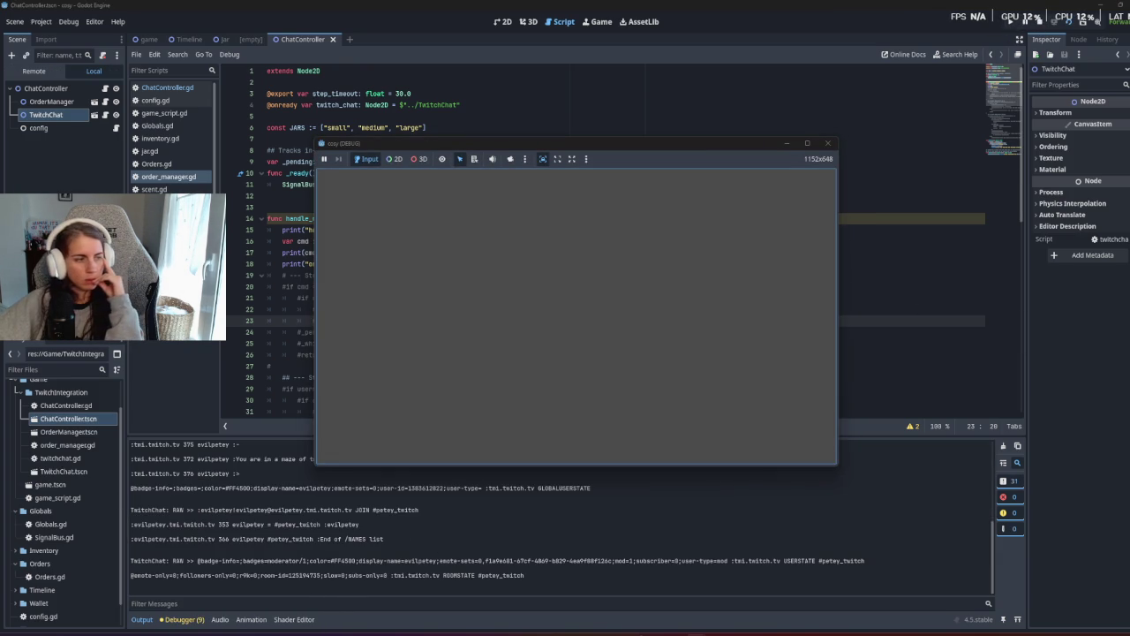
left_click(1039, 21)
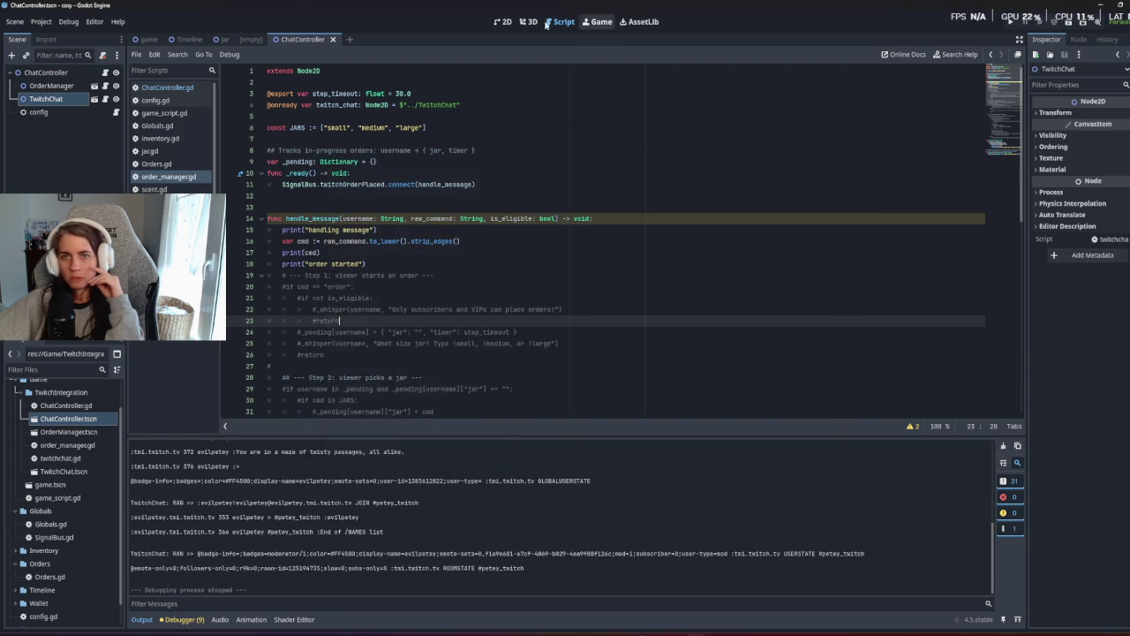
left_click(148, 40)
key("F5")
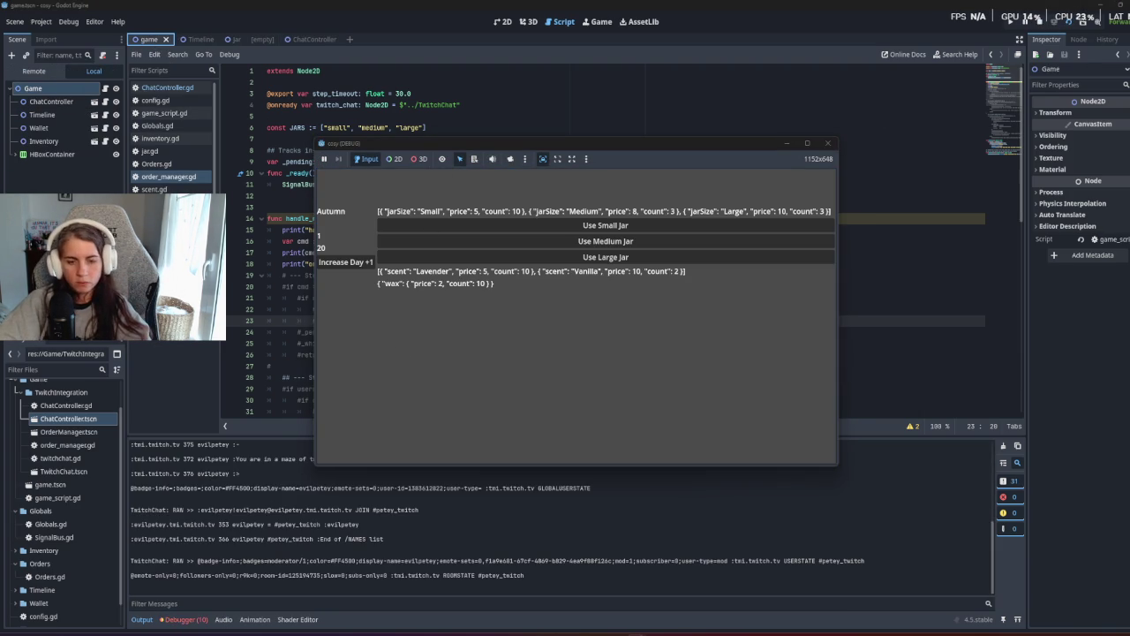
left_click(787, 143)
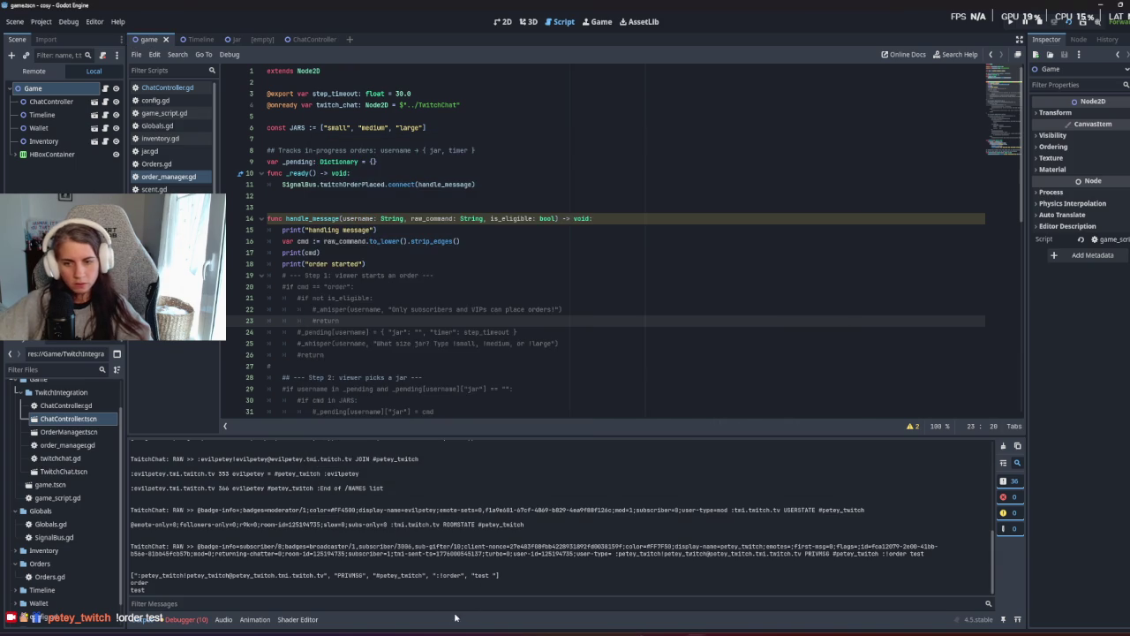
left_click(1036, 20)
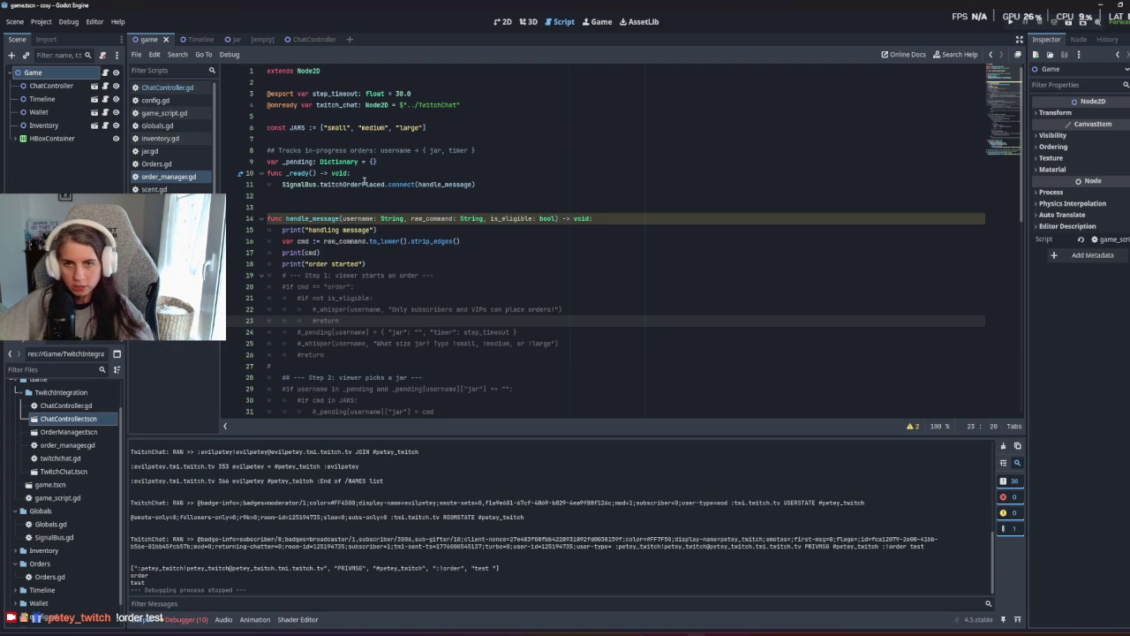
left_click(347, 241)
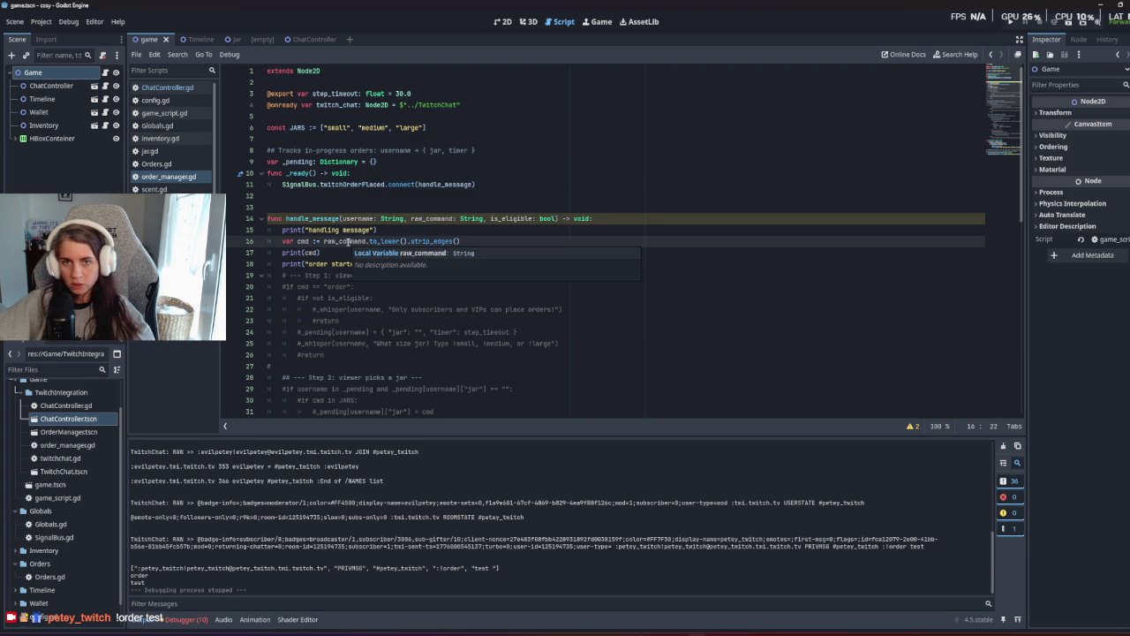
double_click(361, 184)
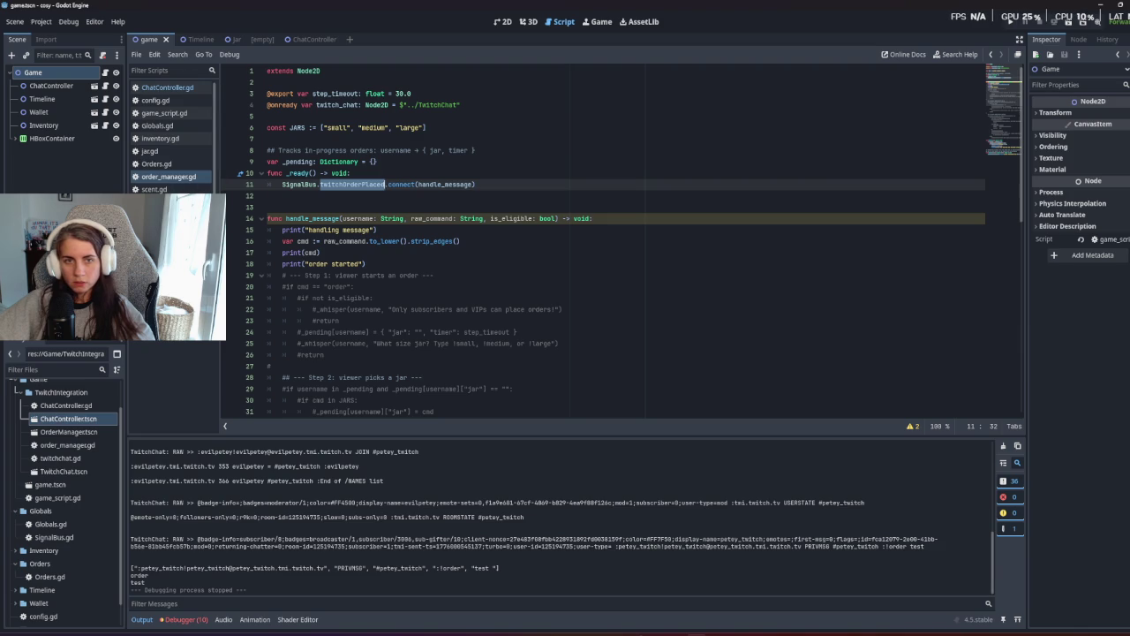
In ChatController.gd, remove the blank line above the twitchOrderPlaced emit call.
left_click(187, 88)
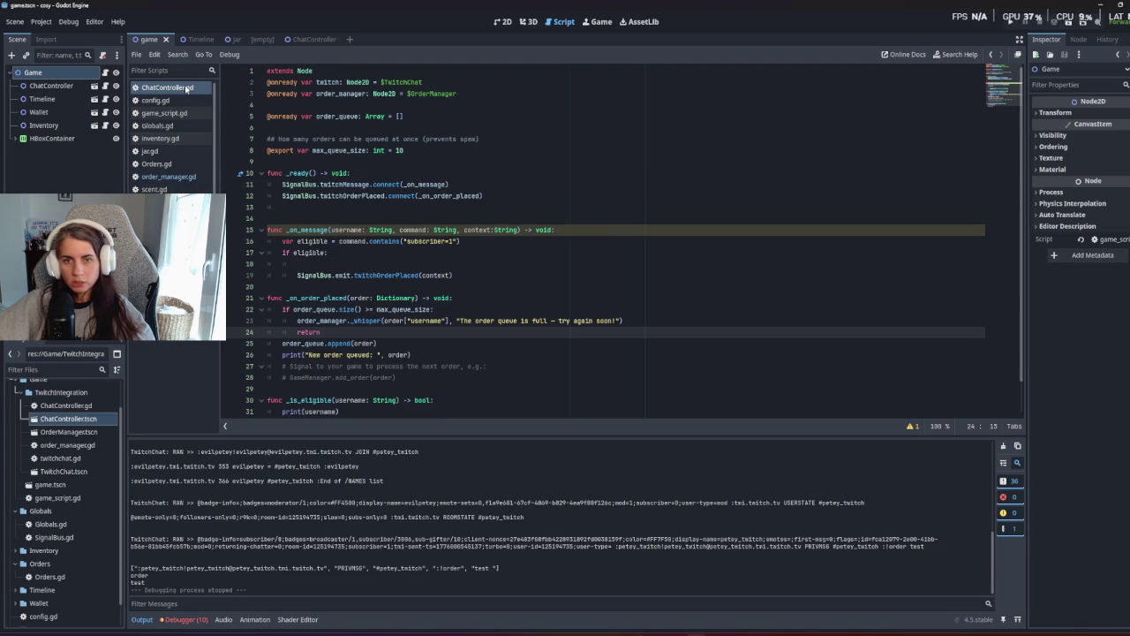
left_click(330, 263)
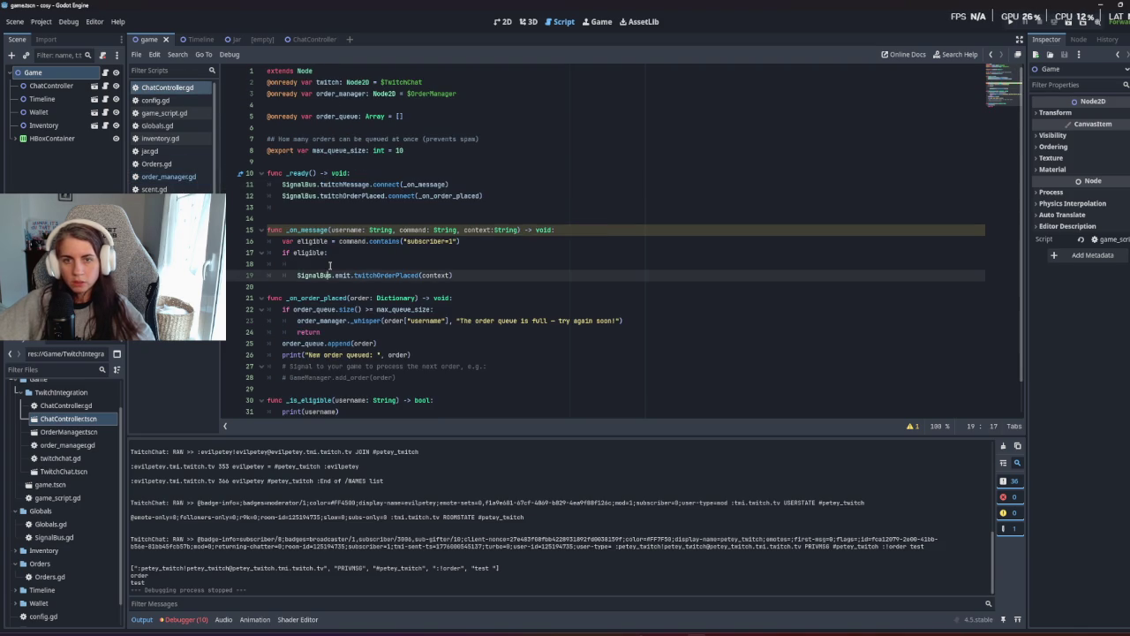
key("BackSpace")
key("BackSpace")
key("BackSpace")
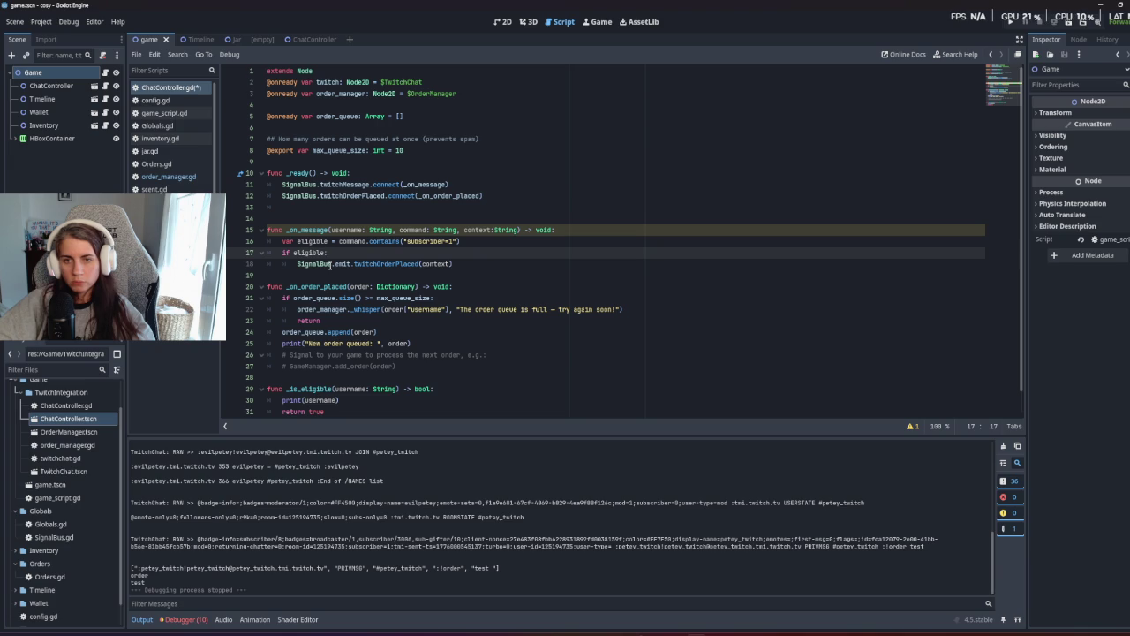
double_click(382, 263)
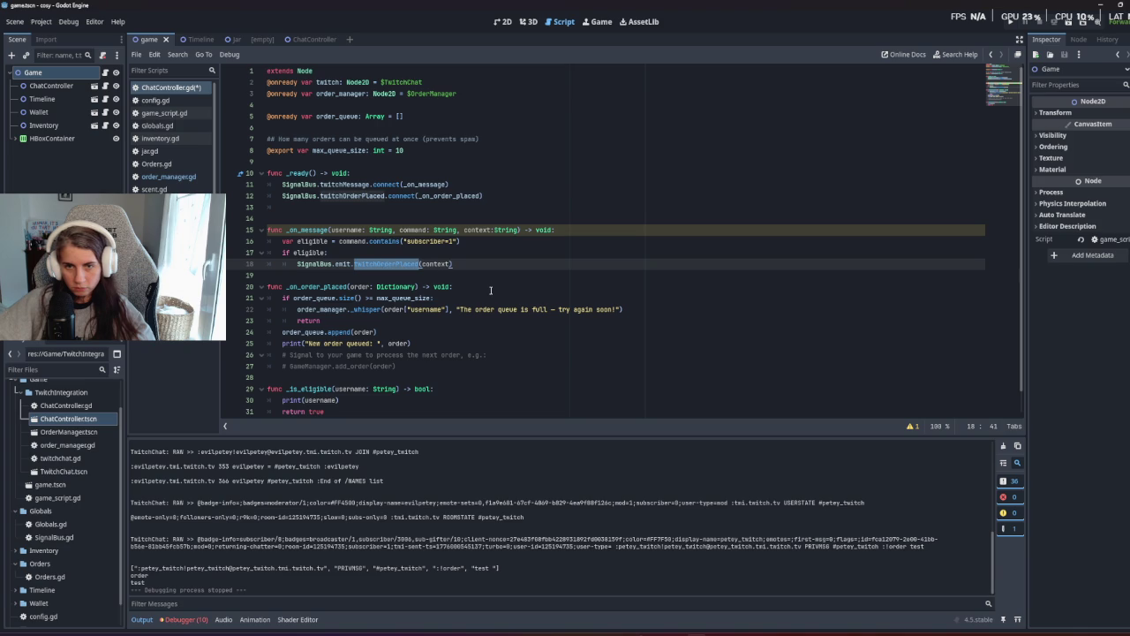
Add an "_on order placed" debug print inside _on_order_placed and save the script.
left_click(494, 286)
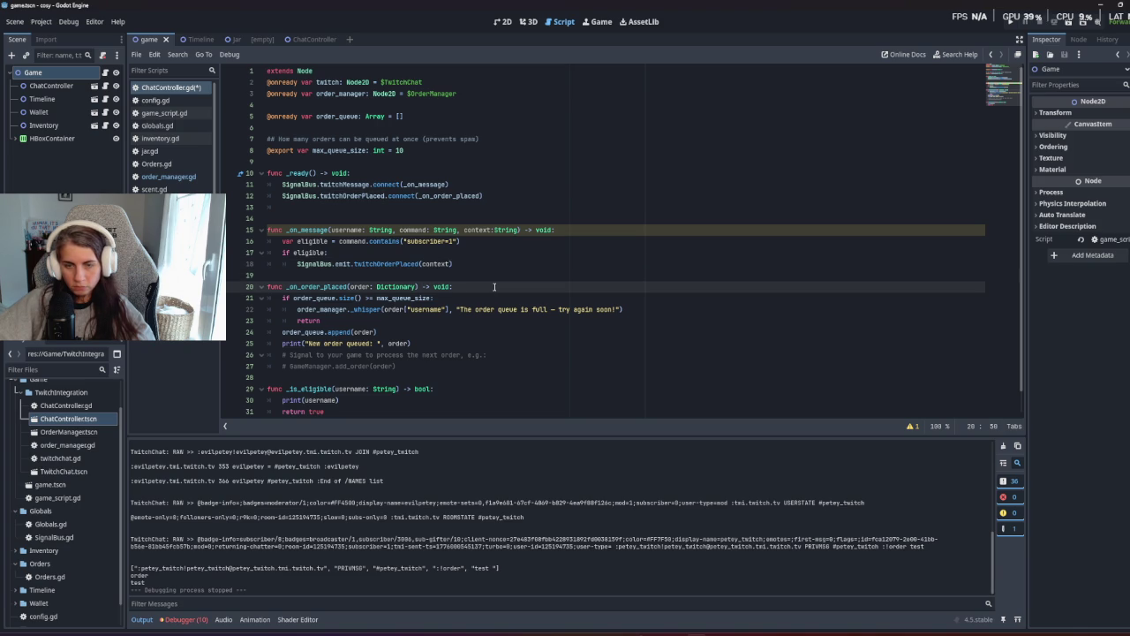
key("Return")
type("print(")
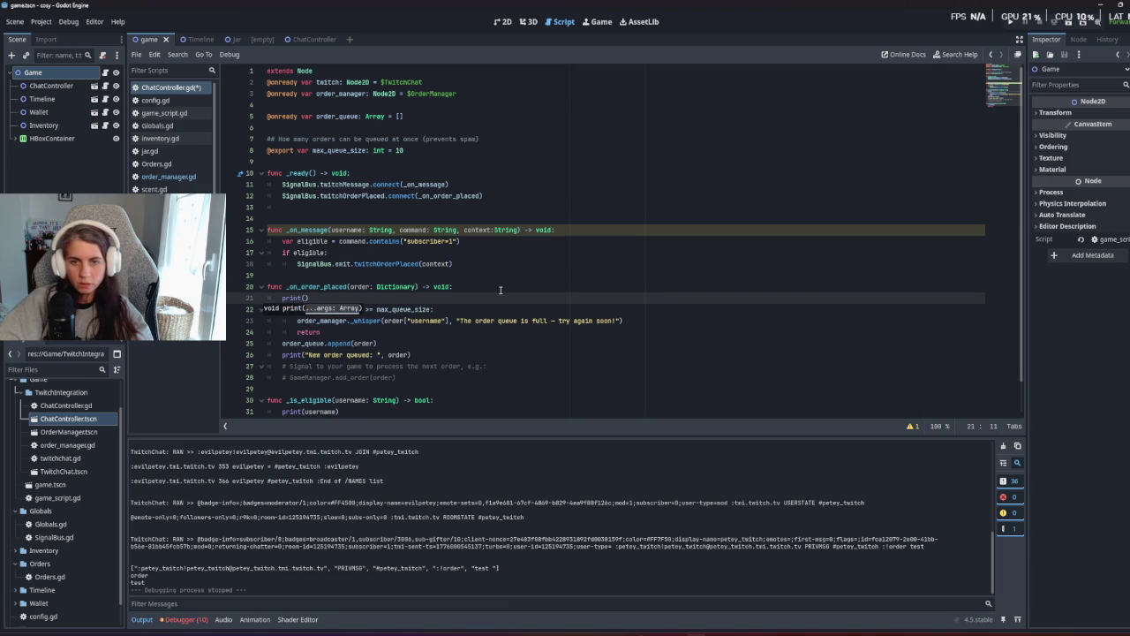
type("\"ord")
key("BackSpace")
key("BackSpace")
key("BackSpace")
type("_o")
type("n order placed")
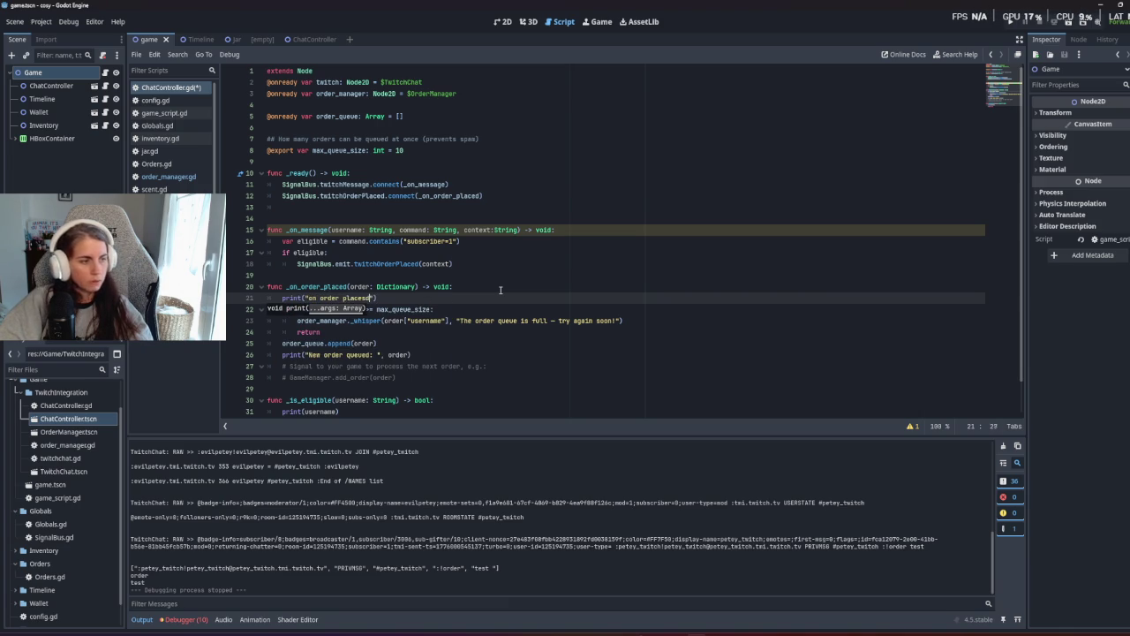
type("\"")
key("ctrl+s")
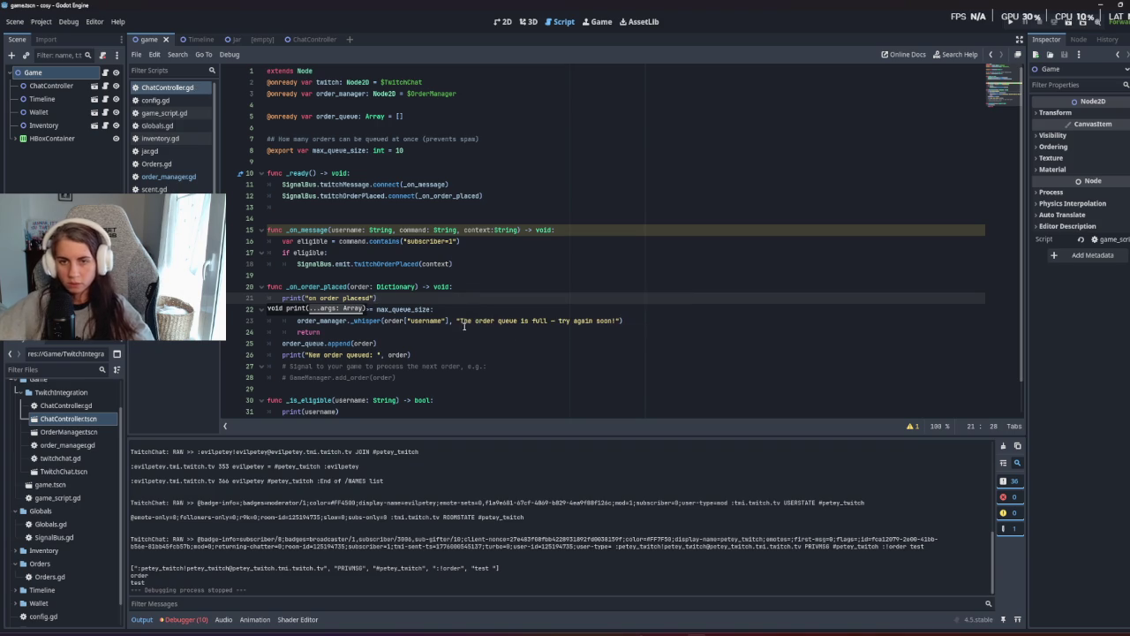
Delete the "on order placed" debug print and the extra blank line above _on_message.
left_click(453, 365)
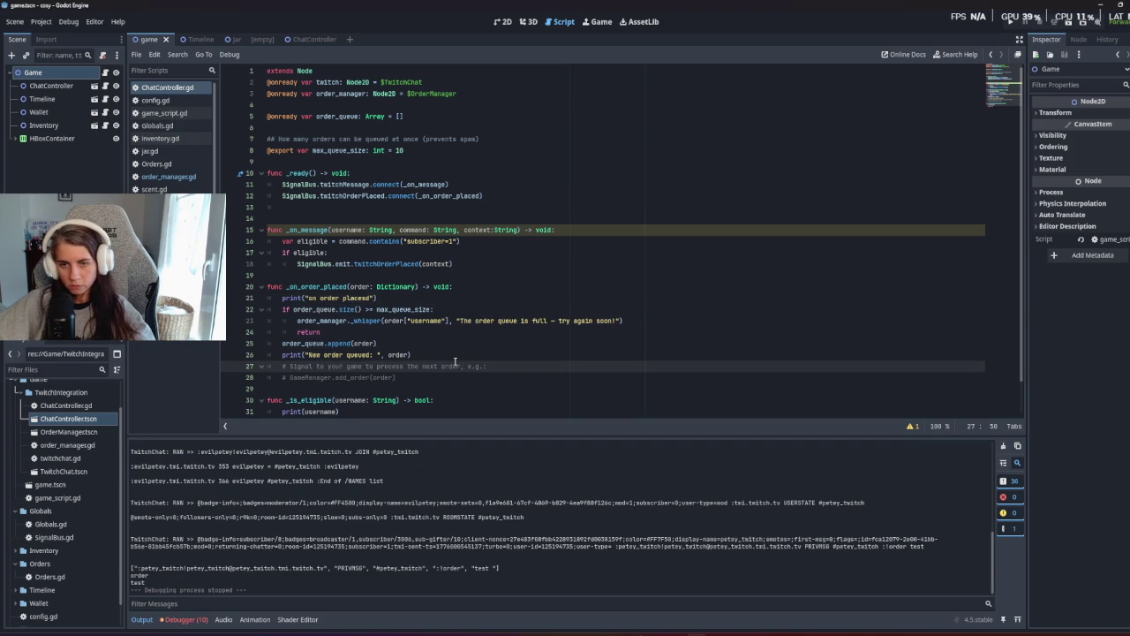
triple_click(415, 355)
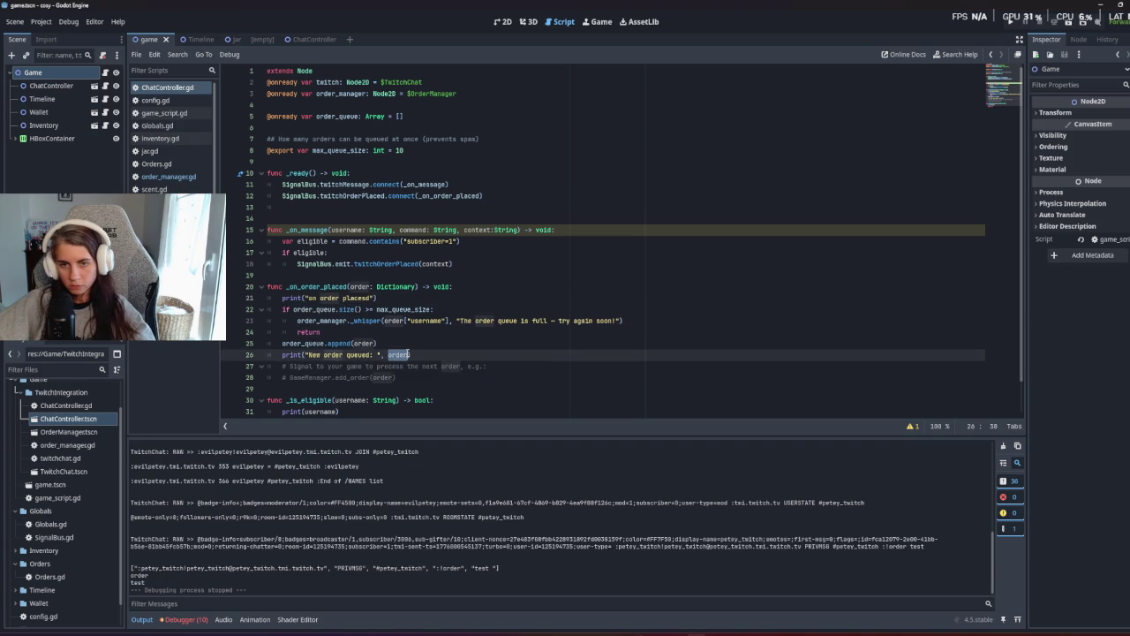
triple_click(406, 298)
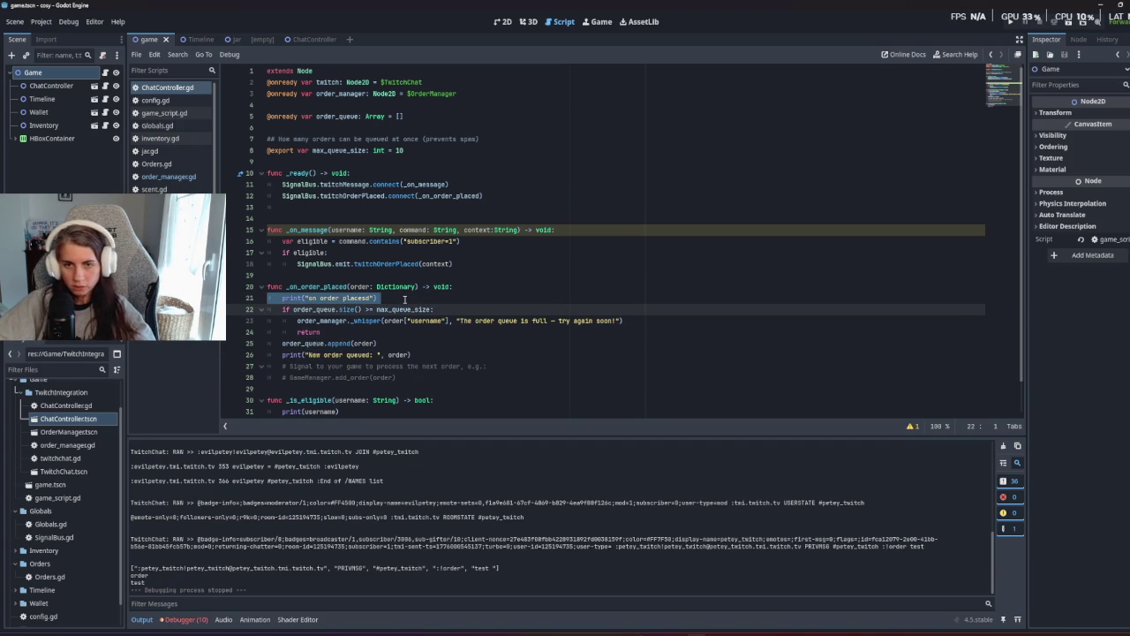
key("BackSpace")
left_click(396, 316)
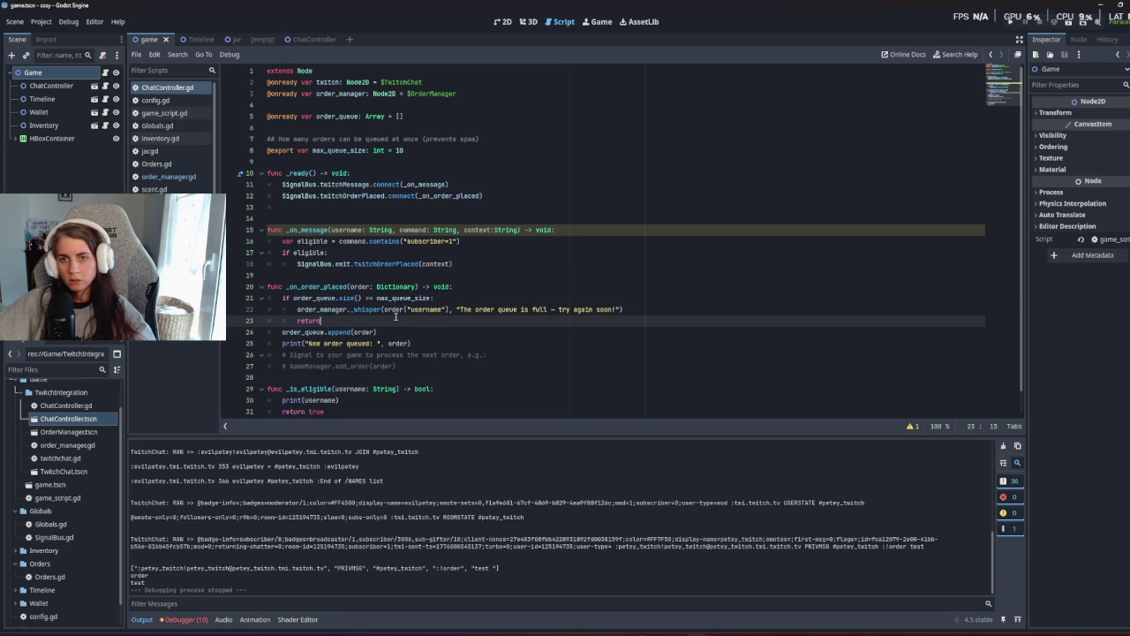
left_click(352, 205)
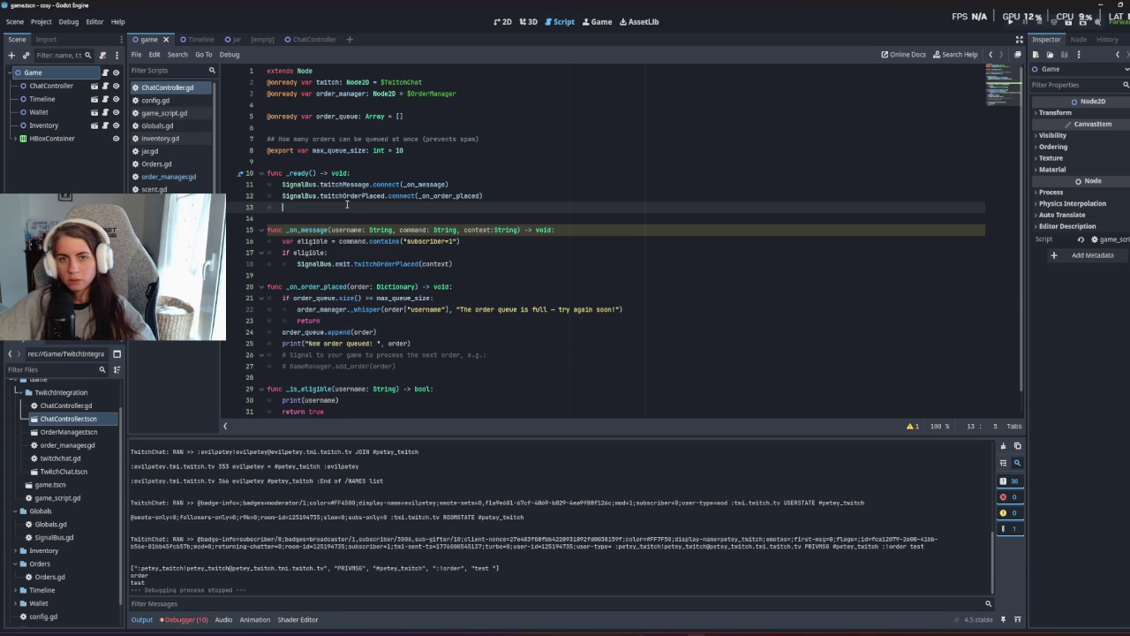
key("BackSpace")
Check the twitchMessage signal's parameters, then delete its connect line from _ready.
left_click(390, 305)
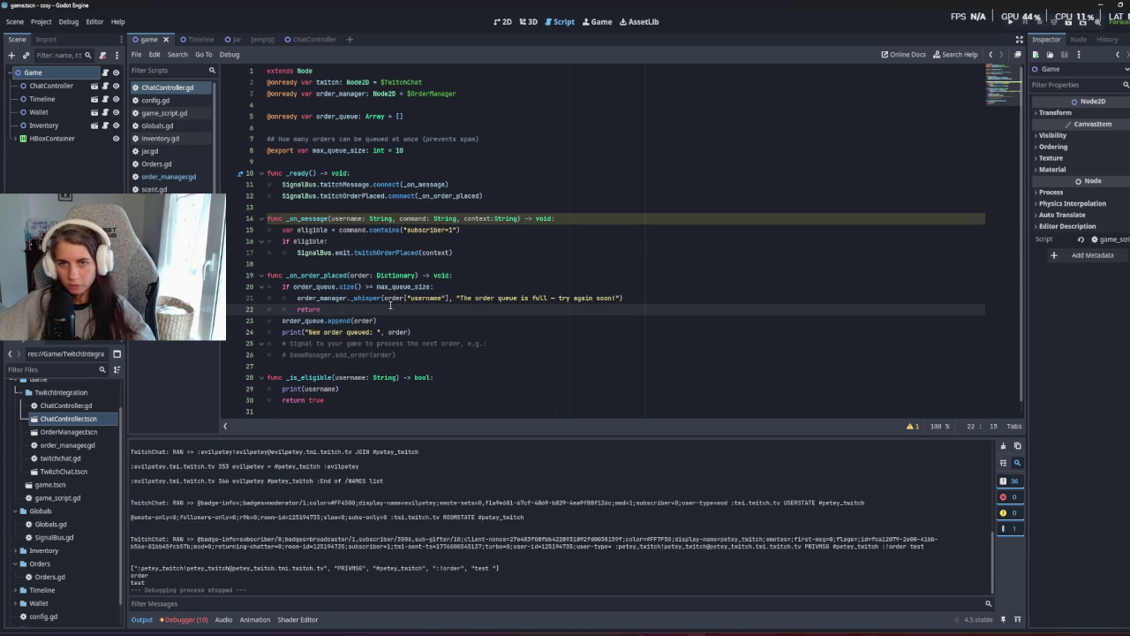
double_click(353, 196)
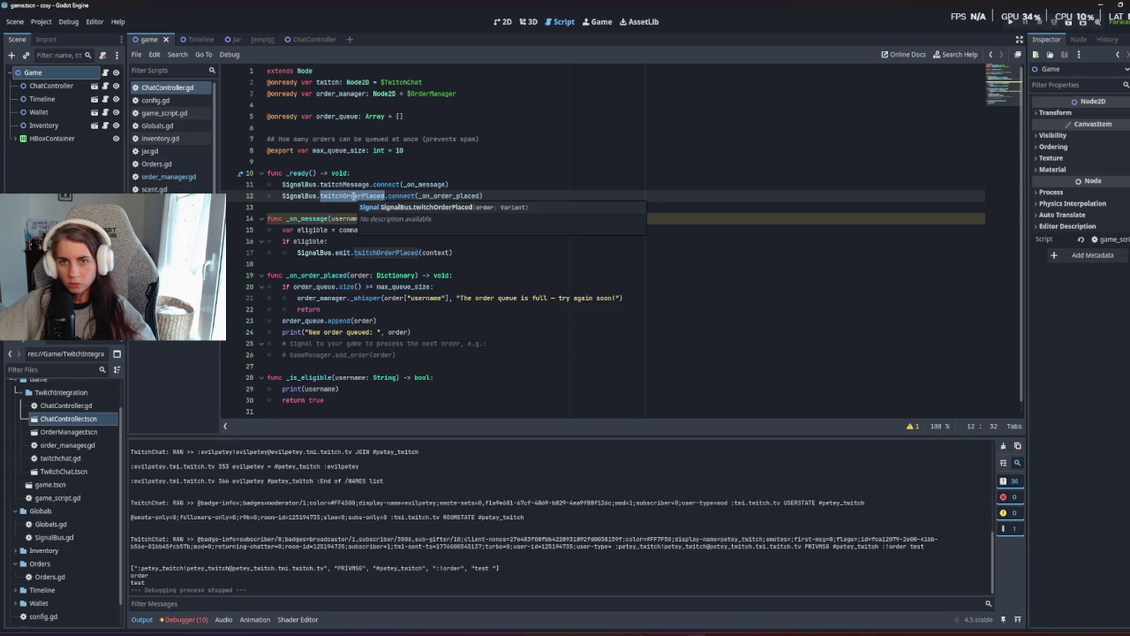
double_click(350, 183)
mouse_move(350, 185)
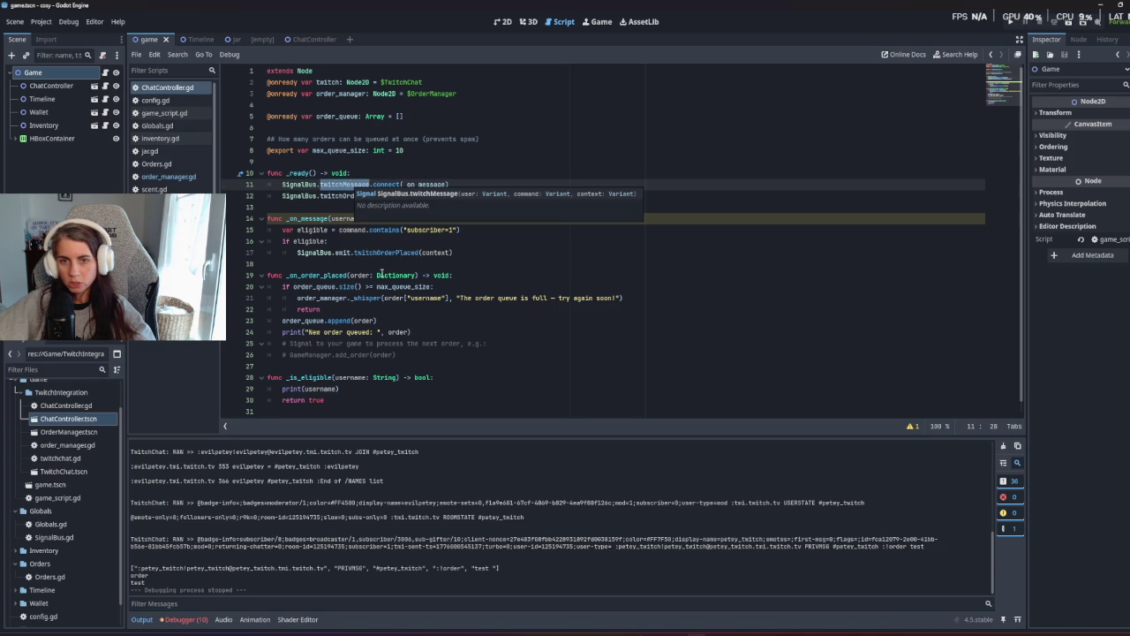
left_click(380, 274)
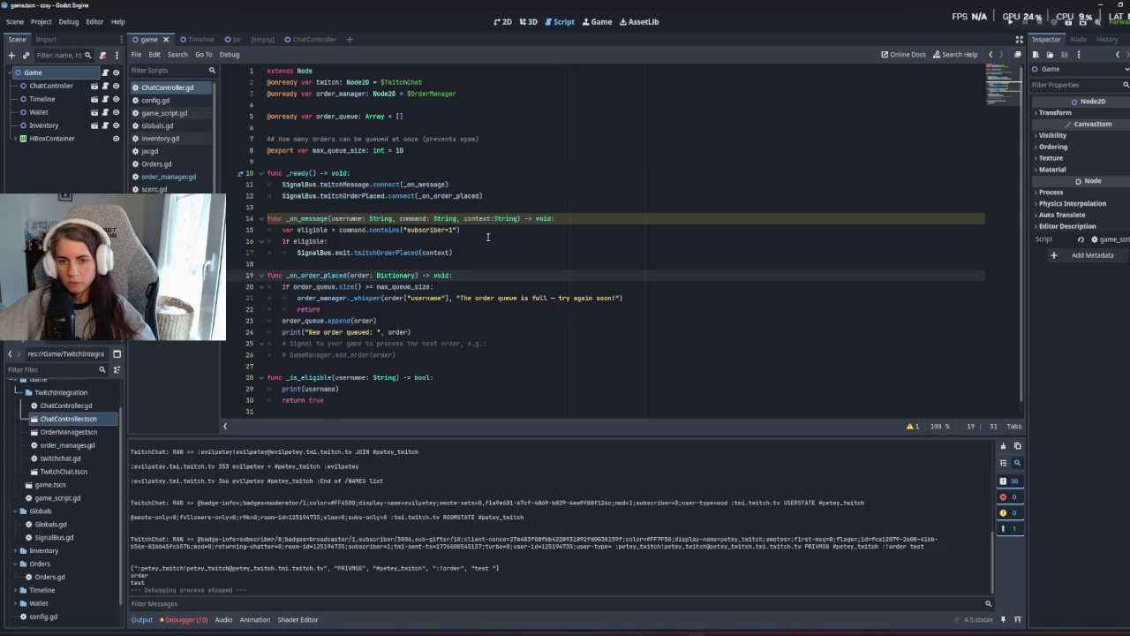
left_click(318, 399)
left_click_drag(494, 186, 475, 170)
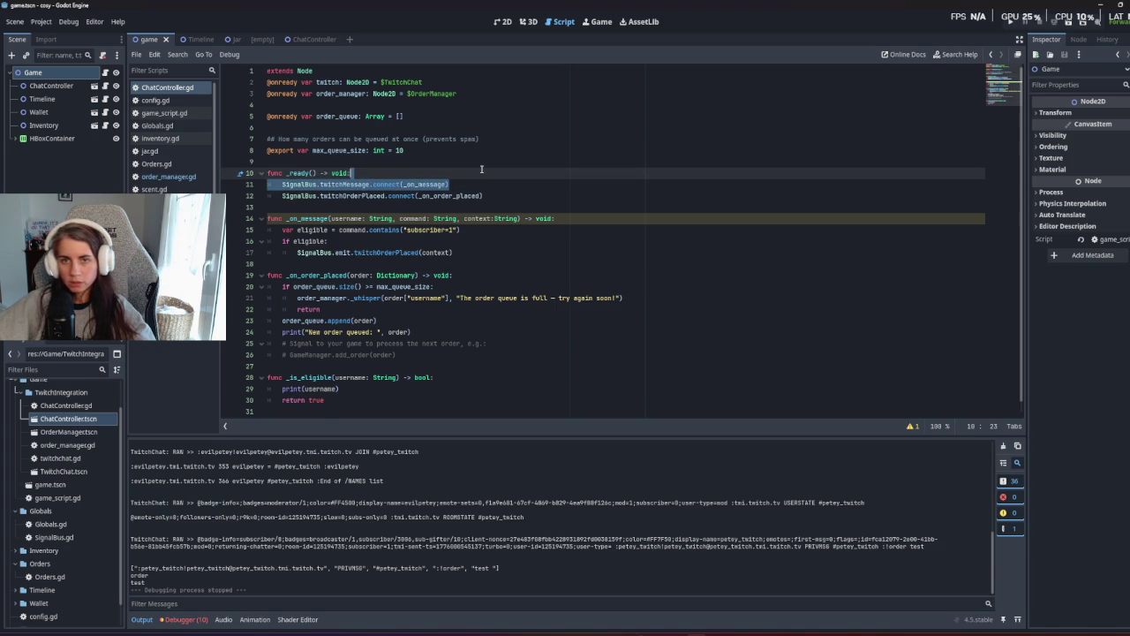
key("BackSpace")
Compare the twitchOrderPlaced connect and emit calls against its SignalBus declaration.
left_click(331, 230)
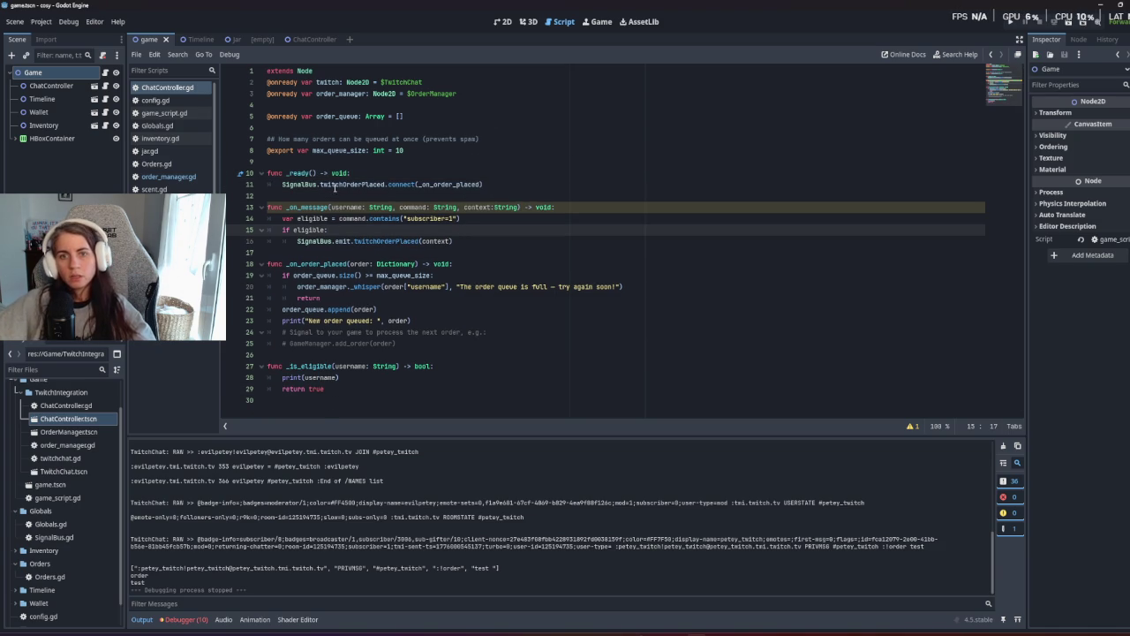
double_click(333, 185)
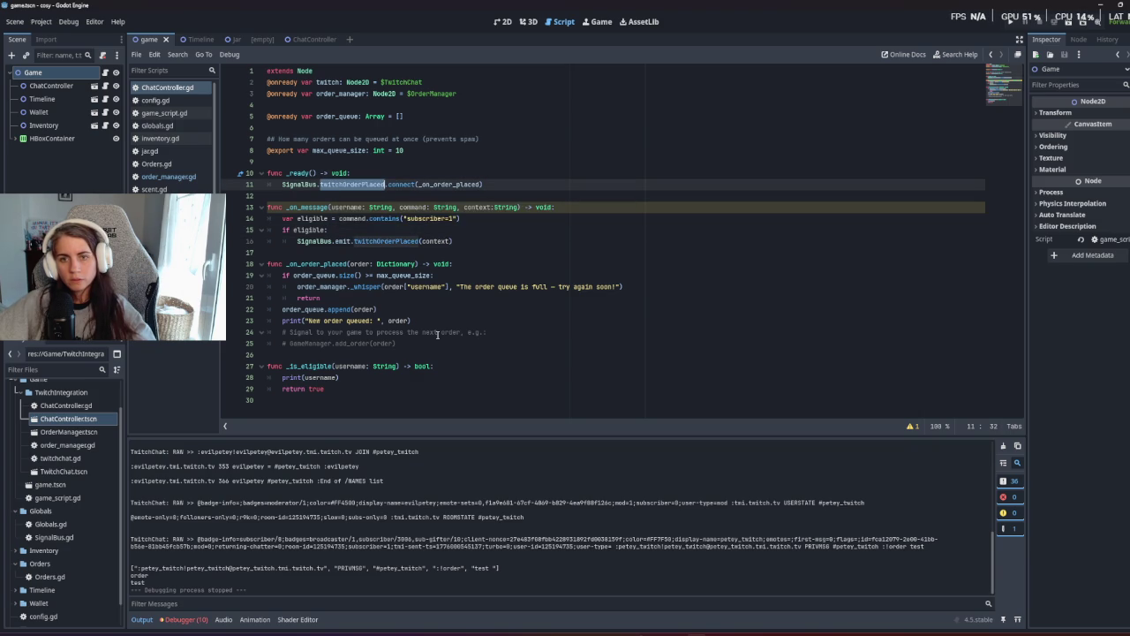
double_click(411, 241)
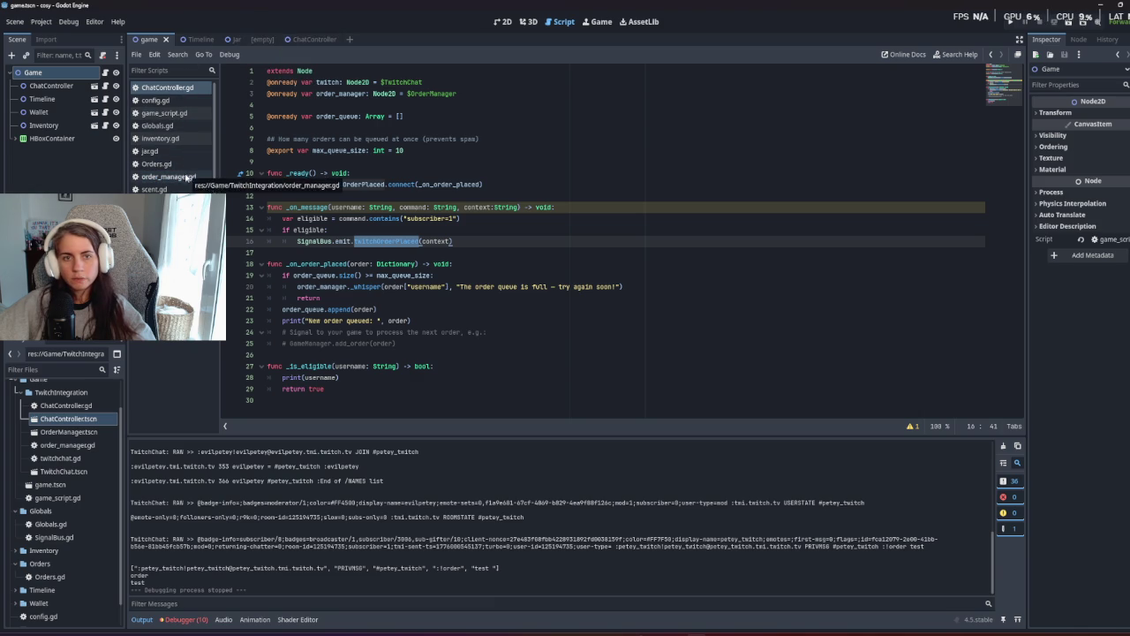
left_click(159, 202)
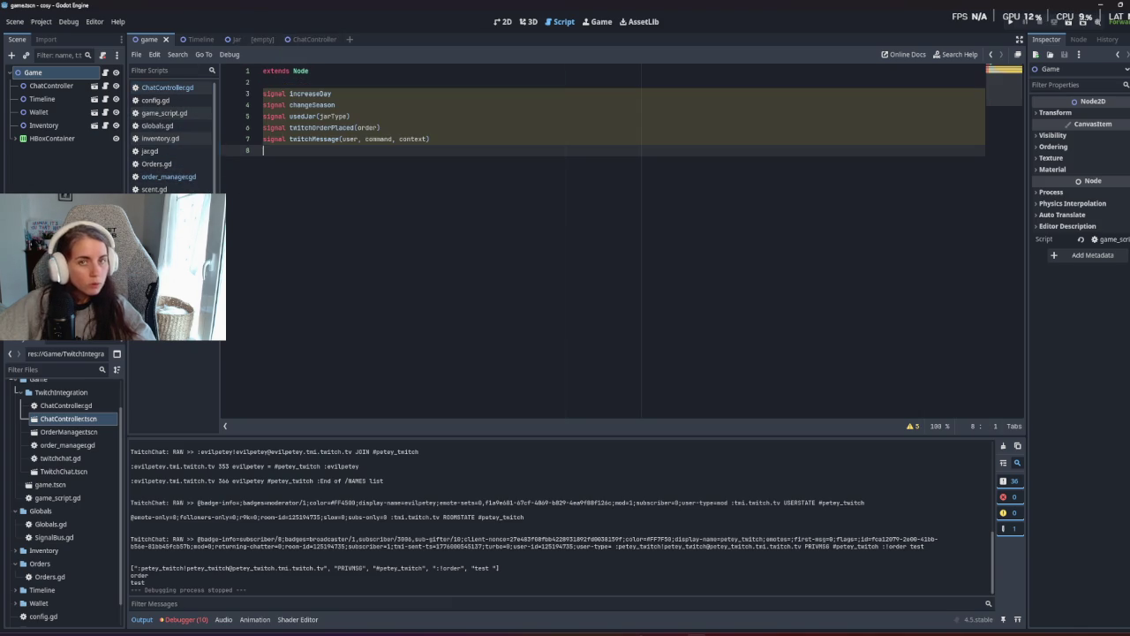
left_click(355, 120)
left_click(375, 127)
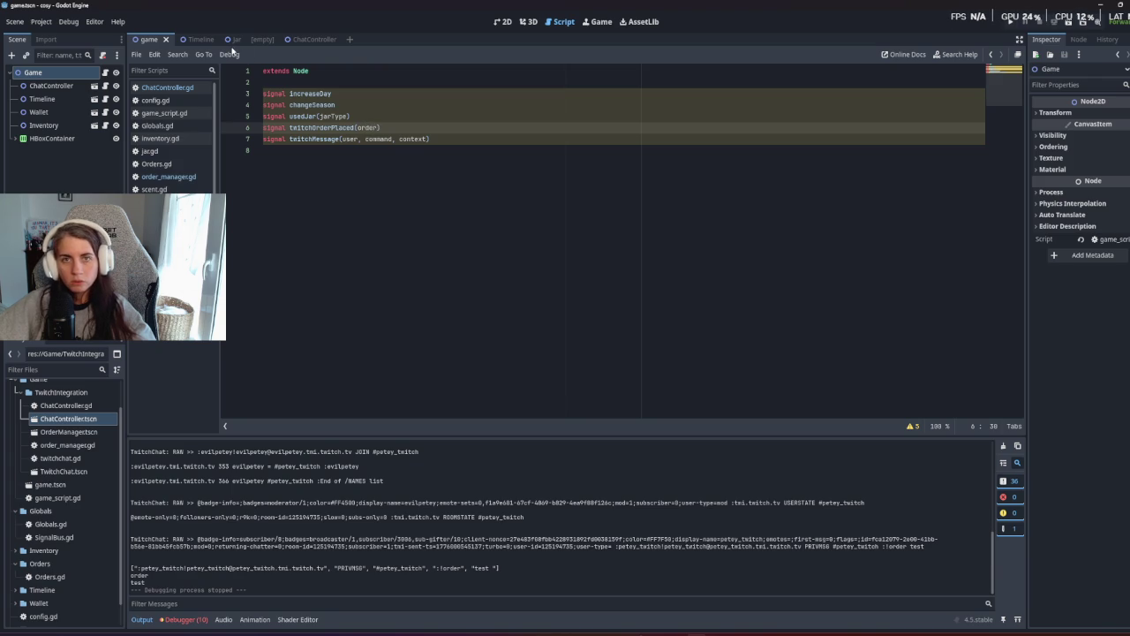
left_click(166, 87)
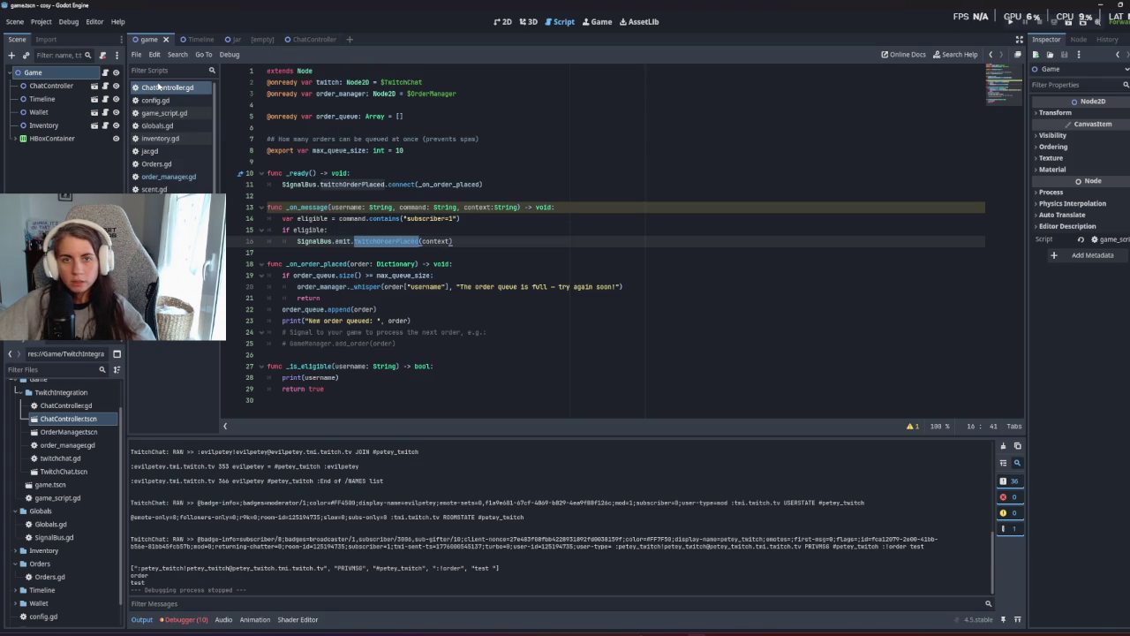
Review the _on_order_placed connection and the queue size check in ChatController.gd.
double_click(355, 184)
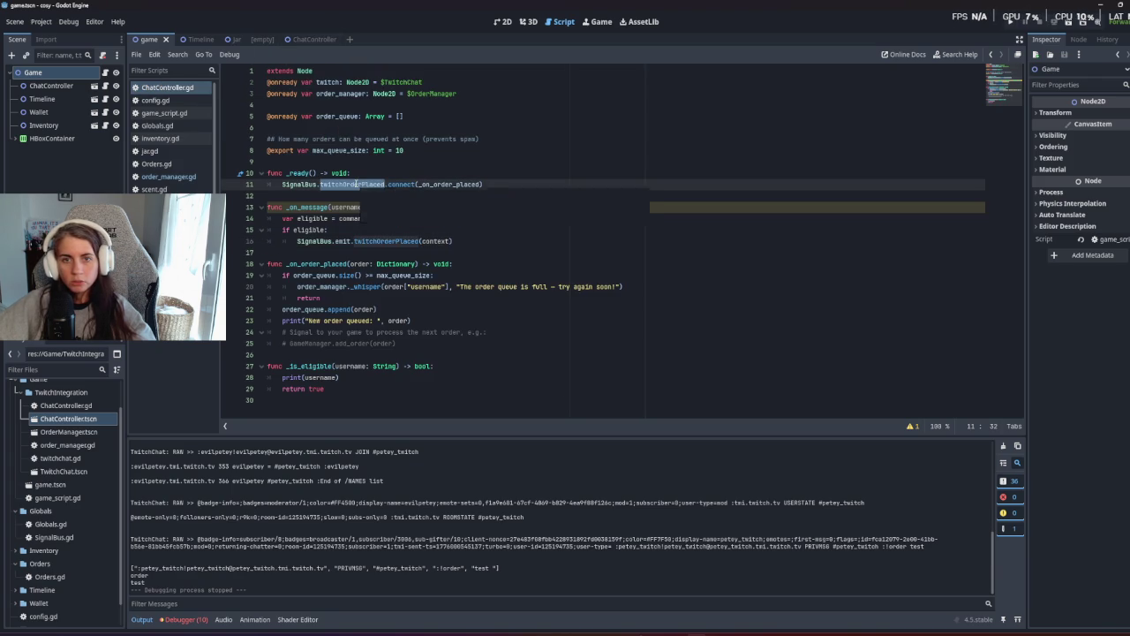
double_click(446, 185)
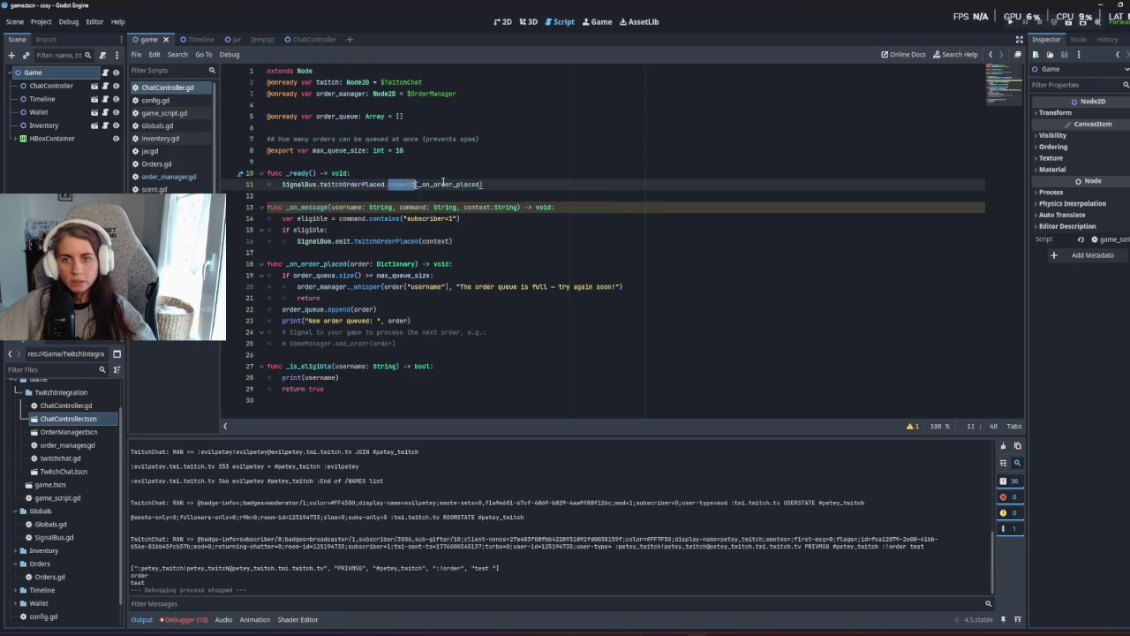
left_click(355, 274)
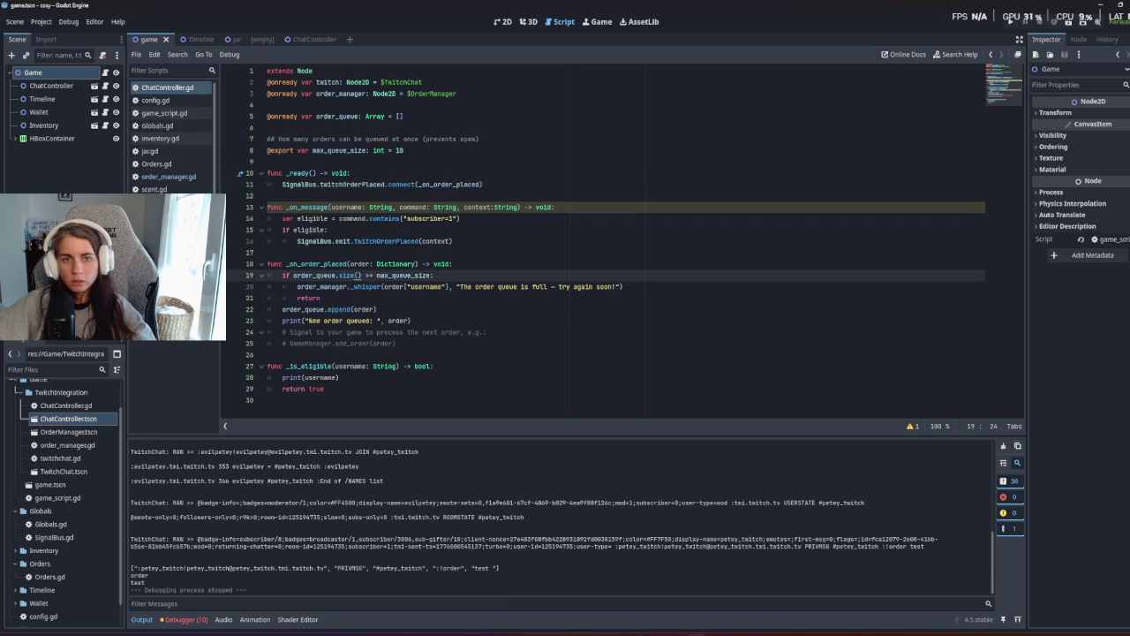
left_click(168, 175)
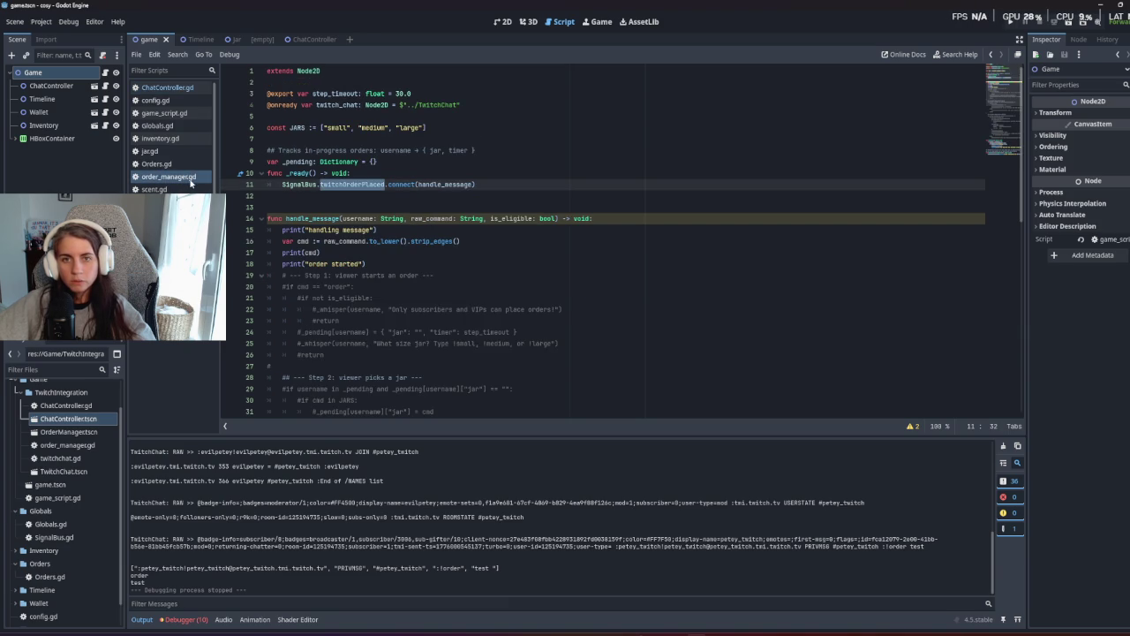
Check that handle_message is connected to the order signal, then test-run the game and close it.
double_click(446, 184)
left_click(452, 230)
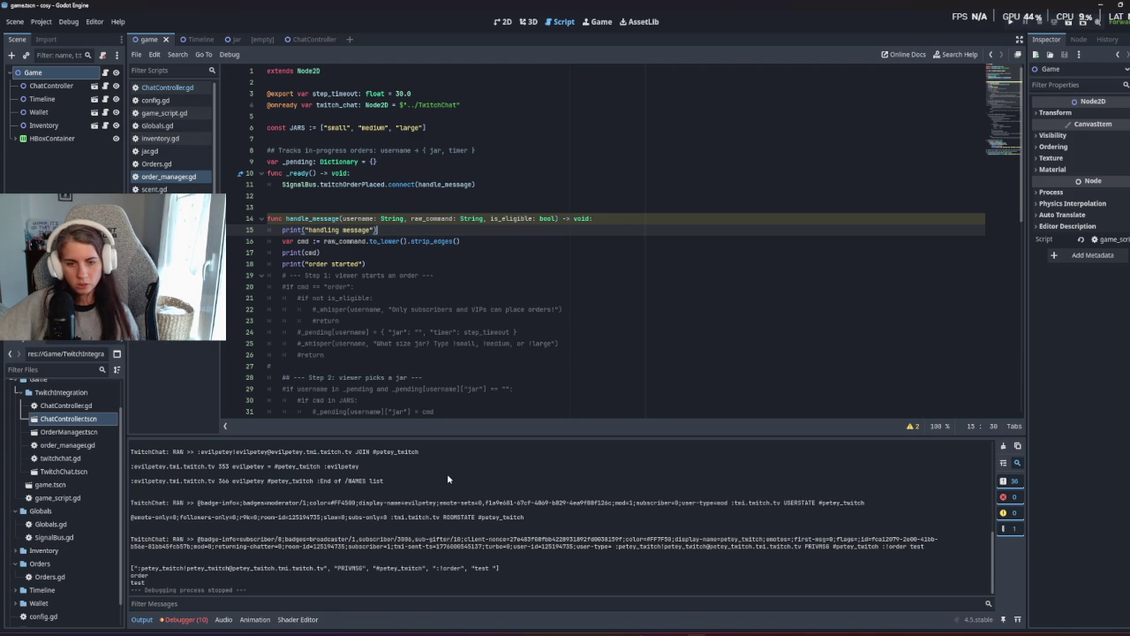
key("F5")
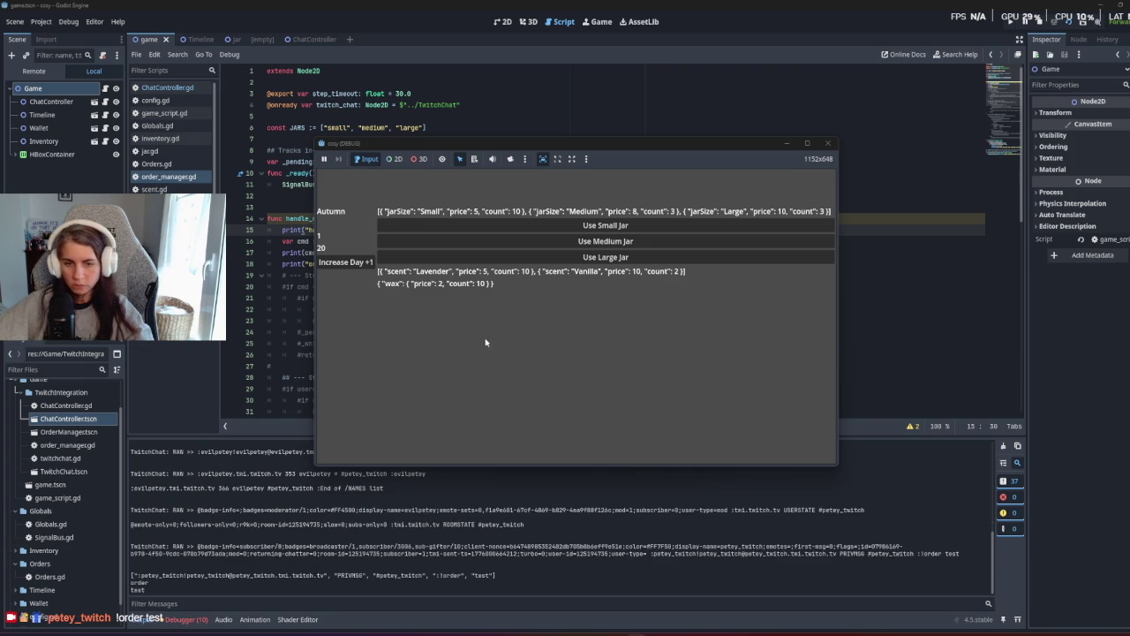
left_click(1039, 27)
Review the print(cmd) line, the Timeline script and twitchchat.gd's message parsing.
left_click(446, 275)
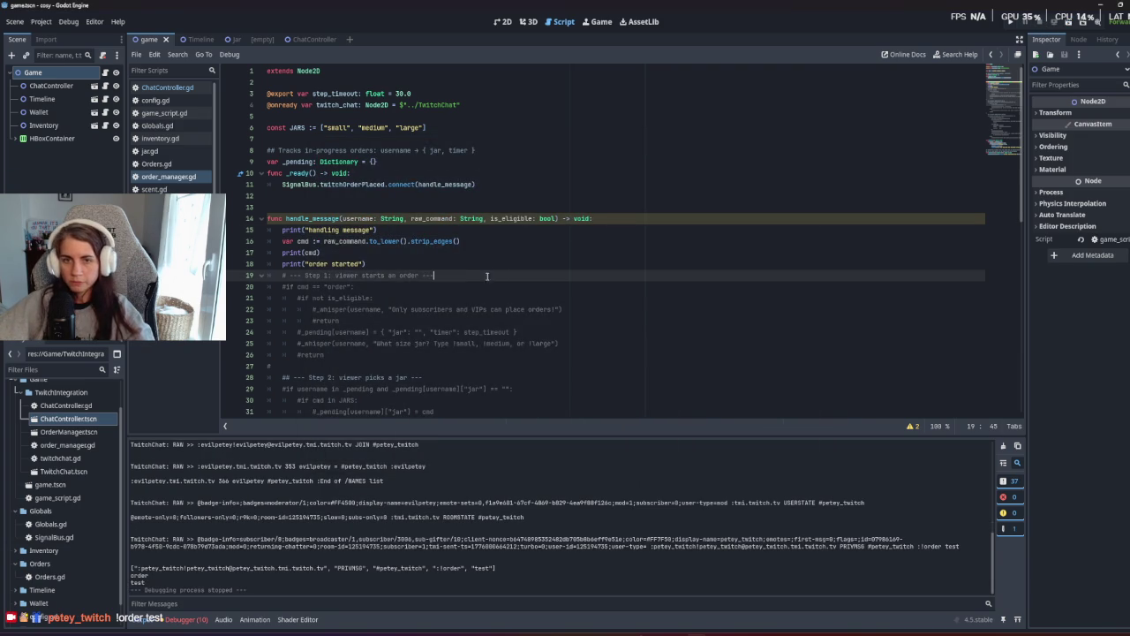
left_click(449, 253)
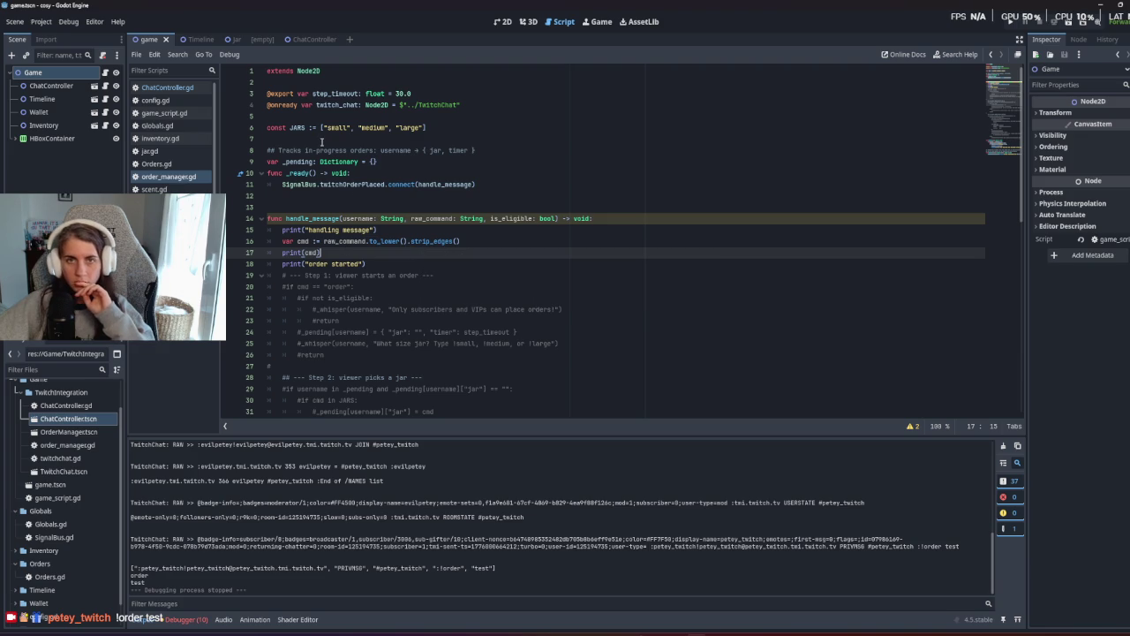
left_click(159, 228)
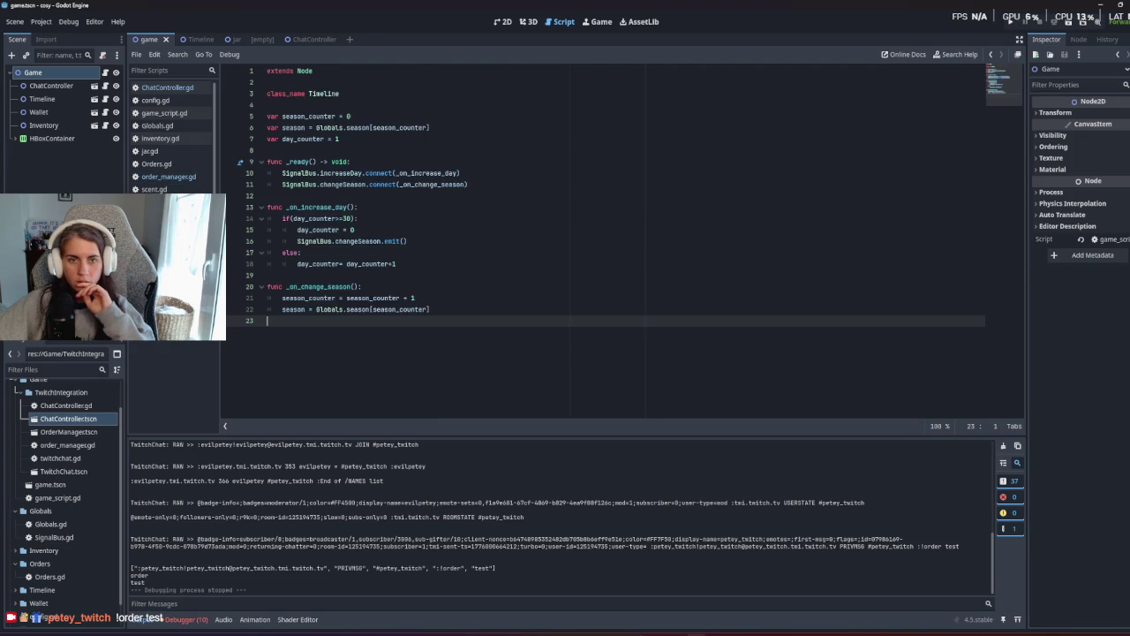
left_click(159, 254)
scroll(460, 336, "up", 6)
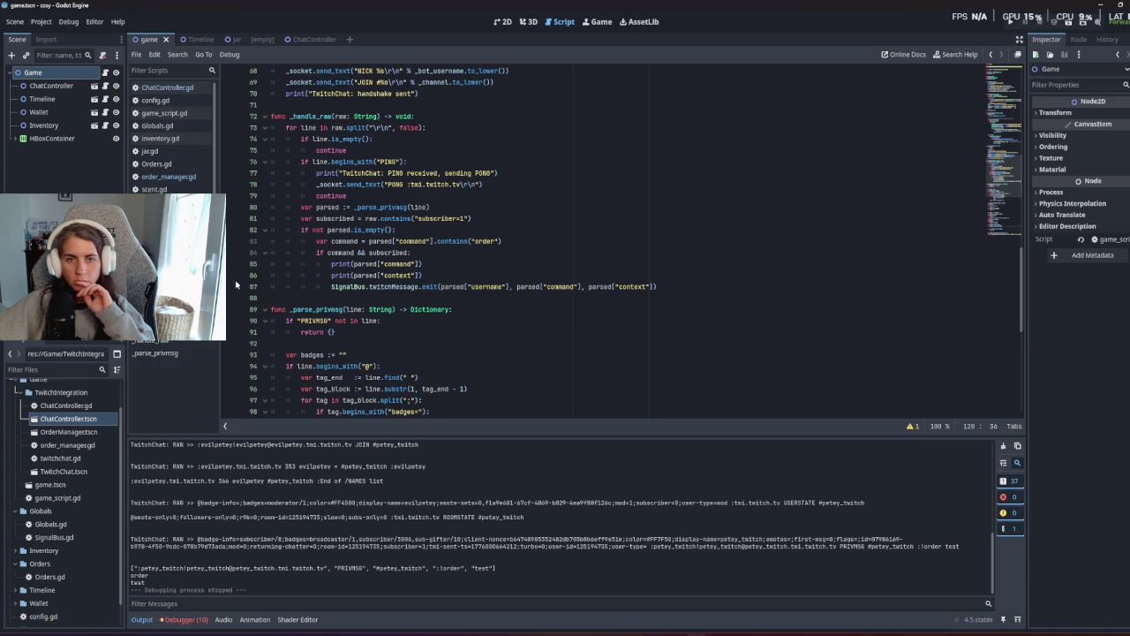
left_click(168, 177)
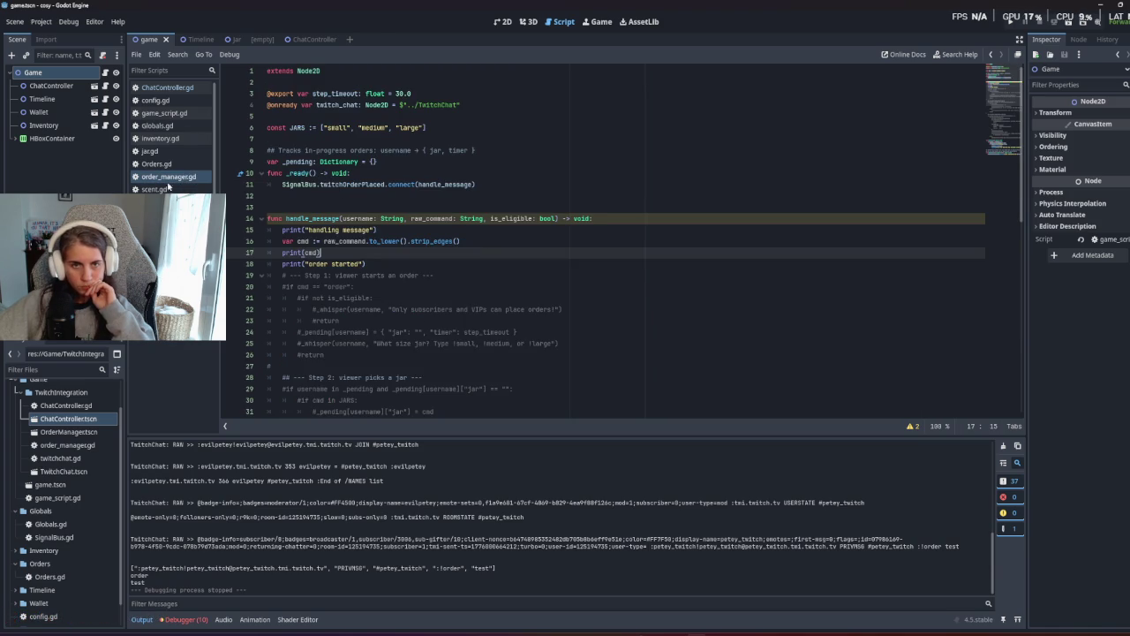
left_click(166, 88)
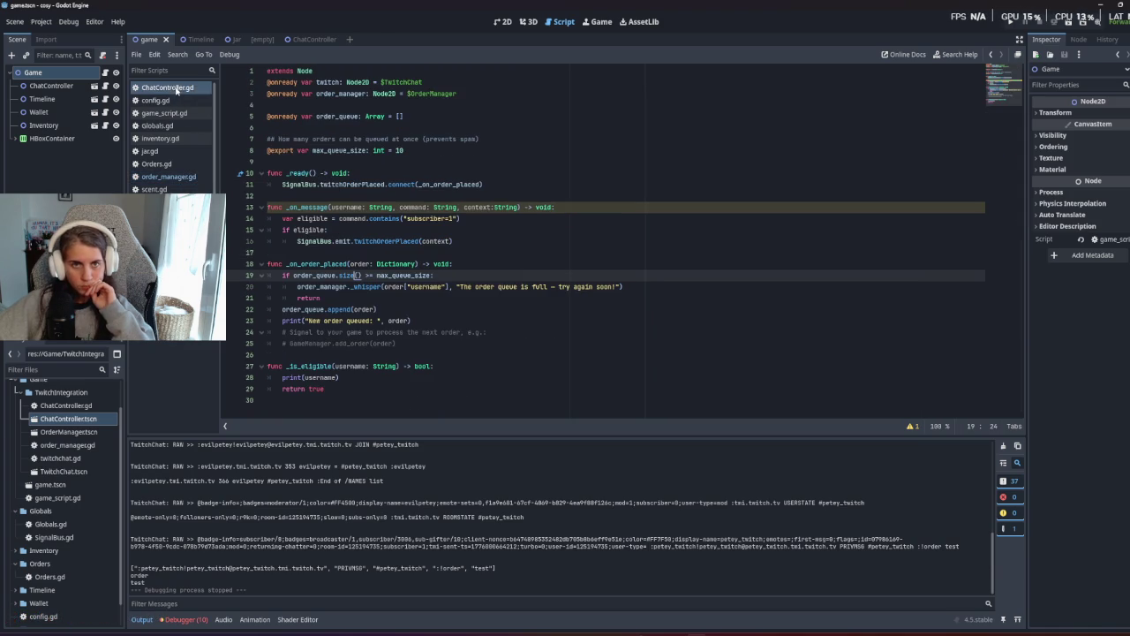
Remove the if eligible: check, unindent the emit line, and save ChatController.gd.
left_click(368, 240)
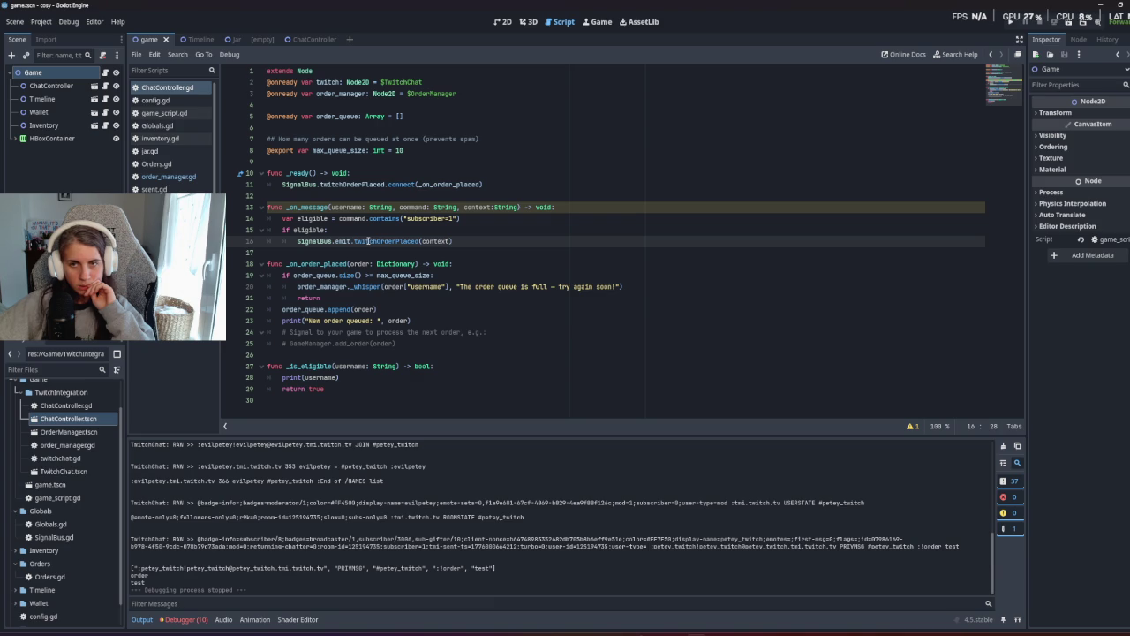
left_click_drag(366, 231, 260, 232)
key("BackSpace")
key("BackSpace")
key("Down")
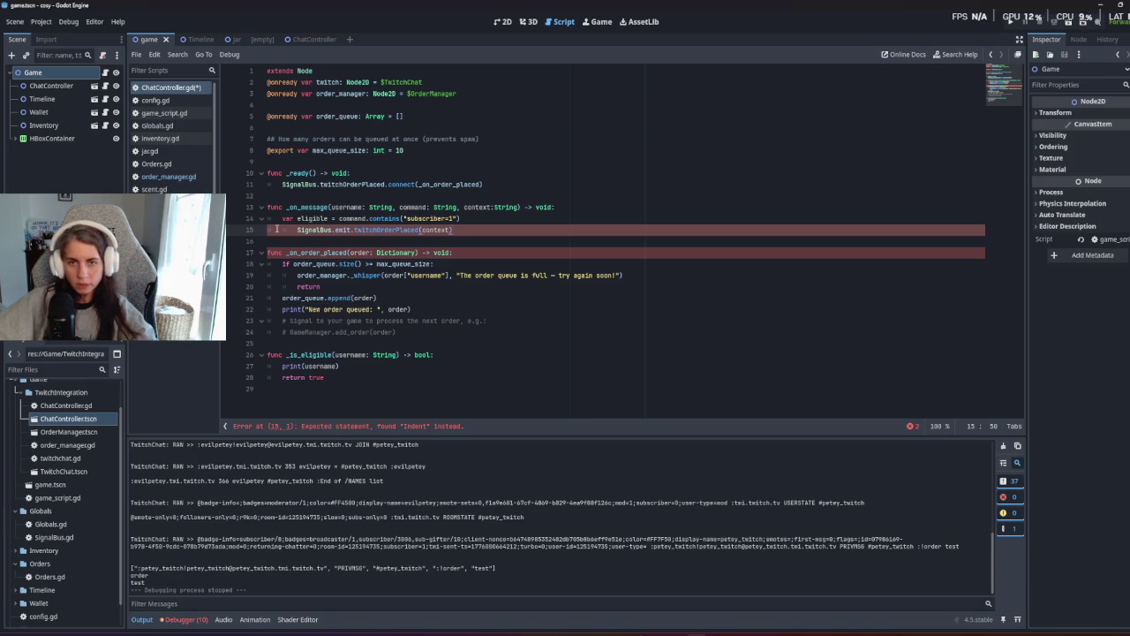
key("Home")
key("BackSpace")
key("ctrl+s")
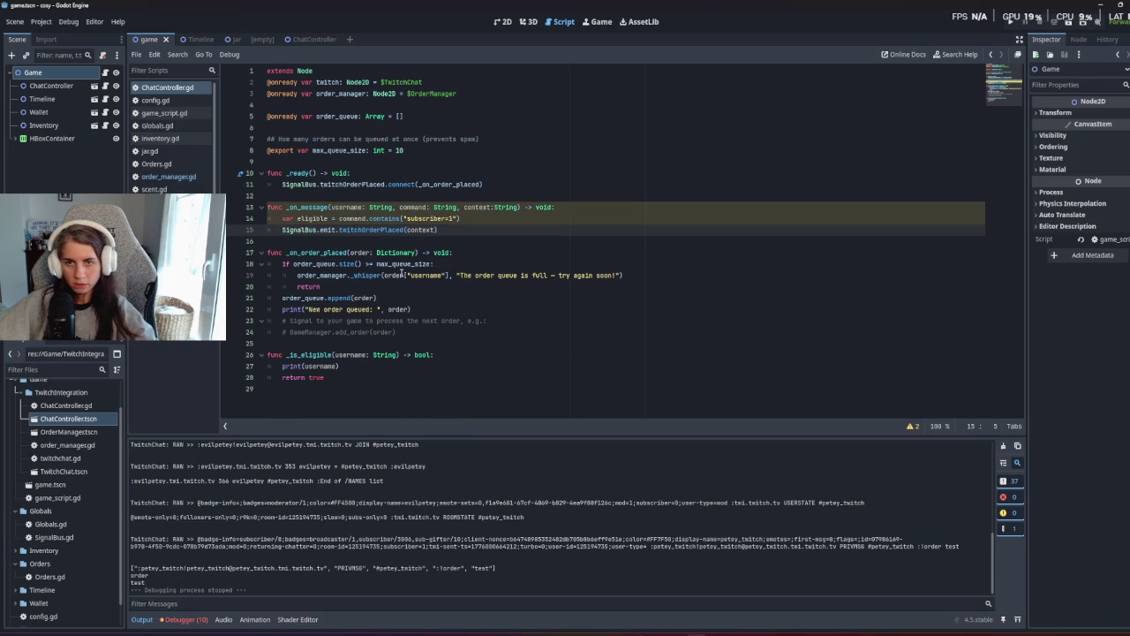
Run the game again to check the chat order in the output, then stop it.
key("F5")
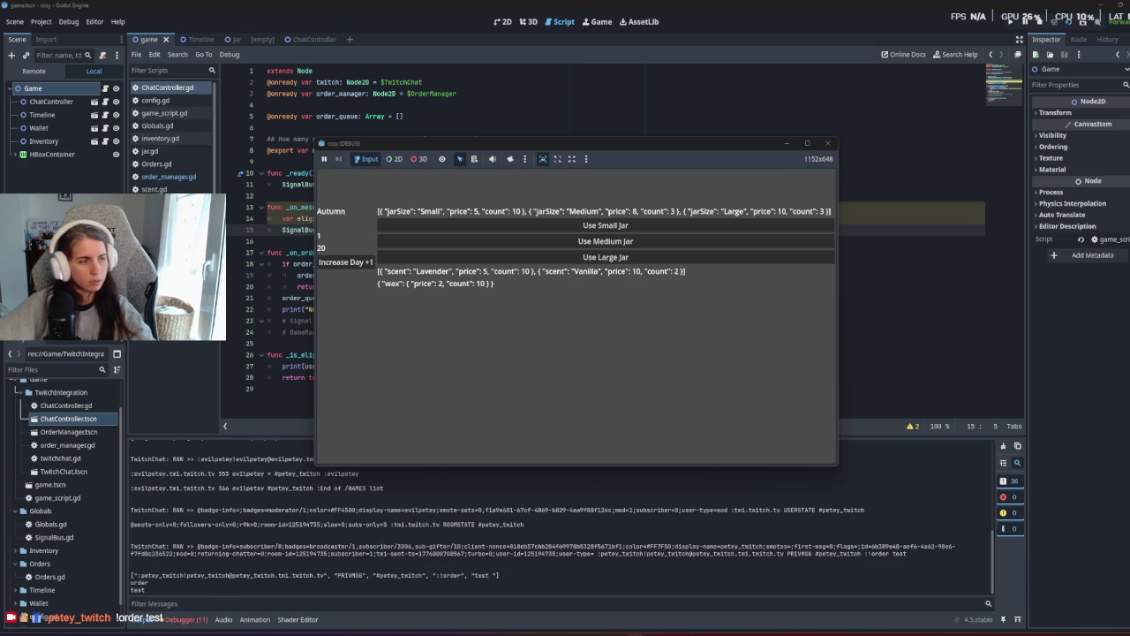
scroll(247, 554, "up", 1)
scroll(247, 553, "down", 1)
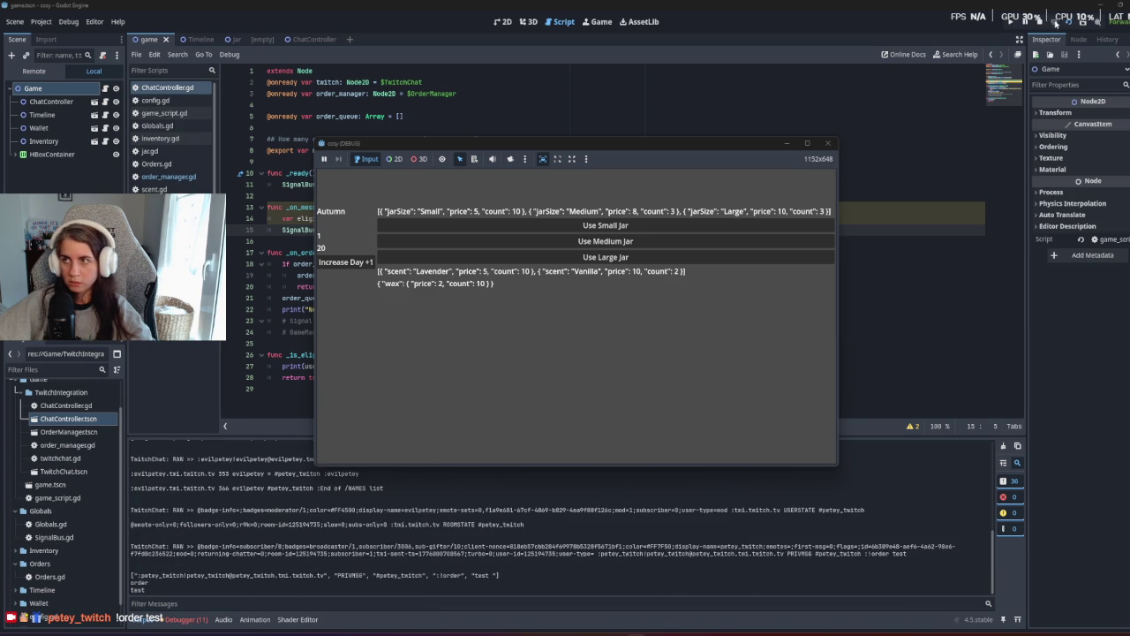
left_click(1039, 21)
left_click(474, 218)
key("Return")
Add print(eligible) on the new line before the emit call.
type("print(eli")
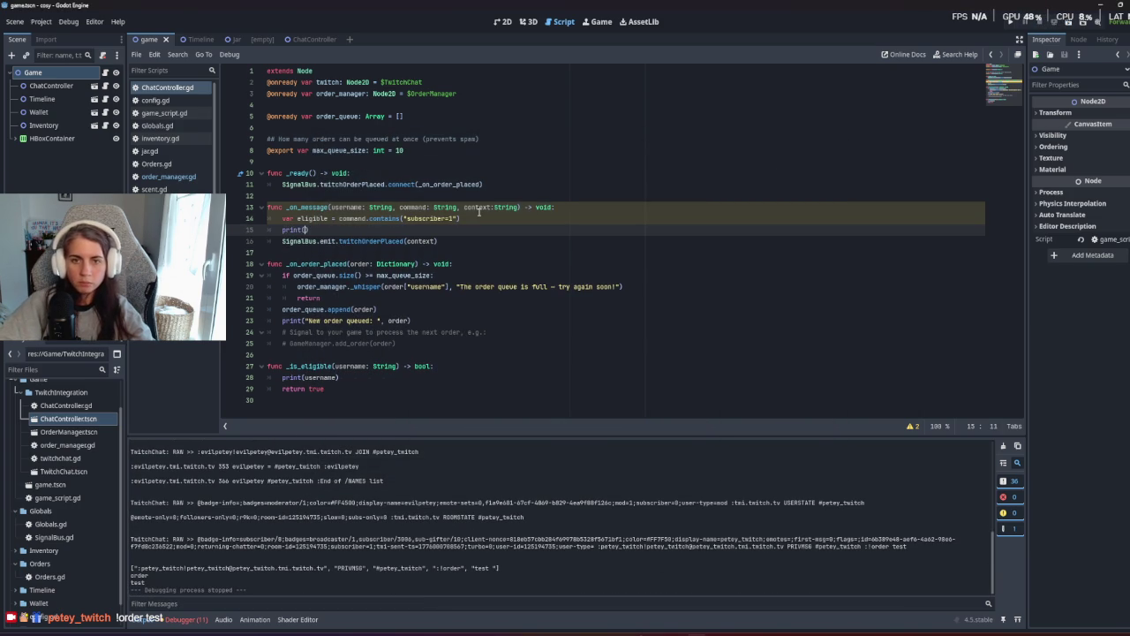
key("Return")
left_click(497, 240)
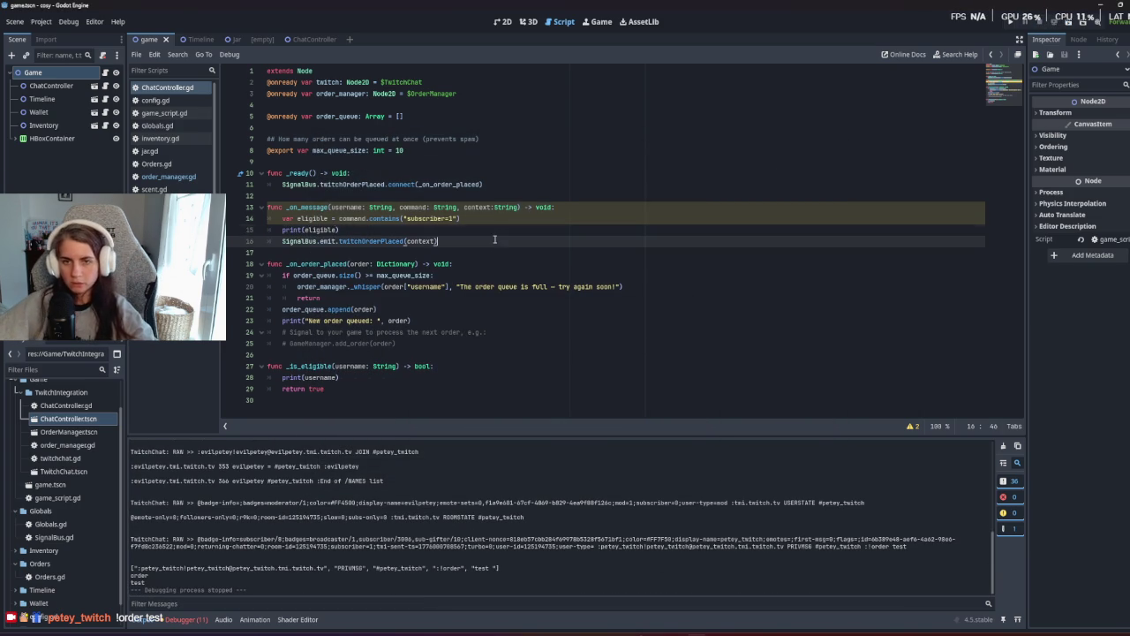
left_click(396, 378)
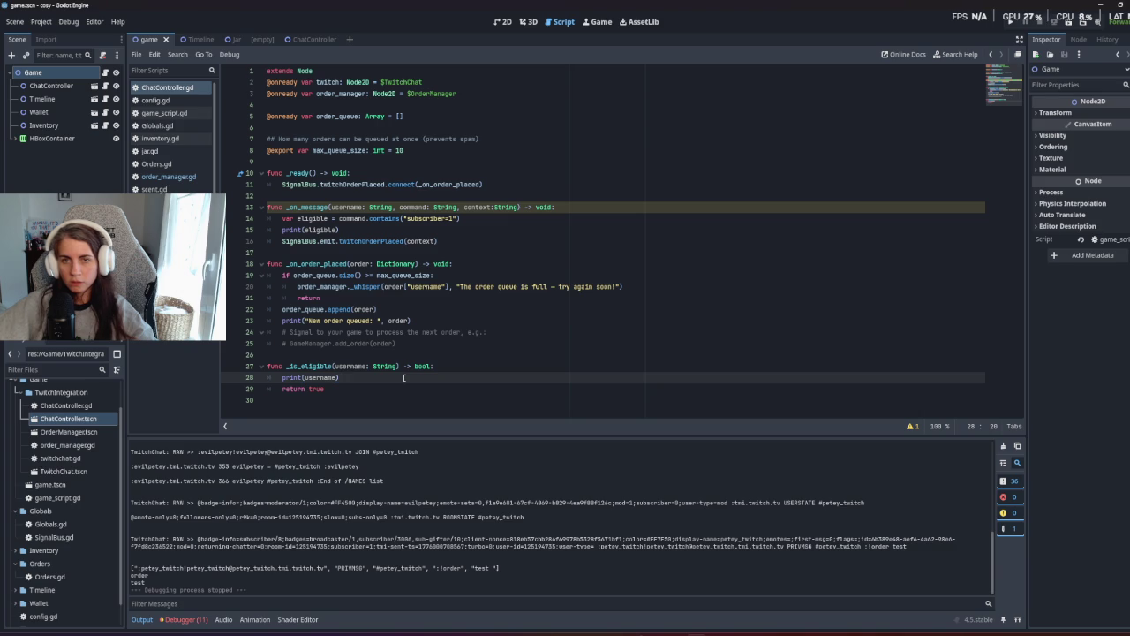
Look over the _is_eligible function at the end of ChatController.gd.
left_click(347, 400)
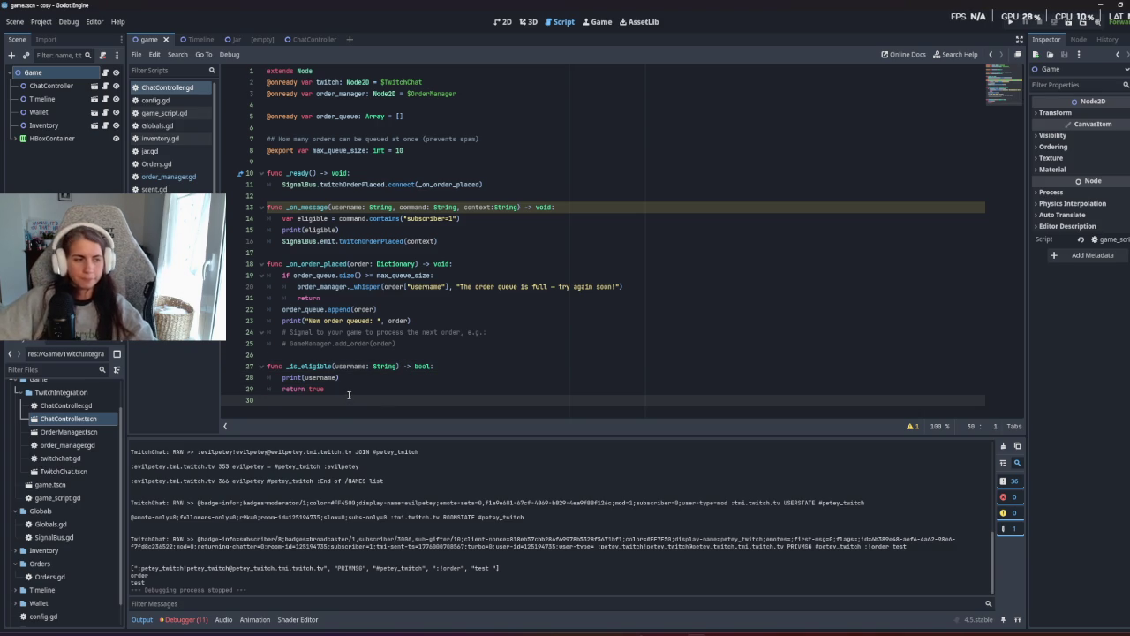
key("shift+Up")
key("shift+Up")
key("shift+Up")
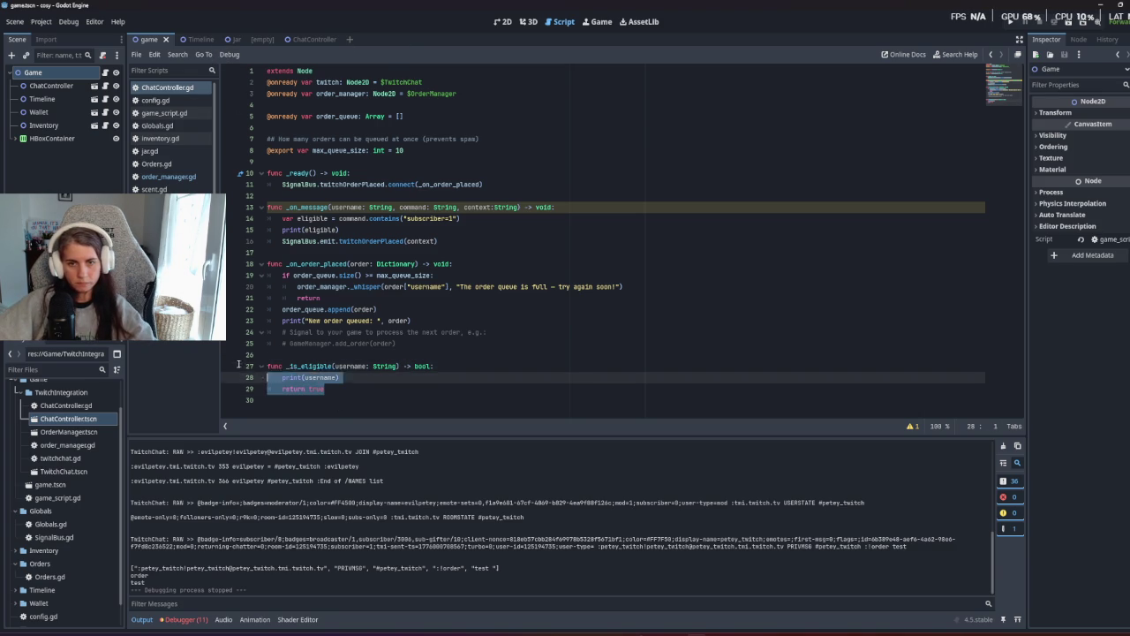
left_click(439, 385)
double_click(299, 365)
left_click(300, 366)
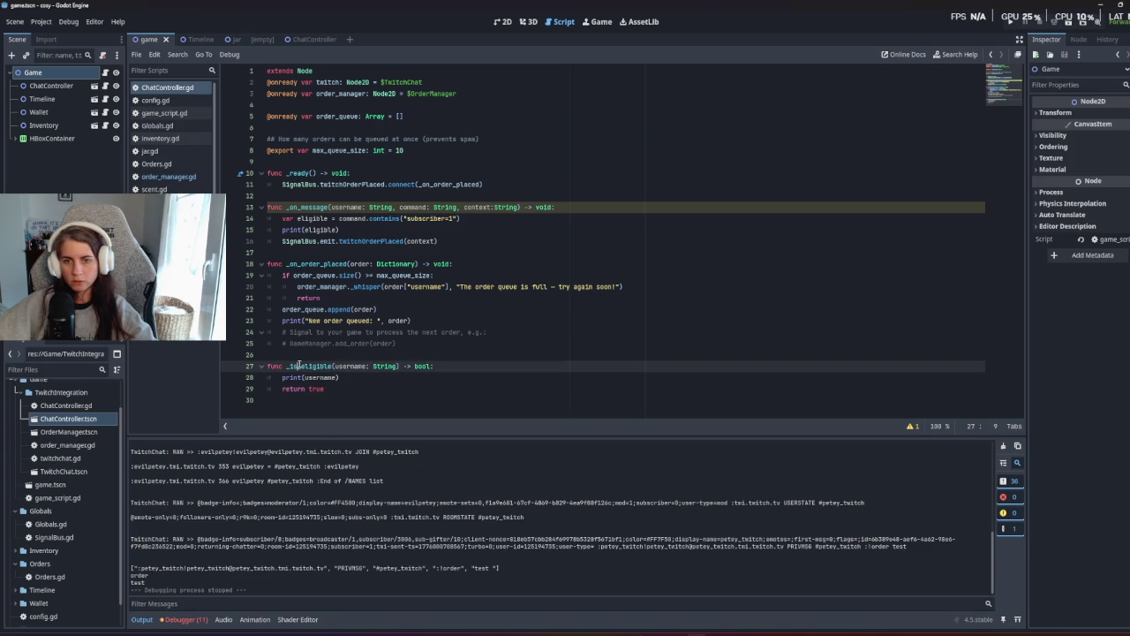
key("super")
left_click(350, 380)
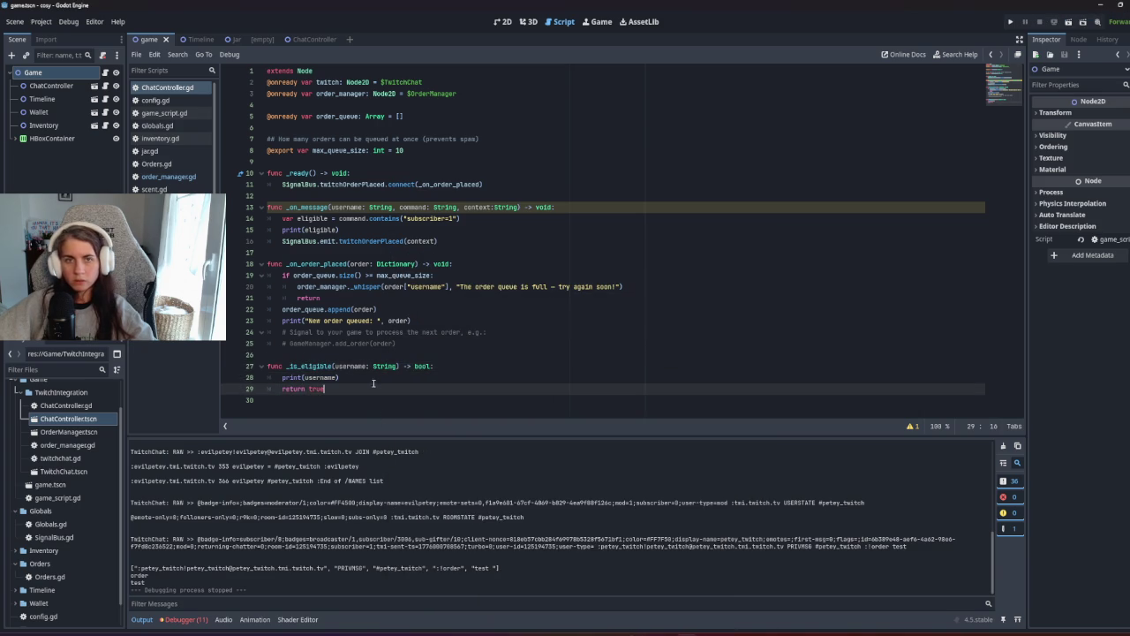
left_click(173, 178)
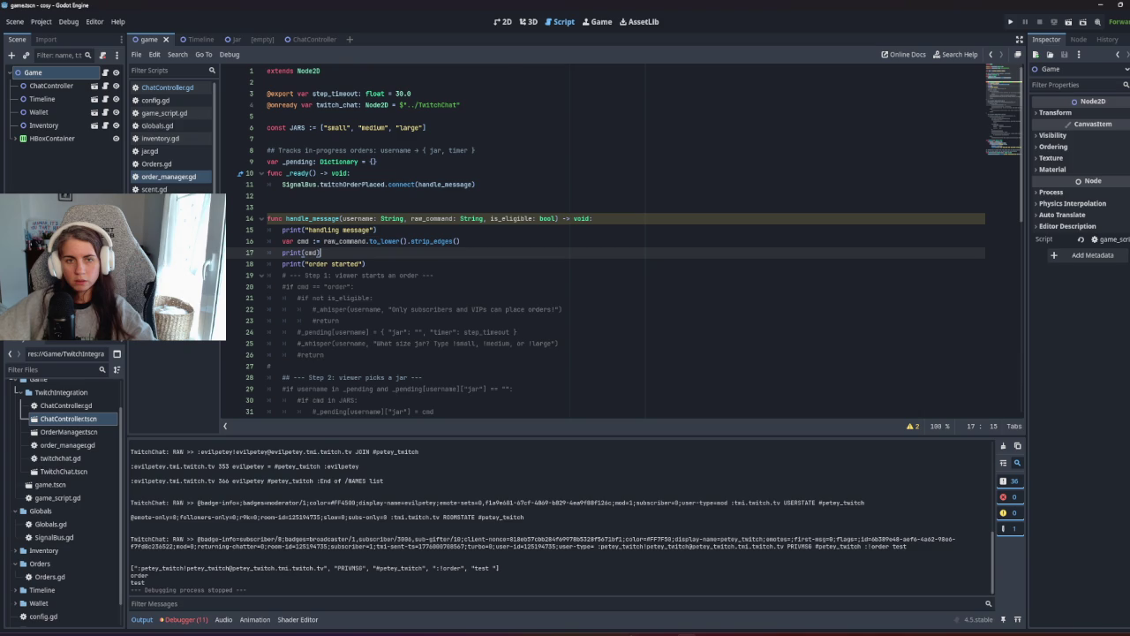
Review twitchchat.gd, order_manager.gd and ChatController.gd in turn.
left_click(154, 201)
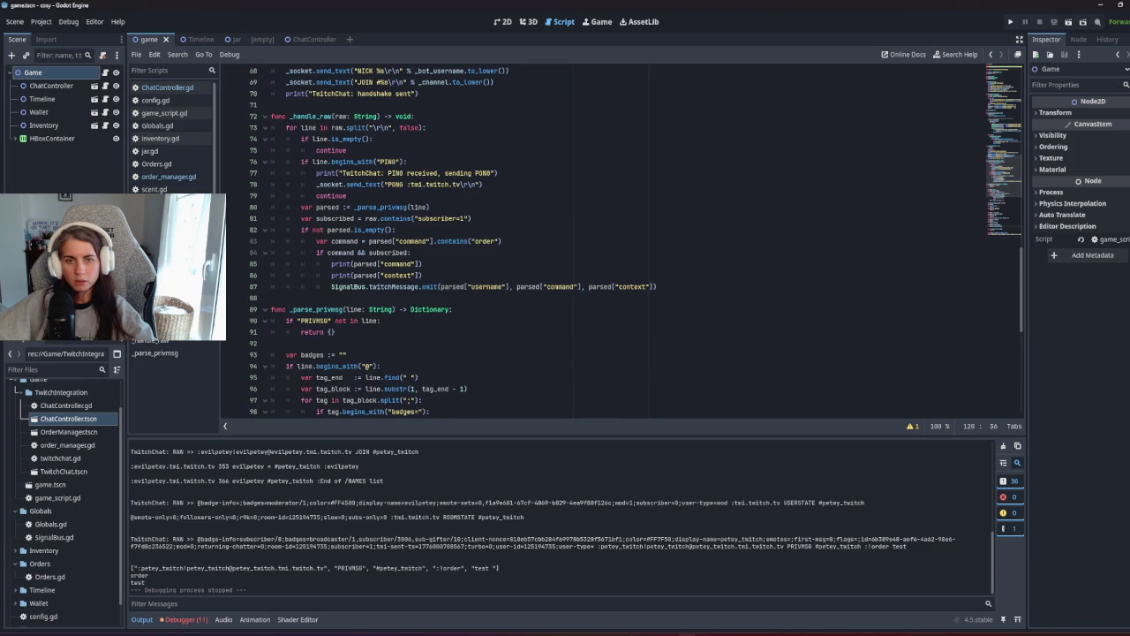
left_click(164, 88)
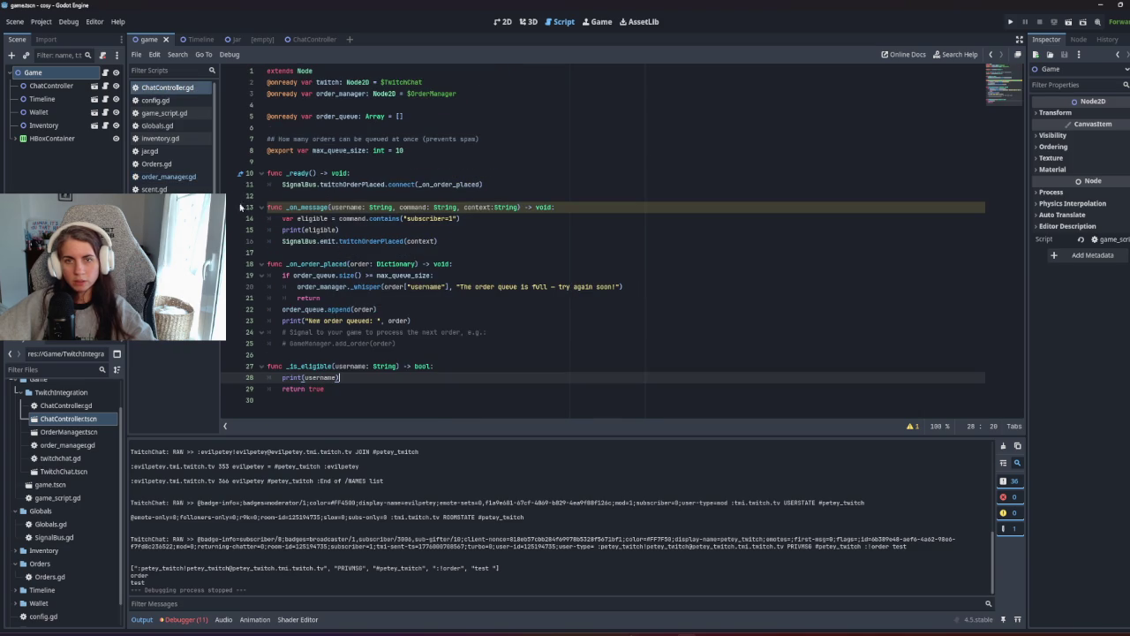
mouse_move(353, 272)
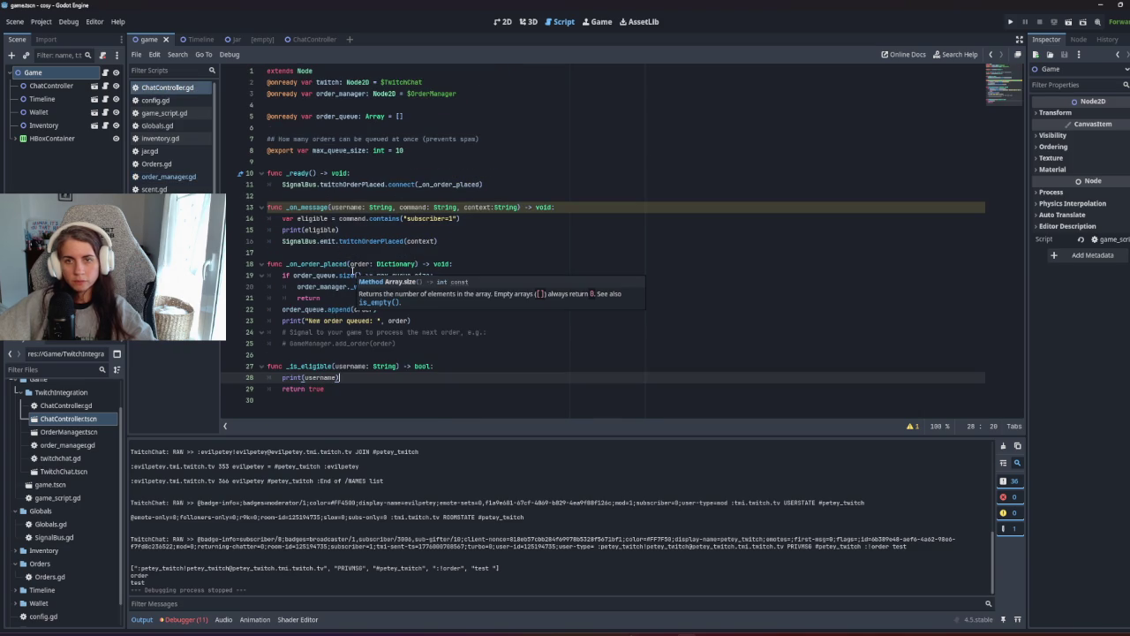
left_click(168, 177)
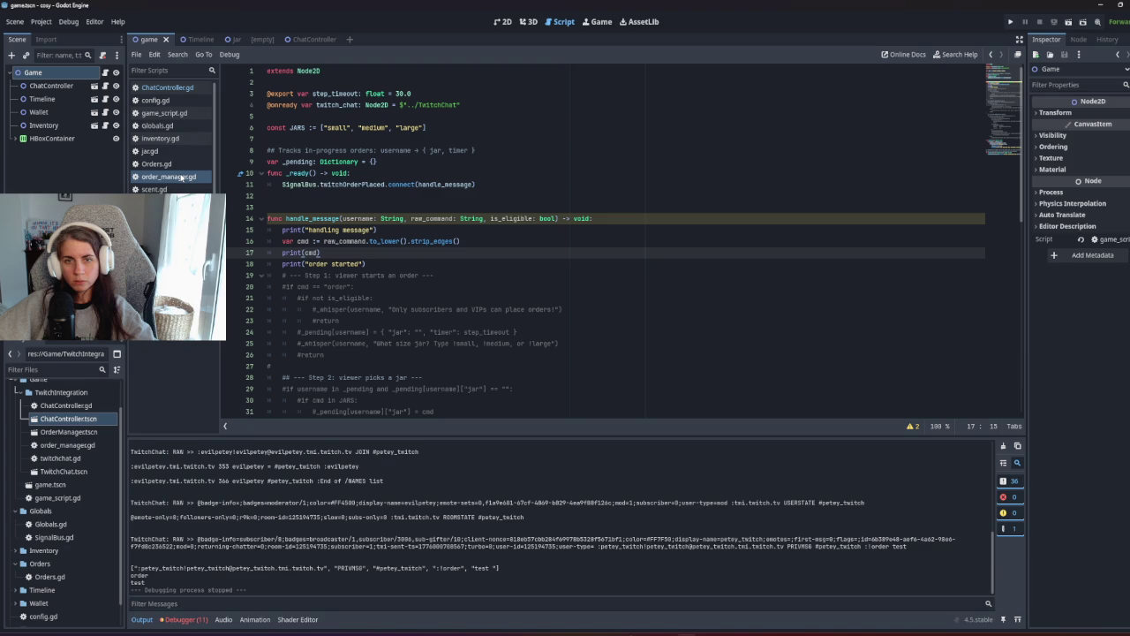
left_click(164, 88)
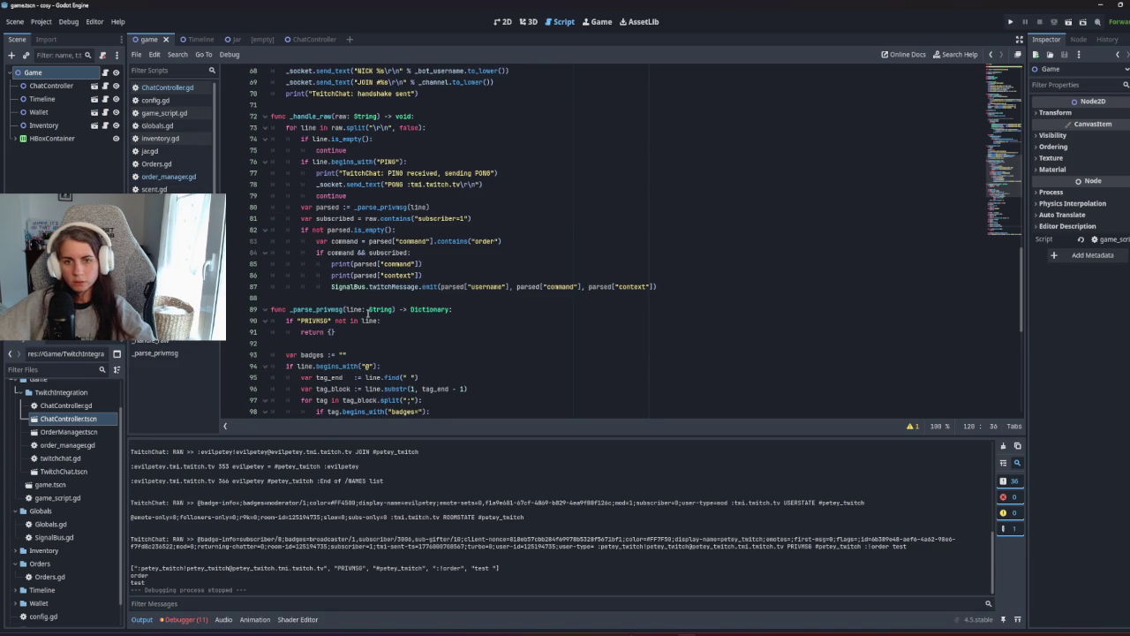
scroll(367, 313, "down", 4)
scroll(368, 314, "down", 6)
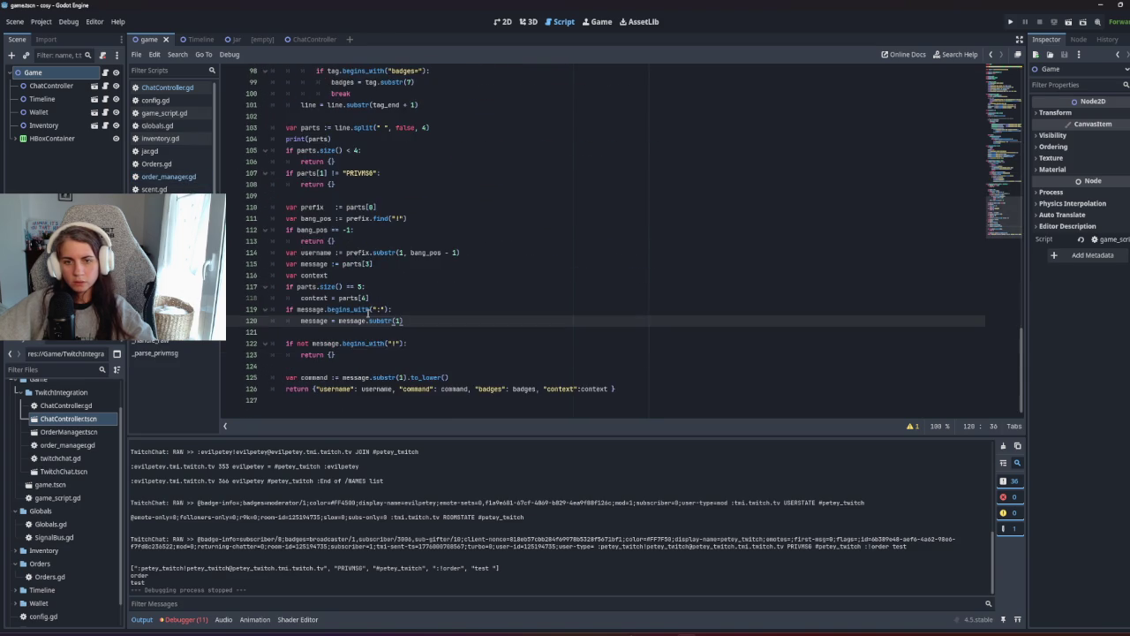
scroll(368, 318, "up", 10)
scroll(368, 318, "up", 14)
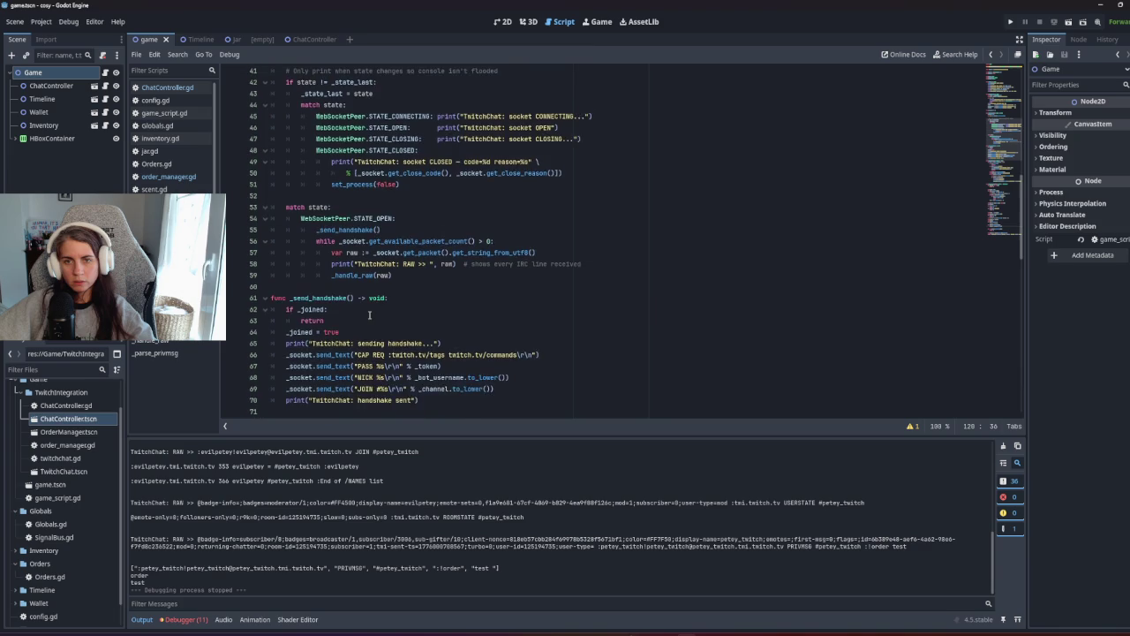
scroll(416, 334, "up", 8)
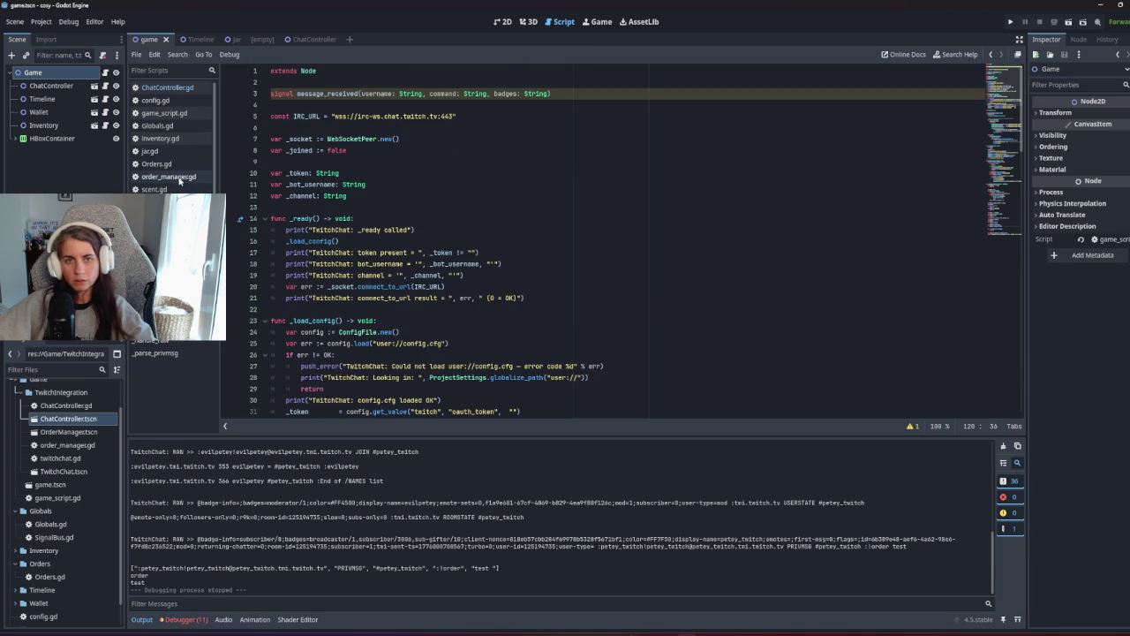
left_click(181, 88)
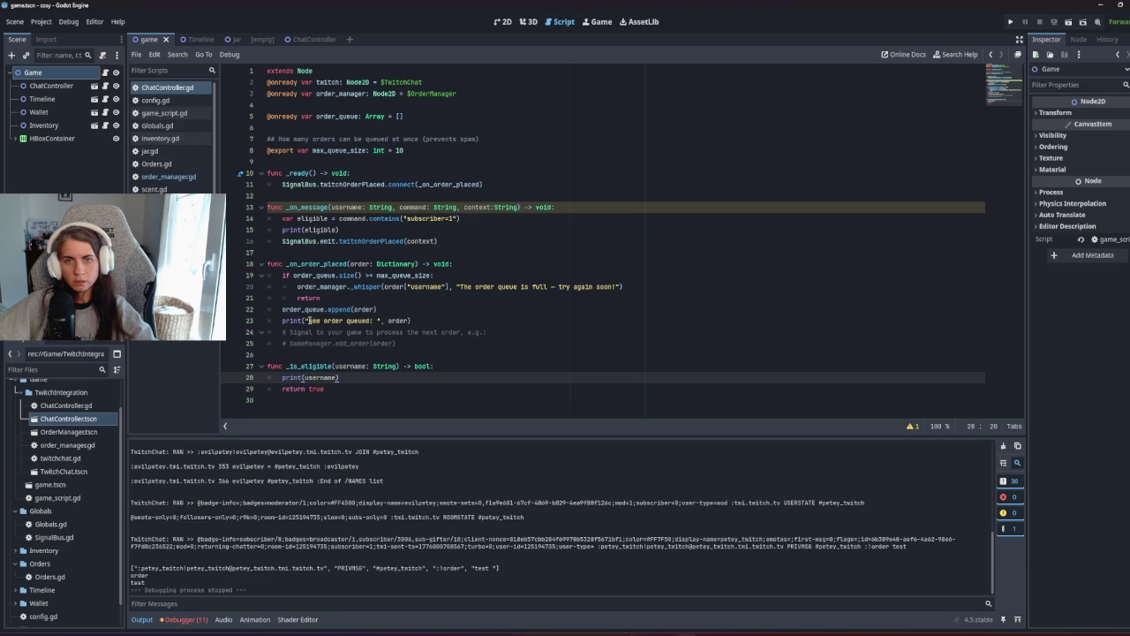
Recheck order_manager.gd's Step 1 section, then run the game from ChatController.gd to test chat orders.
left_click(176, 179)
left_click(342, 275)
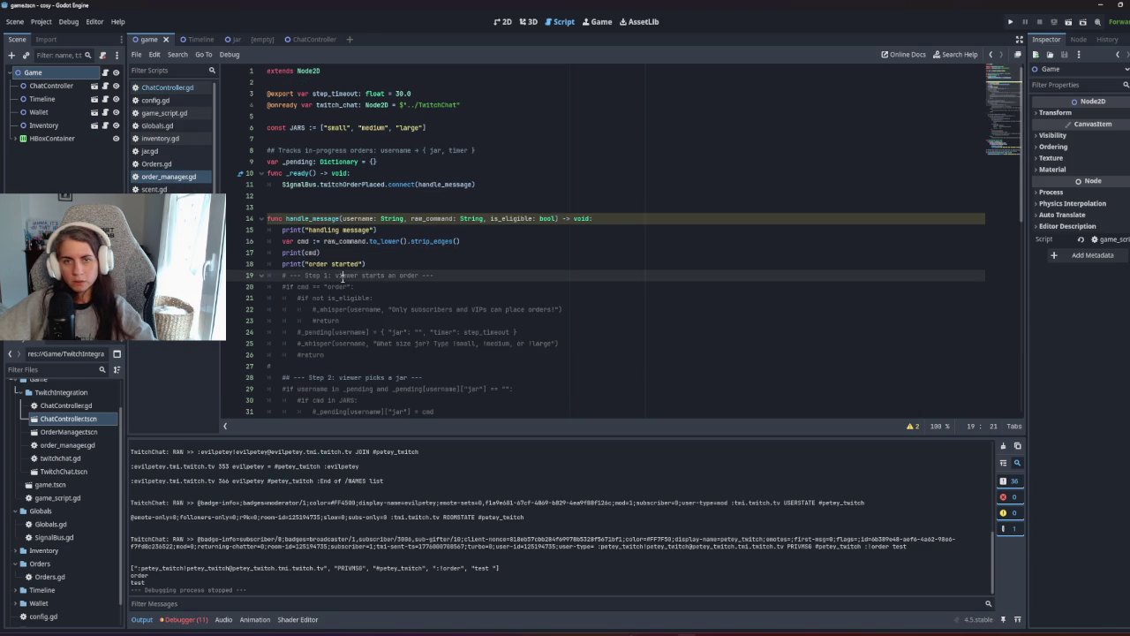
scroll(347, 279, "down", 10)
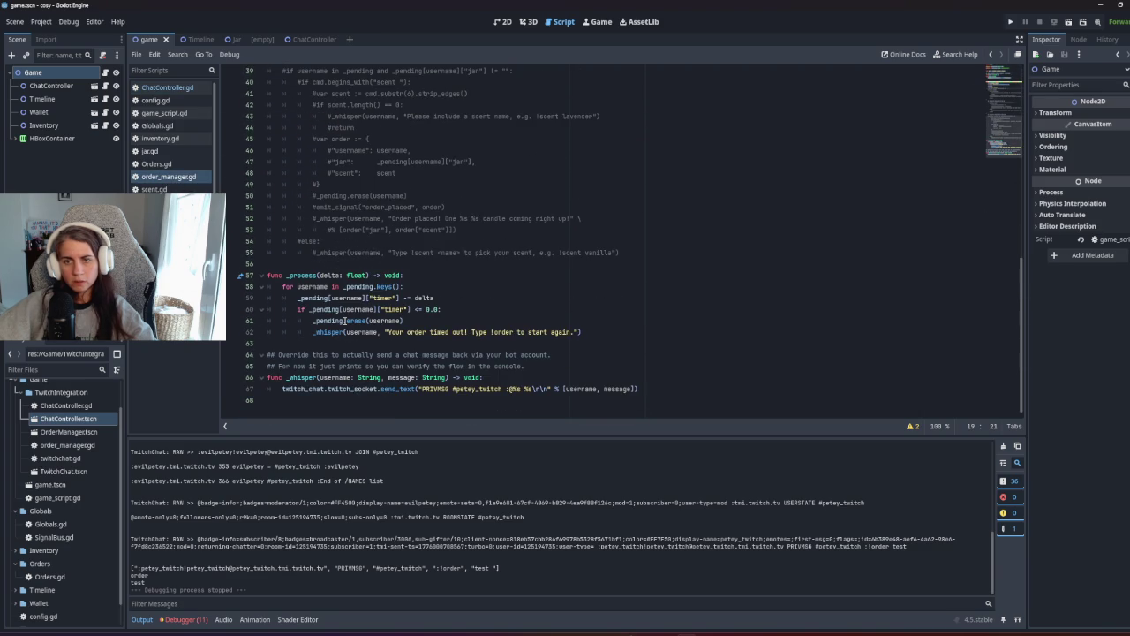
scroll(344, 322, "up", 10)
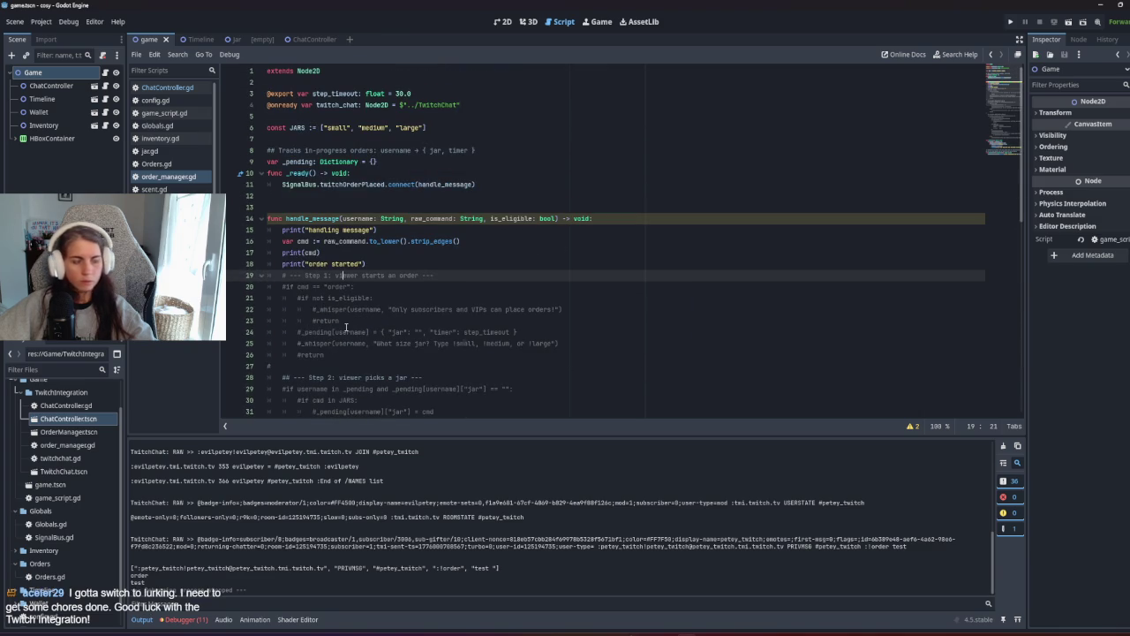
key("alt+Left")
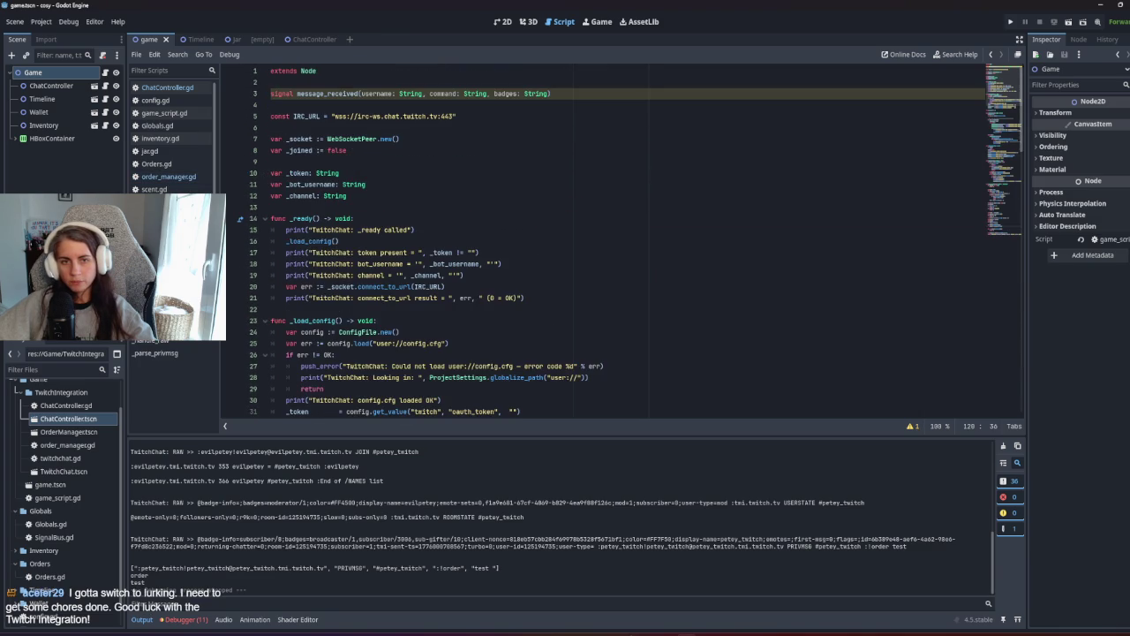
left_click(199, 177)
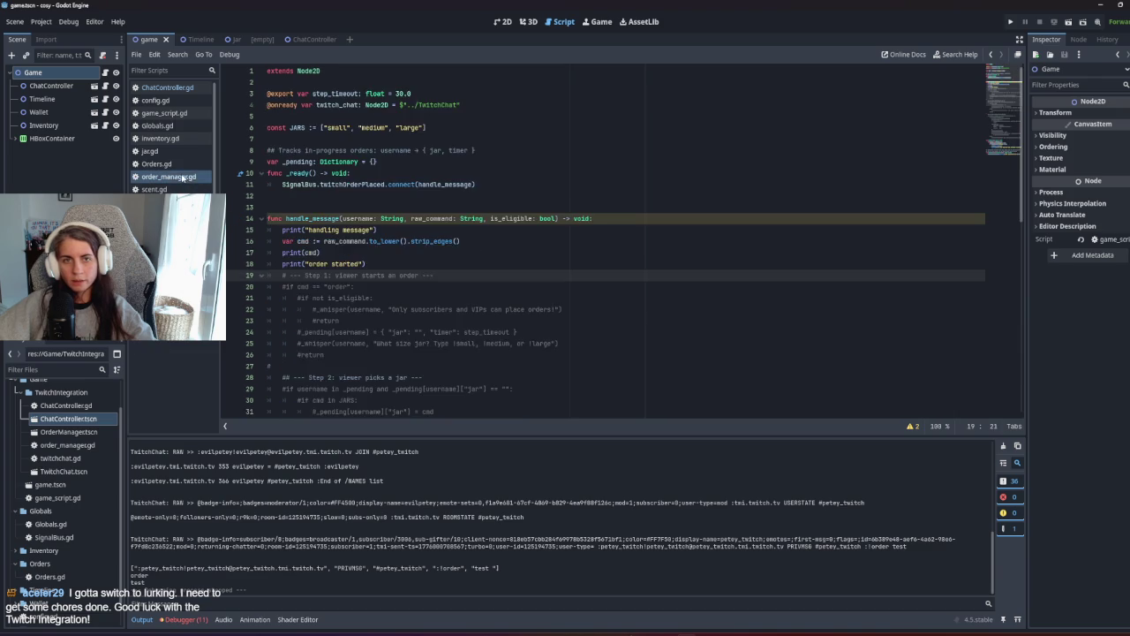
left_click(192, 89)
left_click(399, 230)
left_click(416, 251)
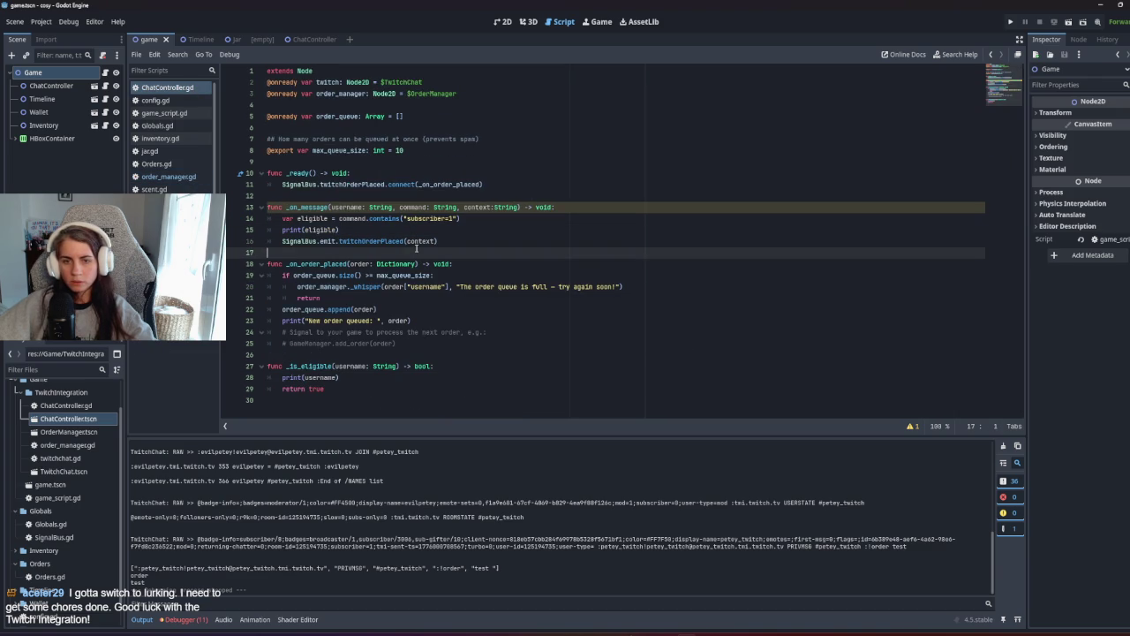
key("F5")
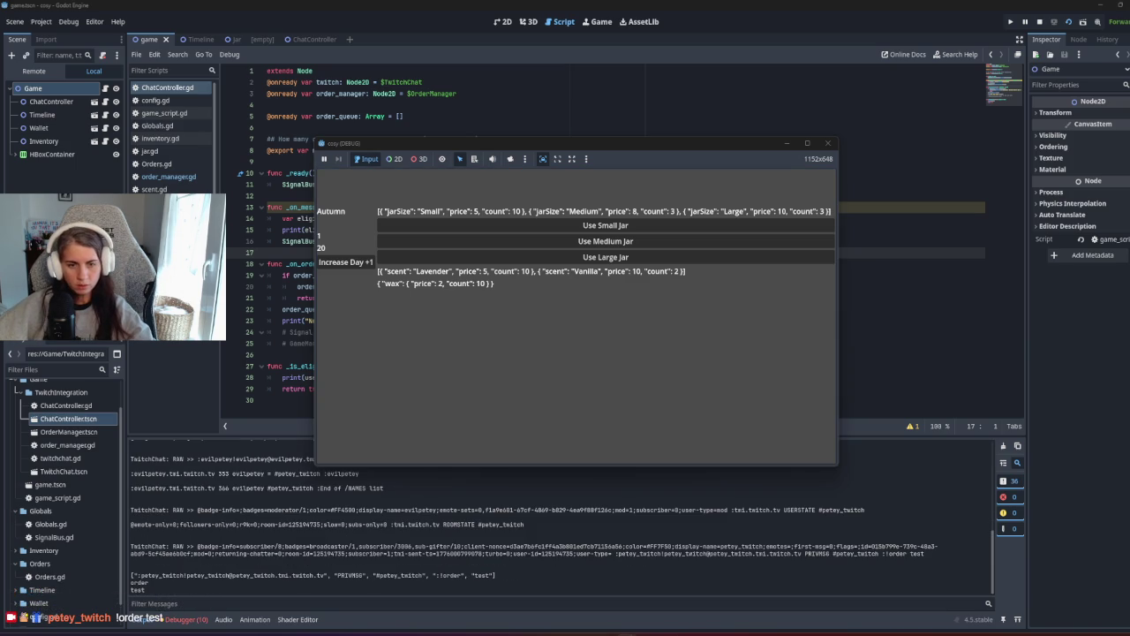
In twitchchat.gd, delete the command and context debug prints above the twitchMessage emit.
left_click(268, 342)
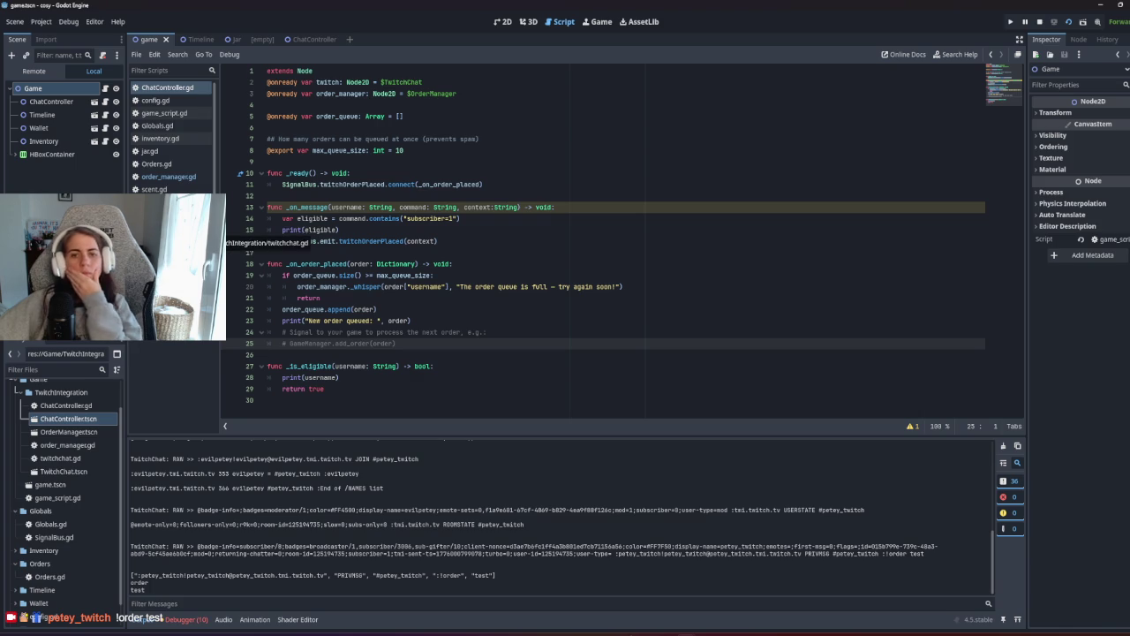
left_click(163, 239)
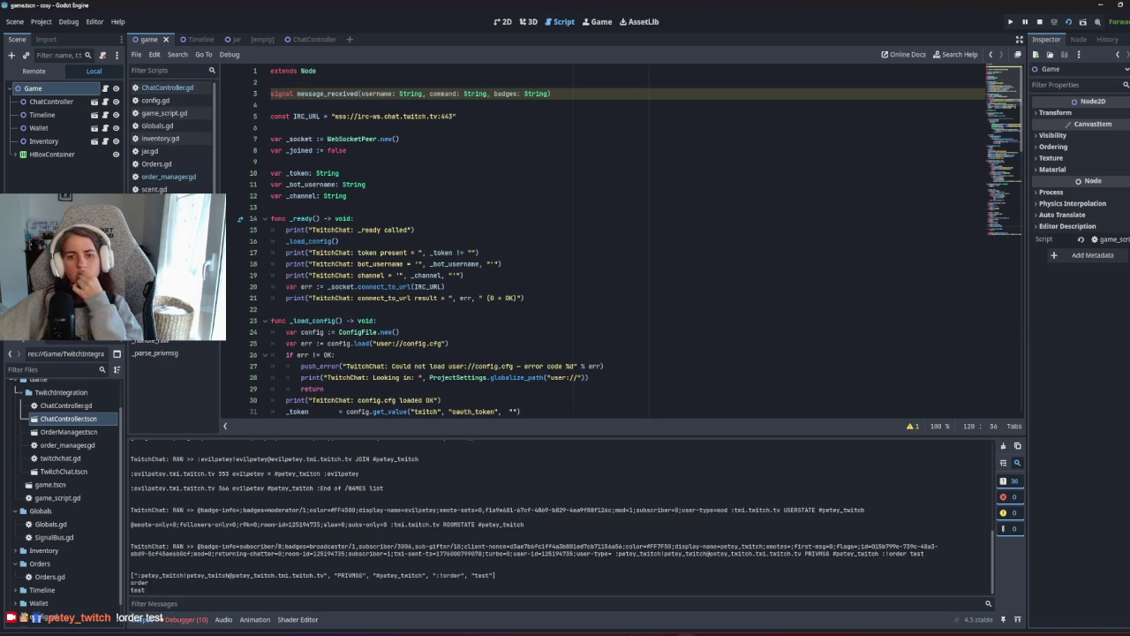
scroll(415, 313, "down", 5)
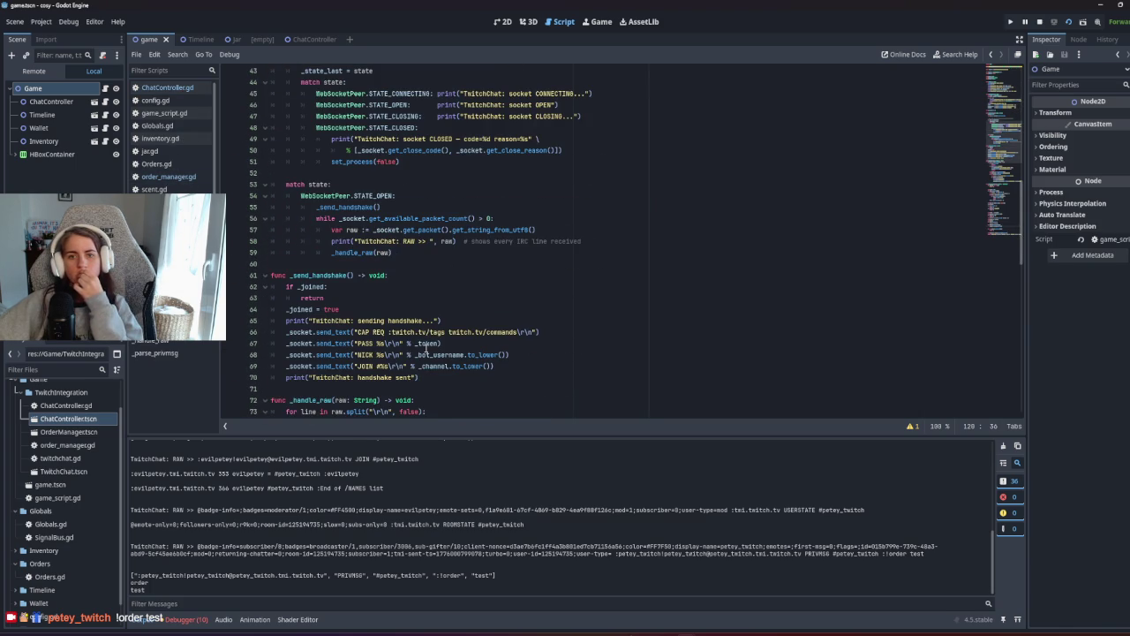
scroll(428, 340, "down", 6)
key("Tab")
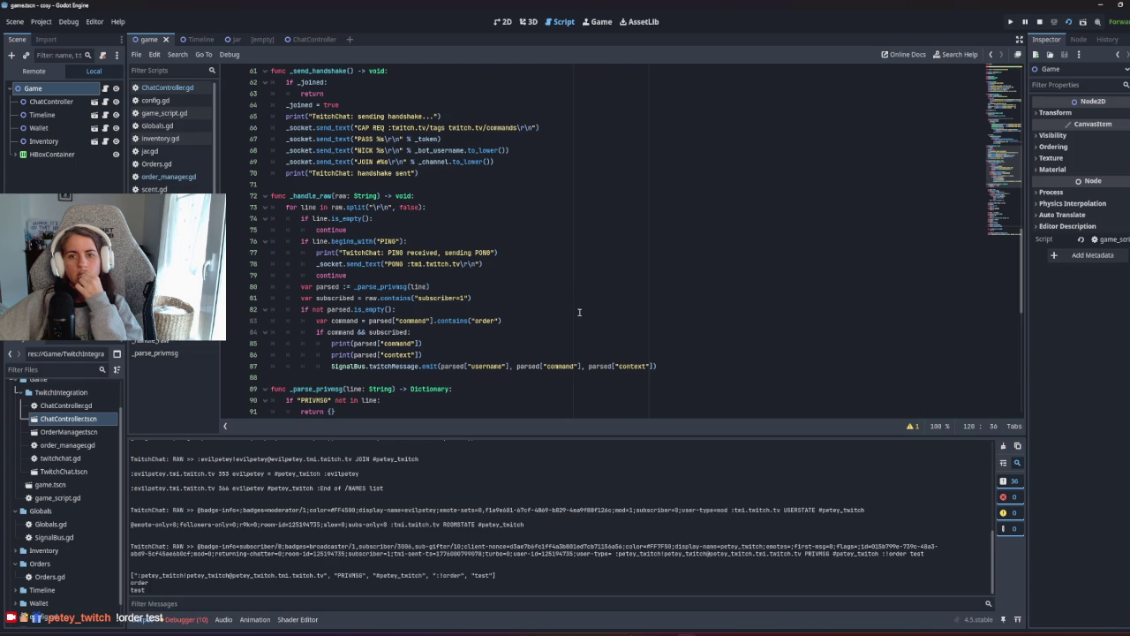
left_click_drag(431, 354, 449, 337)
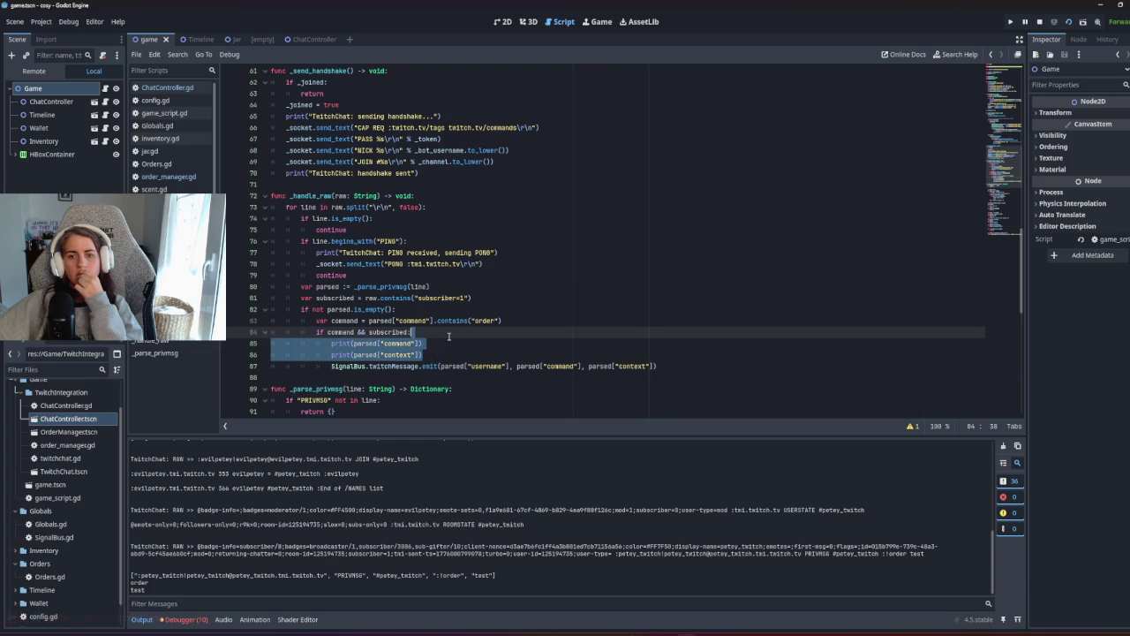
left_click(448, 336)
left_click(399, 367)
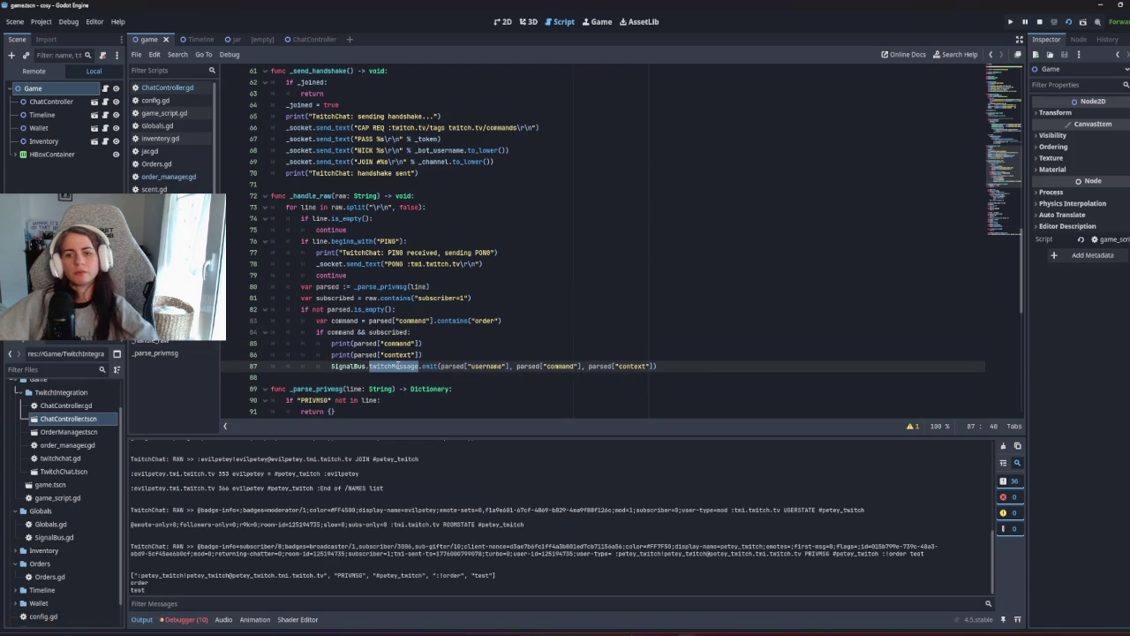
left_click_drag(424, 354, 443, 332)
key("BackSpace")
key("super")
left_click(431, 343)
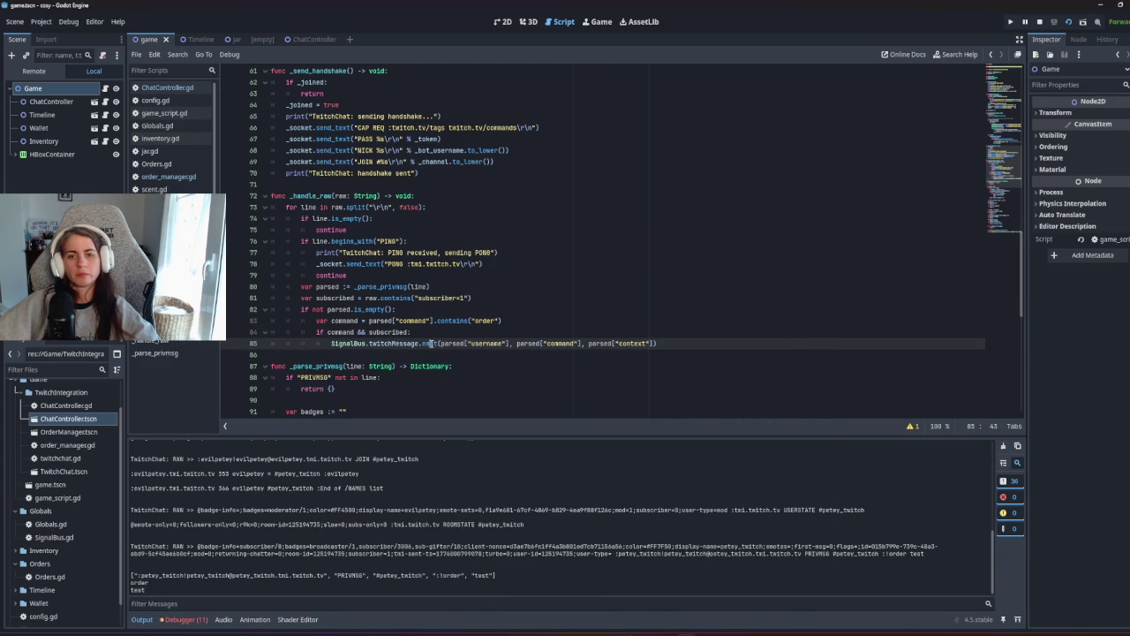
Delete the print(parts) debug line in the message parsing code.
scroll(415, 343, "down", 7)
left_click(363, 300)
triple_click(363, 300)
key("BackSpace")
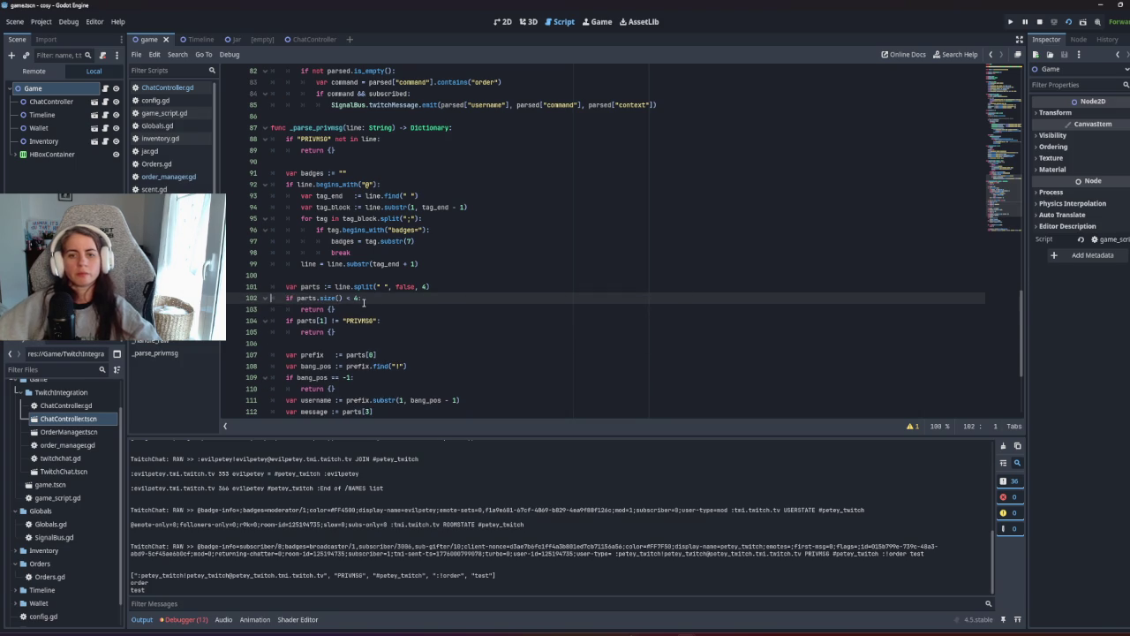
scroll(363, 300, "down", 4)
scroll(355, 334, "up", 11)
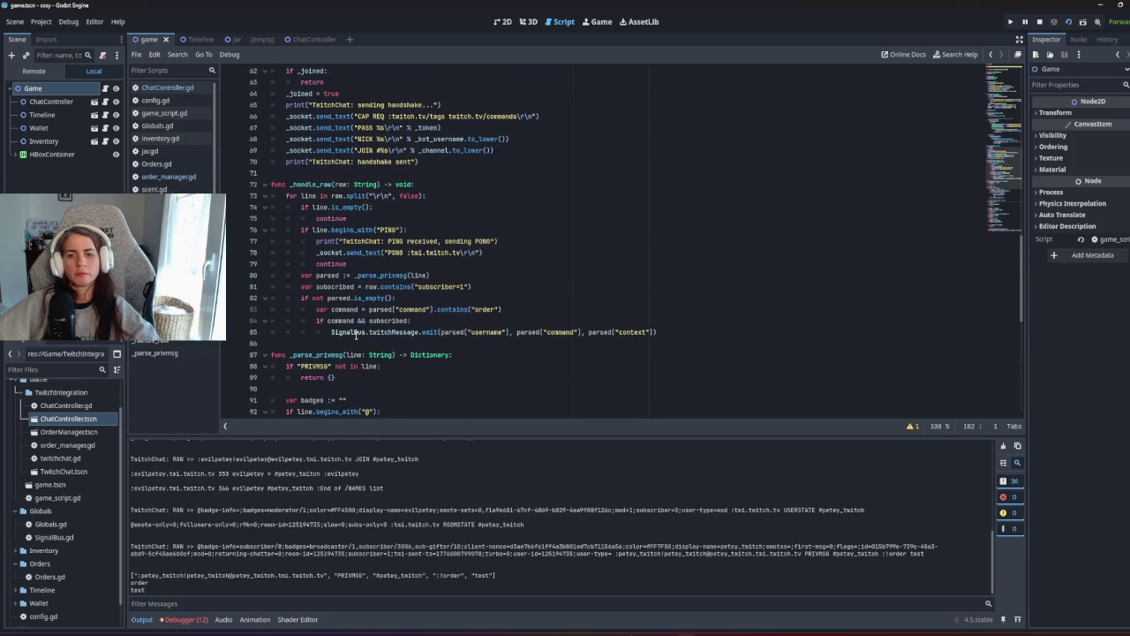
double_click(394, 334)
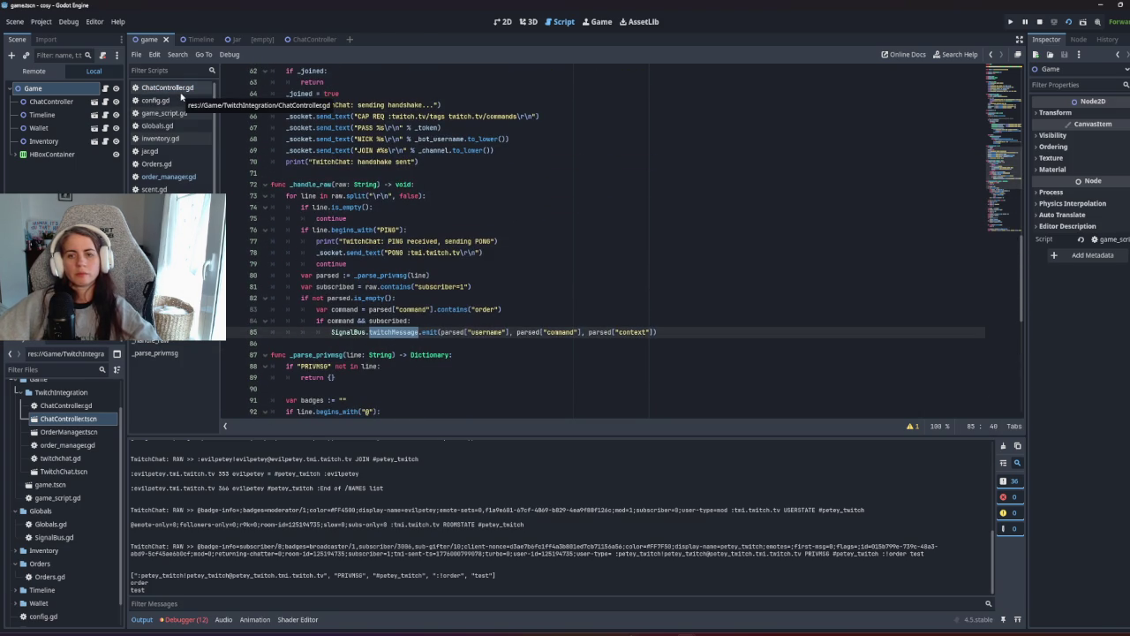
key("alt+Left")
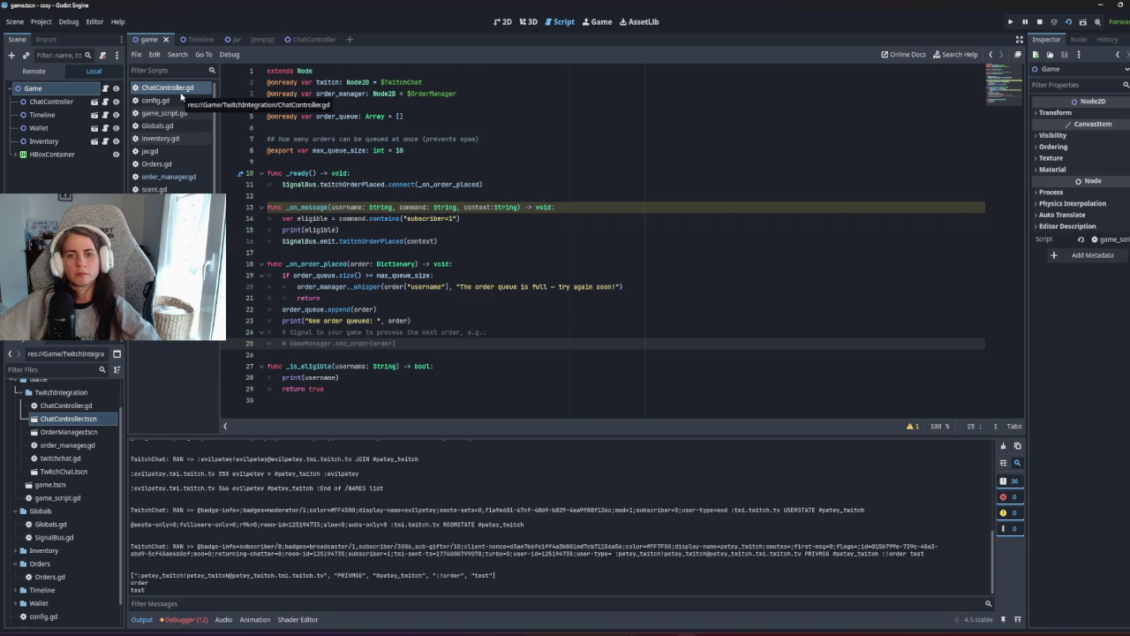
Add SignalBus.twitchMessage.connect(_on_message) at the end of _ready, then run the game.
left_click(364, 173)
key("Return")
type("S")
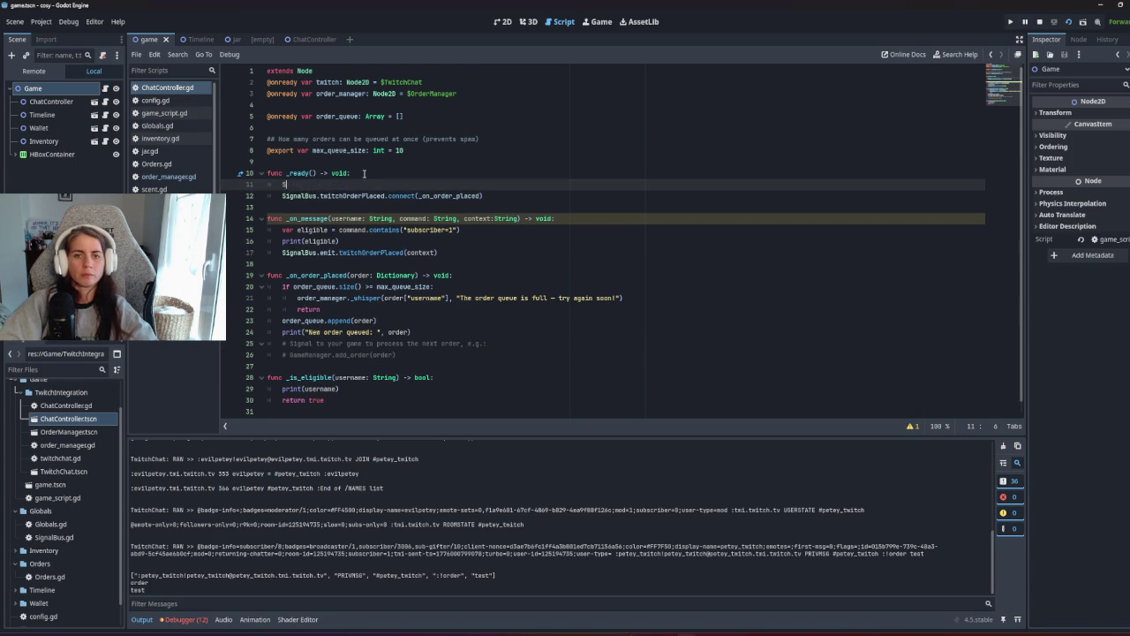
type("ignalBus.twi")
key("Return")
type(".")
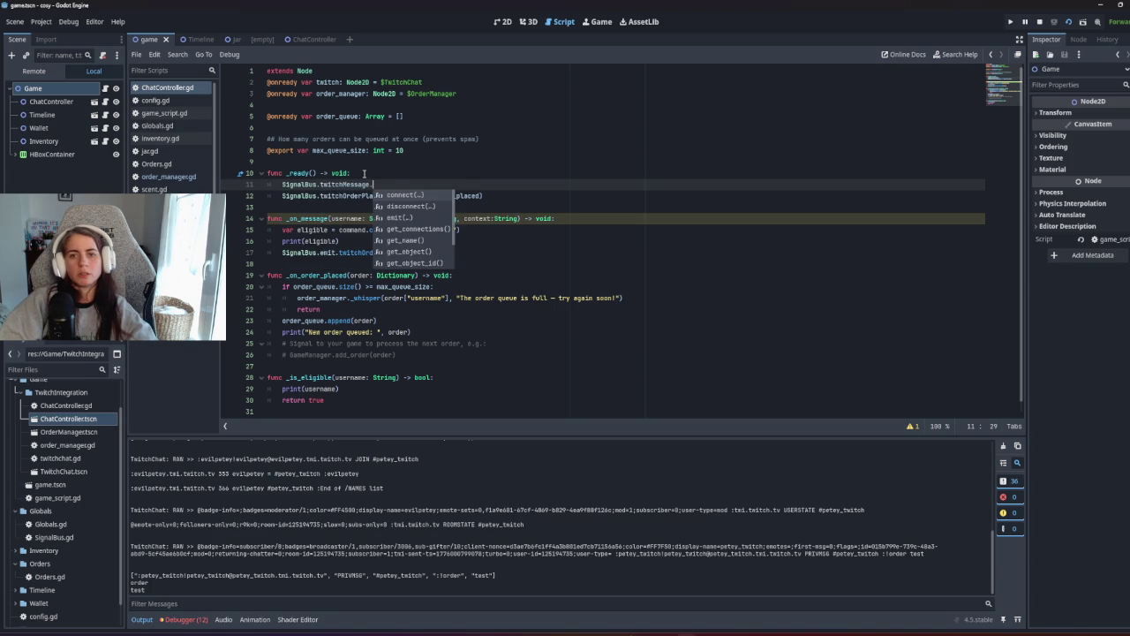
key("Return")
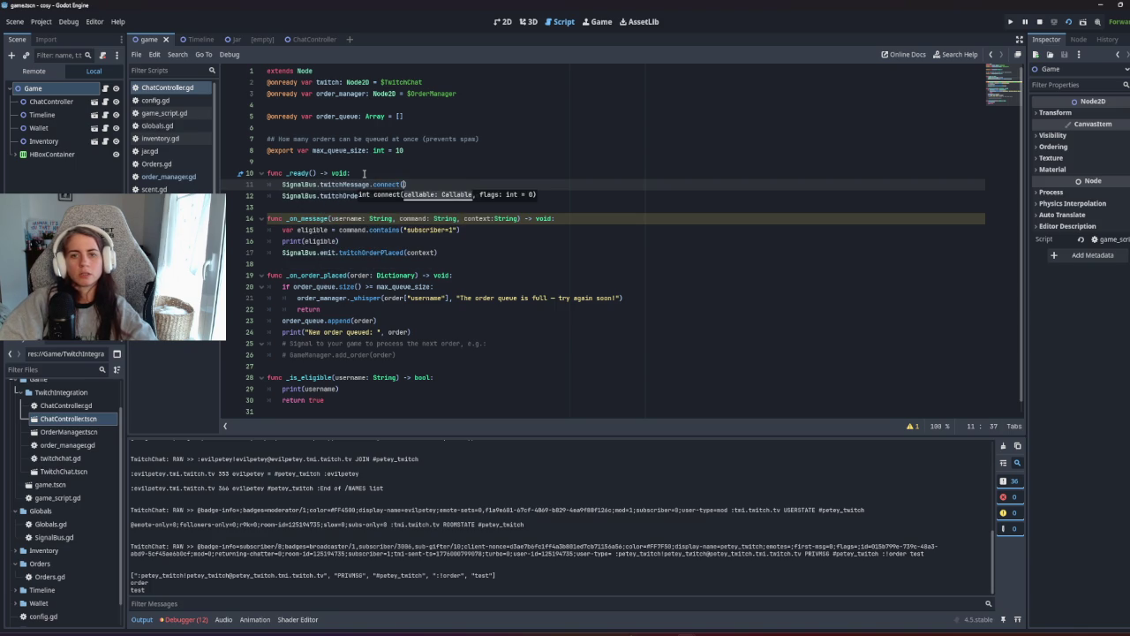
type("_on")
key("Return")
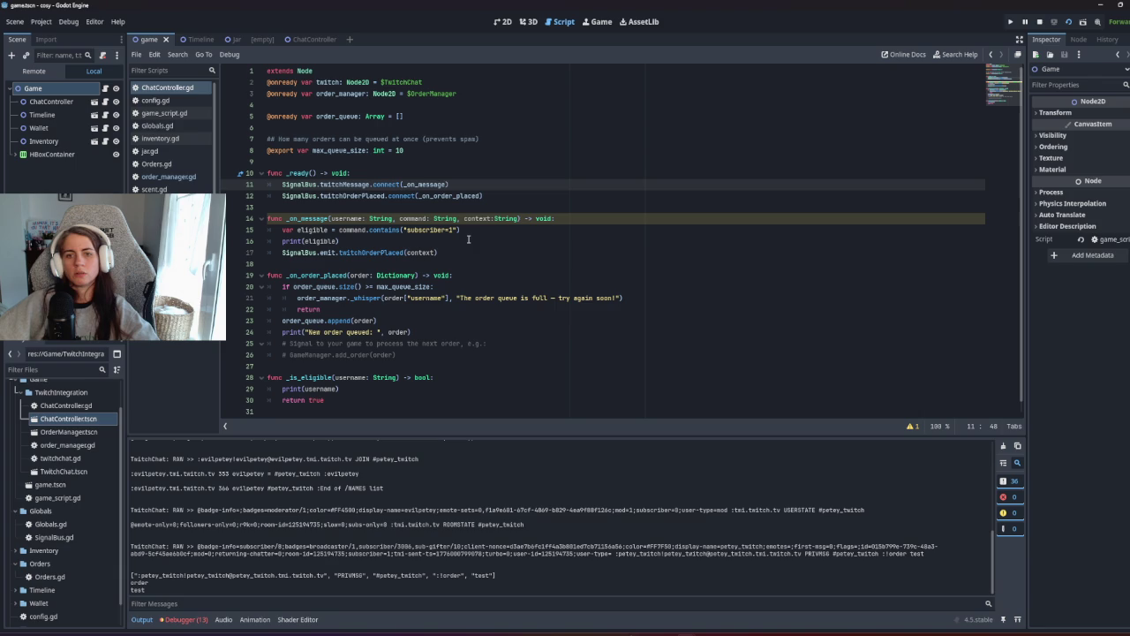
left_click(468, 239)
key("F5")
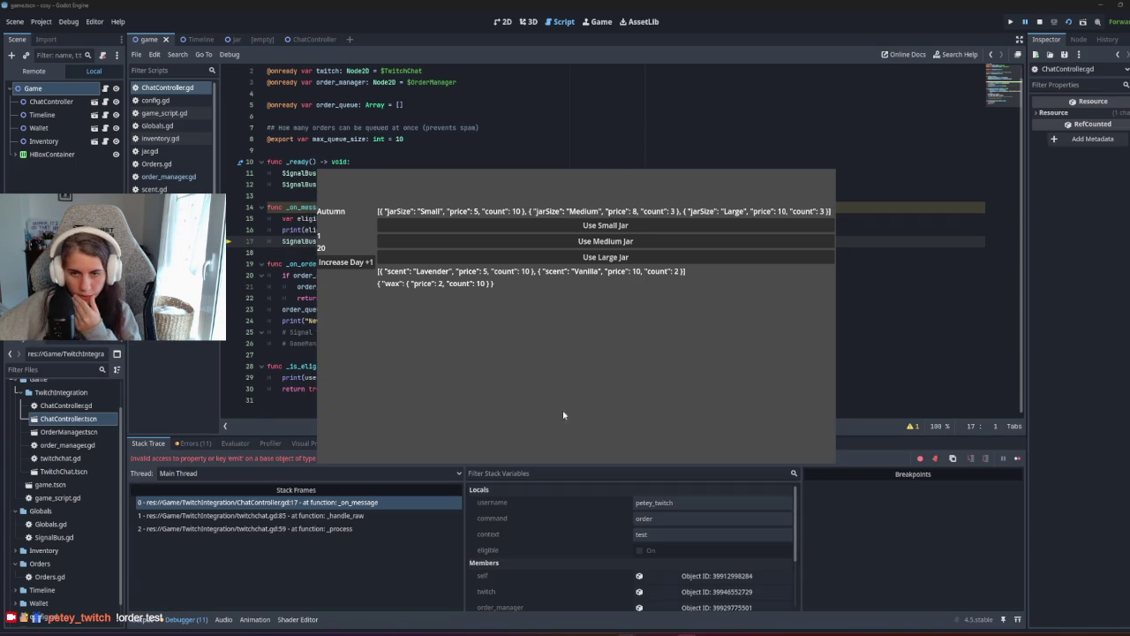
Read the invalid 'emit' access error in the Debugger's Errors tab and stop the game.
mouse_move(405, 139)
left_mouse_down()
mouse_move(495, 225)
mouse_move(1007, 392)
left_mouse_up()
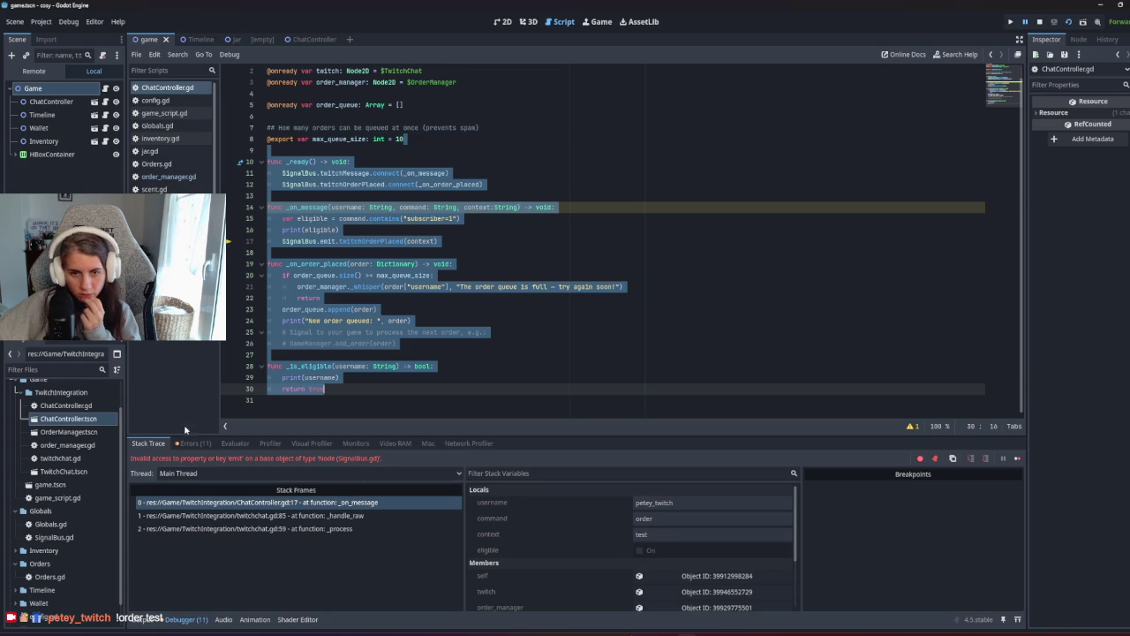
left_click(194, 443)
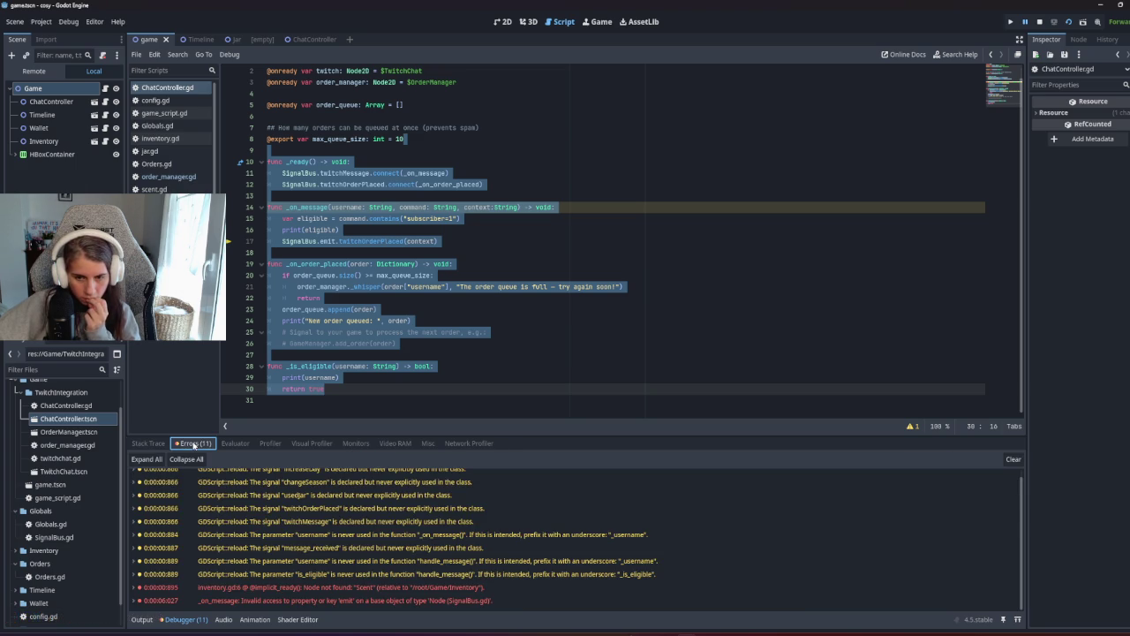
left_click(159, 446)
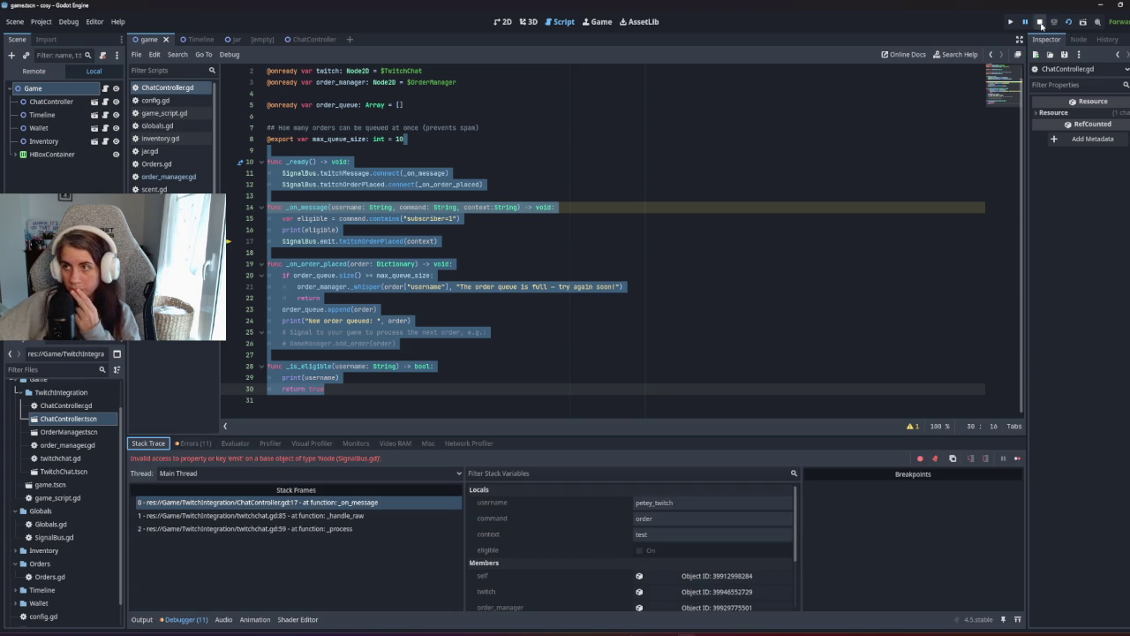
left_click(1039, 21)
left_click(192, 443)
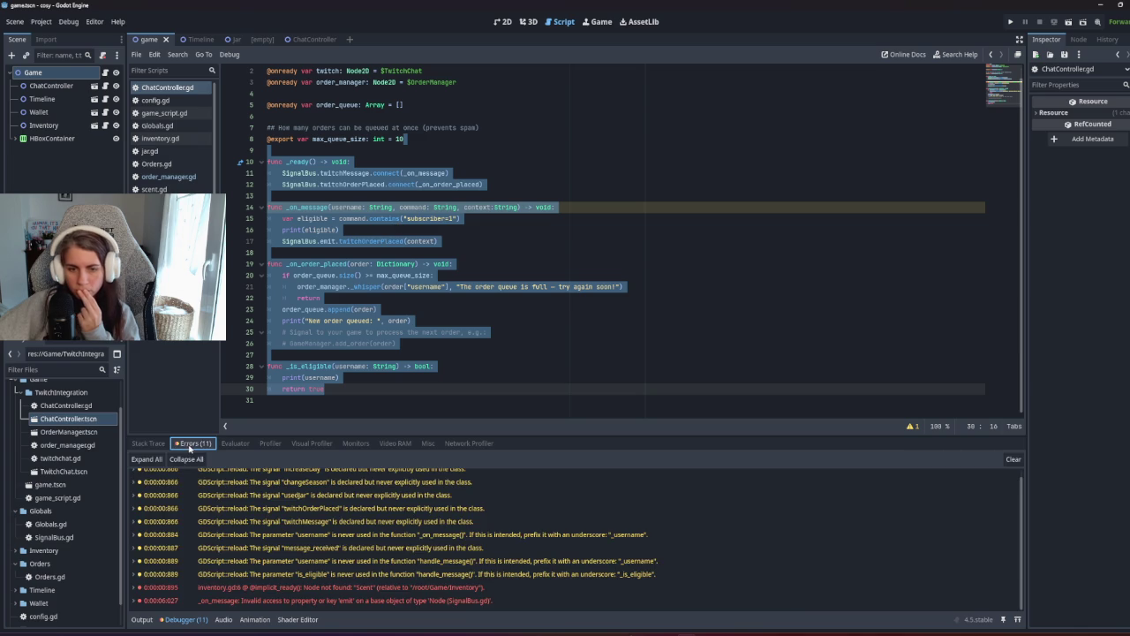
left_click(168, 444)
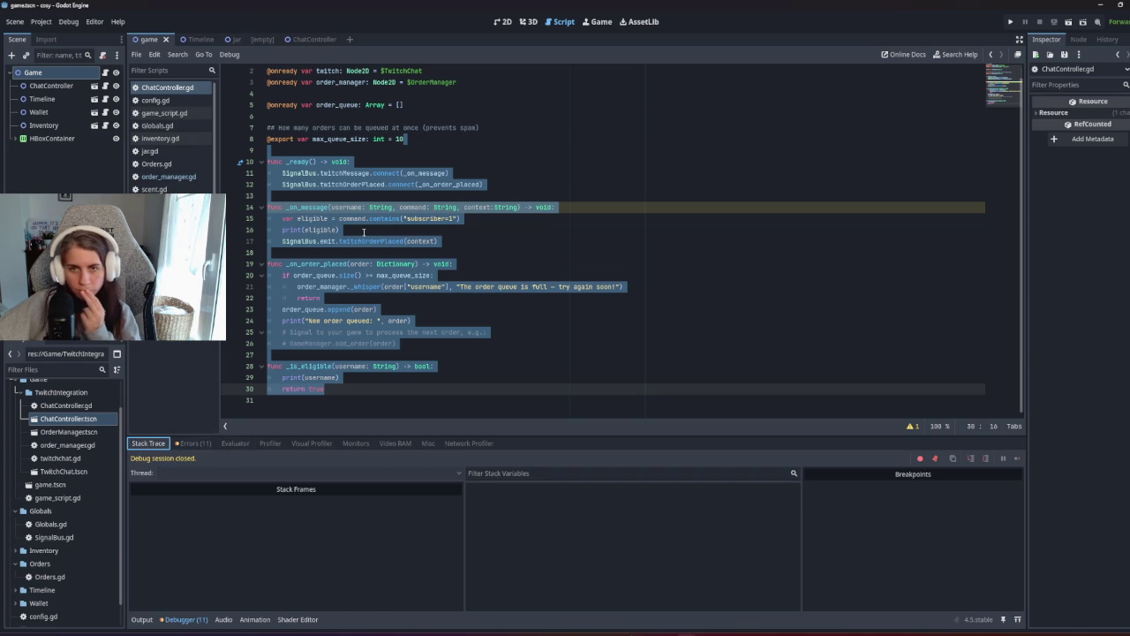
left_click(499, 208)
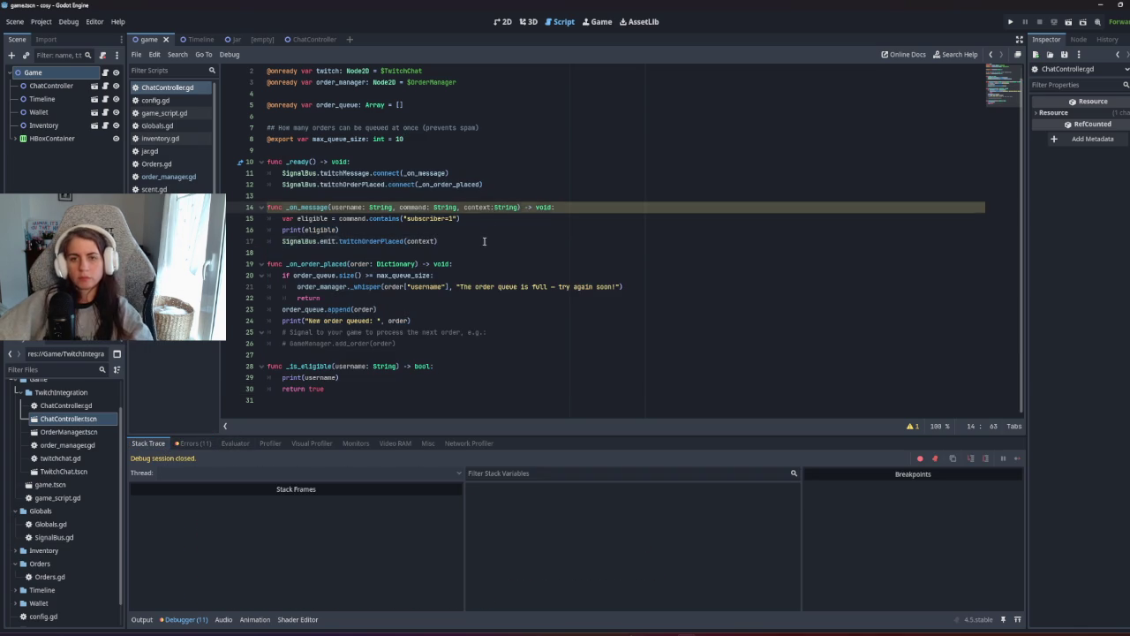
Comment out the SignalBus emit line, keep print(eligible) active, and rerun to read the output.
left_click_drag(485, 241, 489, 235)
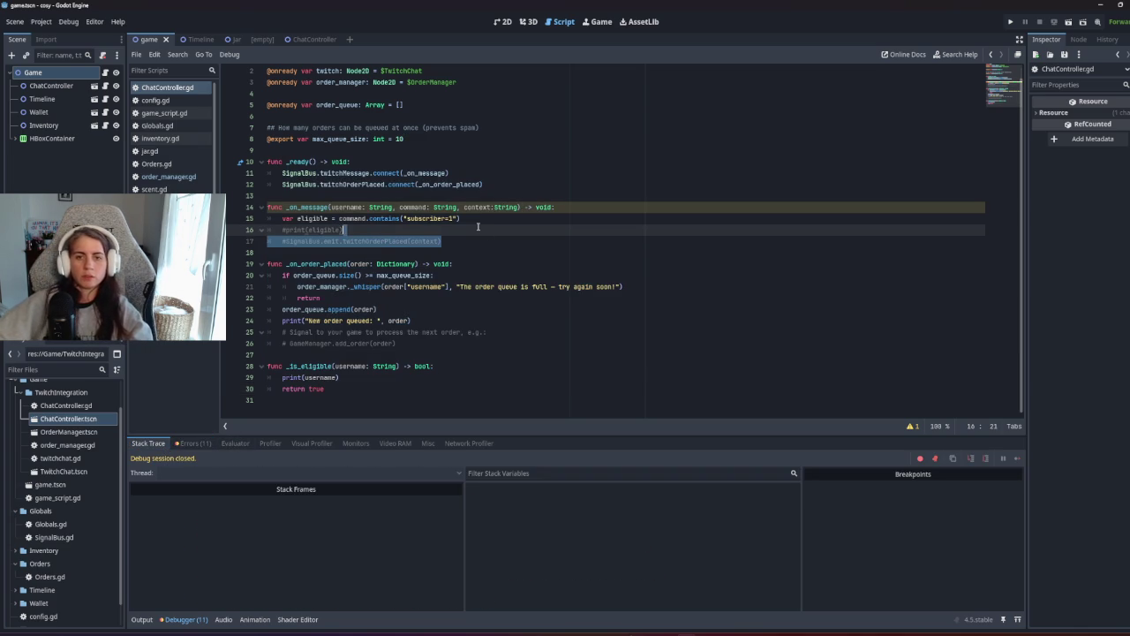
key("ctrl+k")
left_click(283, 230)
key("Delete")
key("F5")
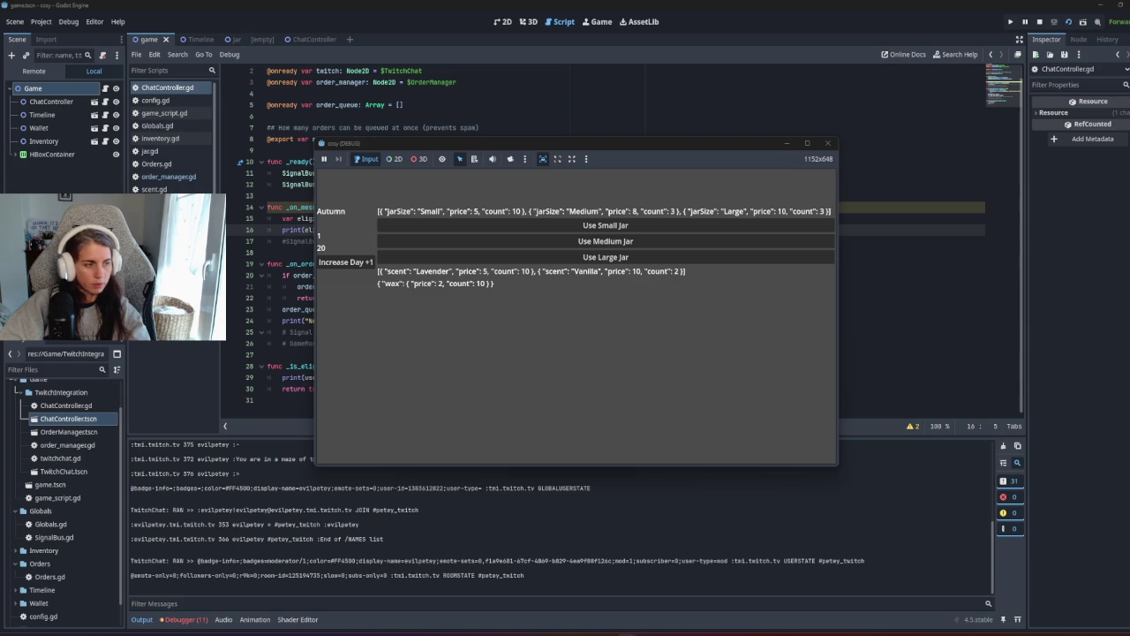
left_click(413, 250)
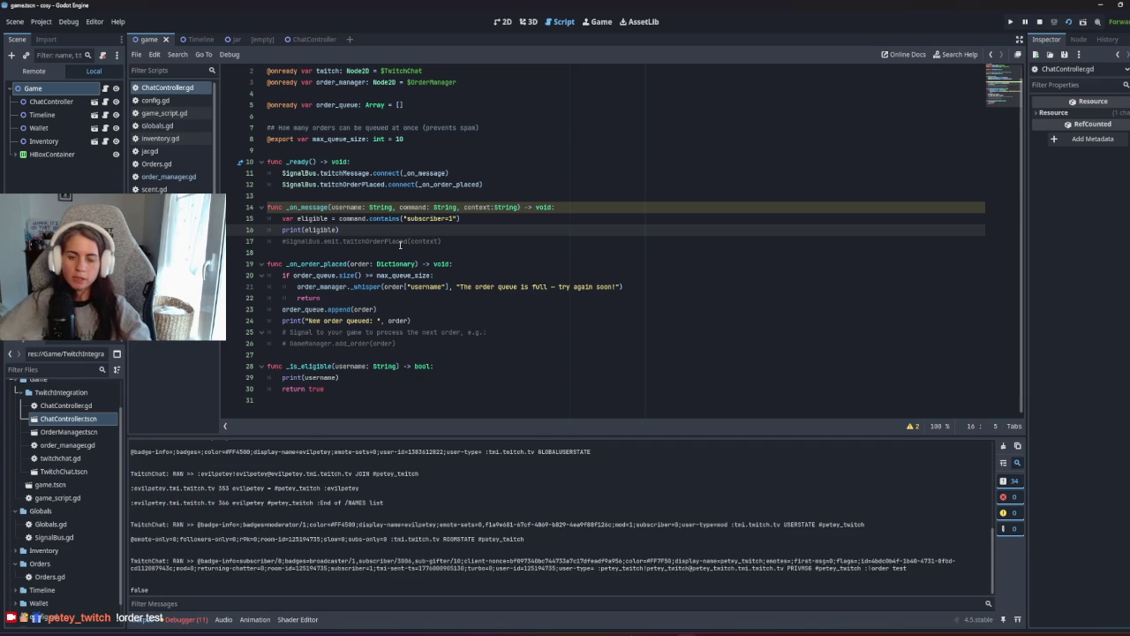
Trace where twitchMessage is emitted, then select the eligible and print lines in _on_message.
left_click(395, 244)
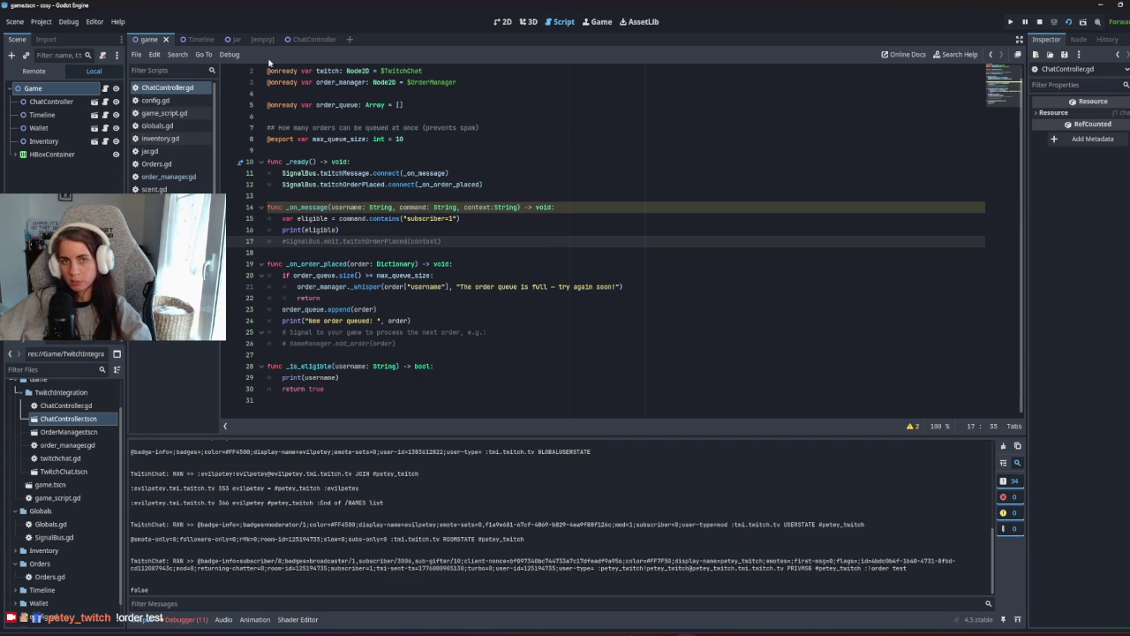
key("alt+Left")
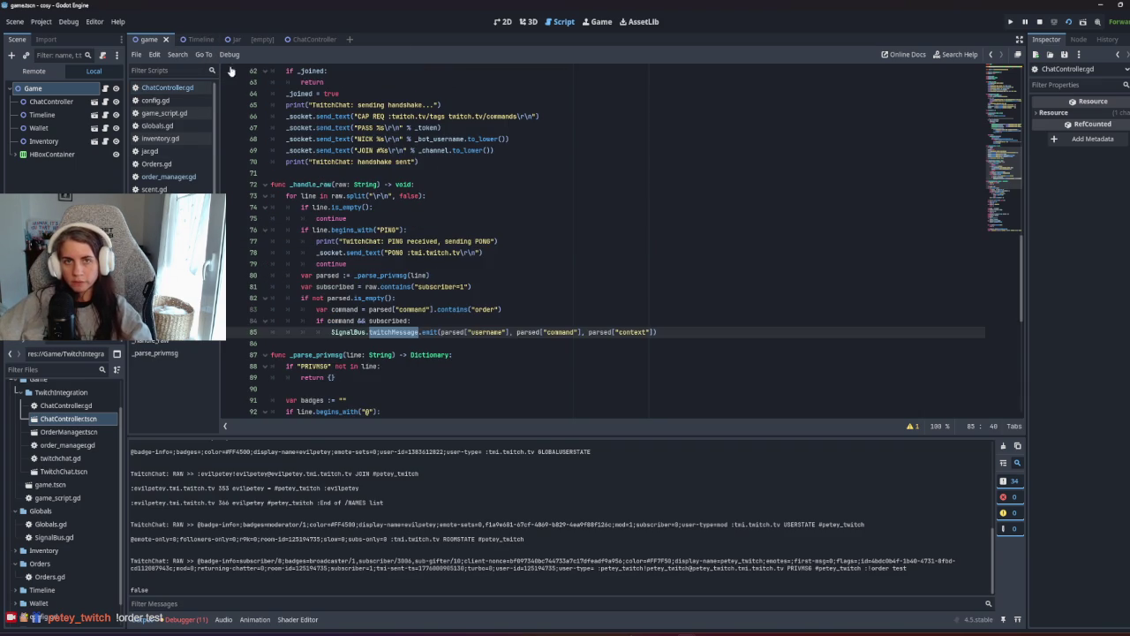
left_click(991, 54)
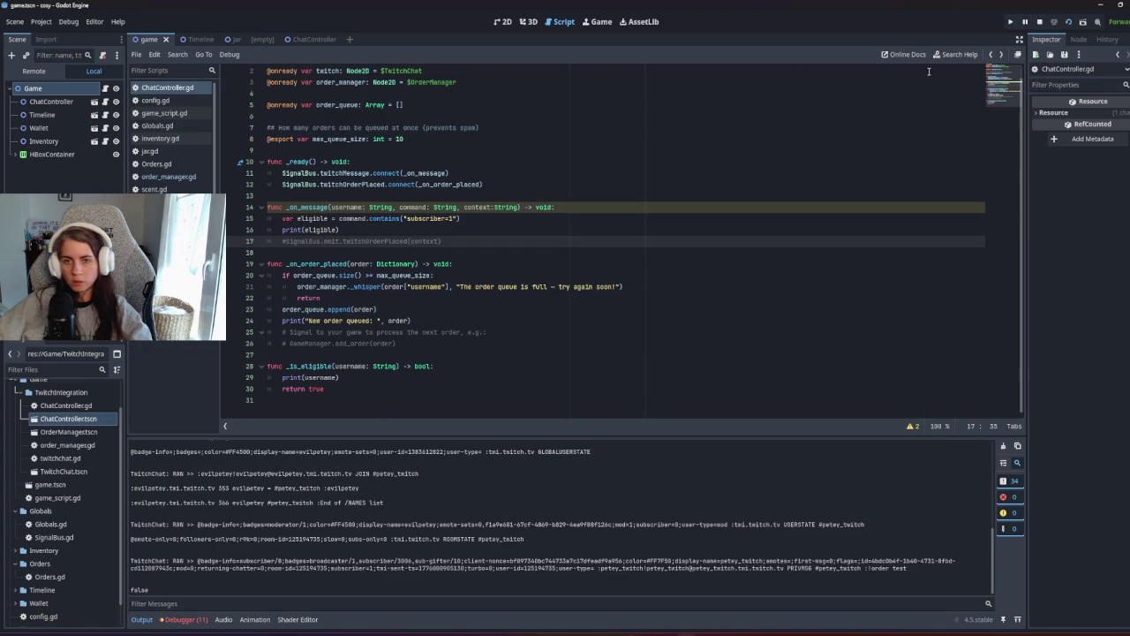
left_click_drag(359, 230, 244, 218)
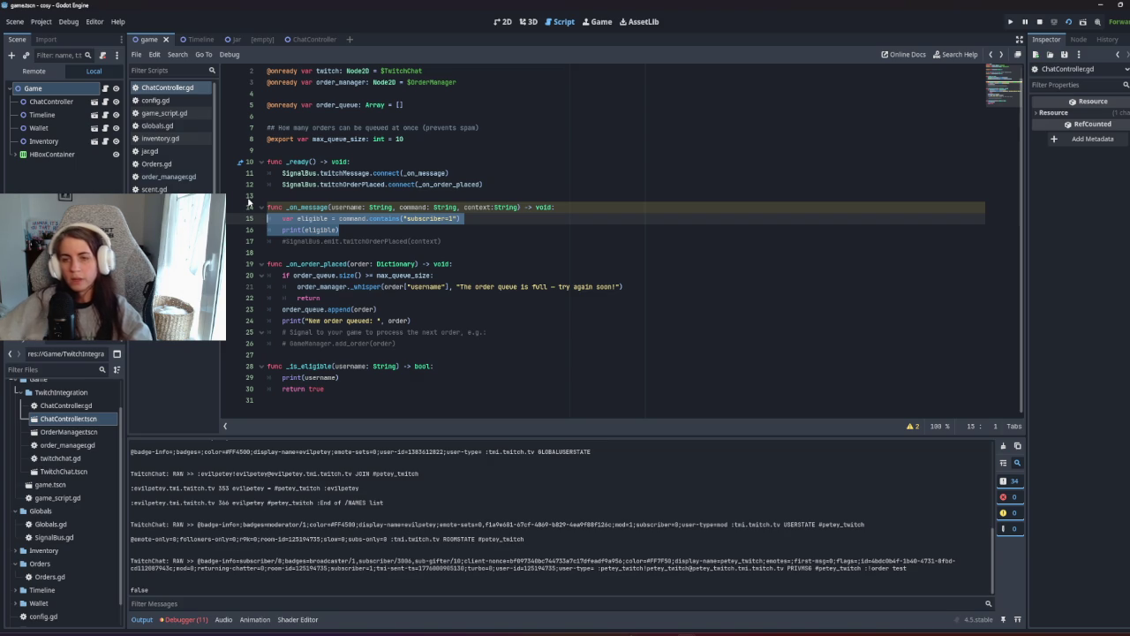
Change print(eligible) to print(username) by pasting the username parameter name.
left_click(446, 241)
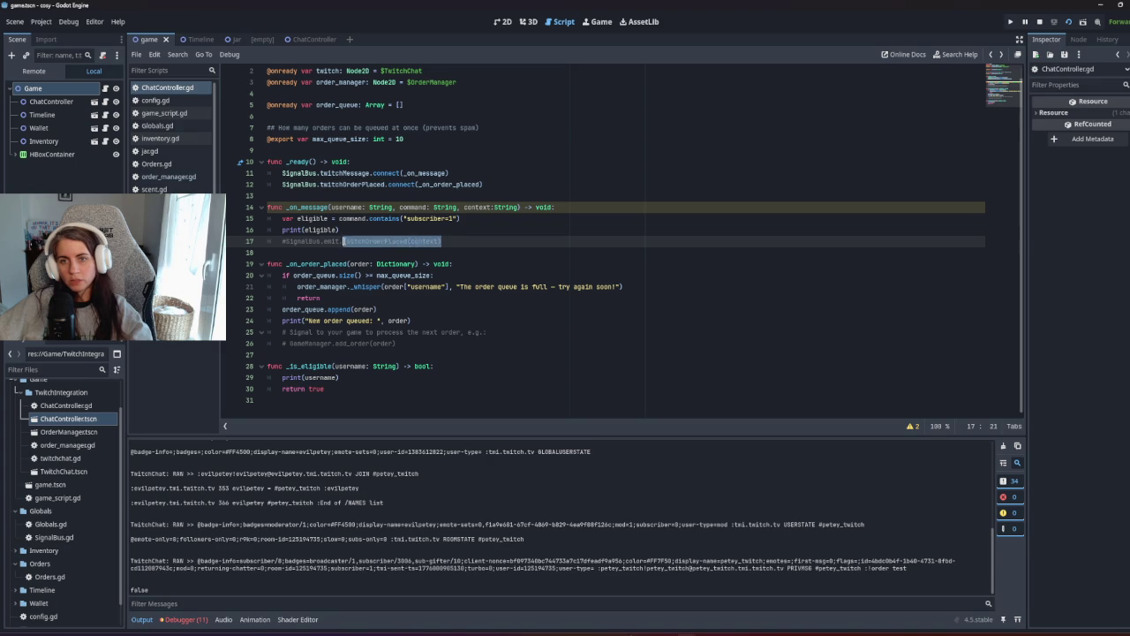
left_click(338, 229)
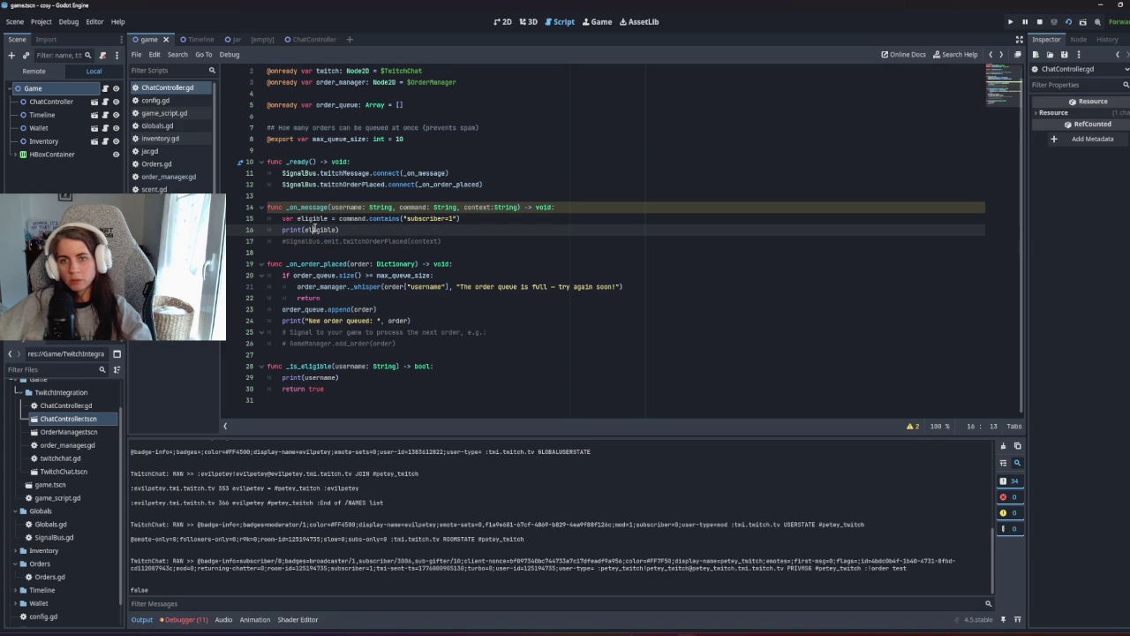
double_click(353, 206)
key("ctrl+c")
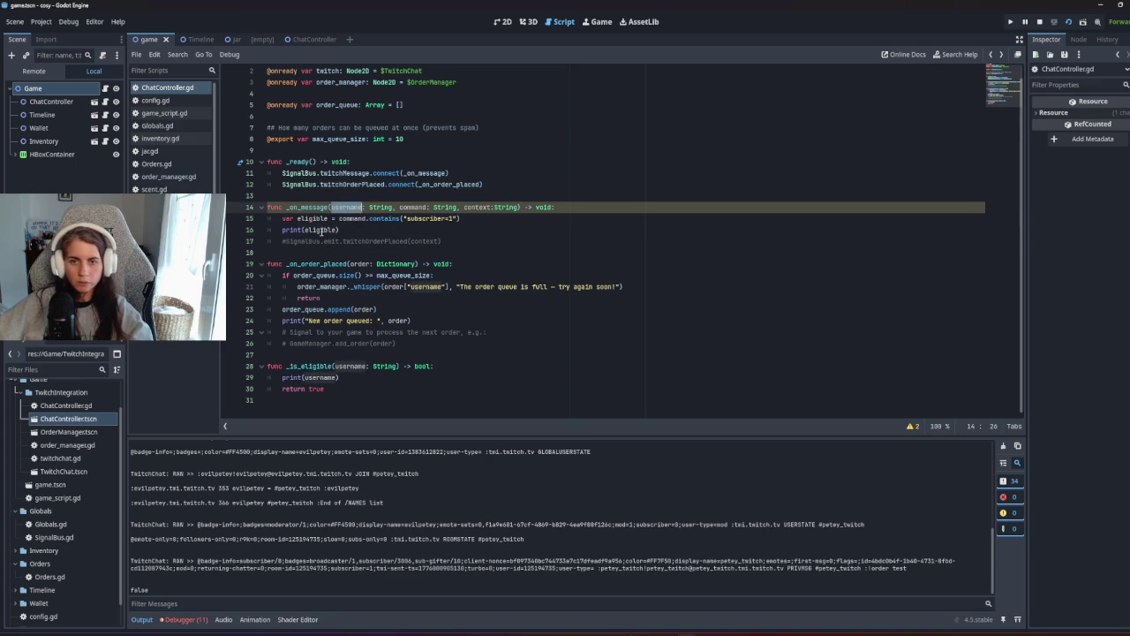
double_click(323, 229)
key("ctrl+v")
left_click(353, 229)
Add print(command) and print(context) lines below it and save the script.
key("Return")
type("print(")
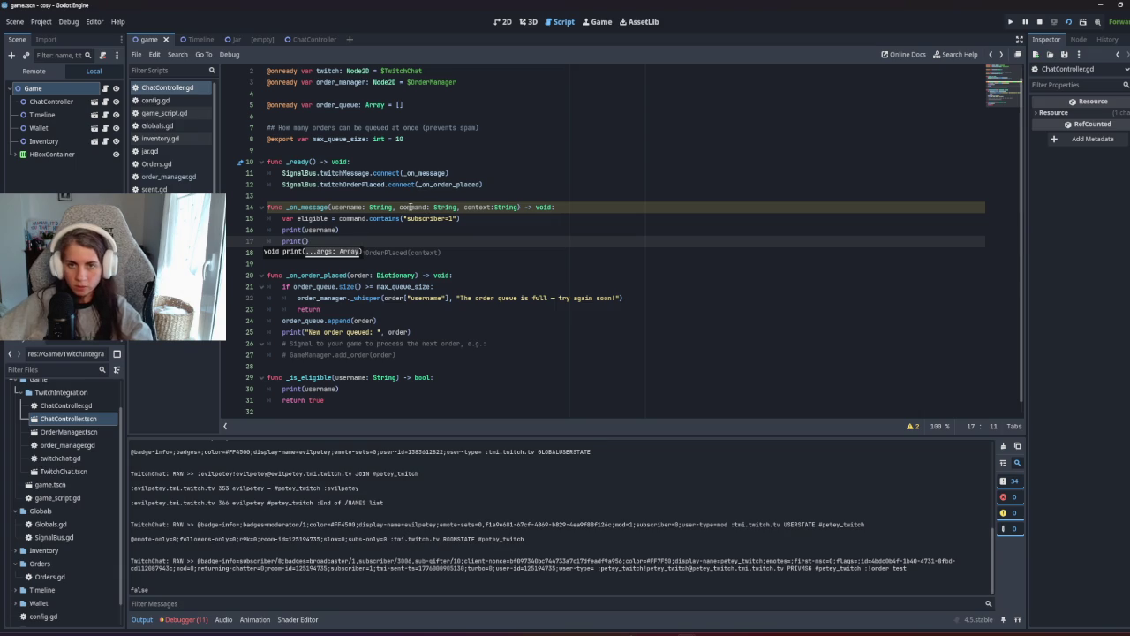
type("com")
key("Return")
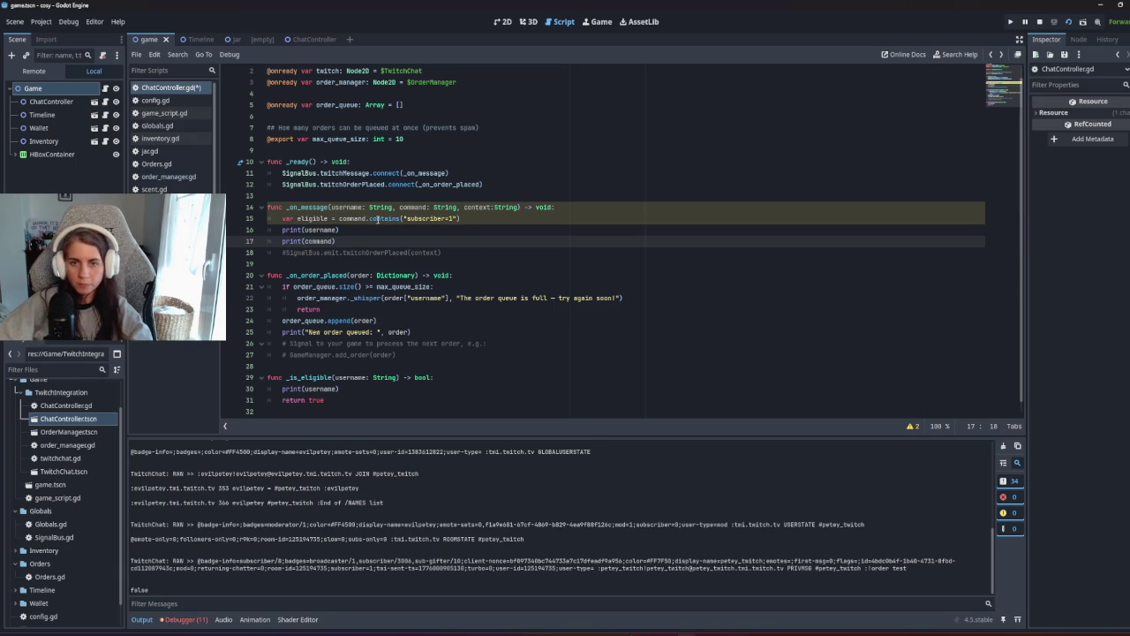
key("Return")
type("print")
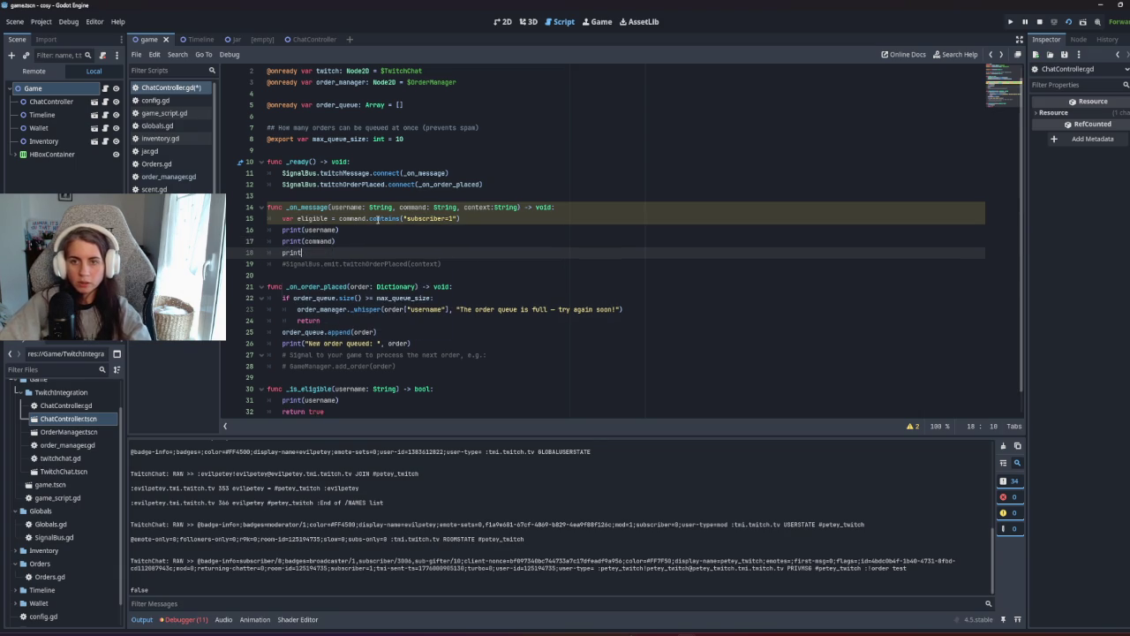
type("(context")
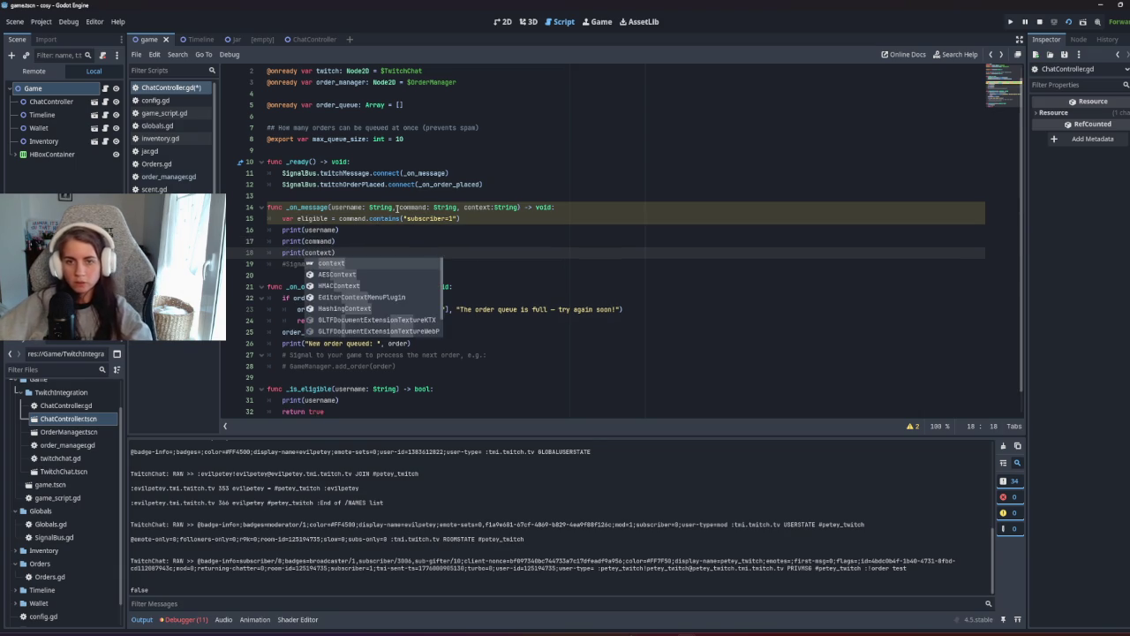
left_click(399, 207)
key("ctrl+s")
Delete the subscriber-eligibility line and run the game with F5.
left_click(446, 274)
left_click(378, 219)
triple_click(502, 223)
key("BackSpace")
key("BackSpace")
key("F5")
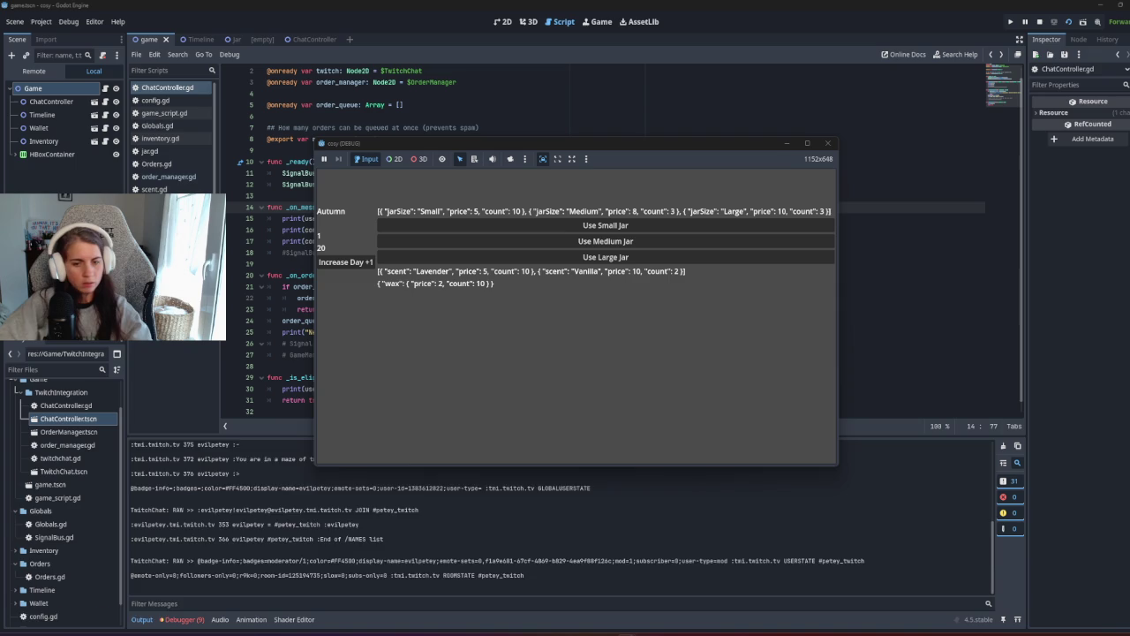
Check the Output panel for the printed username, 'order' and 'test', then revisit the commented emit call.
left_click(183, 598)
left_click_drag(183, 598, 182, 570)
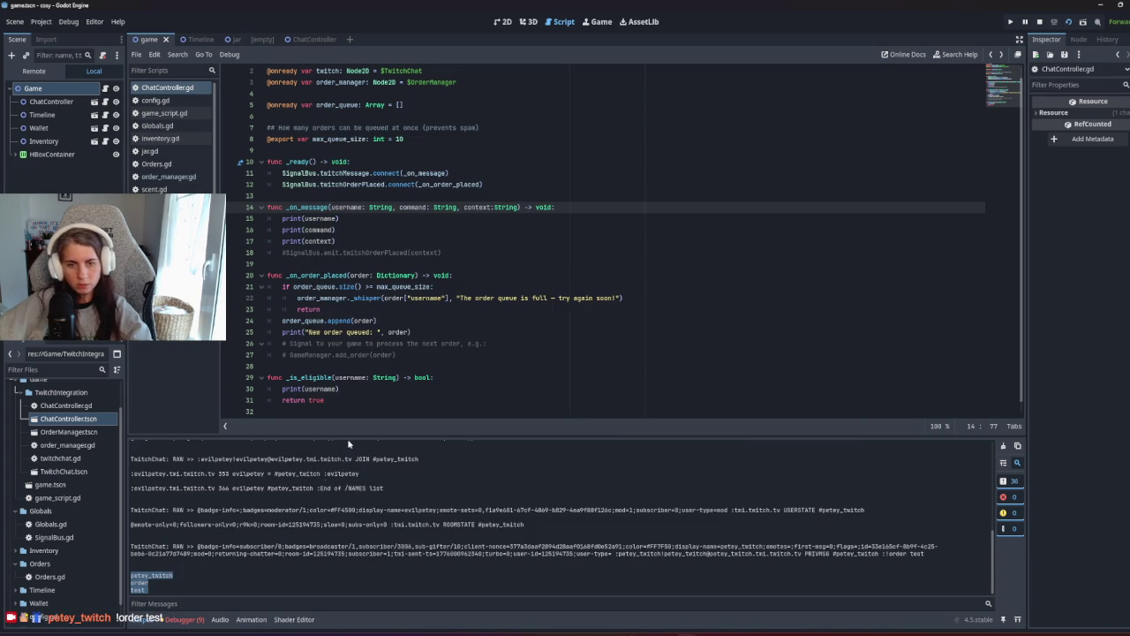
left_click(326, 377)
left_click(384, 254)
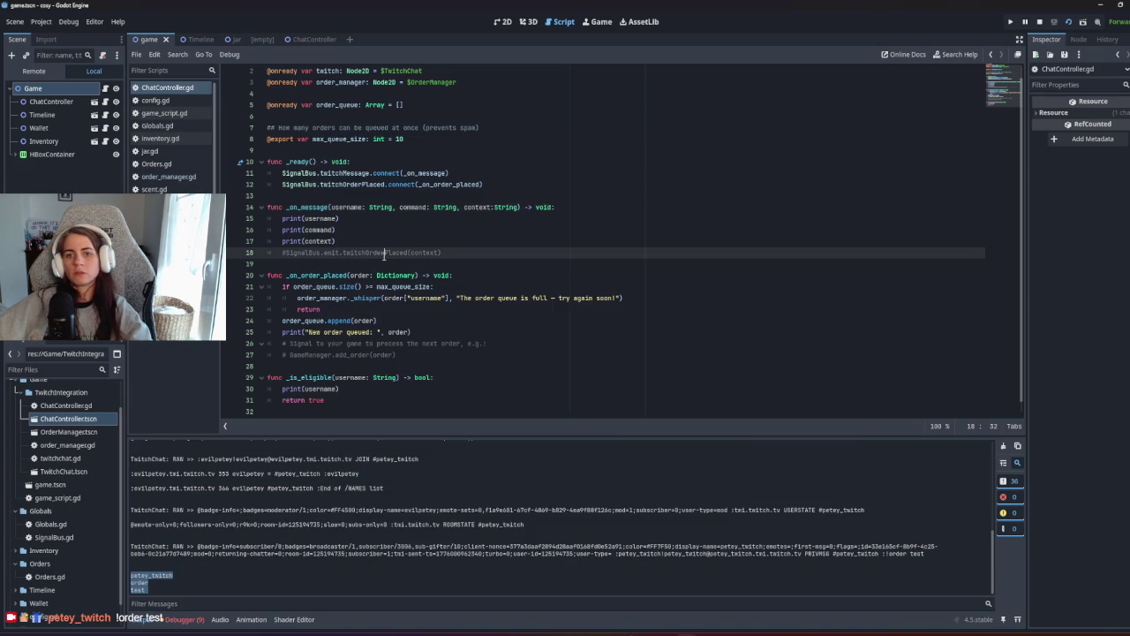
left_click(381, 252)
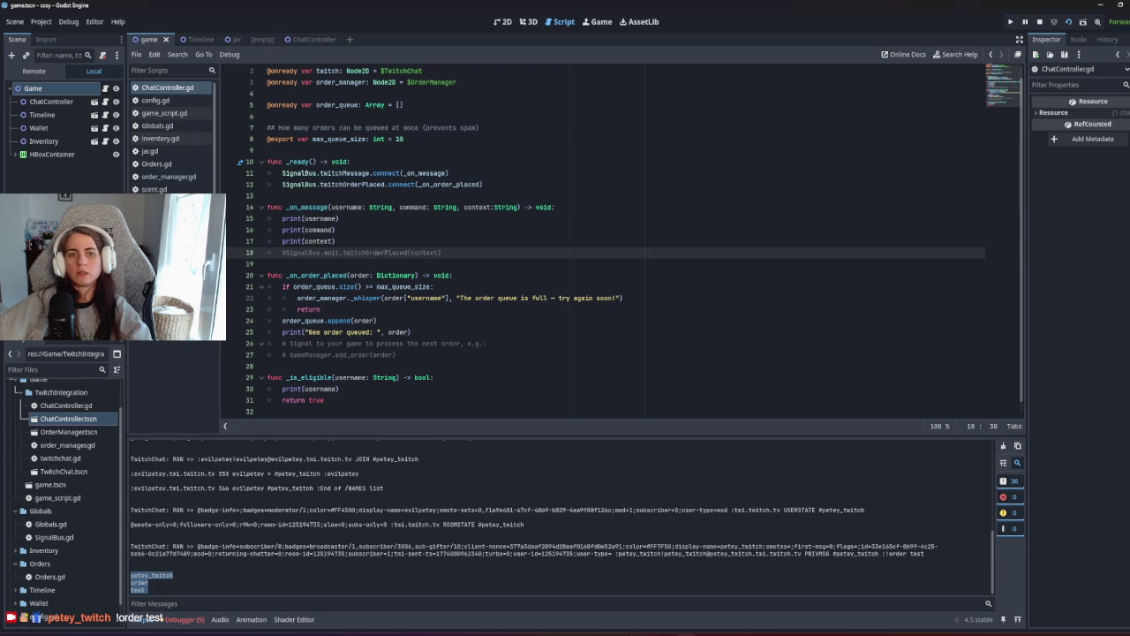
Add a username parameter before order in the twitchOrderPlaced signal declaration.
key("alt+Left")
left_click(358, 128)
type("us")
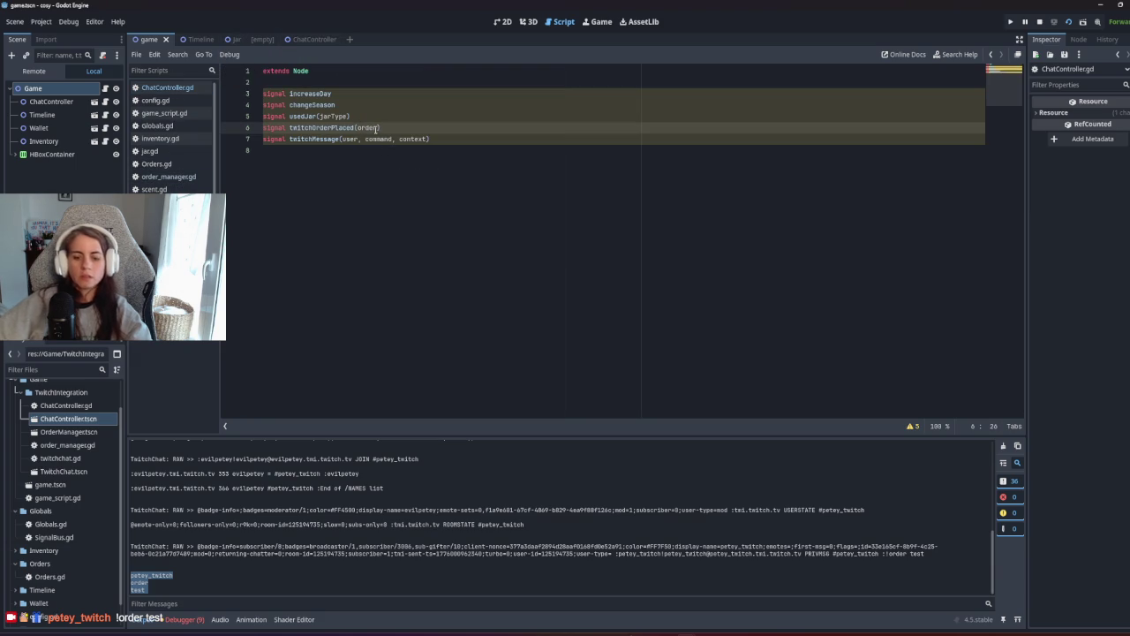
type("ername,")
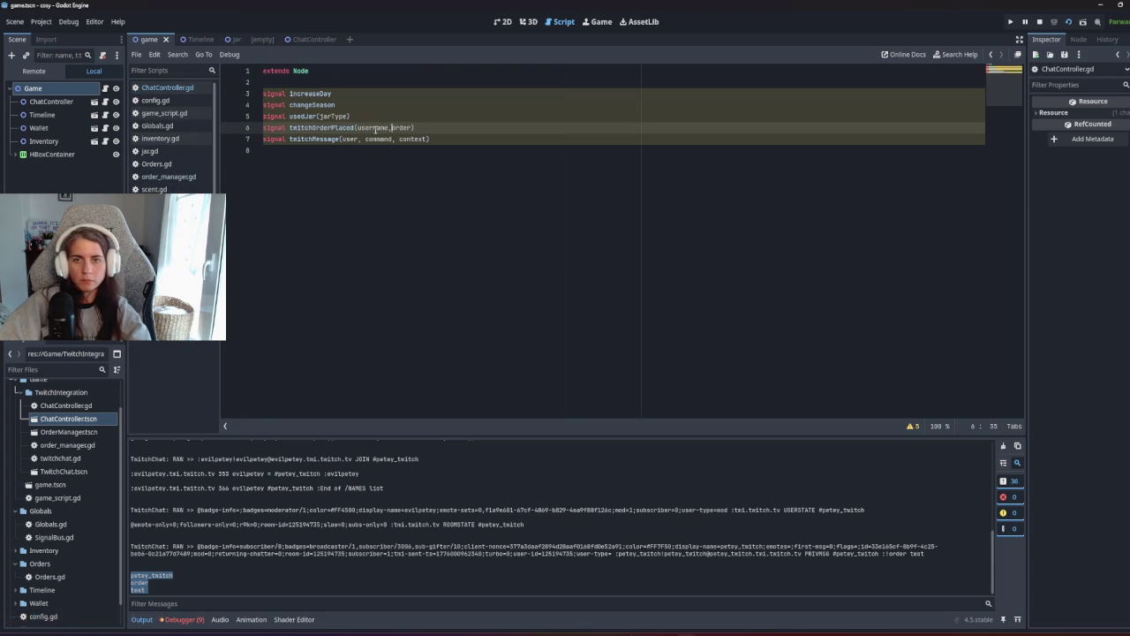
left_click(424, 180)
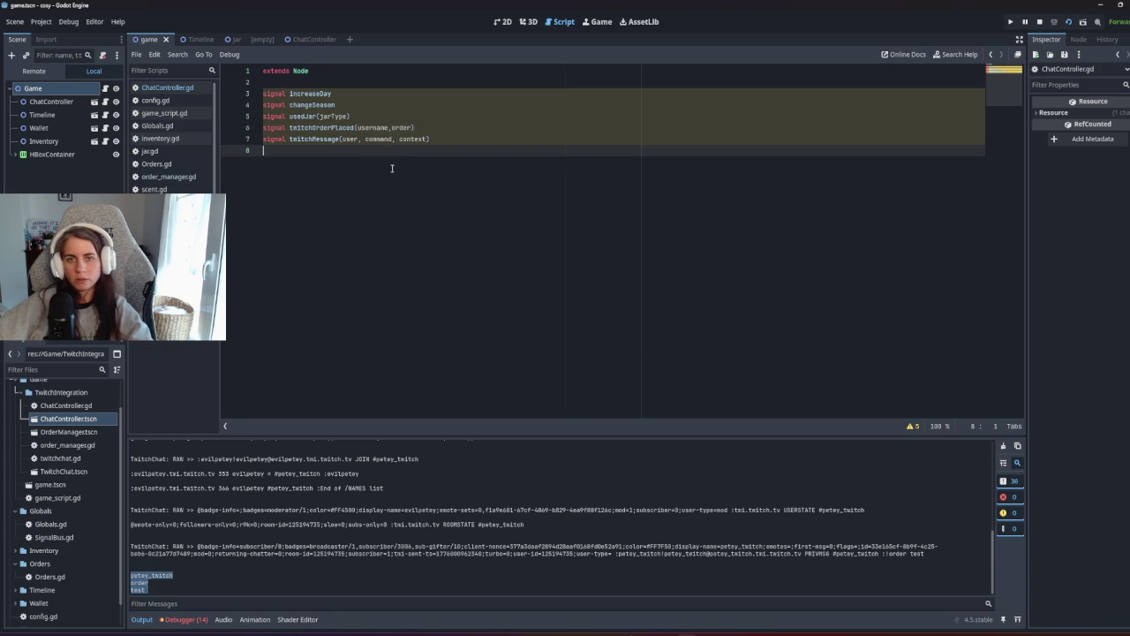
Back in ChatController.gd, uncomment the twitchOrderPlaced emit call on line 18.
left_click(196, 39)
left_click(234, 39)
left_click(256, 39)
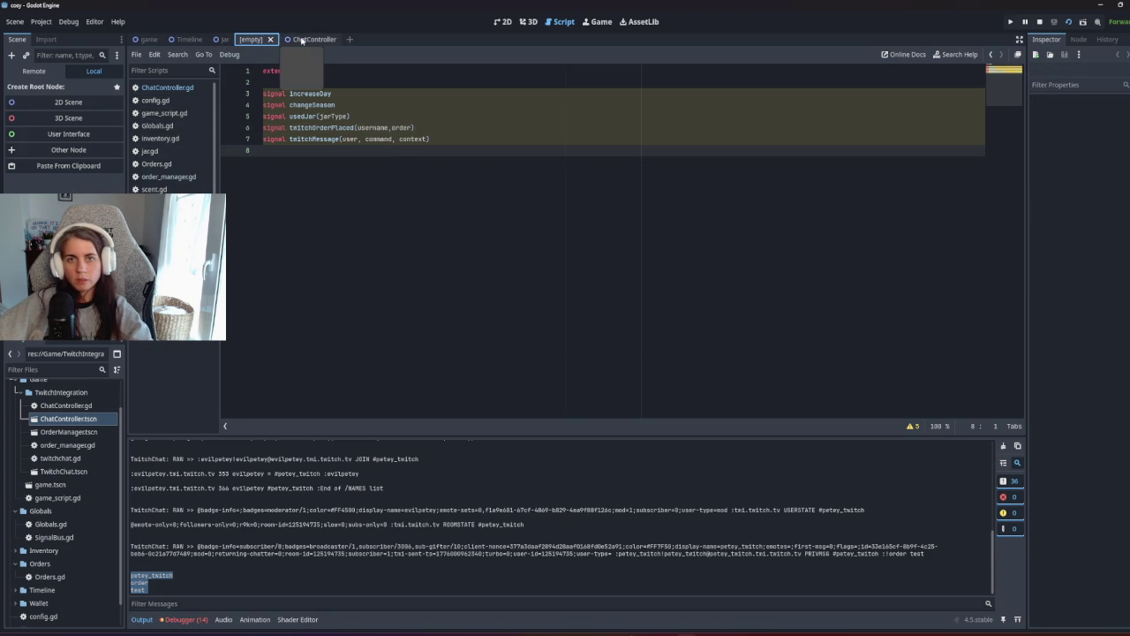
left_click(192, 177)
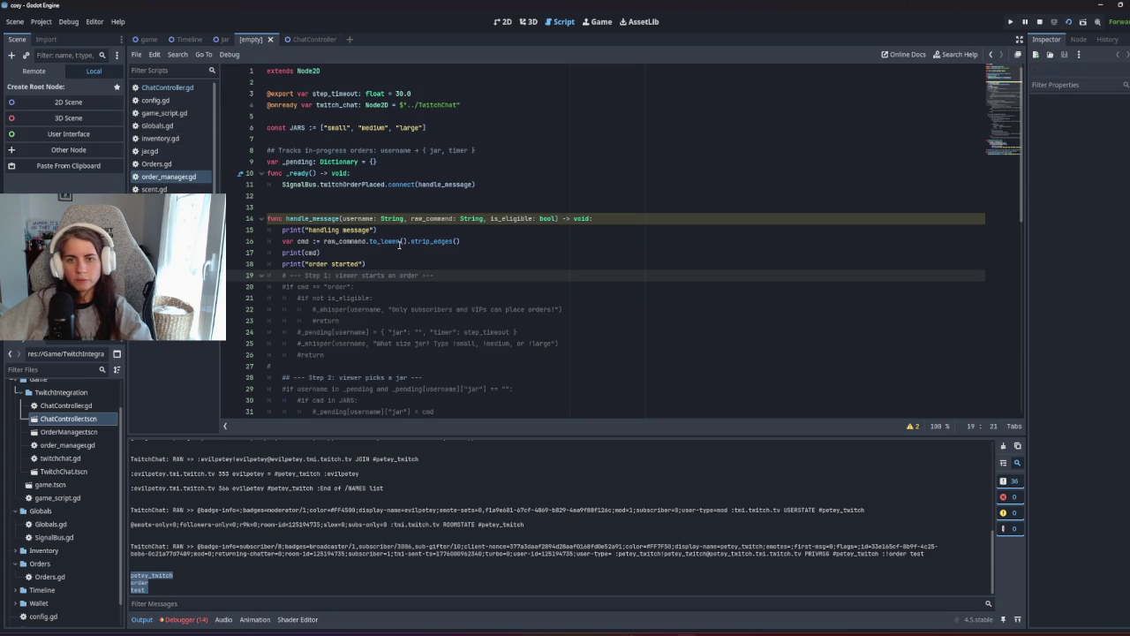
left_click(173, 88)
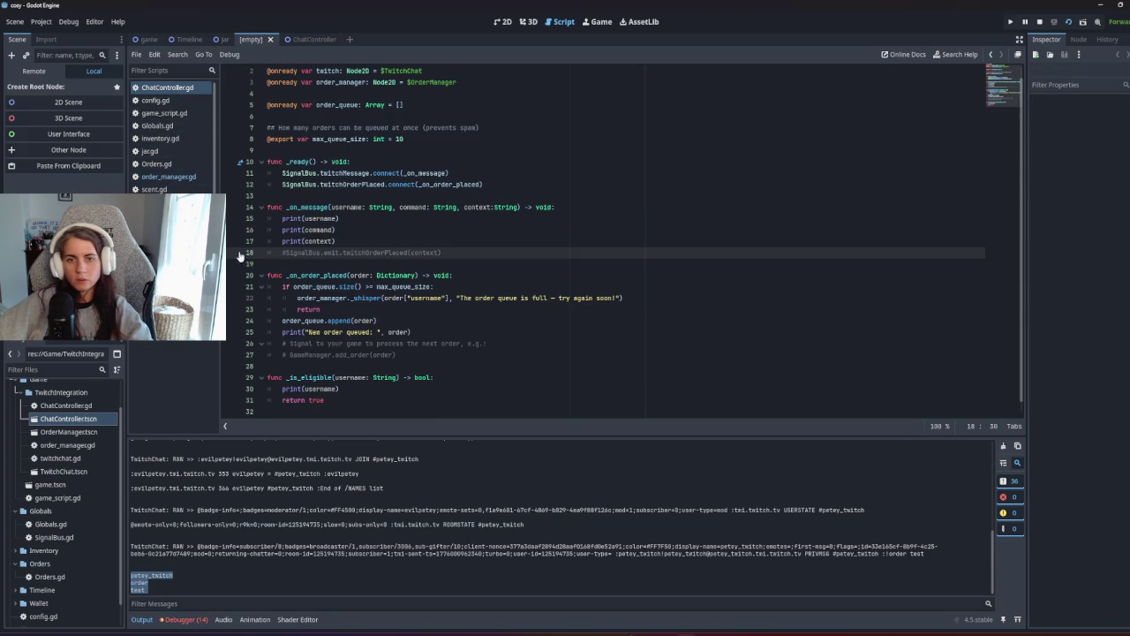
key("Home")
key("Delete")
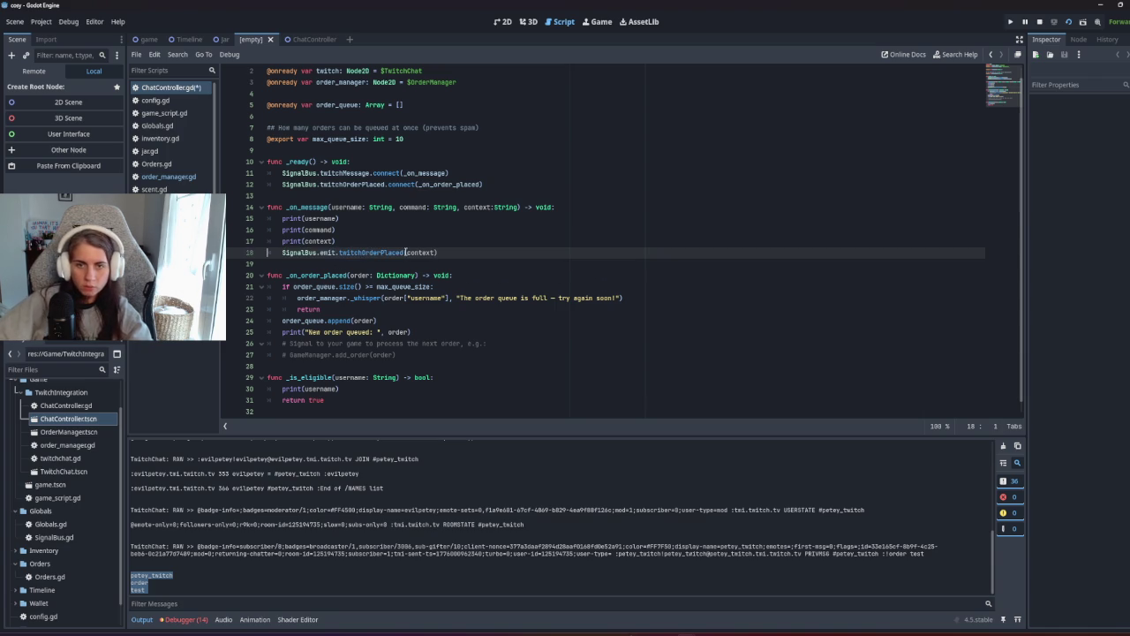
left_click(407, 254)
Pass username and context to the emit call, test-run the game, then stop it.
type("user")
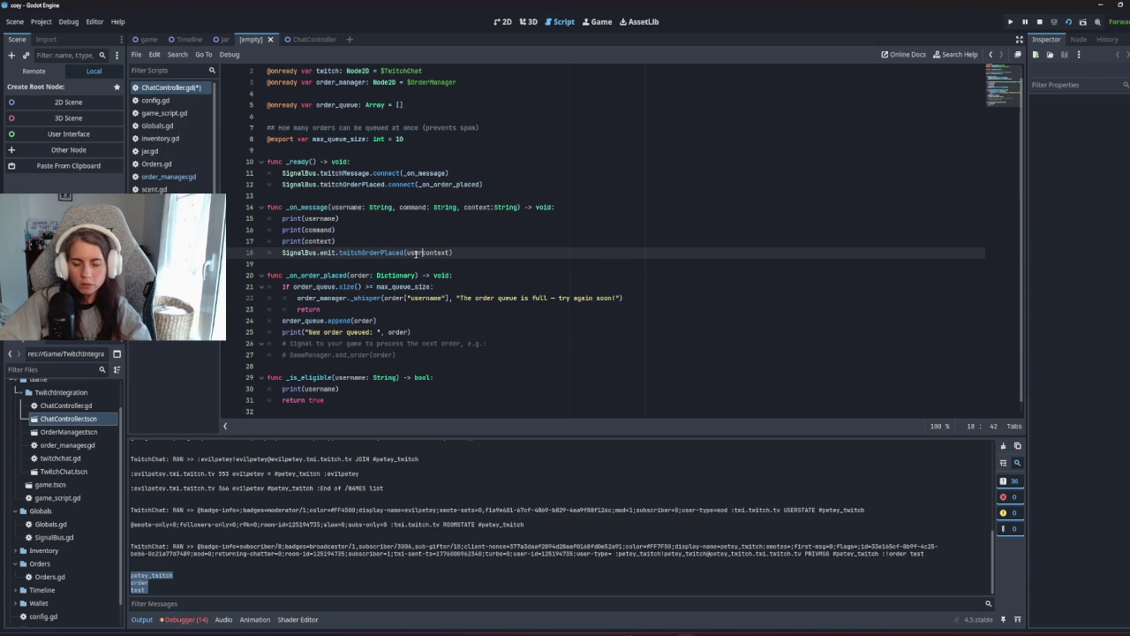
key("Tab")
type(",context")
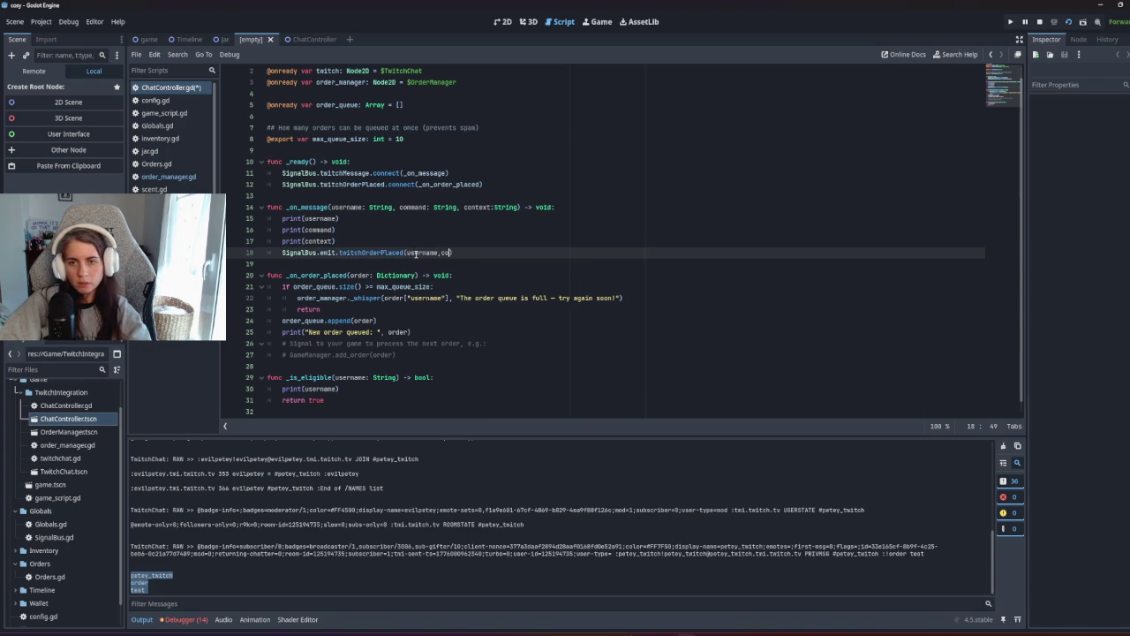
key("F5")
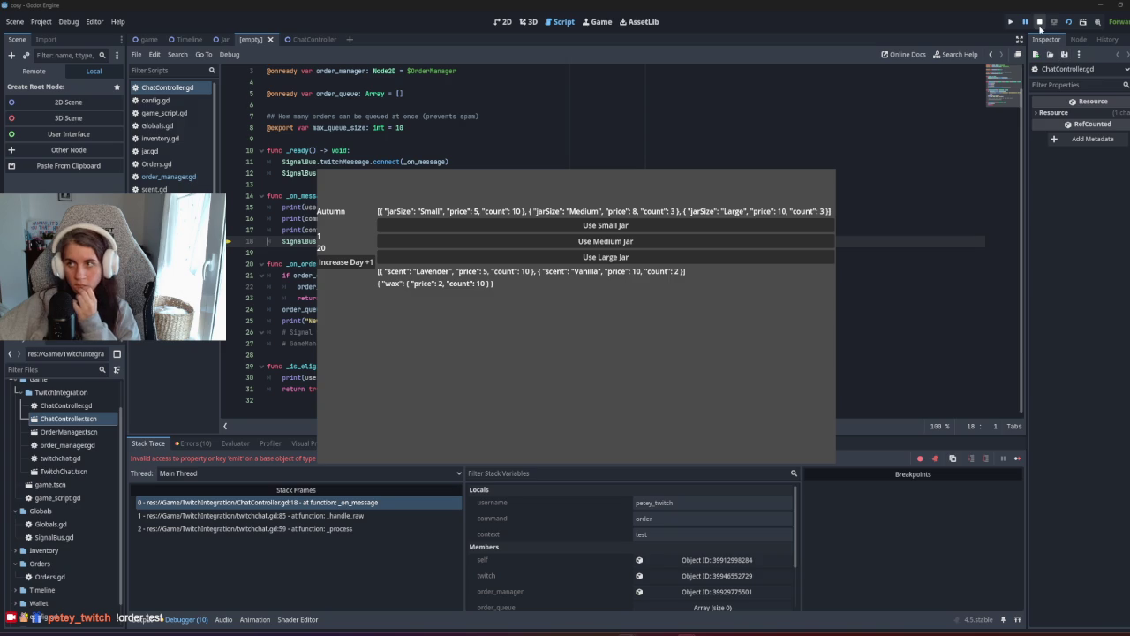
left_click(1039, 23)
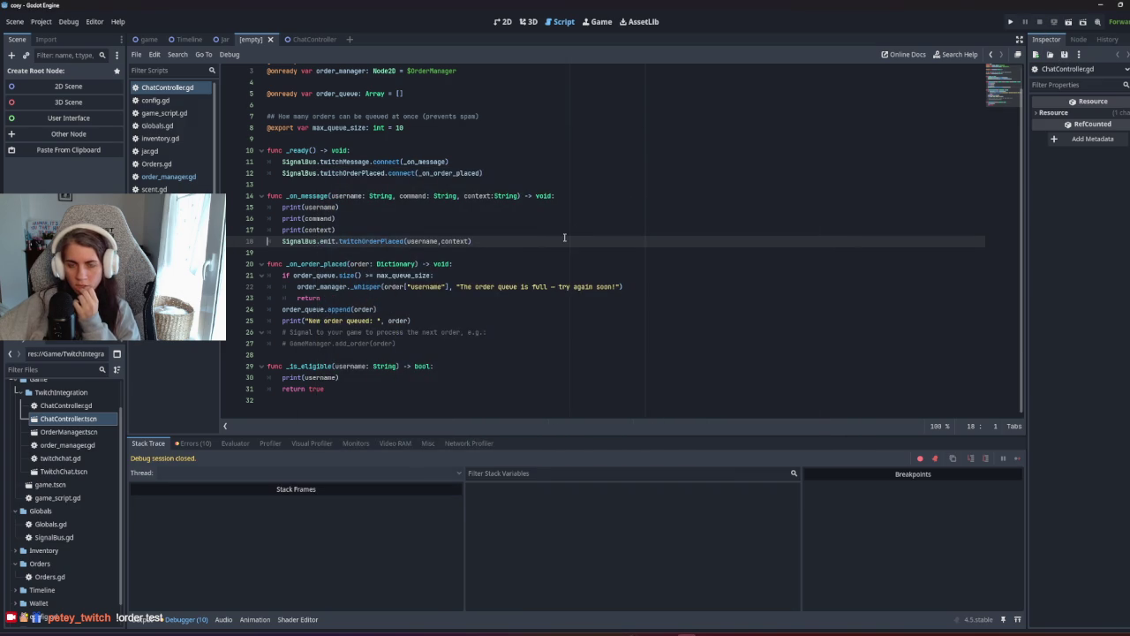
Fix line 18 to read SignalBus.twitchOrderPlaced.emit(username,context).
double_click(328, 241)
key("Delete")
key("Delete")
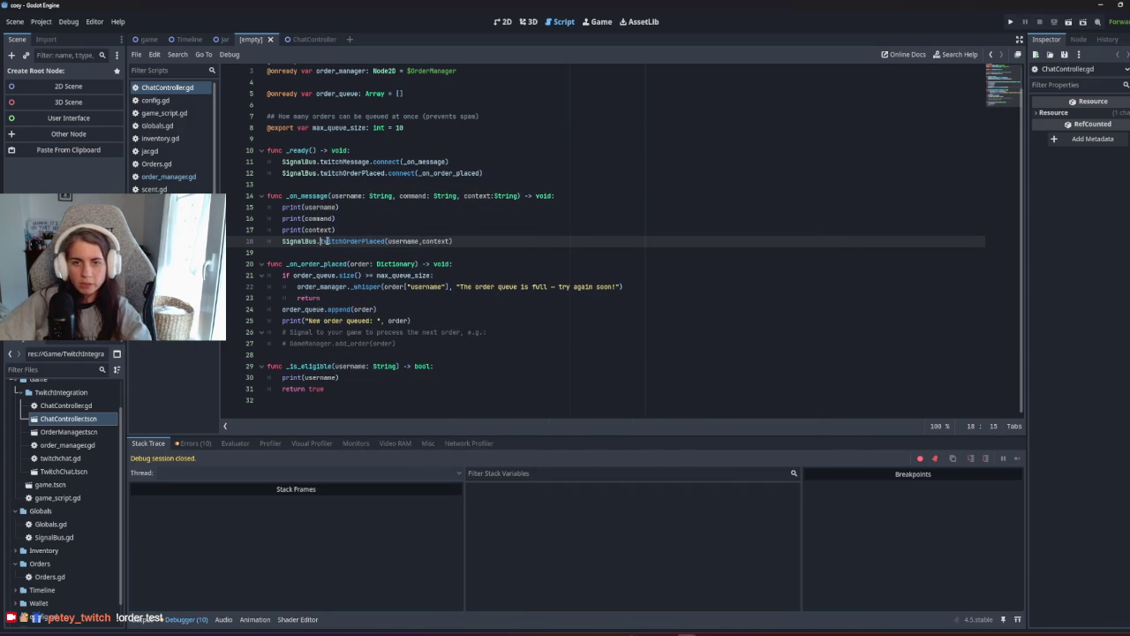
left_click(386, 240)
type(".emit")
key("Up")
key("Up")
key("Up")
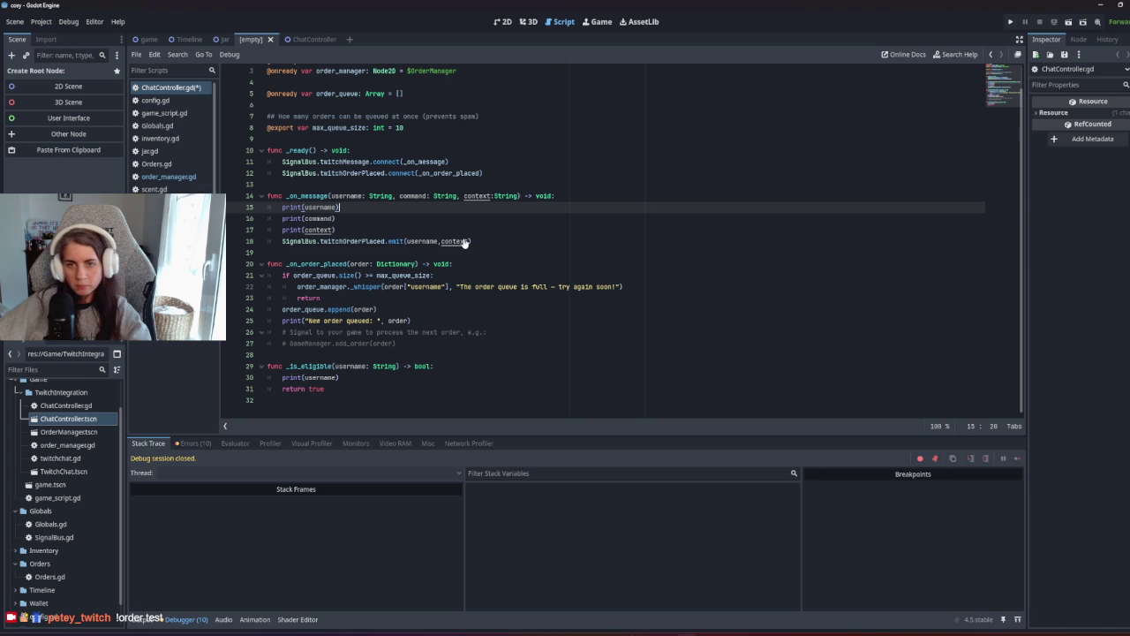
Save the script, dismissing the alert dialogs, and return to the game scene.
key("ctrl+s")
left_click(574, 336)
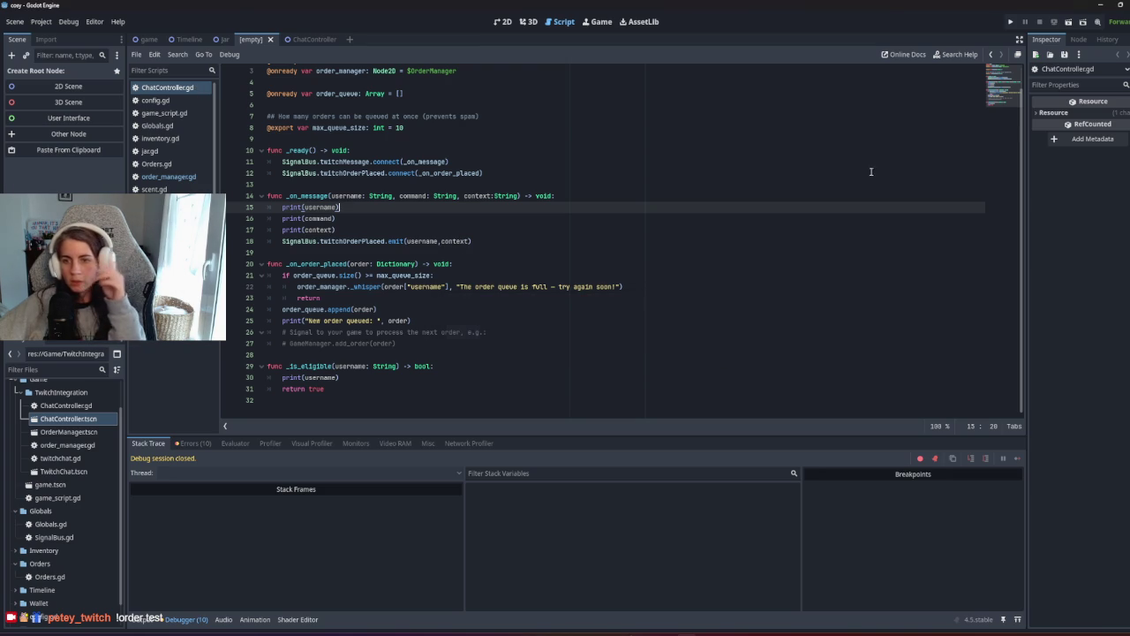
key("ctrl+s")
left_click(574, 335)
left_click(336, 241)
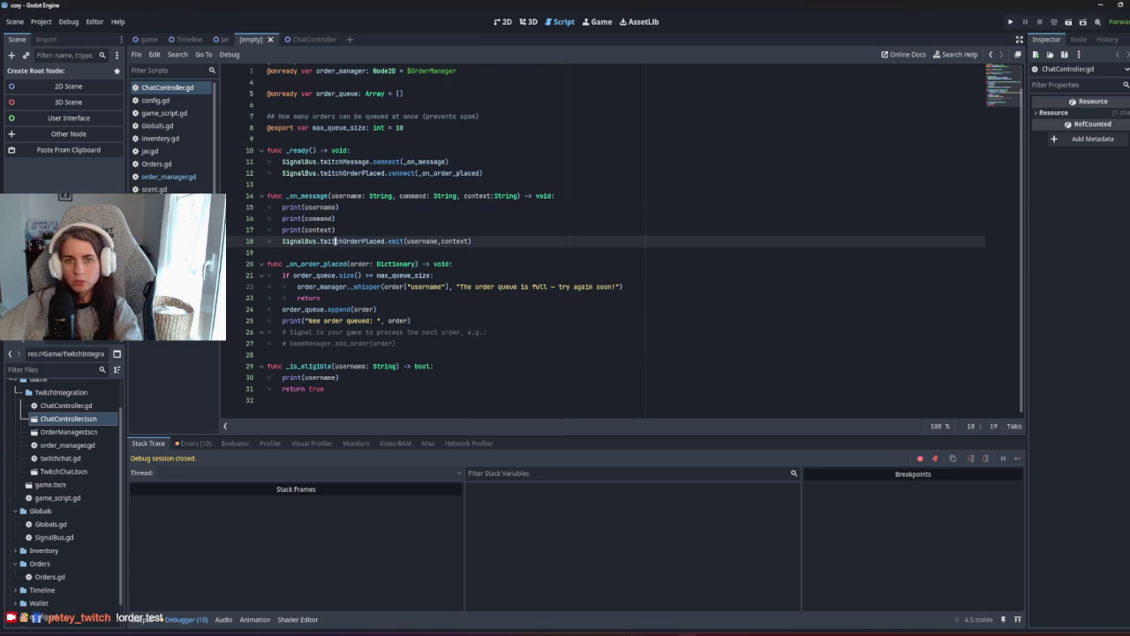
left_click(146, 38)
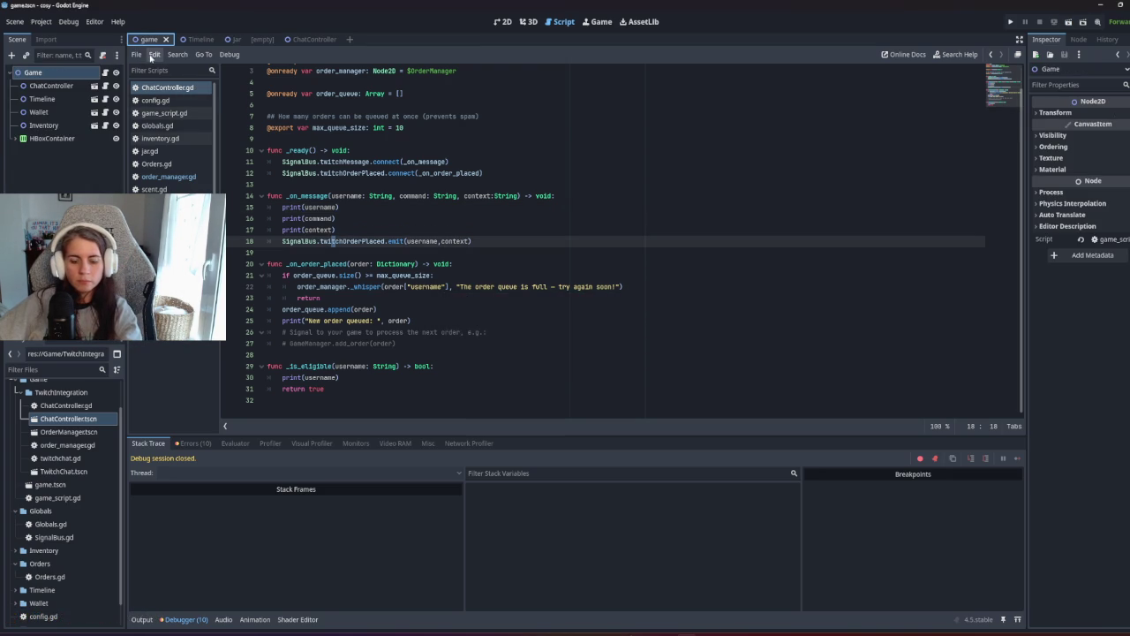
Rerun the game, confirm username, 'order' and 'test' print cleanly, then jump to handle_message.
key("F6")
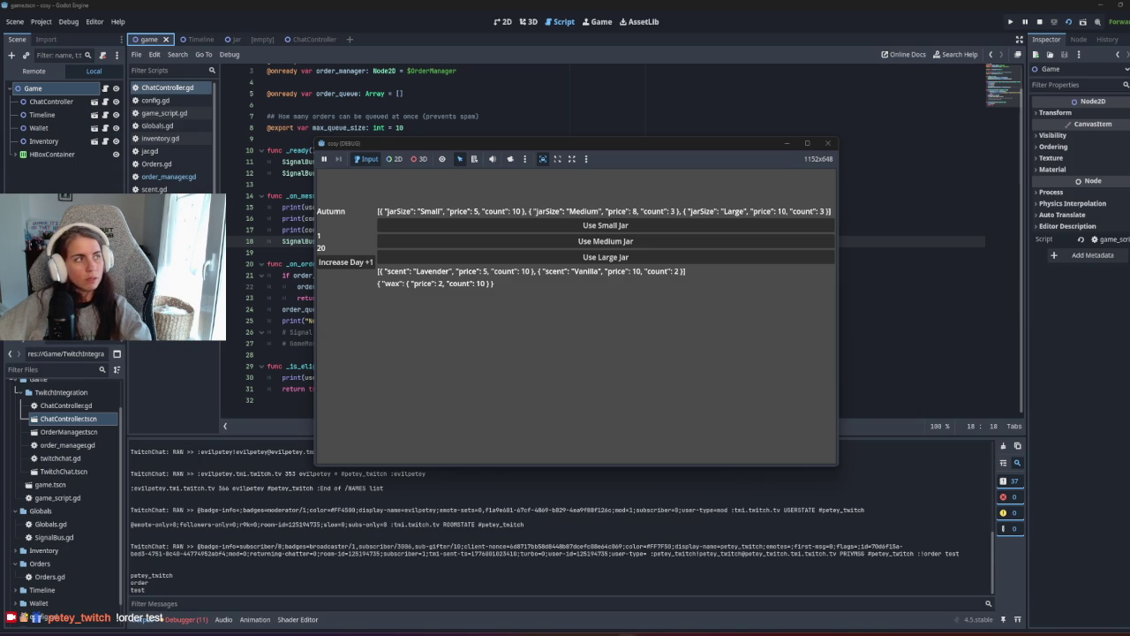
left_click(659, 489)
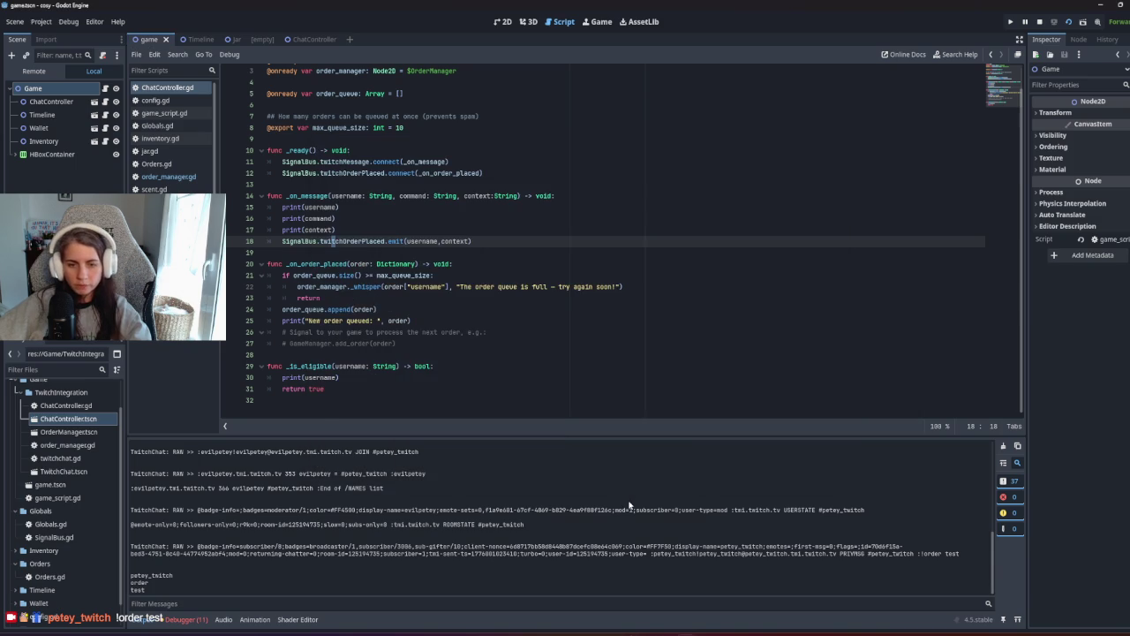
left_click(436, 367)
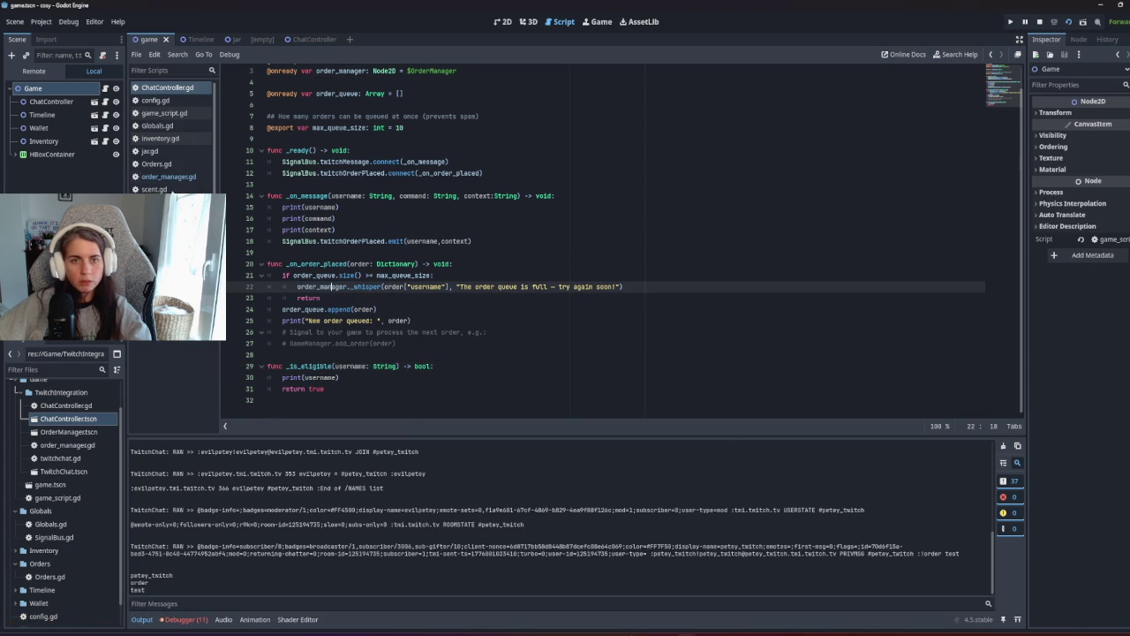
left_click(339, 287, "ctrl")
scroll(398, 266, "down", 10)
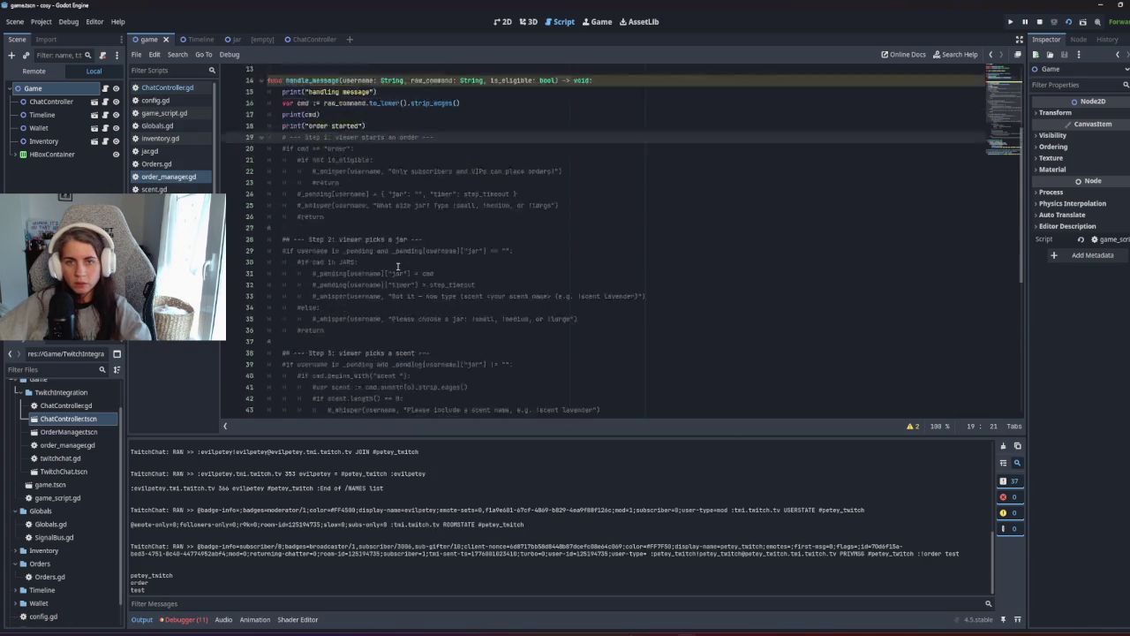
Scroll order_manager.gd, relaunch the project, and jump to the twitchMessage emit in twitchchat.gd.
scroll(398, 266, "down", 3)
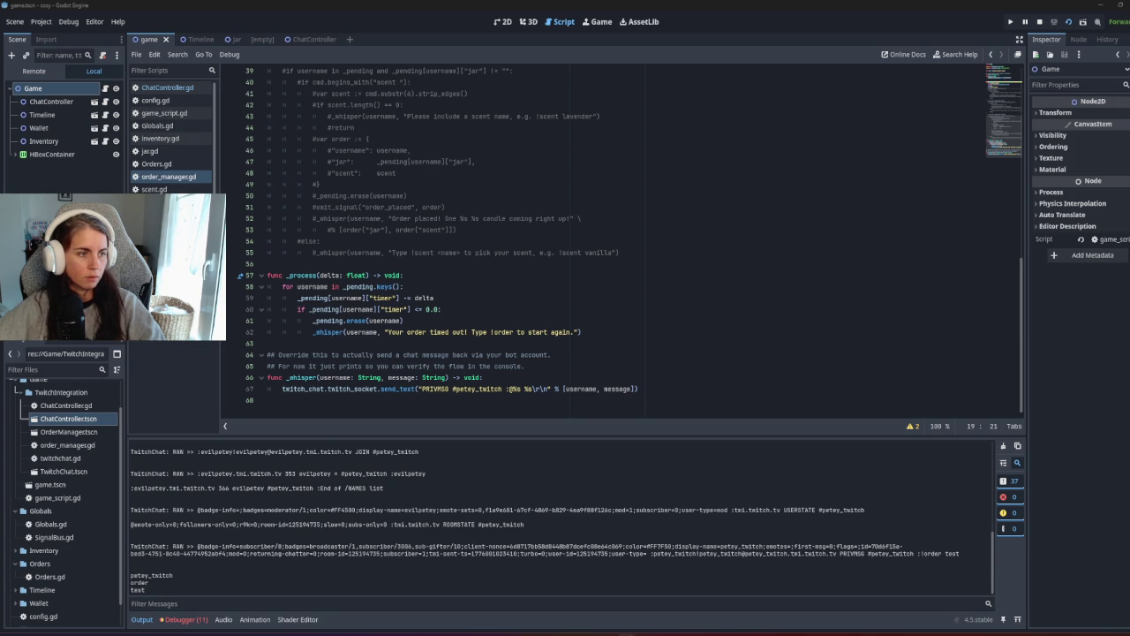
key("F5")
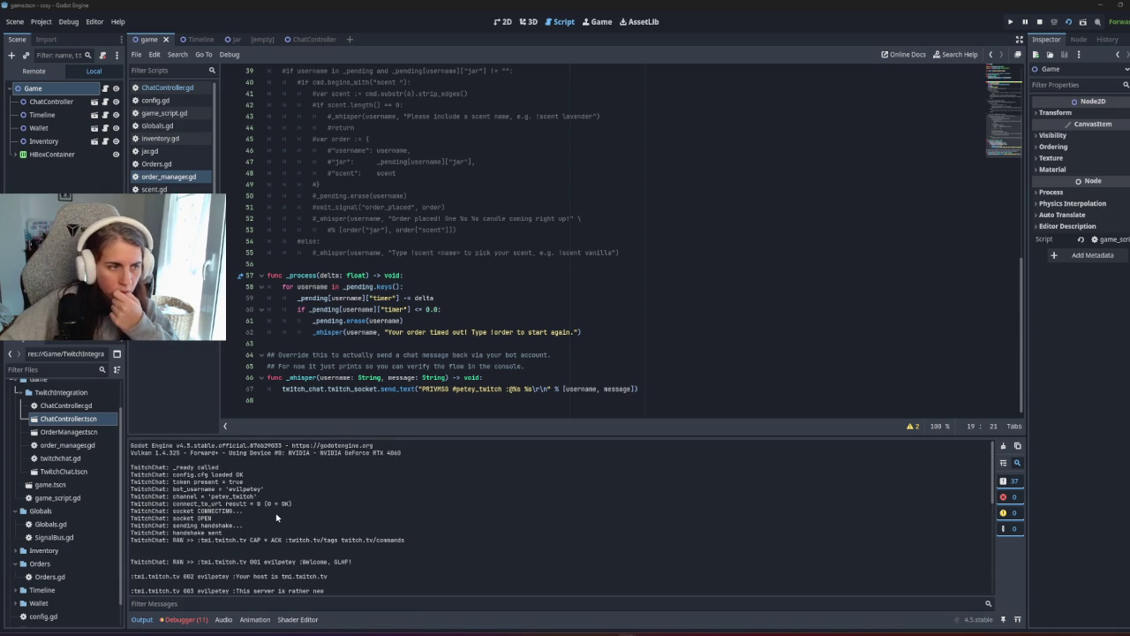
left_click(515, 300)
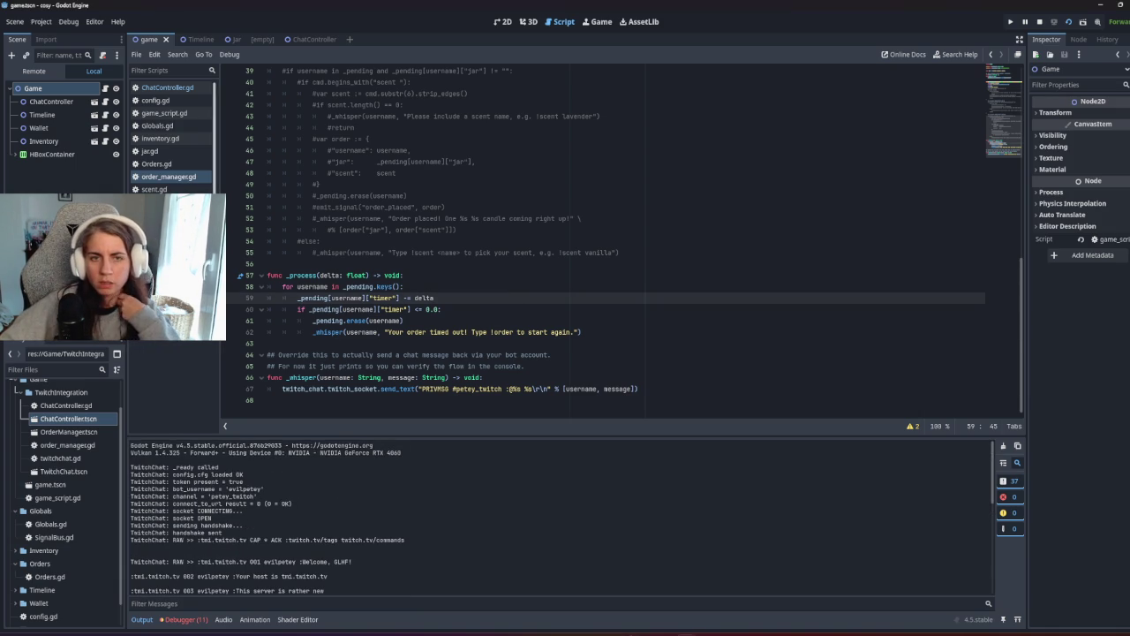
key("alt+Left")
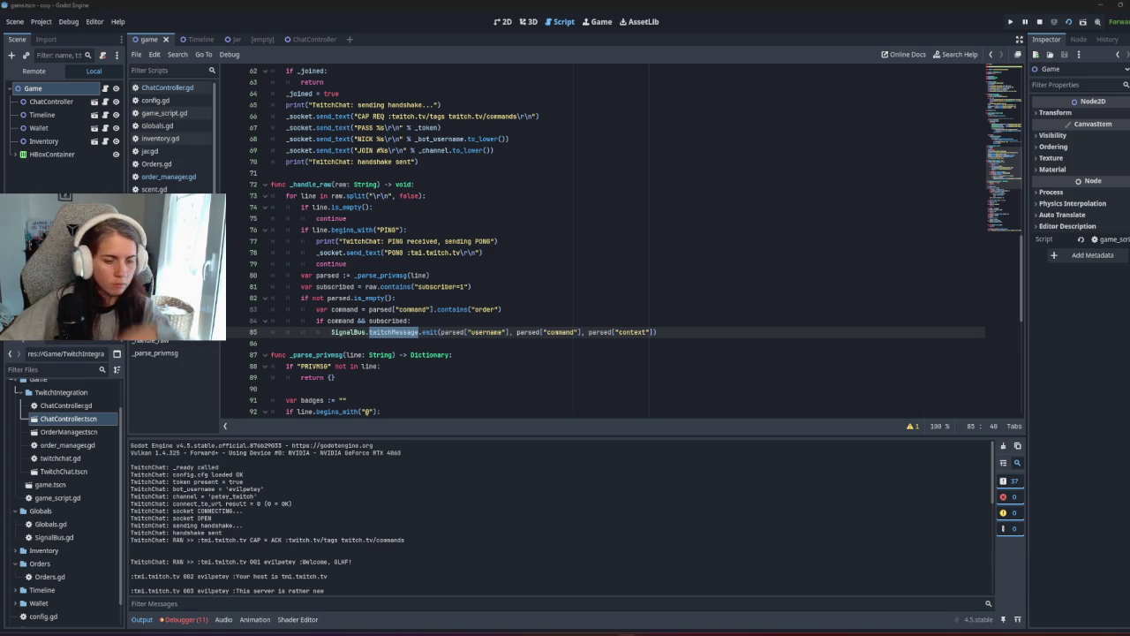
Paste a JOIN check after continue and rewrite it as line.contains("JOIN").
left_click(353, 220)
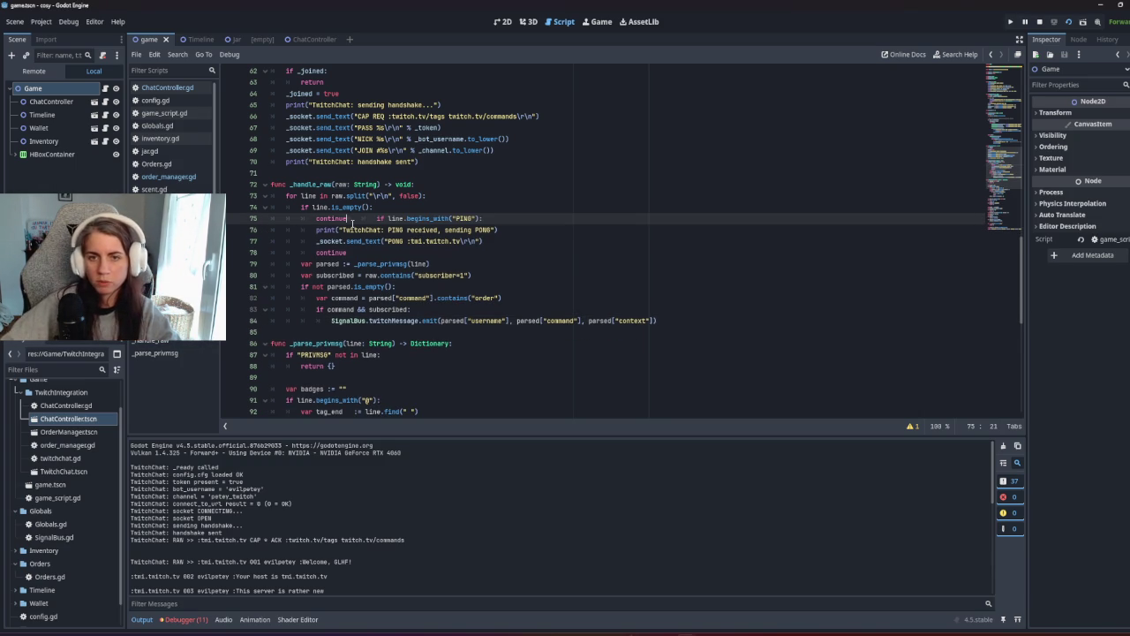
key("ctrl+v")
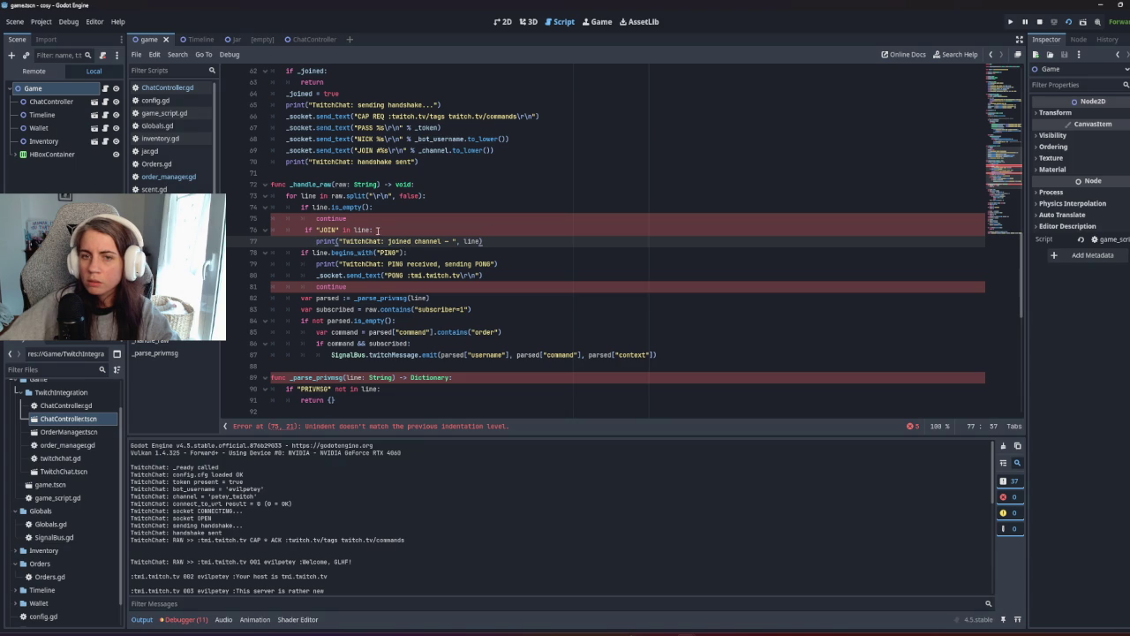
left_click(337, 230)
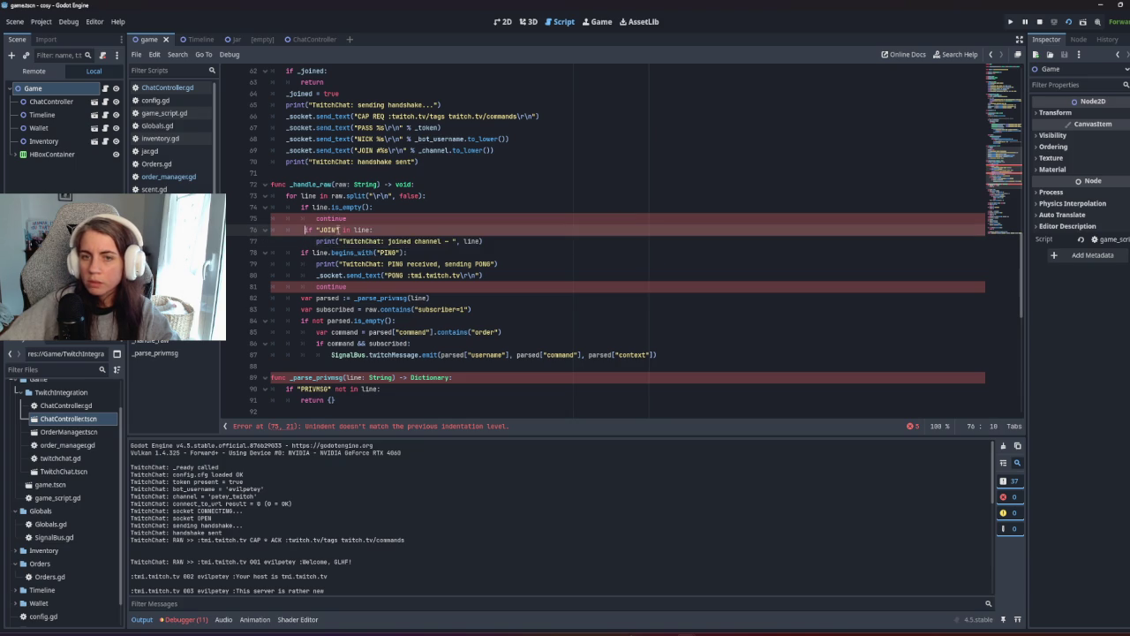
type(".con")
key("Return")
type("\"JO")
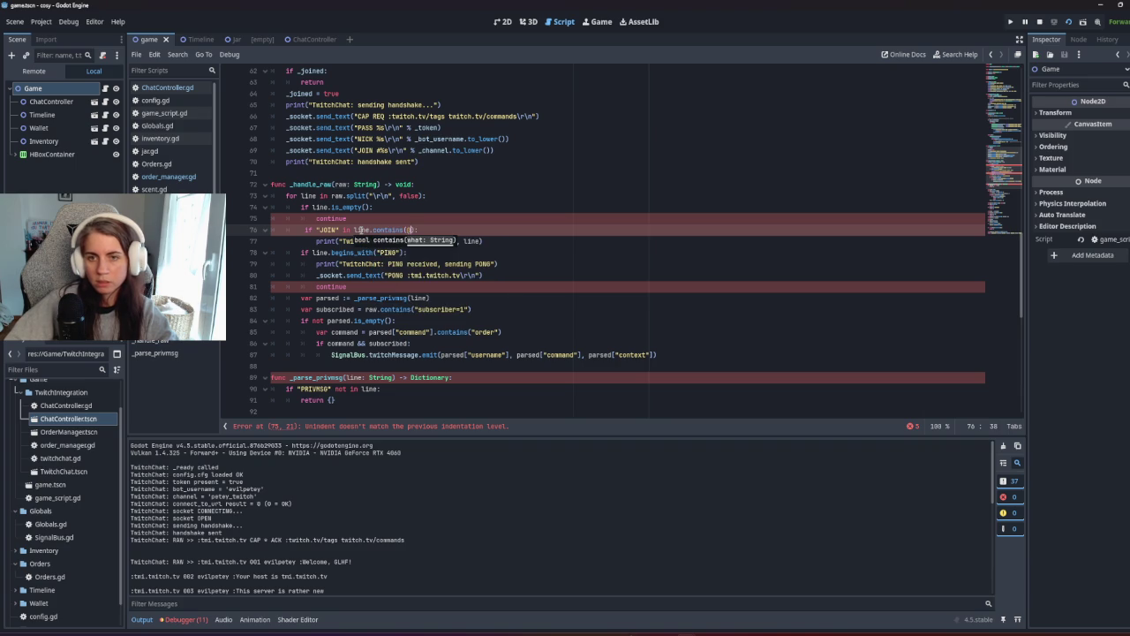
type("IN")
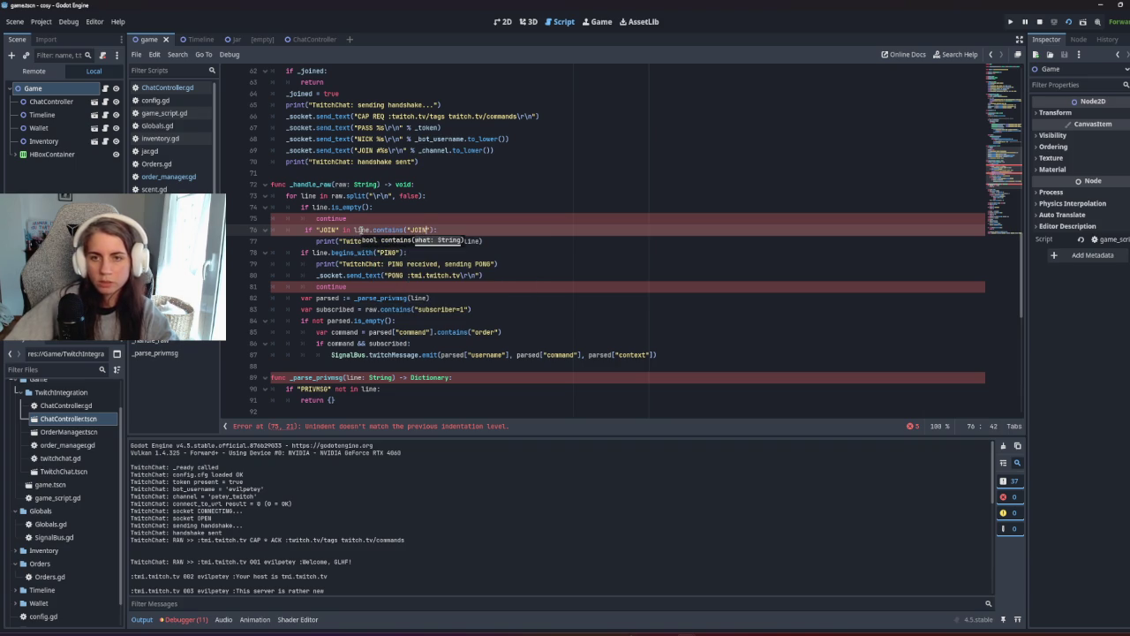
left_click_drag(354, 230, 312, 229)
key("BackSpace")
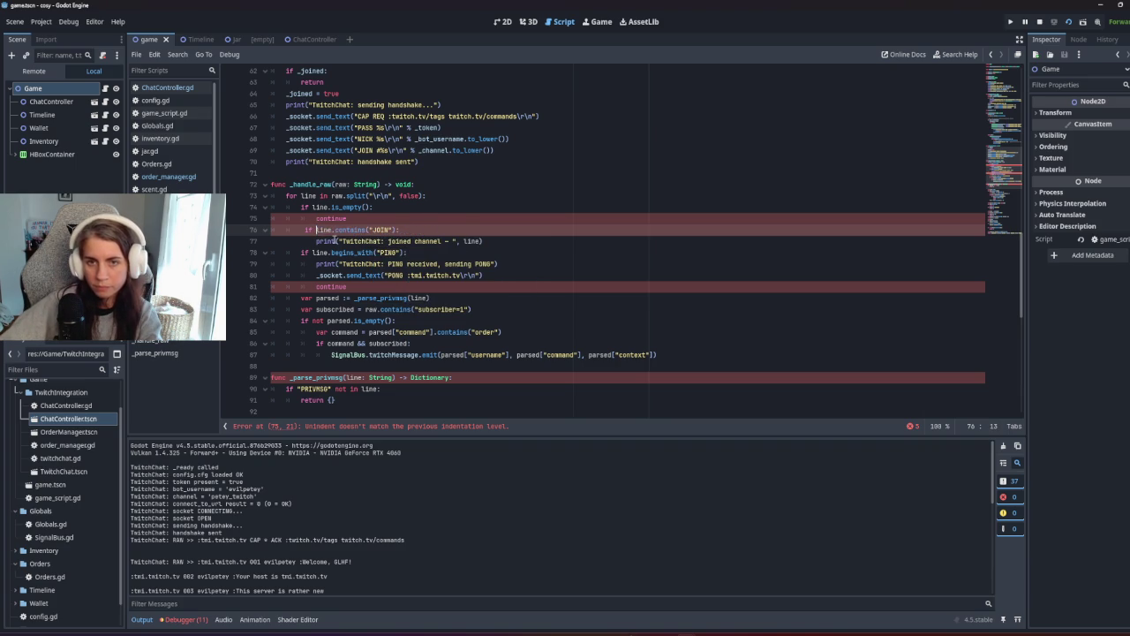
Fix the indentation of the JOIN if and its print on lines 76–77, then run the game.
left_click(446, 222)
left_click(444, 320)
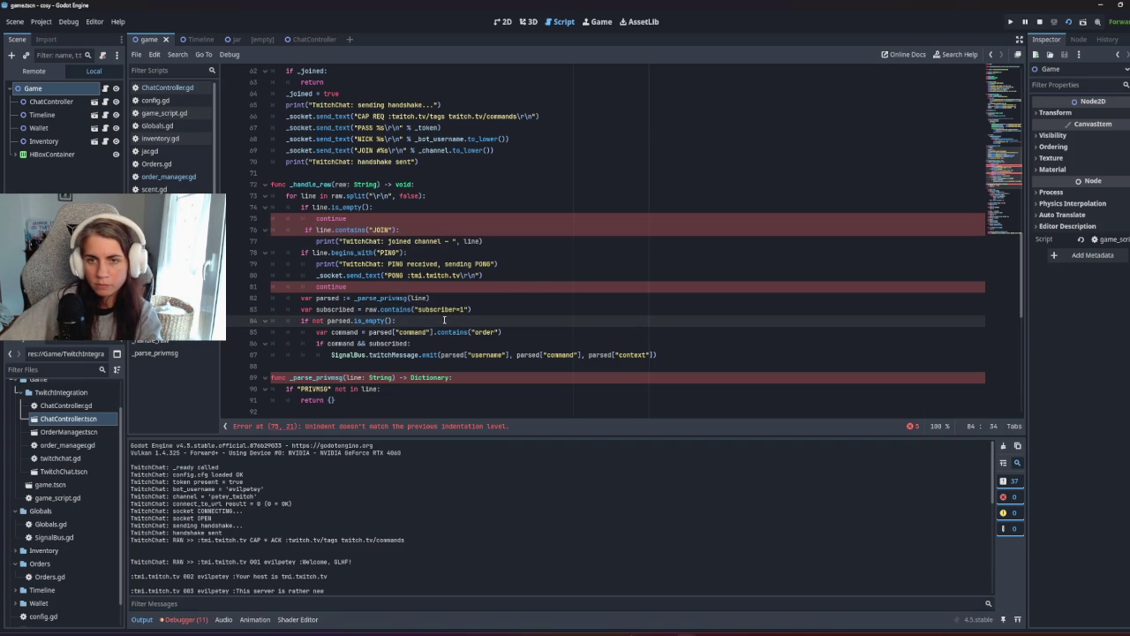
left_click(317, 241)
key("BackSpace")
key("BackSpace")
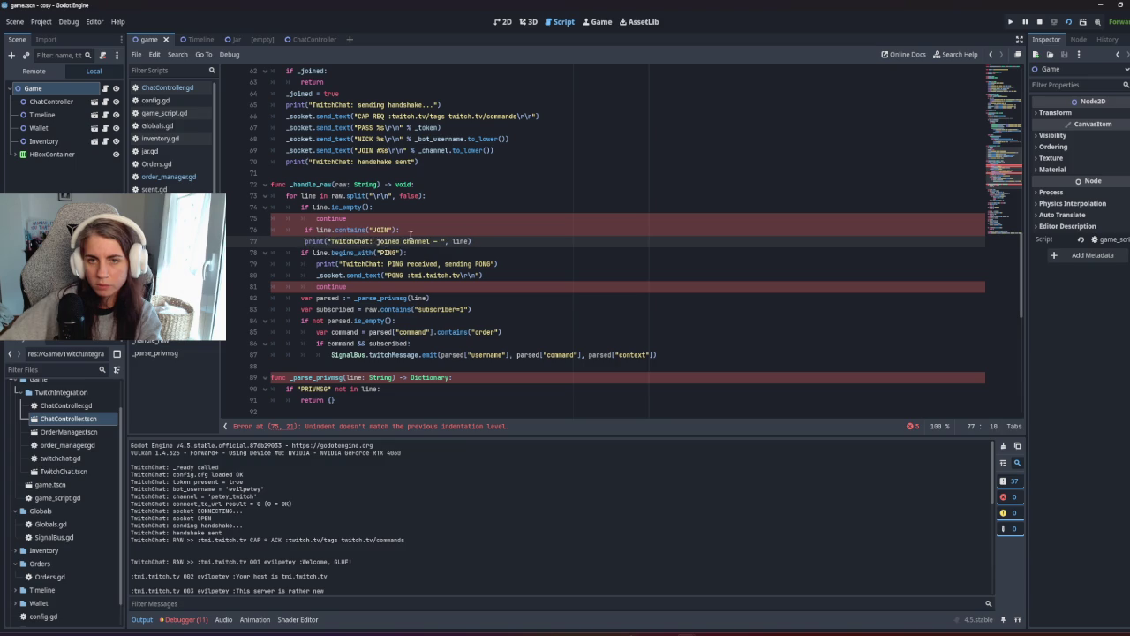
key("Tab")
key("Tab")
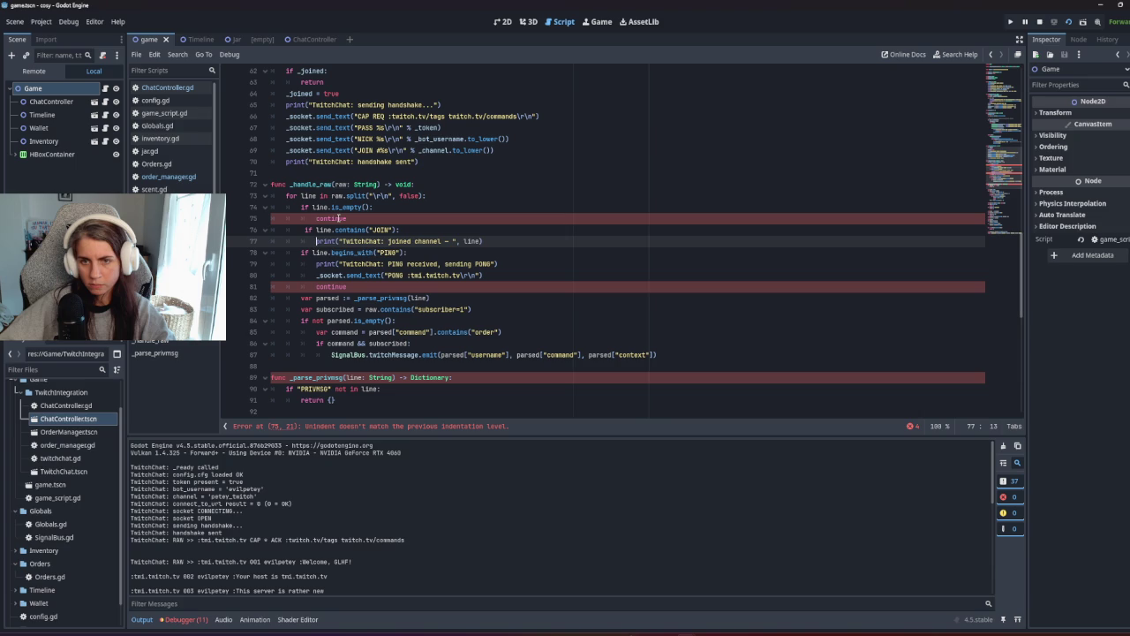
left_click(339, 218)
left_click(305, 230)
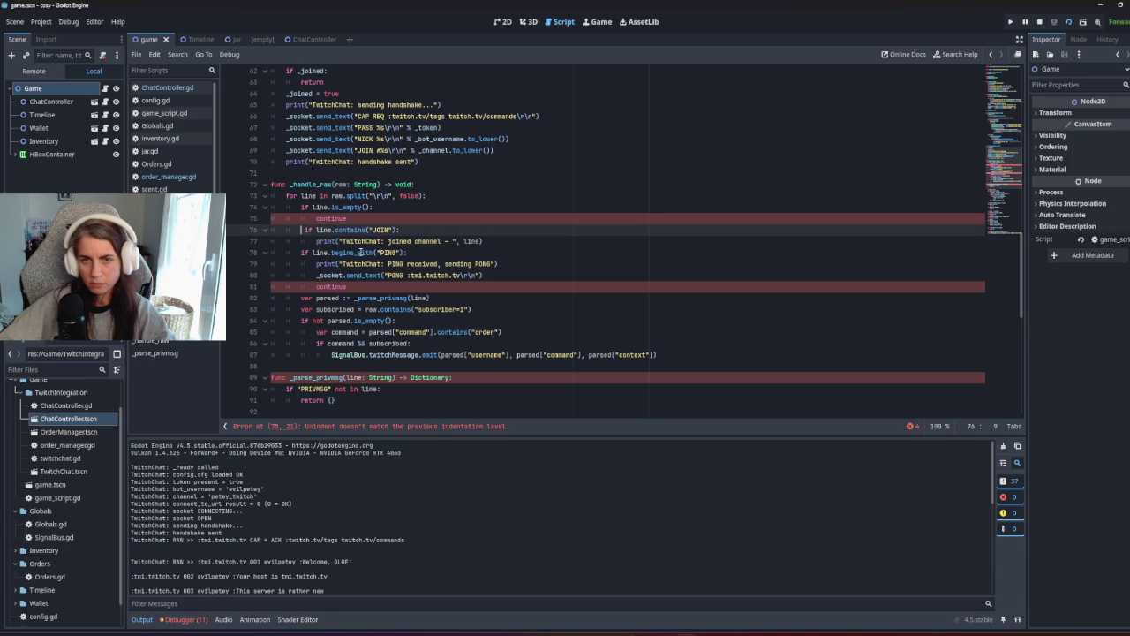
key("BackSpace")
key("F5")
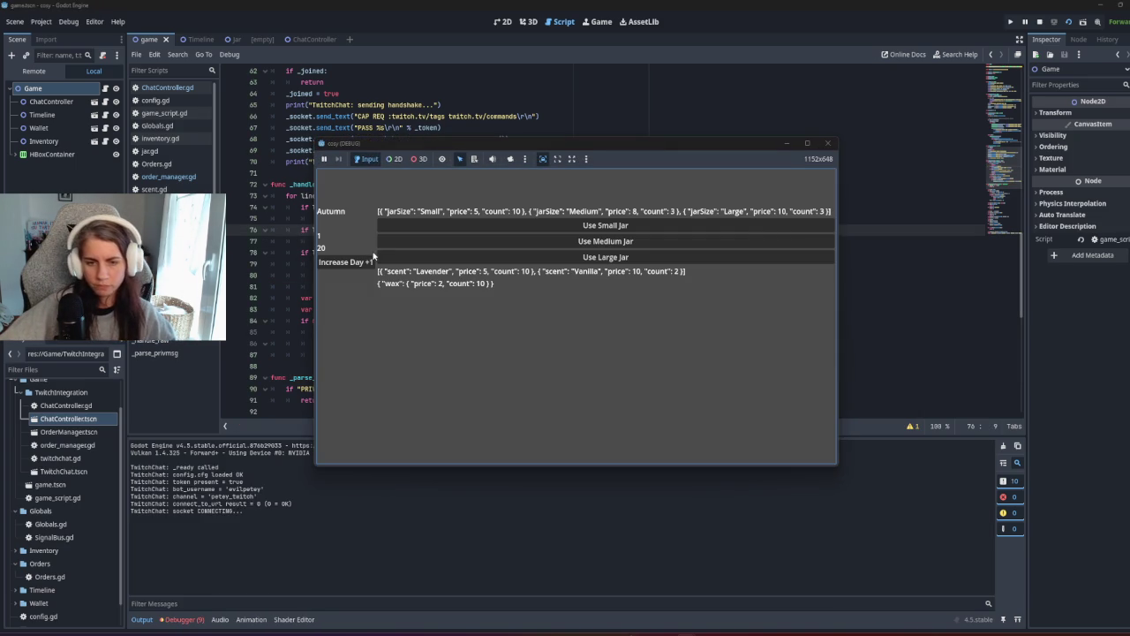
Find and highlight the 'TwitchChat: joined channel - ' line in the Output panel.
left_click(288, 496)
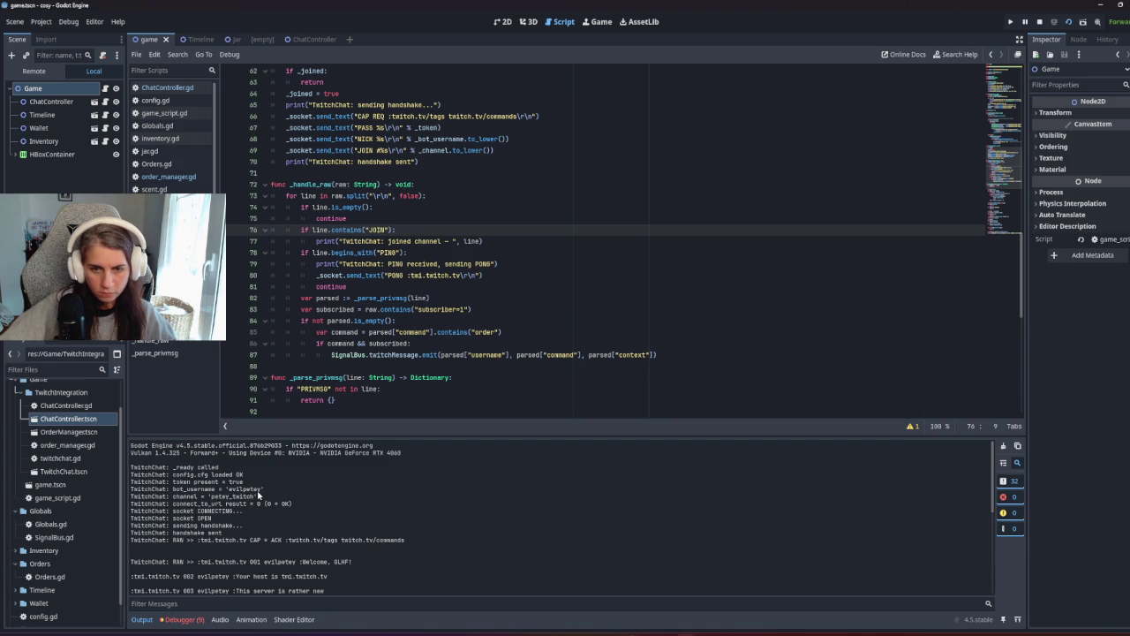
scroll(258, 494, "down", 3)
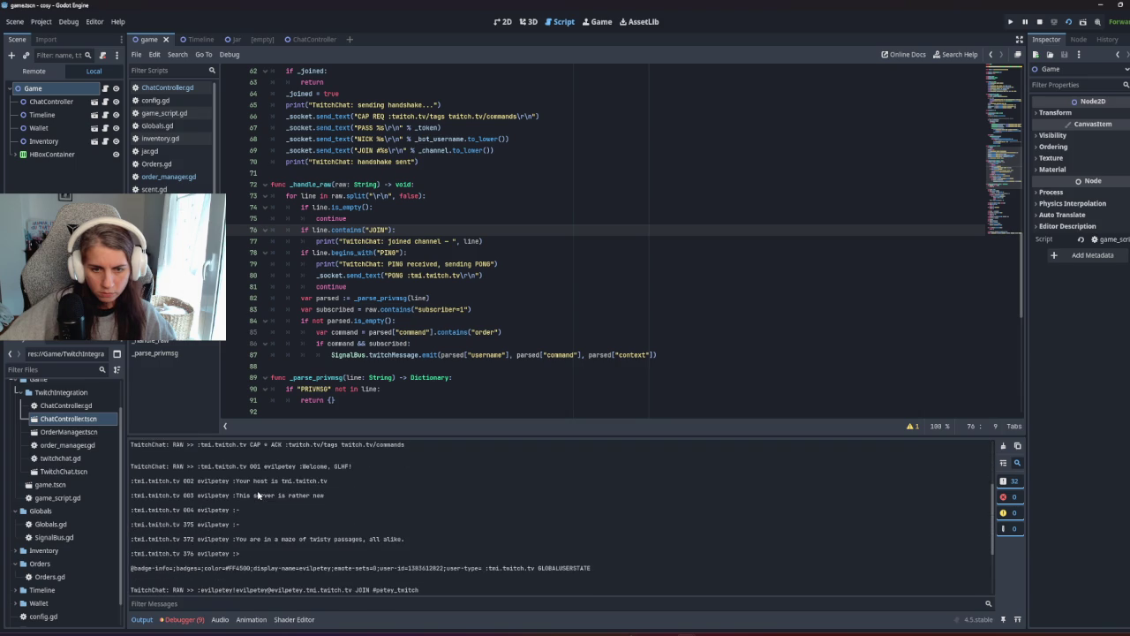
scroll(258, 495, "down", 1)
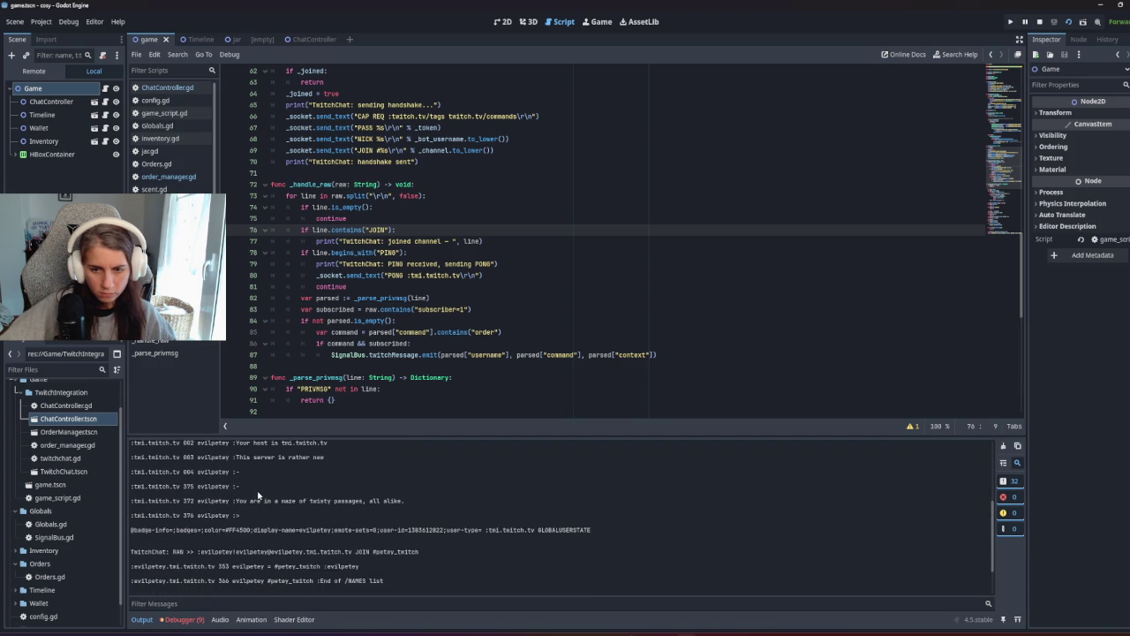
left_click_drag(233, 554, 419, 554)
left_click(376, 554)
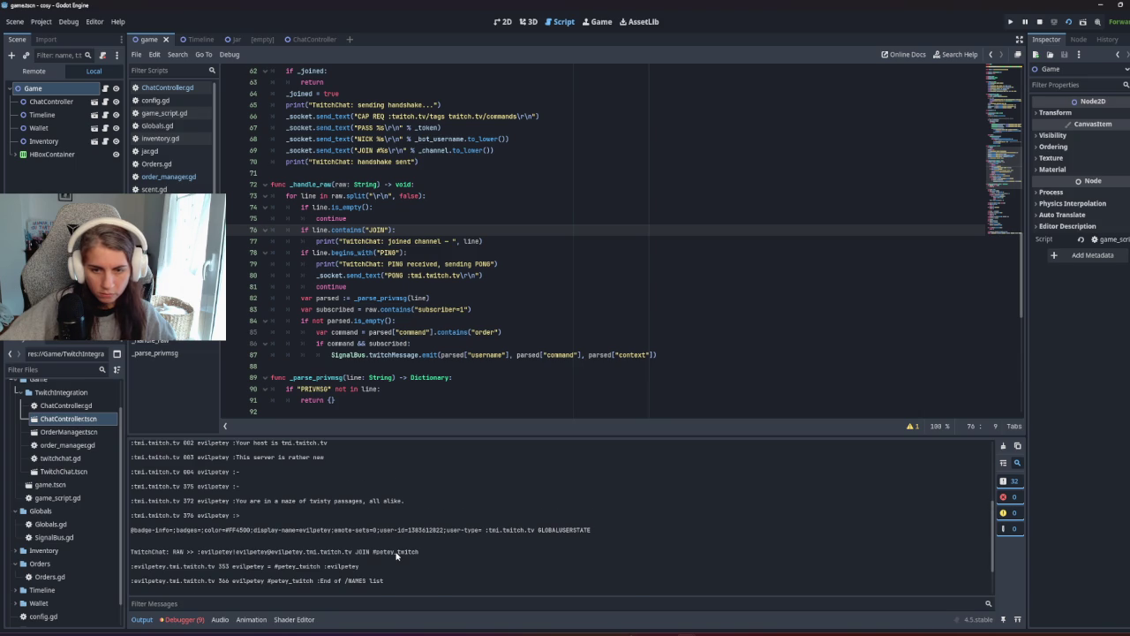
double_click(397, 553)
left_click_drag(453, 554, 131, 553)
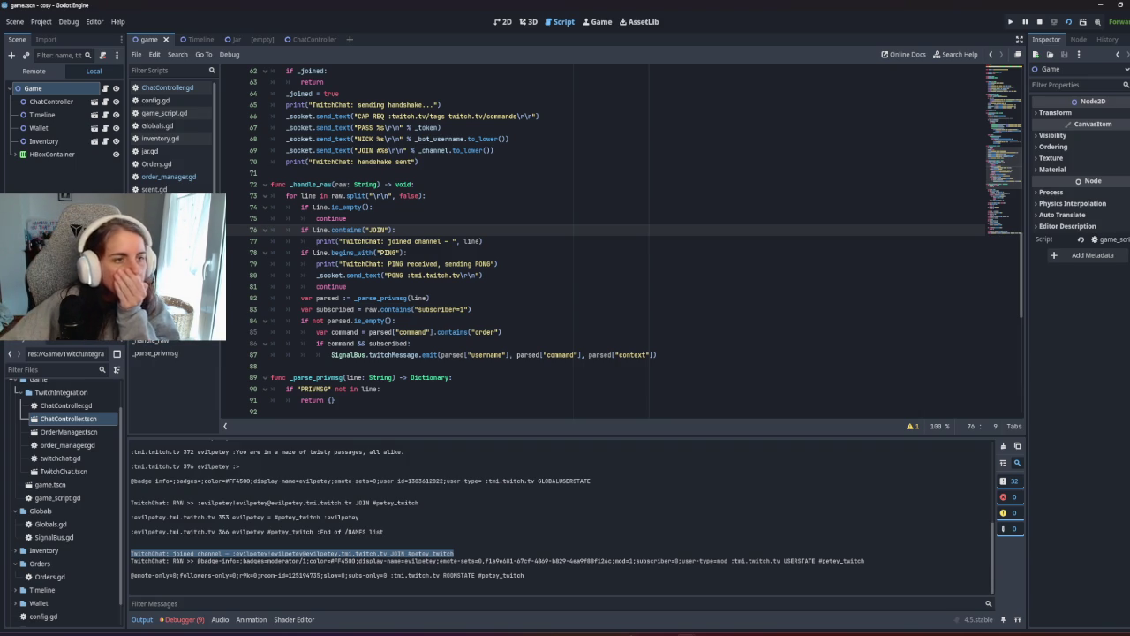
left_click(410, 298)
scroll(409, 304, "up", 5)
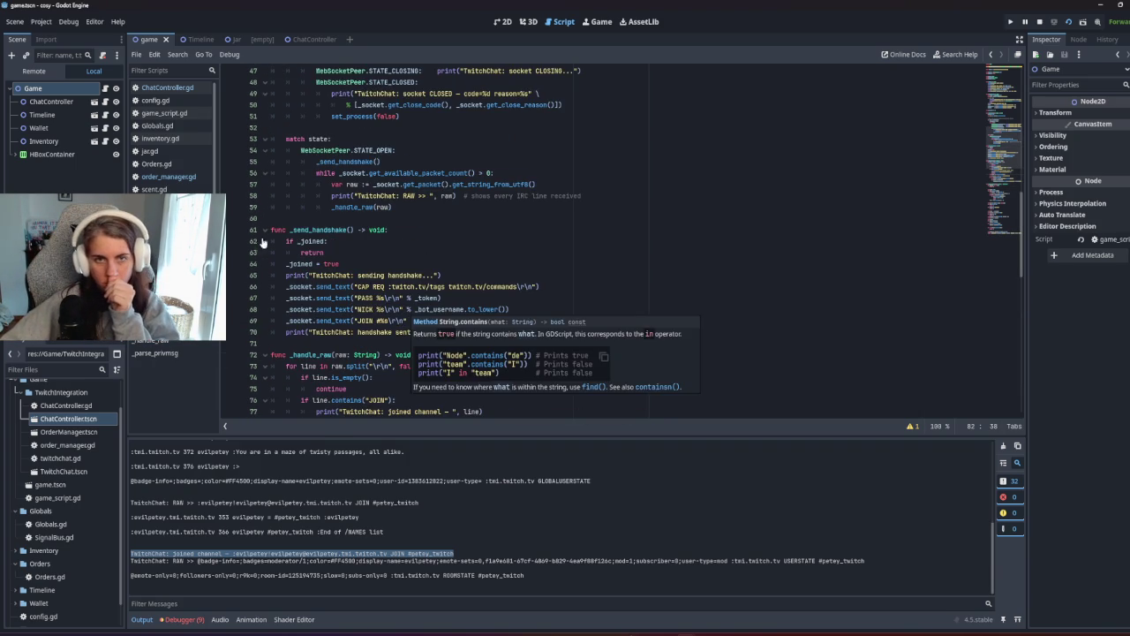
In ChatController.gd, add a line under the emit starting twitch.send_ via autocomplete.
left_click(173, 89)
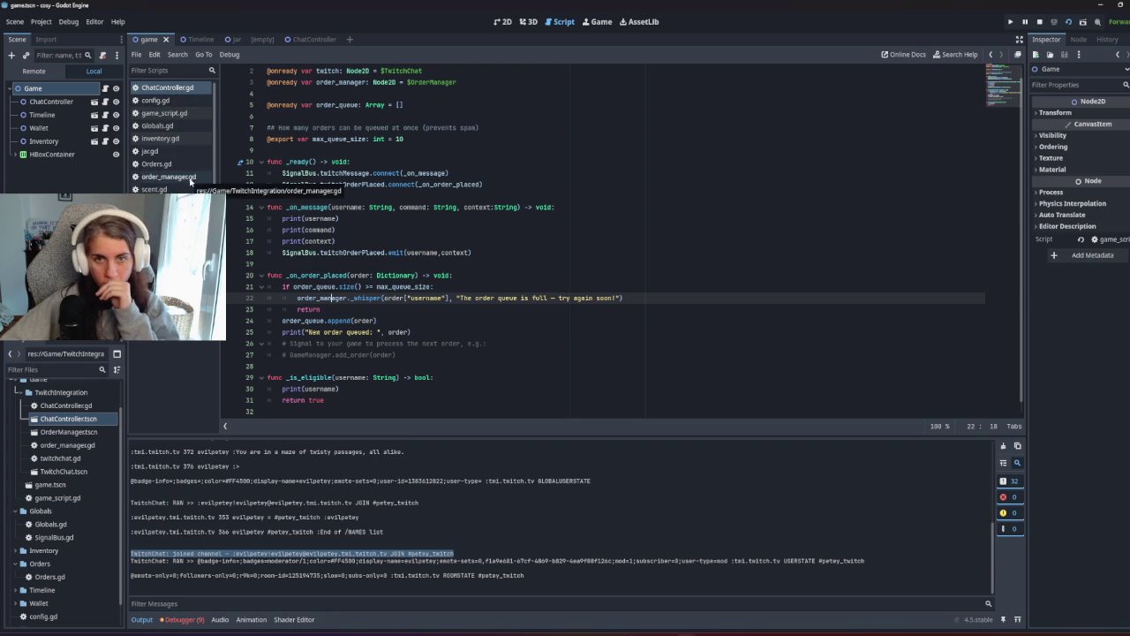
left_click(487, 252)
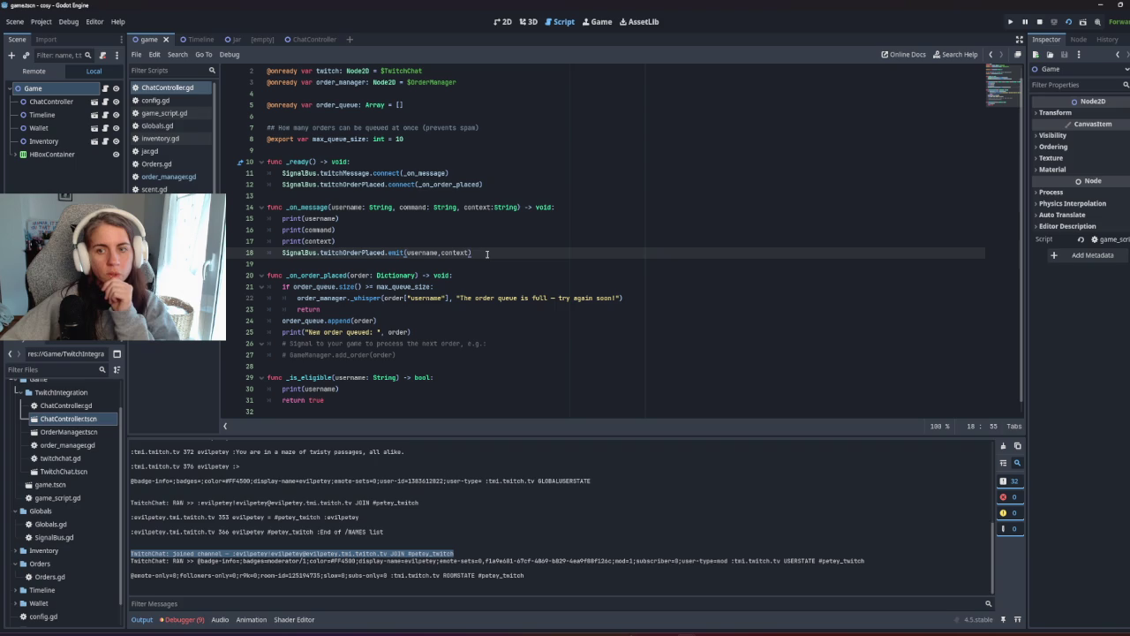
key("Return")
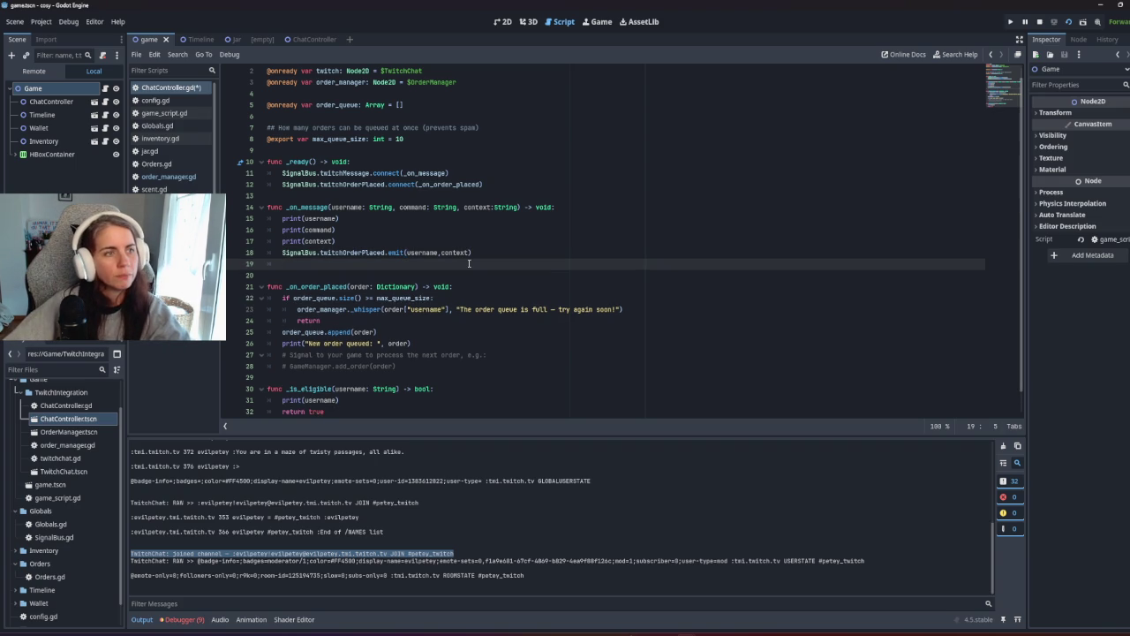
scroll(469, 263, "up", 1)
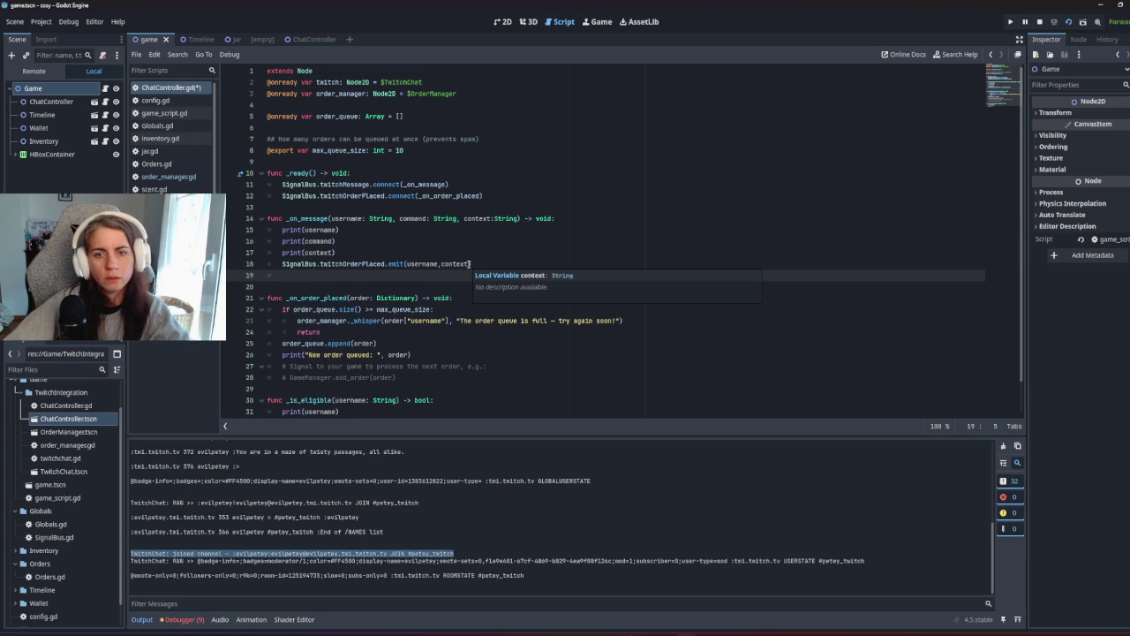
type("twitch.")
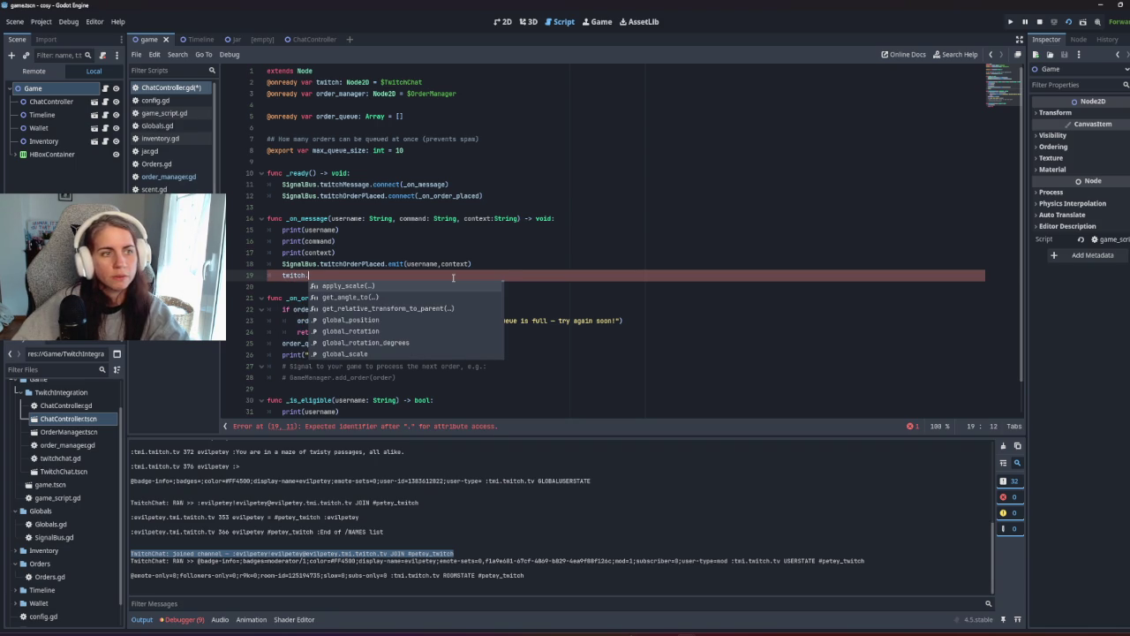
type("send_")
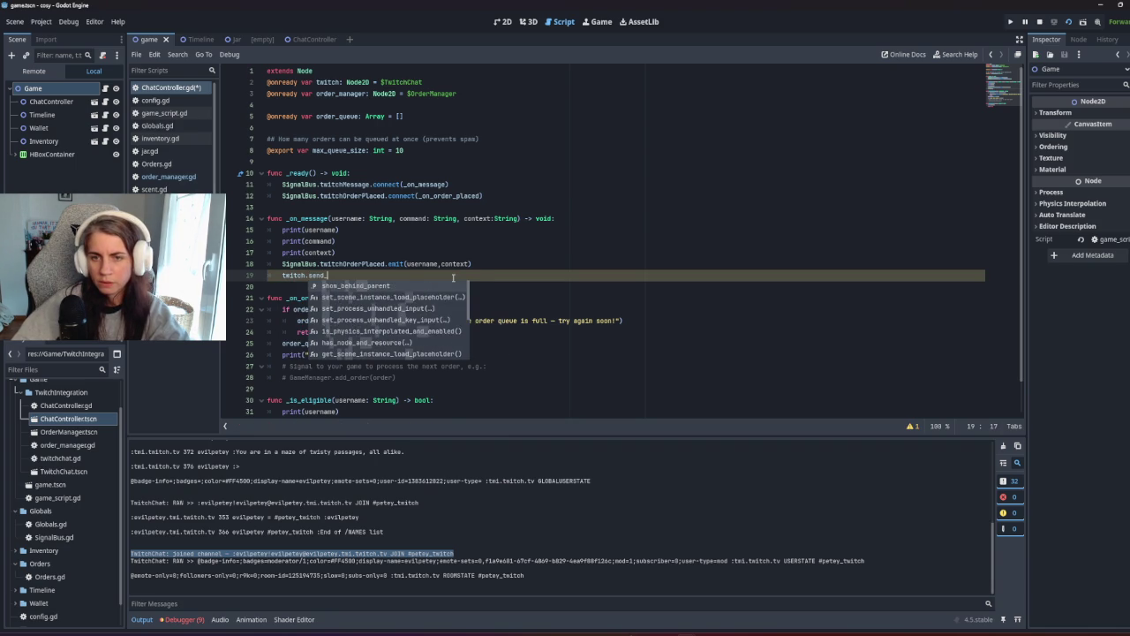
type("c")
key("BackSpace")
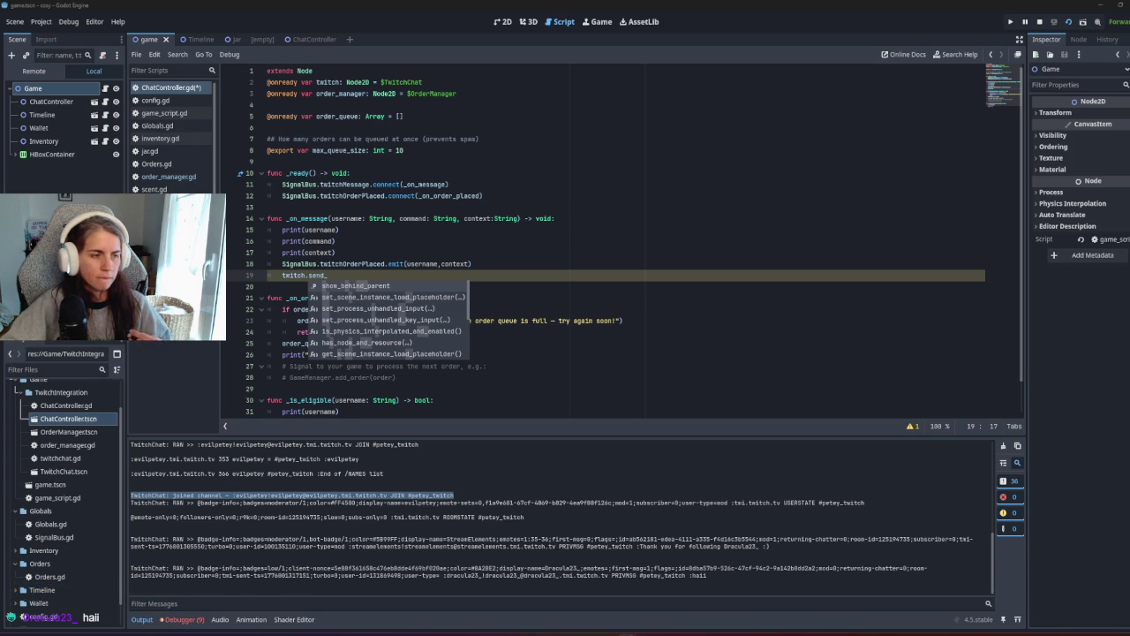
Rework the unfinished twitch call on line 19, then return to twitchchat.gd.
left_click(454, 399)
left_click(351, 280)
key("BackSpace")
key("BackSpace")
key("BackSpace")
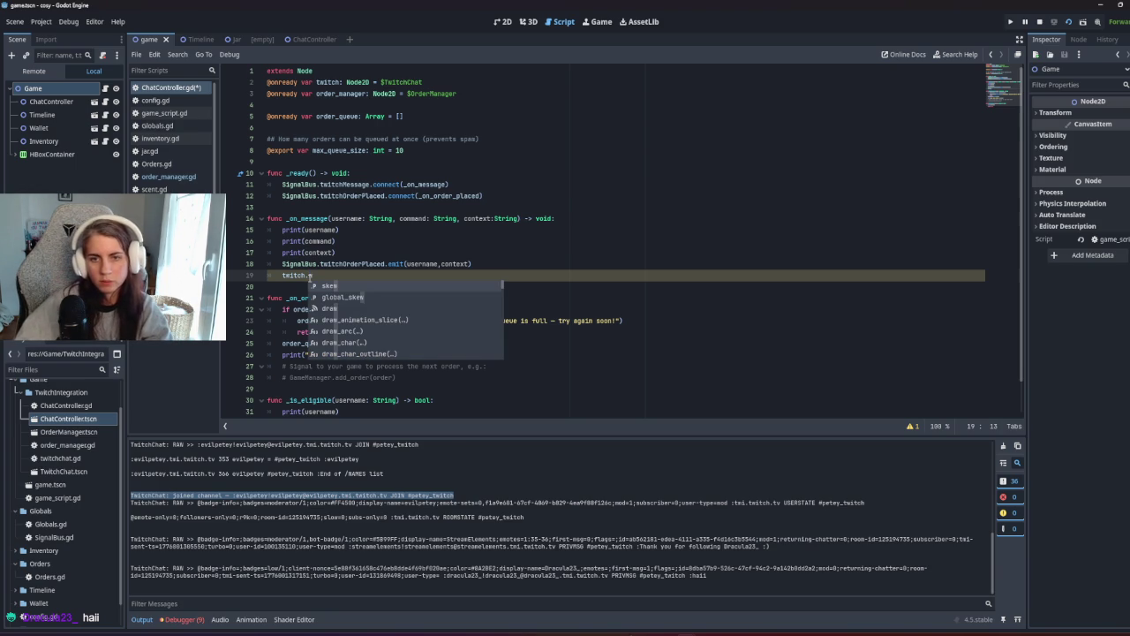
type("wi")
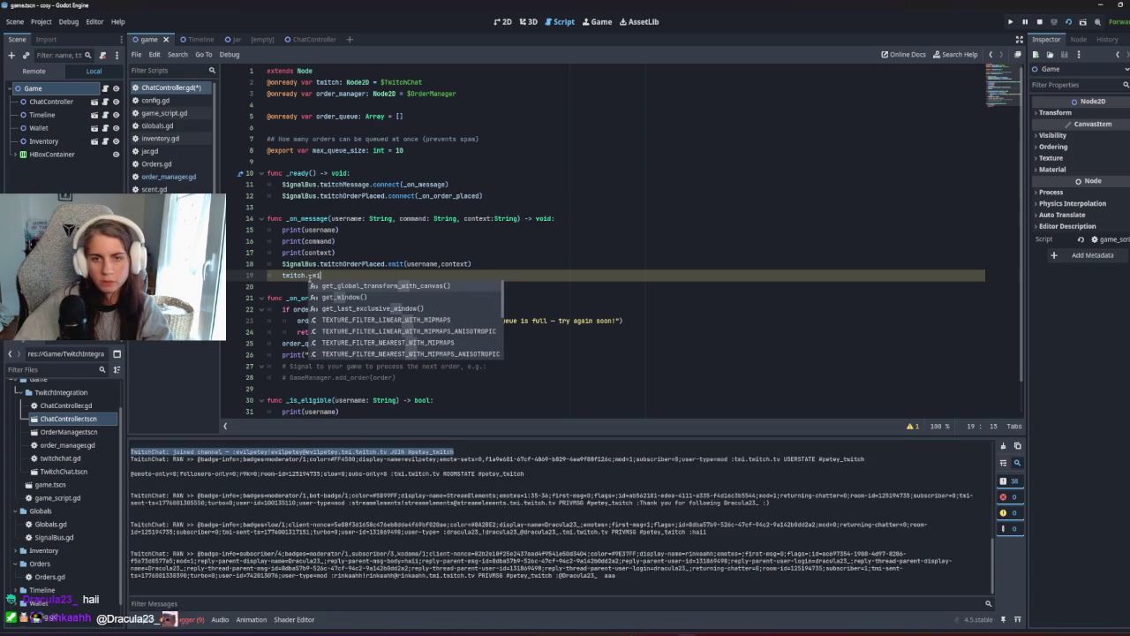
left_click(314, 150)
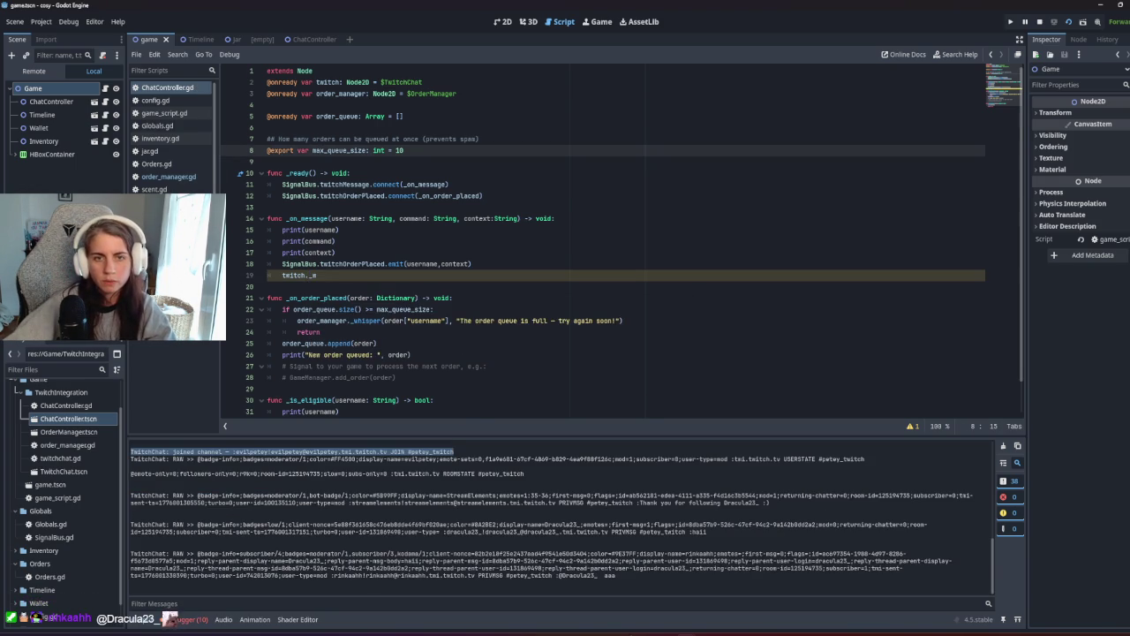
scroll(428, 302, "down", 15)
left_click(429, 264)
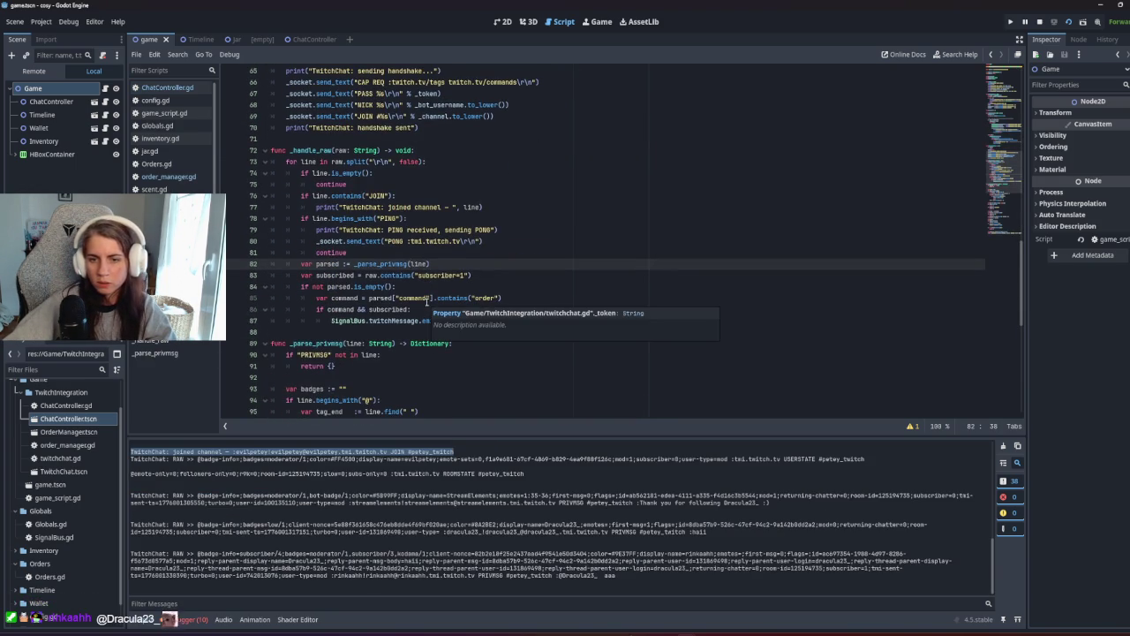
scroll(427, 302, "down", 10)
scroll(426, 302, "up", 20)
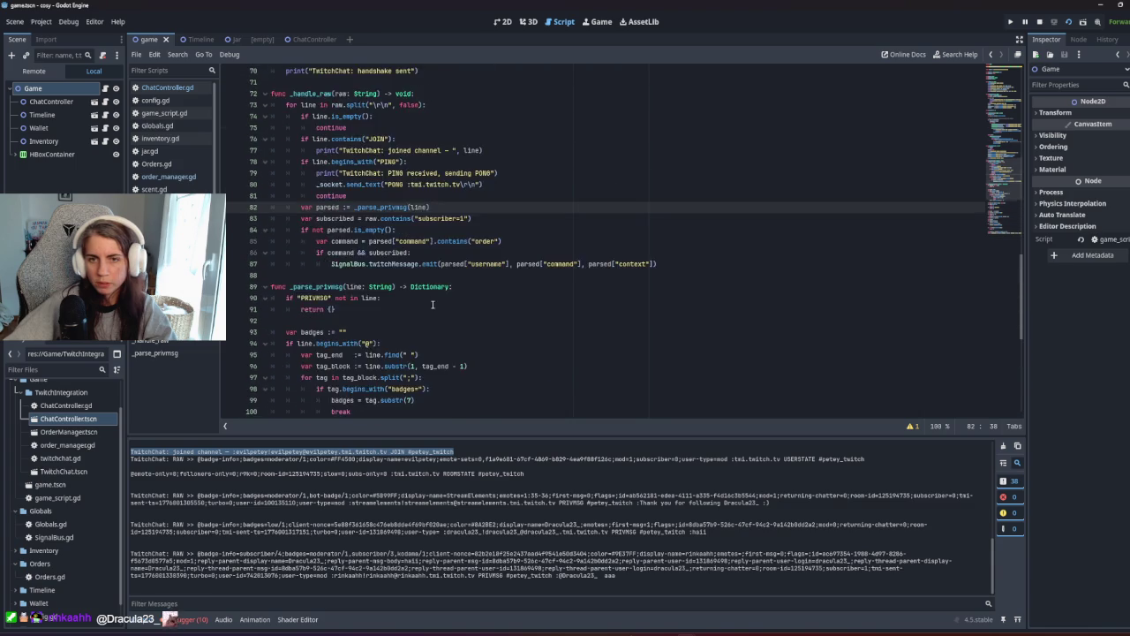
scroll(439, 314, "up", 11)
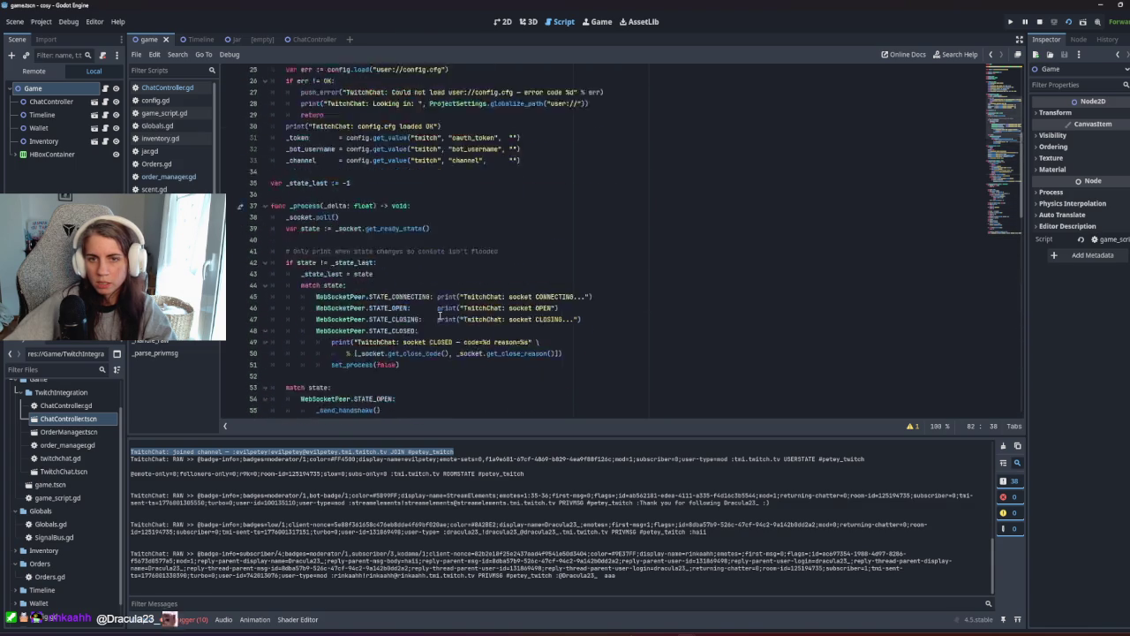